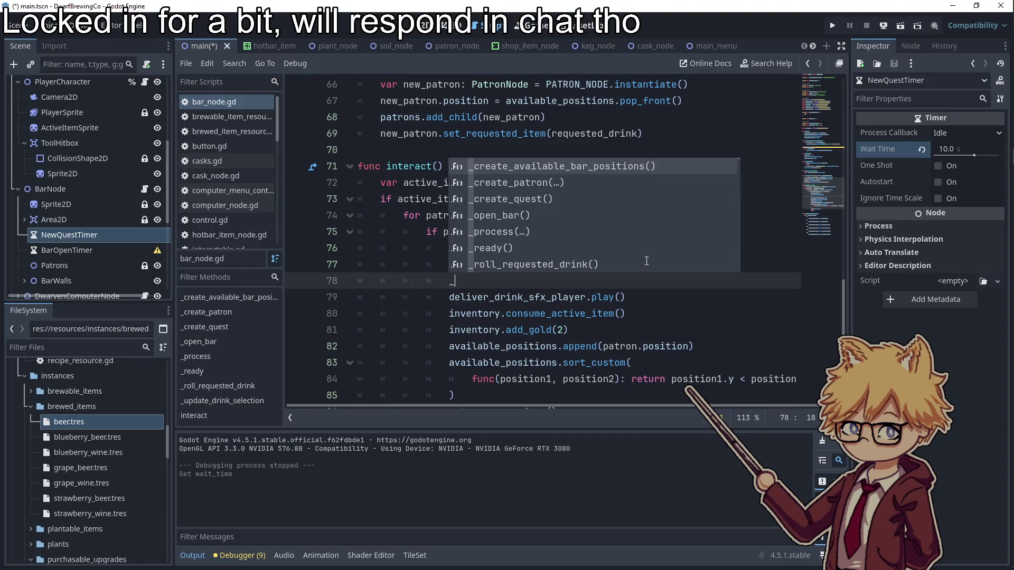
- Call _roll_next_drink_quest_timer() in interact() and declare that function at the end of bar_node.gd
type("roll_next_d")
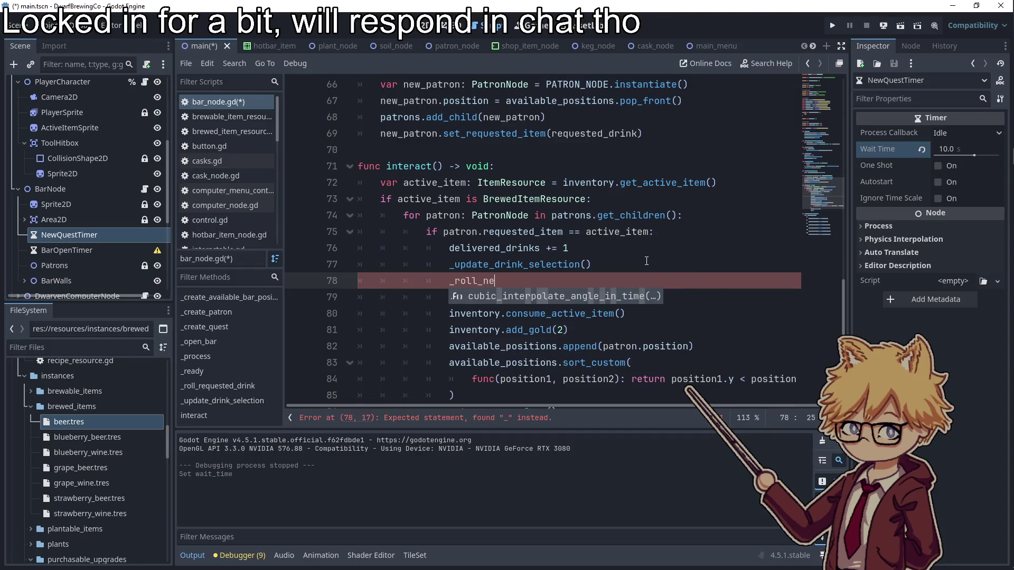
type("rink_quest_timer")
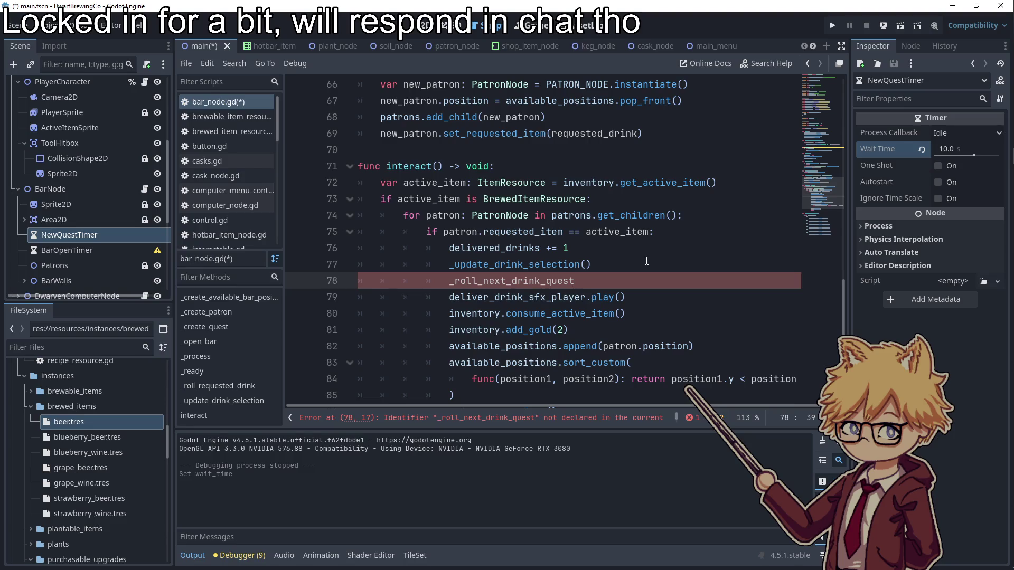
type("()")
key("ctrl+End")
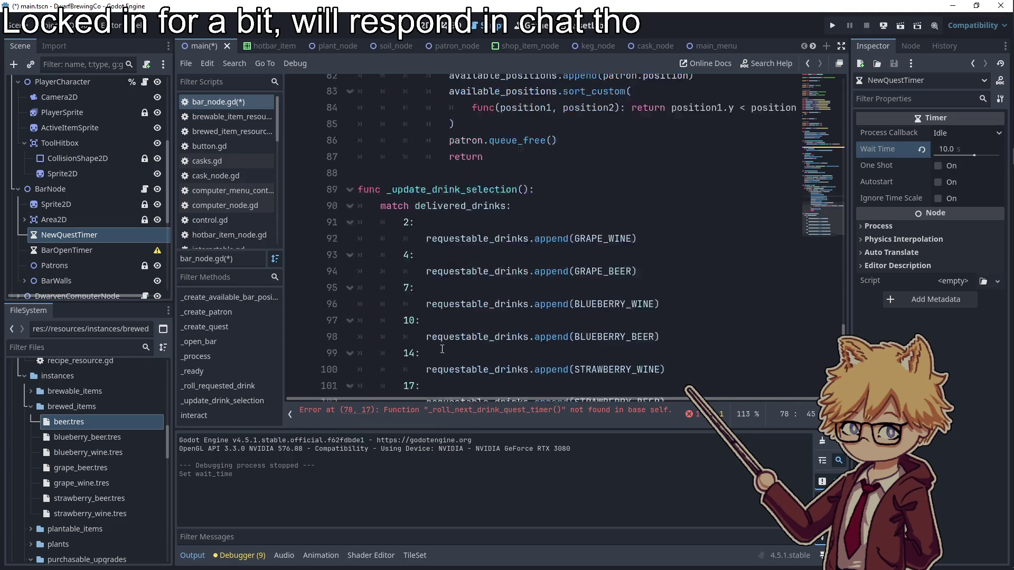
key("Return")
type("func _roll_next_drink_quest_timer()")
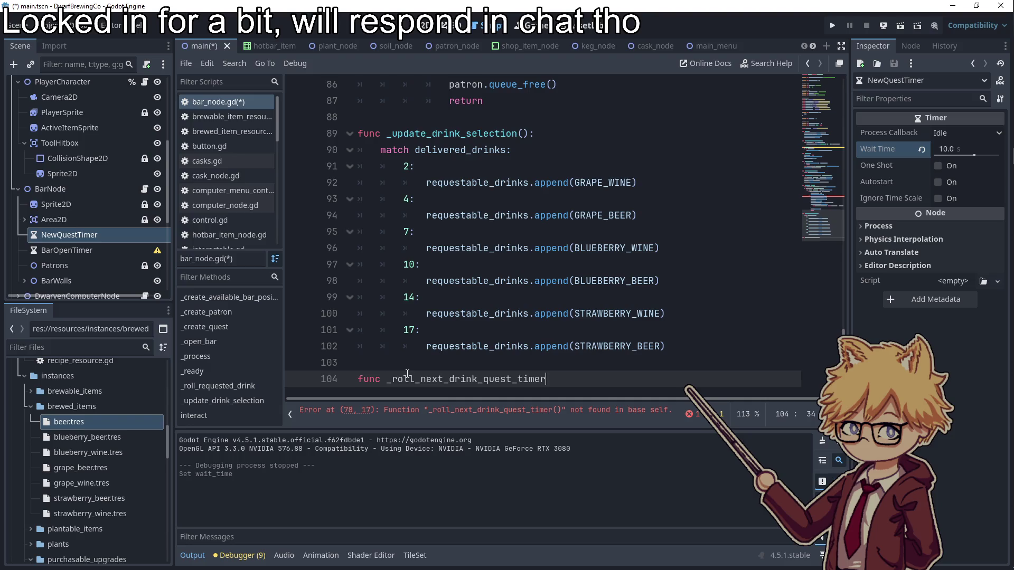
type(":")
key("Return")
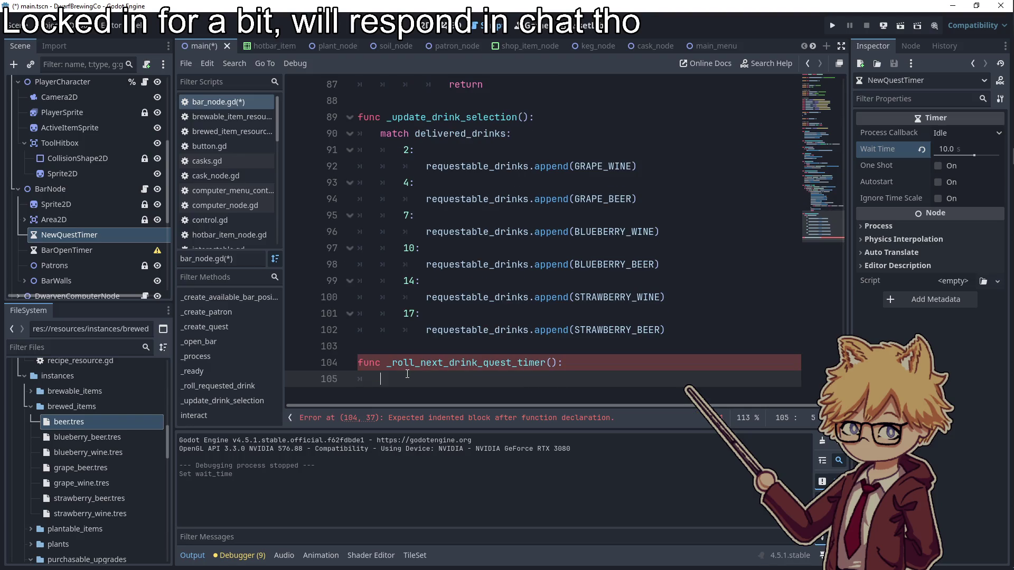
- Make the function set new_quest_timer.wait_time to randf_range(7, 12) and save bar_node.gd
type("new")
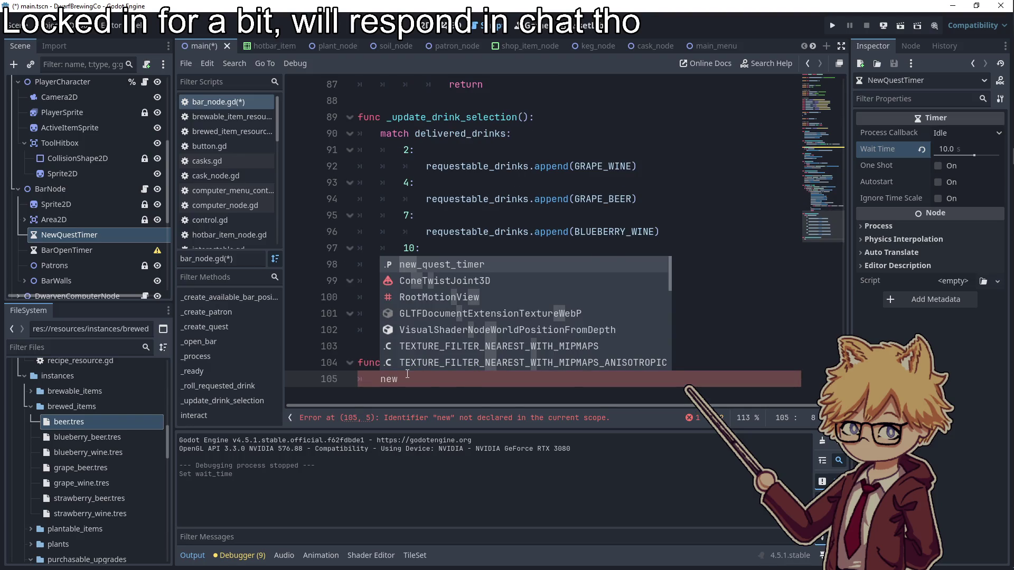
key("Return")
type(".wait")
key("Return")
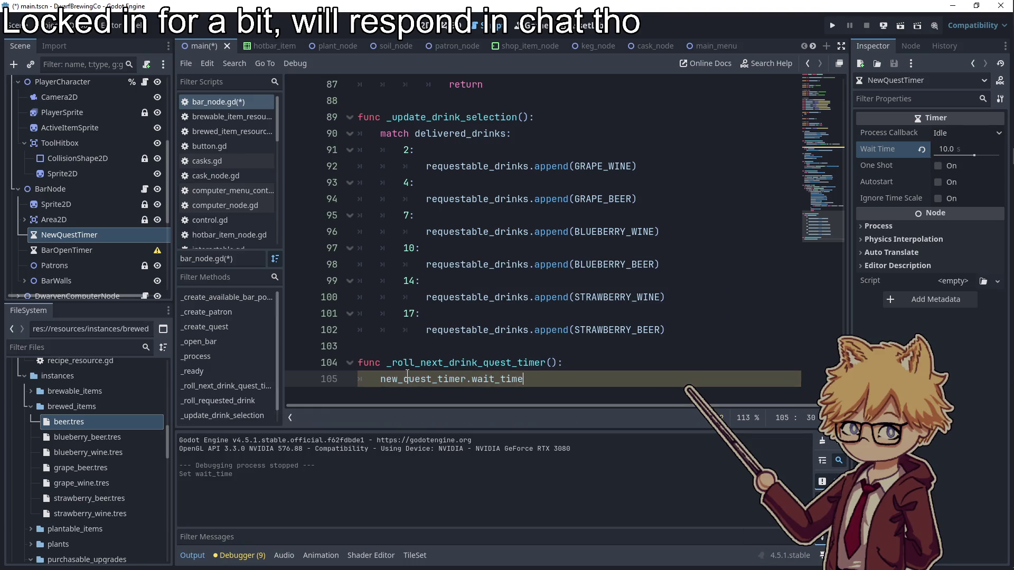
type(" = randf")
key("Return")
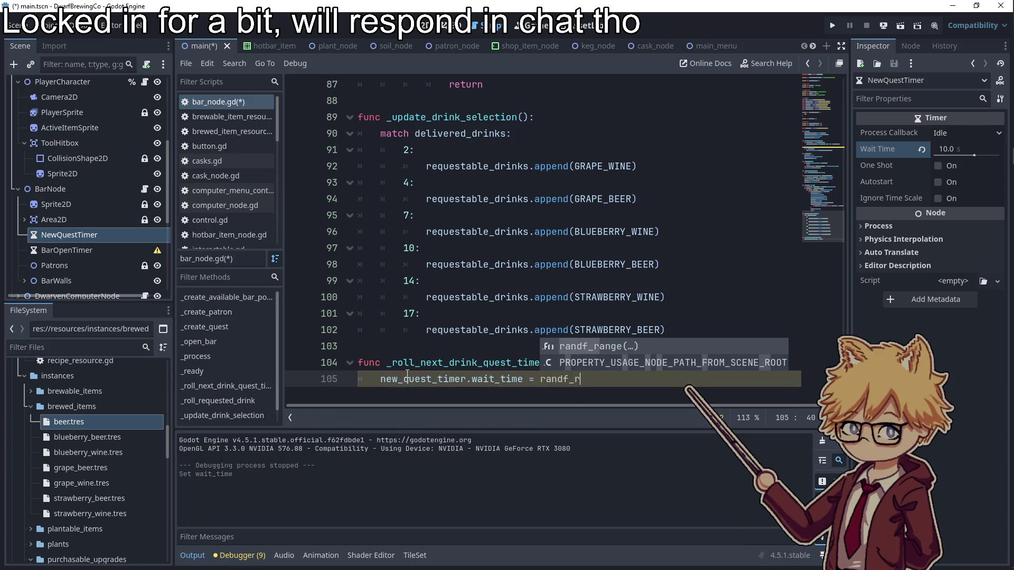
type("0, 1")
key("BackSpace")
key("BackSpace")
key("BackSpace")
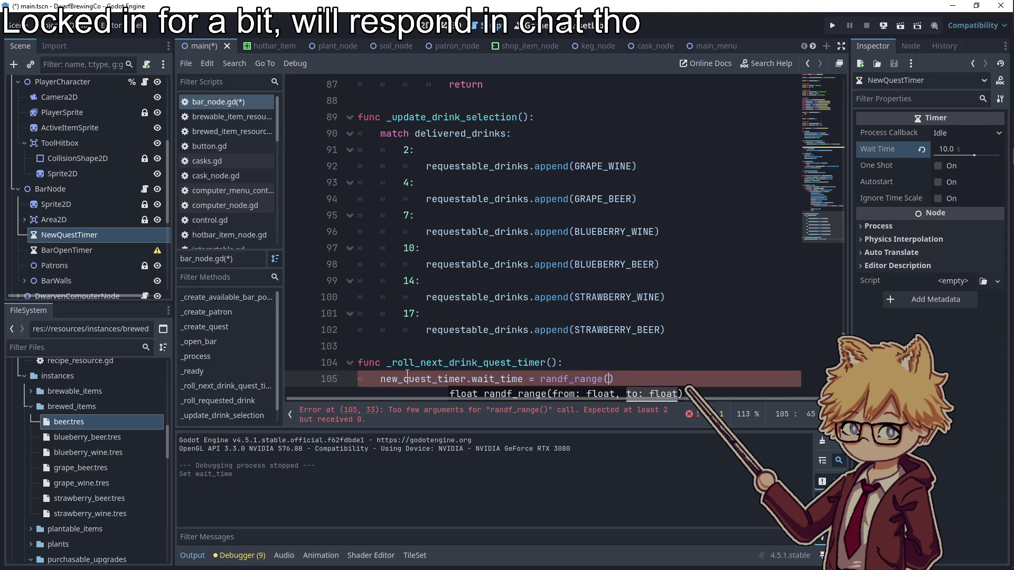
type("7, 12")
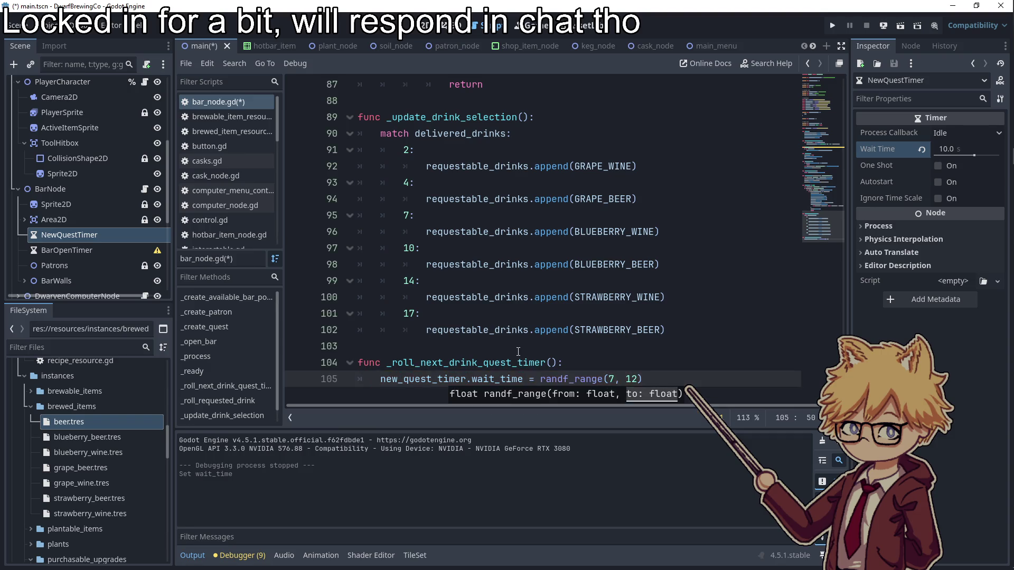
key("Up")
key("Up")
key("ctrl+s")
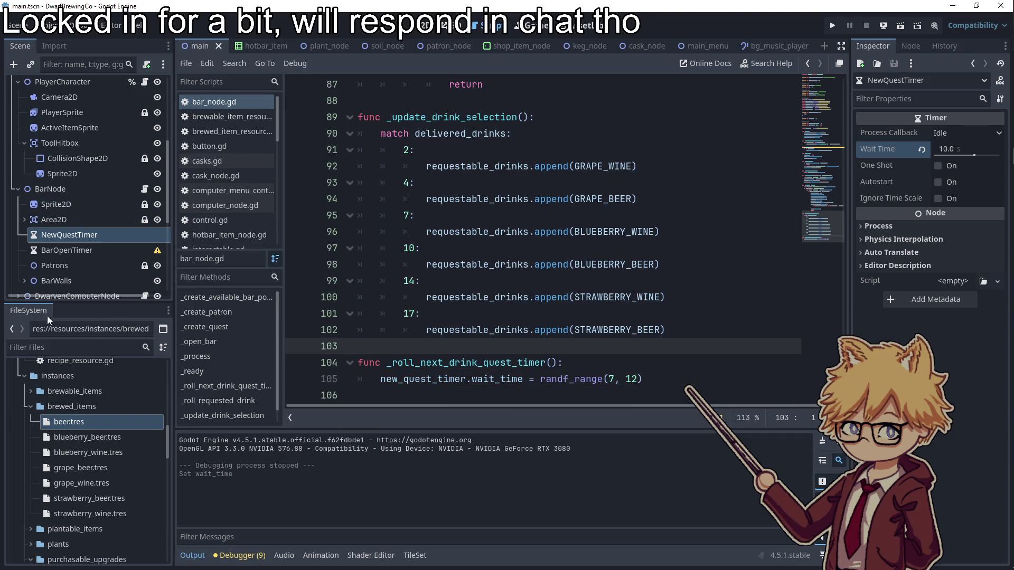
key("alt+Tab")
- Replace add_gold's flat 2 with brewed_item_to_gold_reward() on its own line
scroll("up", 3)
scroll("down", 3)
left_click(570, 232)
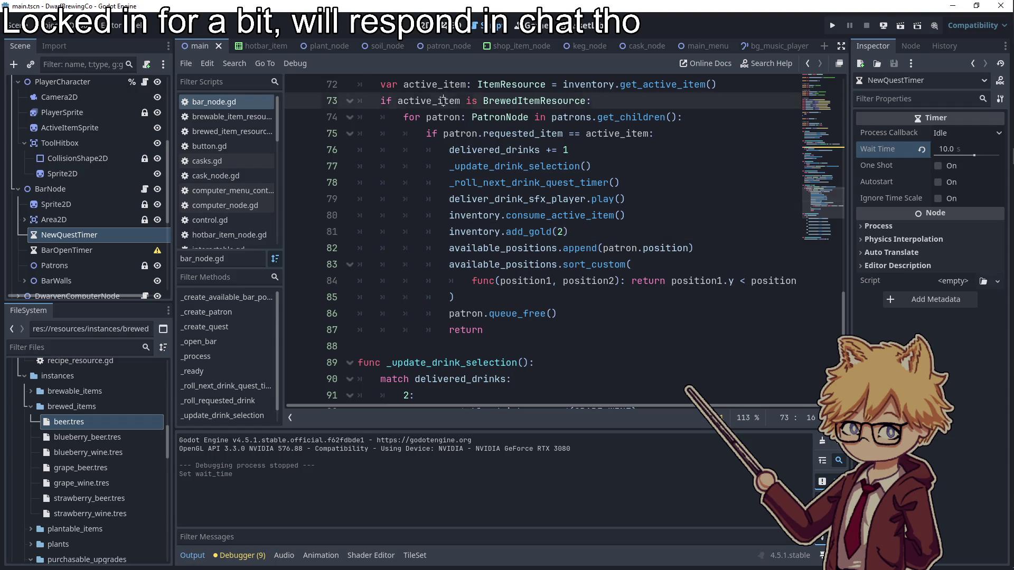
double_click(428, 101)
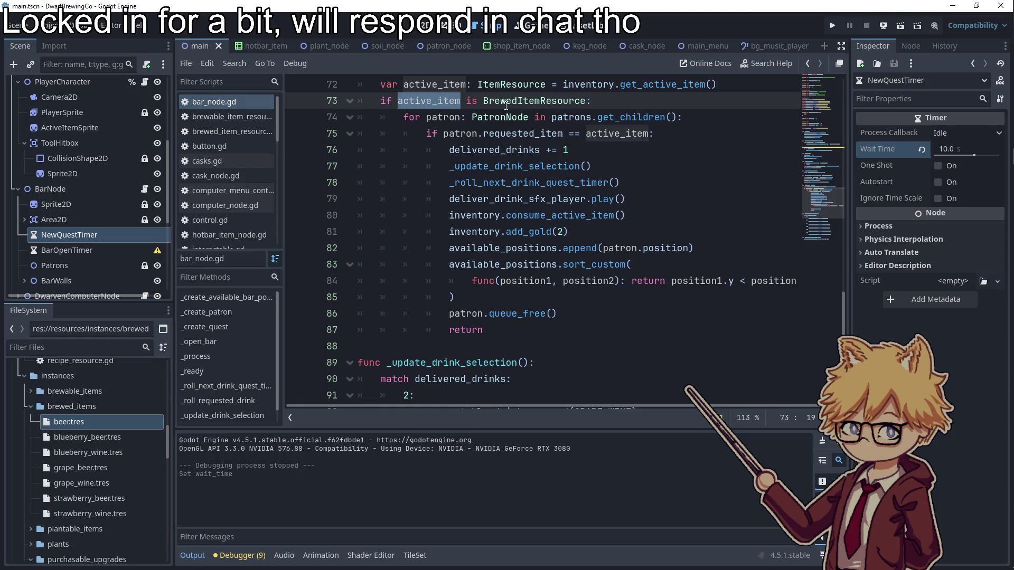
double_click(560, 233)
key("BackSpace")
key("Return")
type("brewe")
type("d_item_to_gold_")
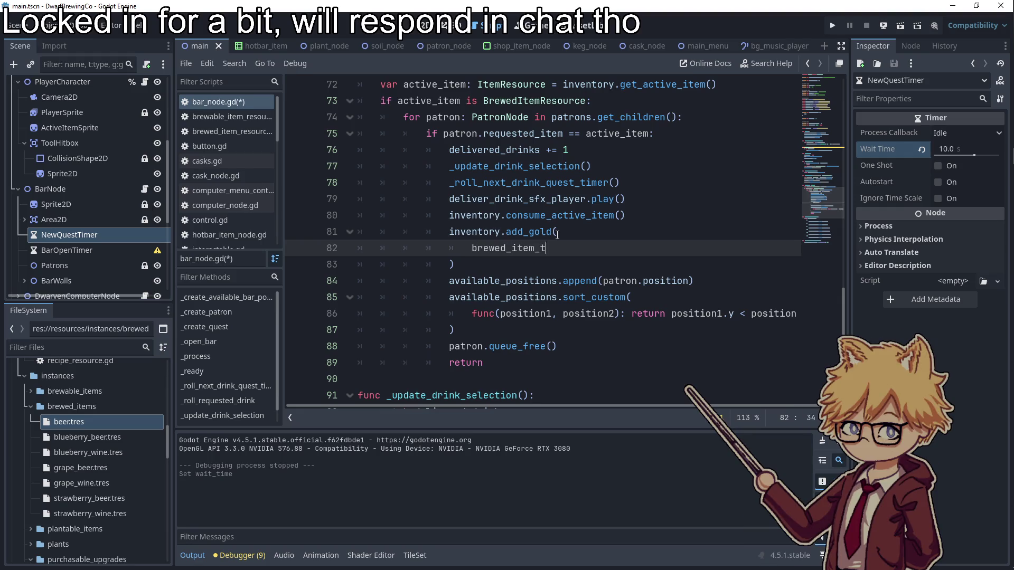
type("reward()")
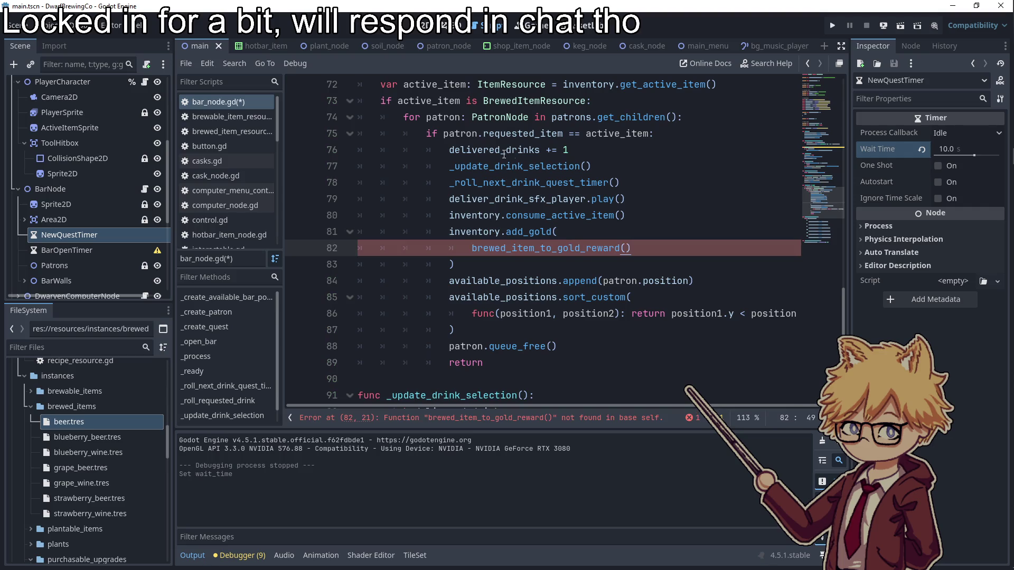
- Copy active_item from the item check and paste it as the reward lookup's argument
left_click(478, 101)
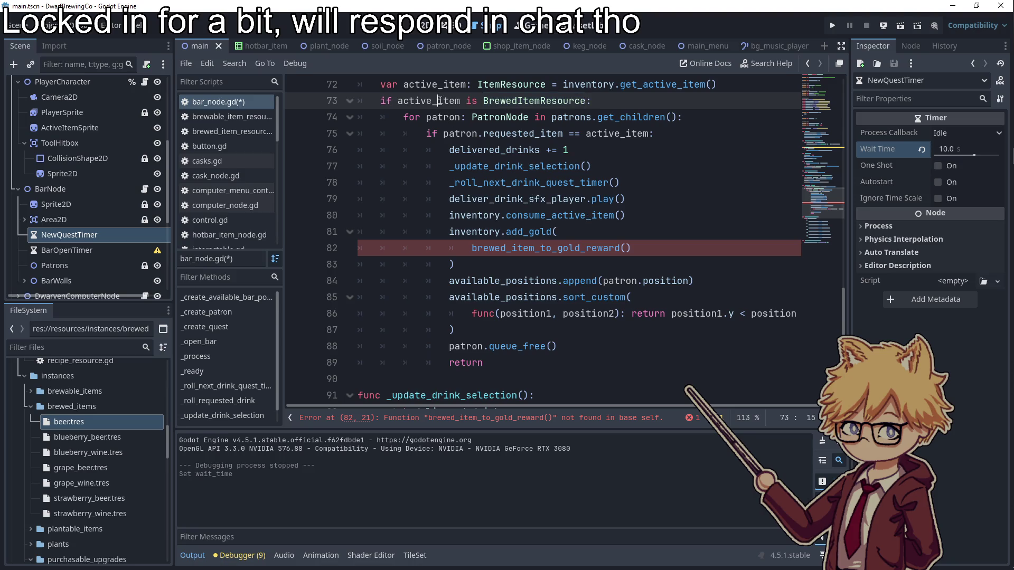
double_click(429, 101)
double_click(613, 140)
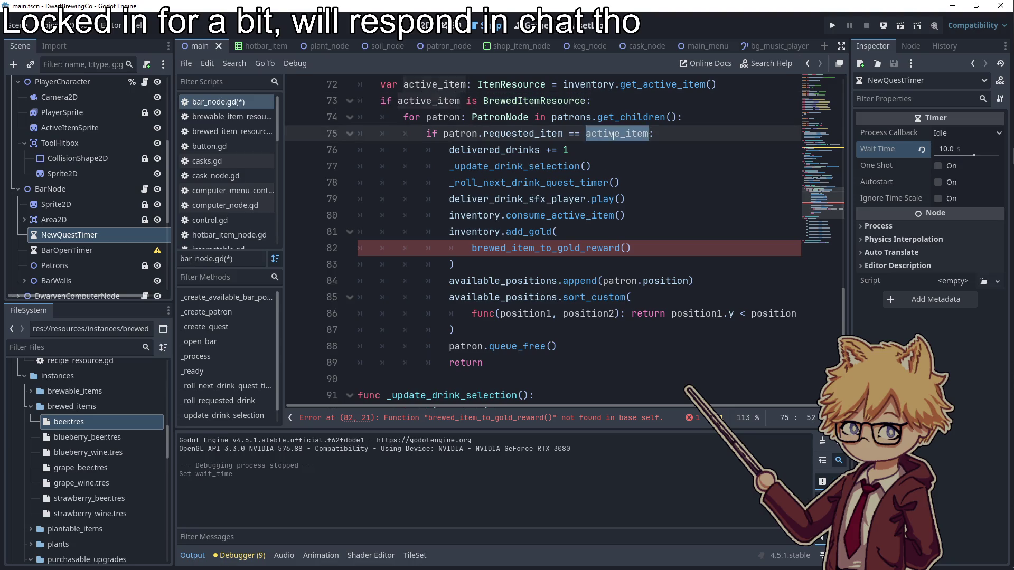
left_click(627, 248)
key("ctrl+v")
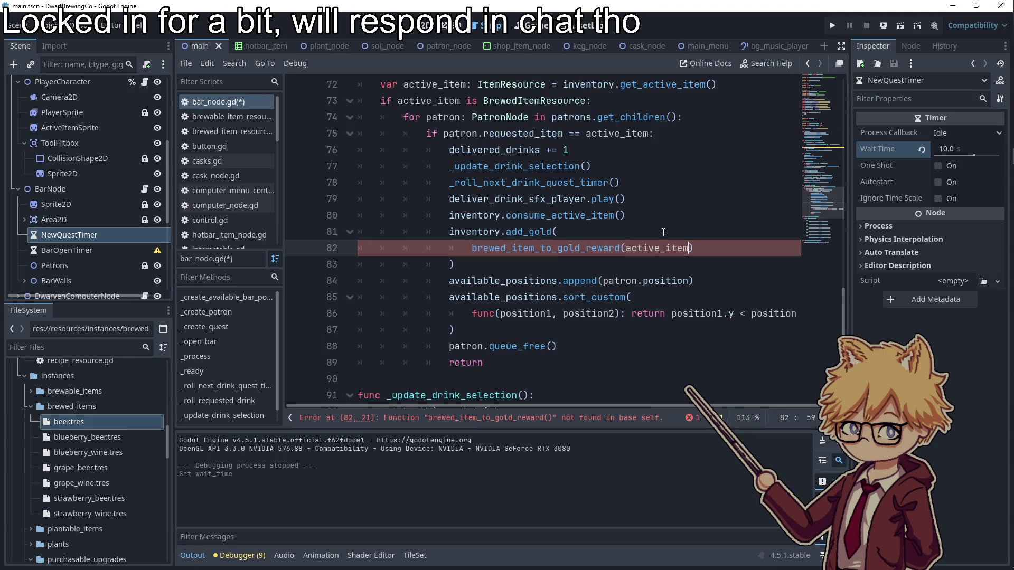
left_click(629, 225)
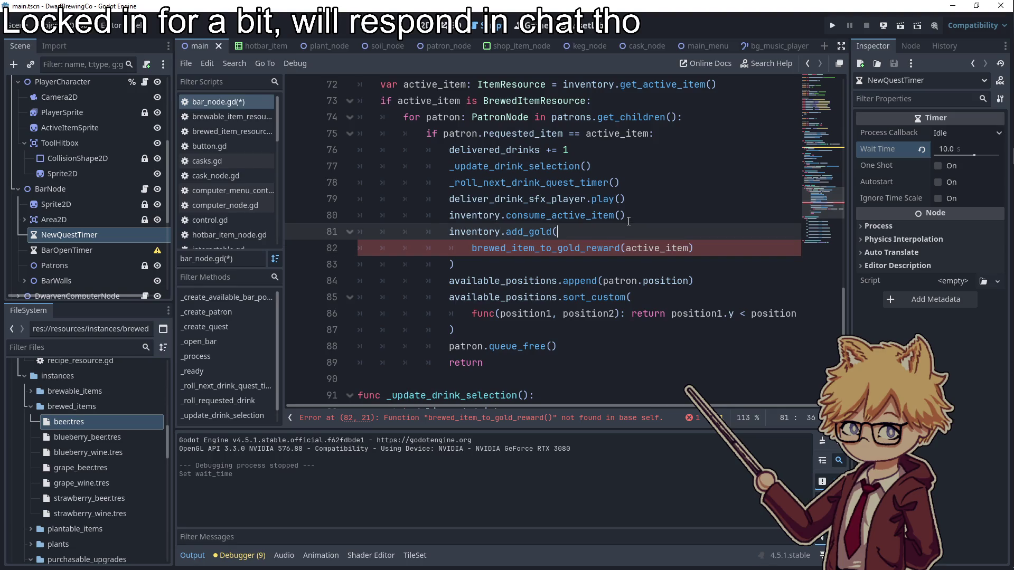
double_click(618, 138)
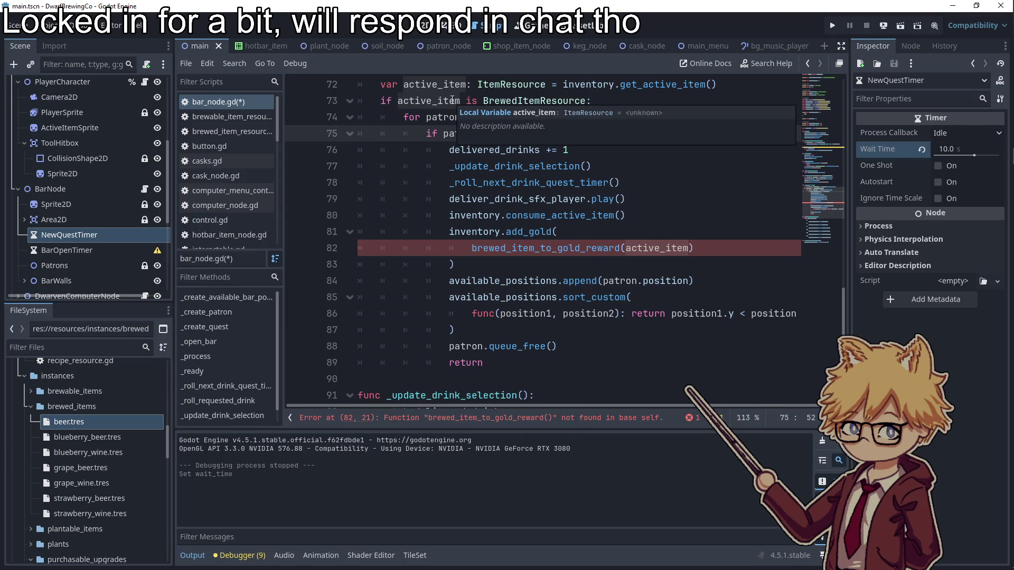
scroll("up", 3)
scroll("down", 3)
- Change the reward call's parentheses to brackets: brewed_item_to_gold_reward[active_item]
double_click(532, 247)
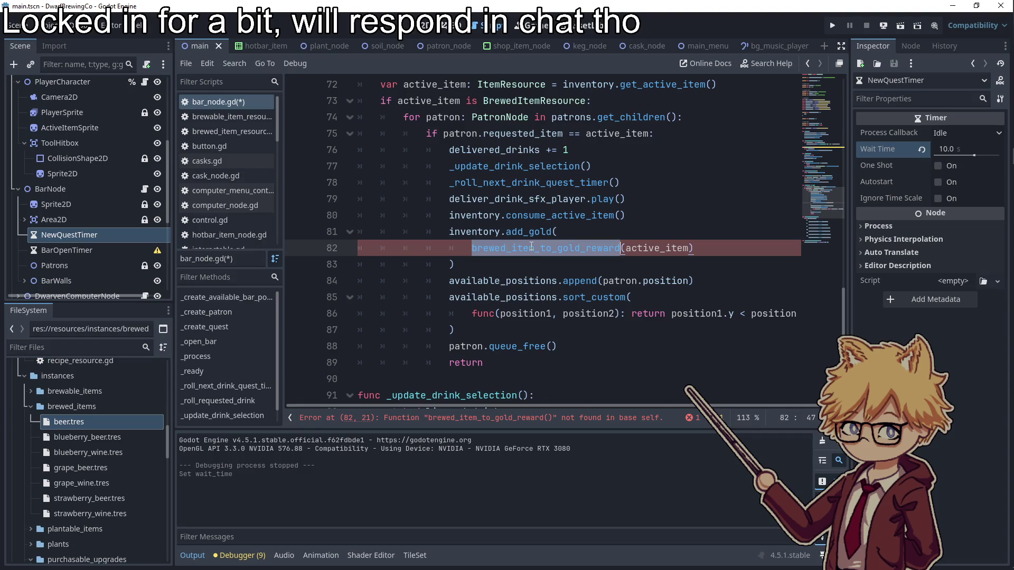
left_click(616, 248)
key("Delete")
type("[")
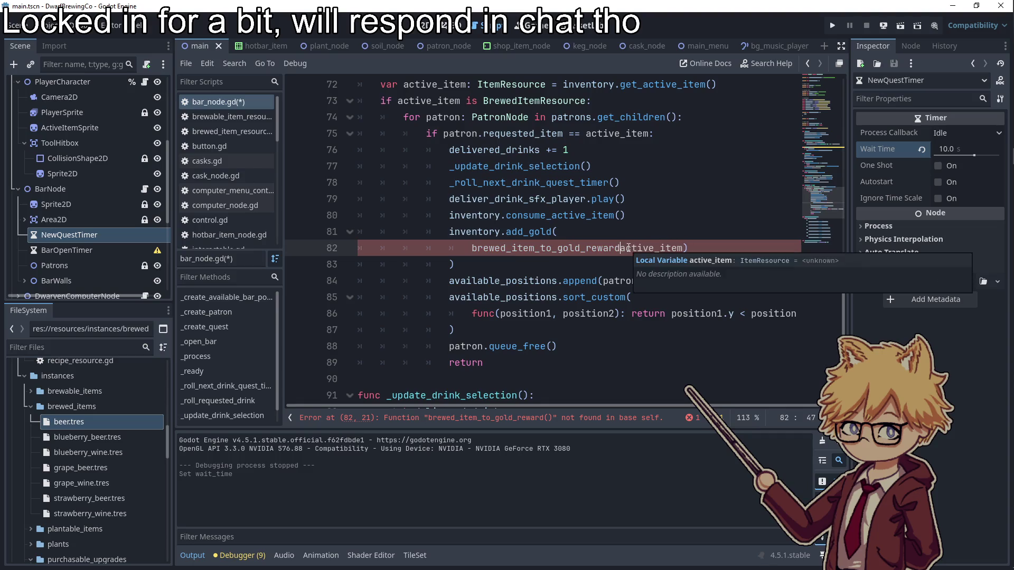
left_click(696, 248)
key("BackSpace")
type("]")
double_click(508, 248)
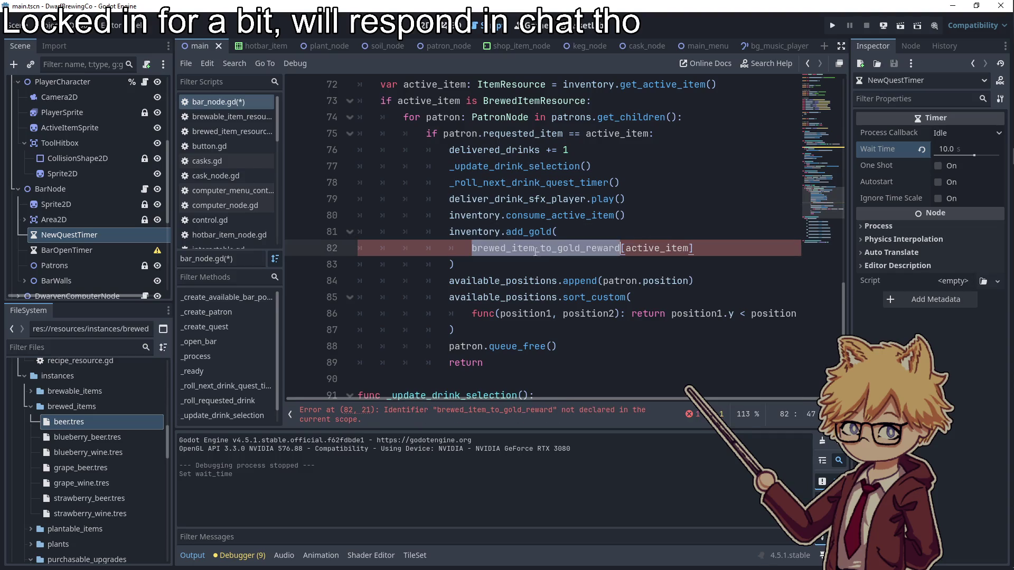
scroll("up", 3)
scroll("up", 3)
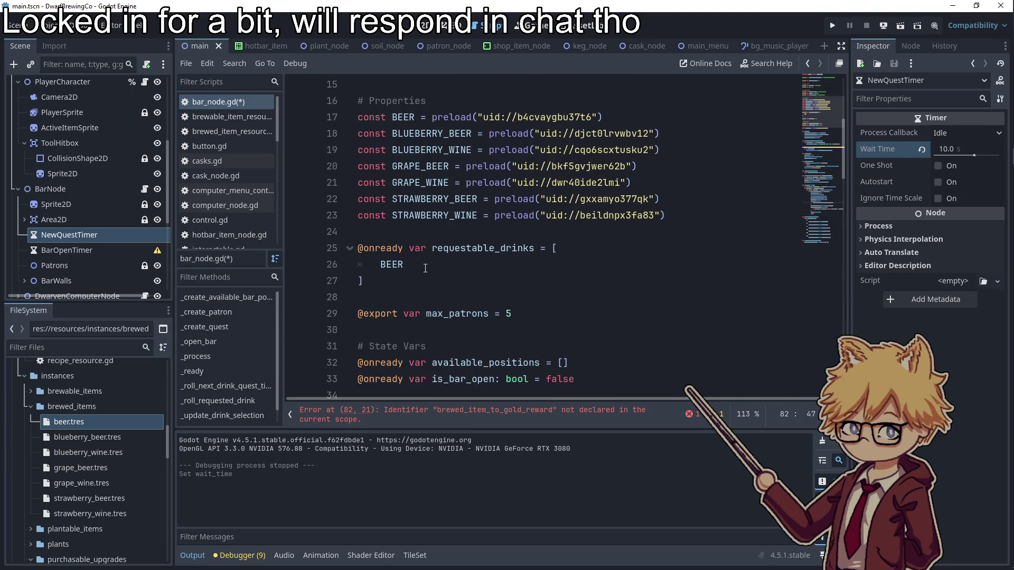
- Declare var brewed_item_to_gold_reward above requestable_drinks with a first entry BEER: 2
left_click(407, 229)
key("Return")
key("Return")
key("Up")
type("var brewed_item_to_gold_reward = ")
type("{")
key("Return")
double_click(402, 117)
key("ctrl+c")
left_click(415, 265)
key("ctrl+v")
type(": 2,")
key("Return")
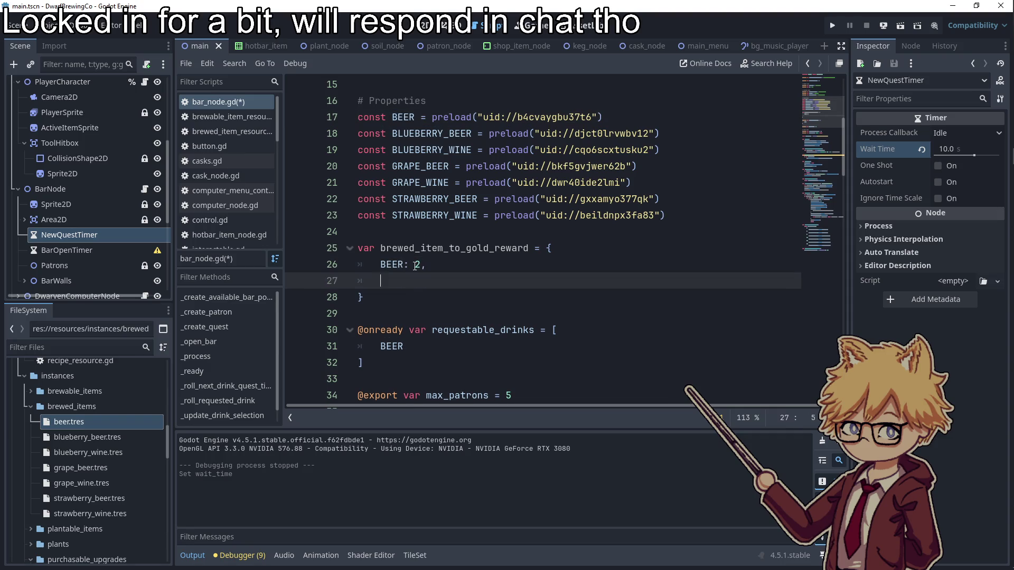
- Add a BLUEBERRY_WINE key and a BLUEBERRY_BEER: 10 entry to the dictionary
double_click(437, 150)
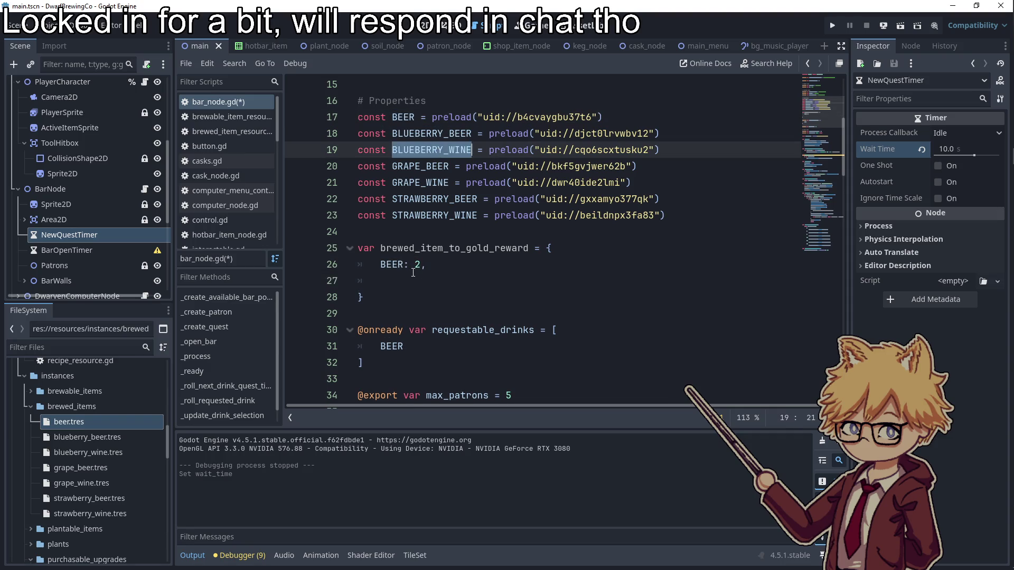
key("ctrl+c")
left_click(414, 274)
key("ctrl+v")
type(":")
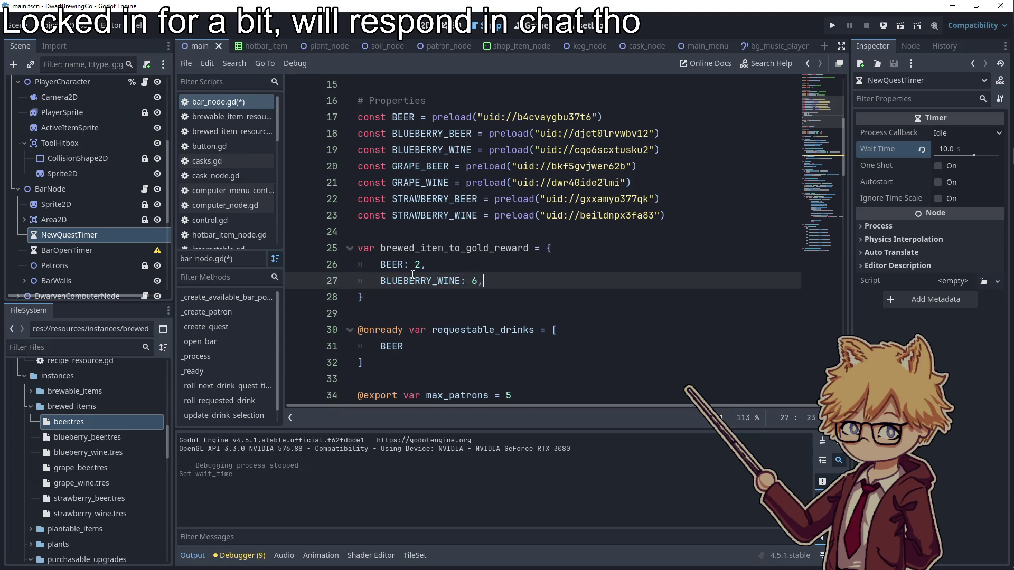
key("Return")
double_click(428, 135)
key("ctrl+c")
left_click(437, 297)
key("ctrl+v")
type(": ")
type("10,")
key("Return")
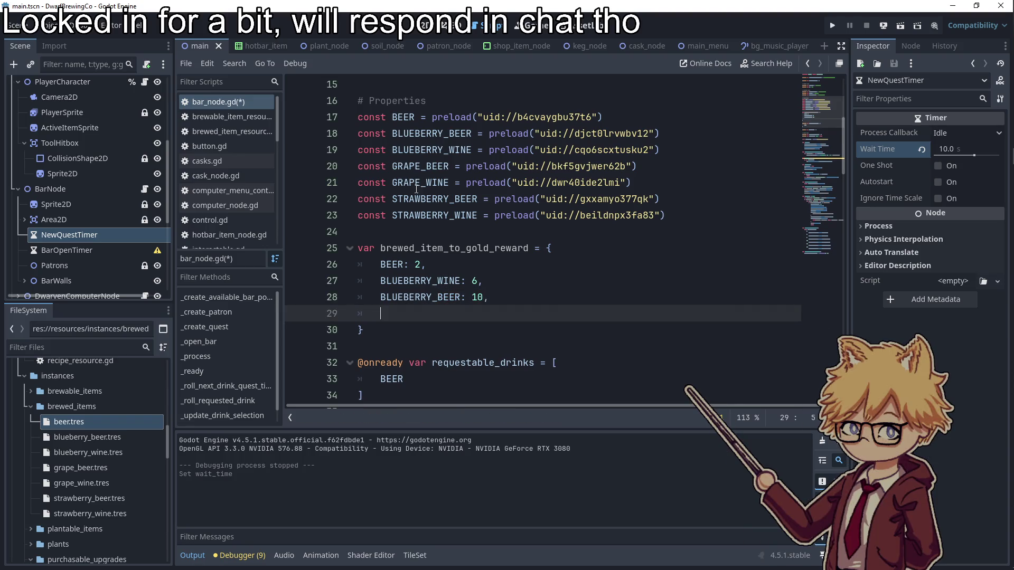
- Add GRAPE_BEER: 6 after BEER and GRAPE_WINE: 10 to the dictionary
double_click(417, 166)
key("ctrl+c")
left_click(443, 267)
key("Return")
key("ctrl+v")
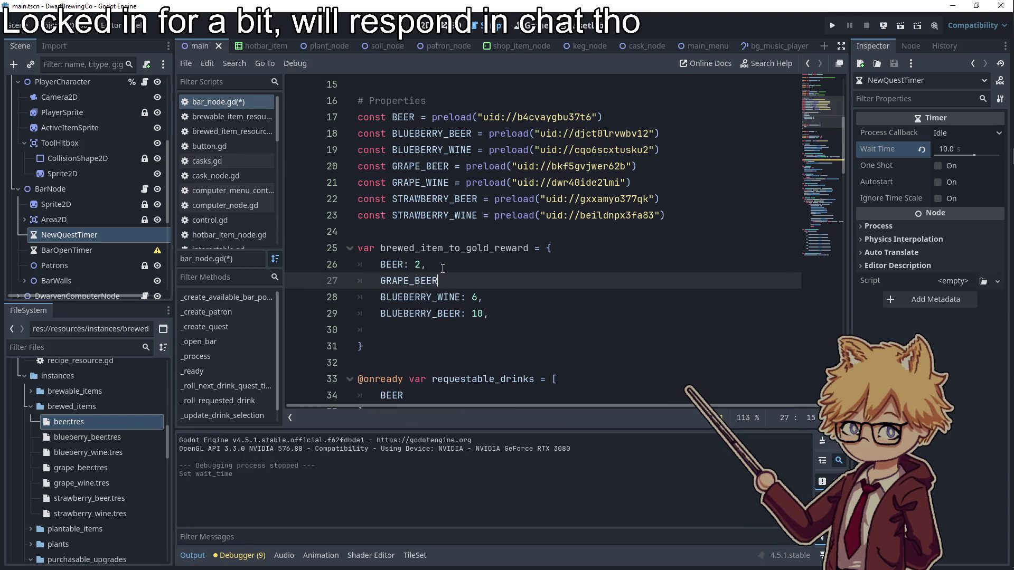
type(": 6,")
key("Return")
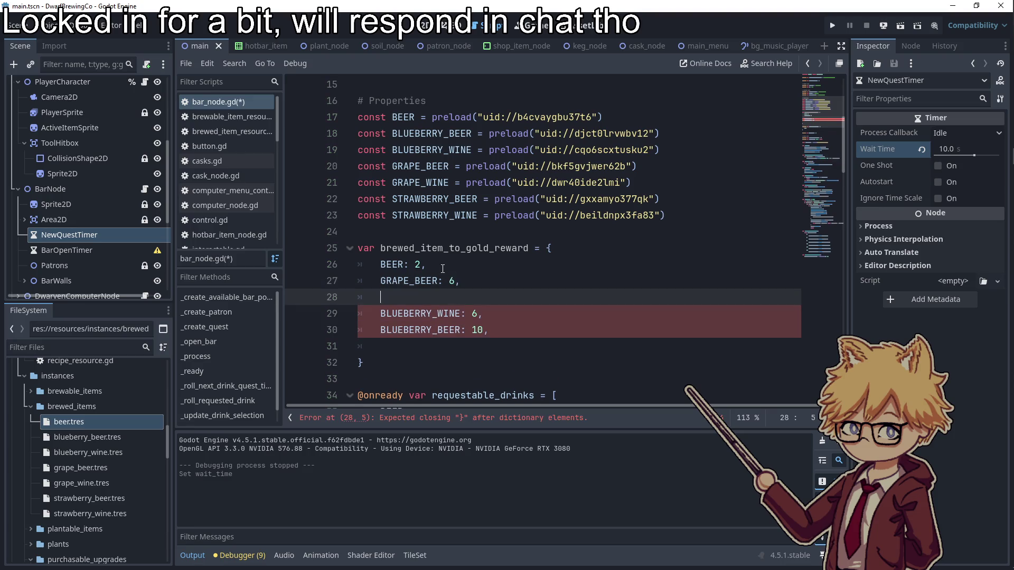
double_click(420, 182)
key("ctrl+c")
left_click(429, 296)
key("ctrl+v")
type(": 10")
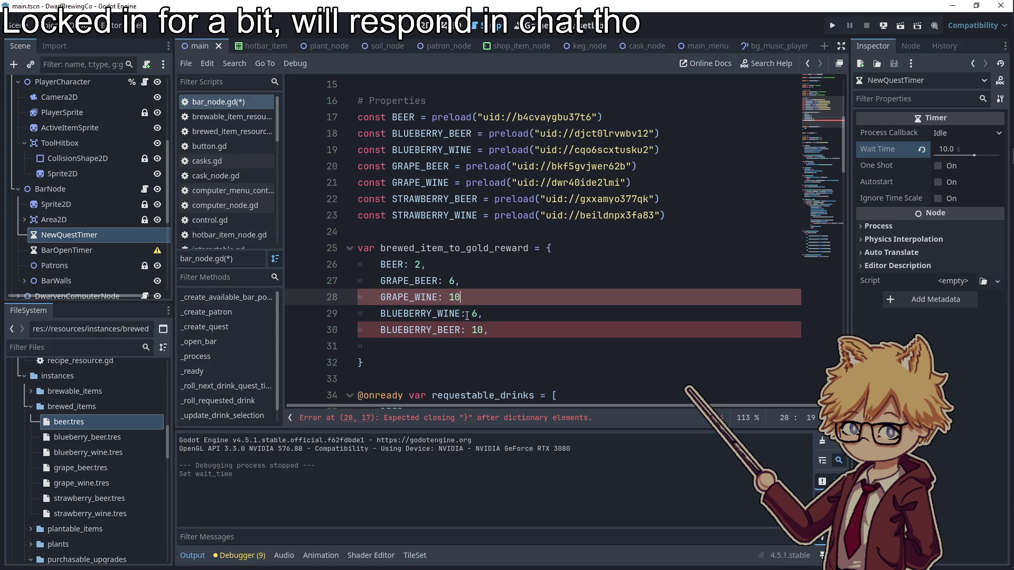
type(",")
left_click(473, 314)
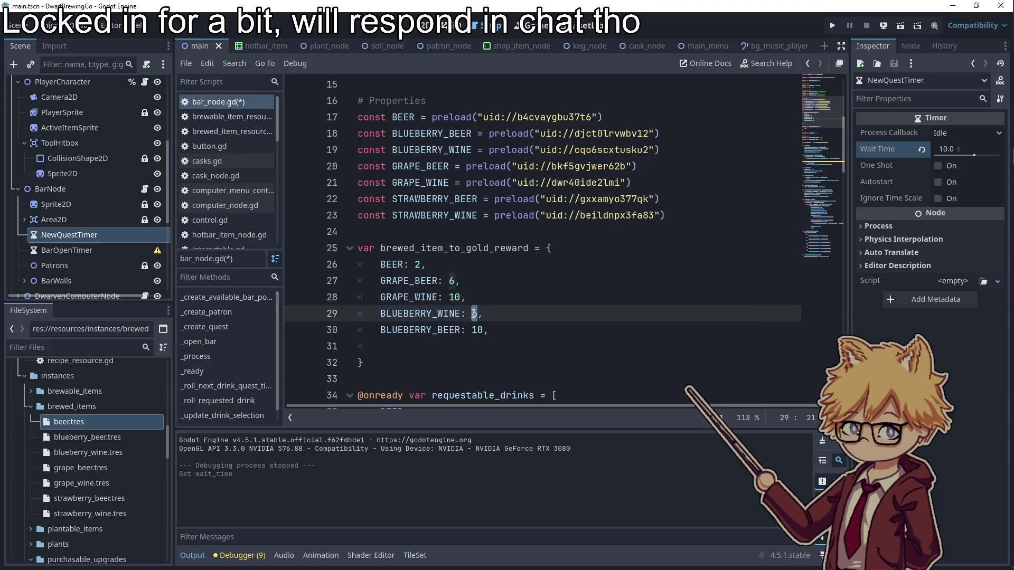
type("6")
- Filter the FileSystem for blueberry, check blueberry_seeds.tres (cost 5), and set BLUEBERRY_WINE's reward to 10
left_click(64, 346)
type("blueberr")
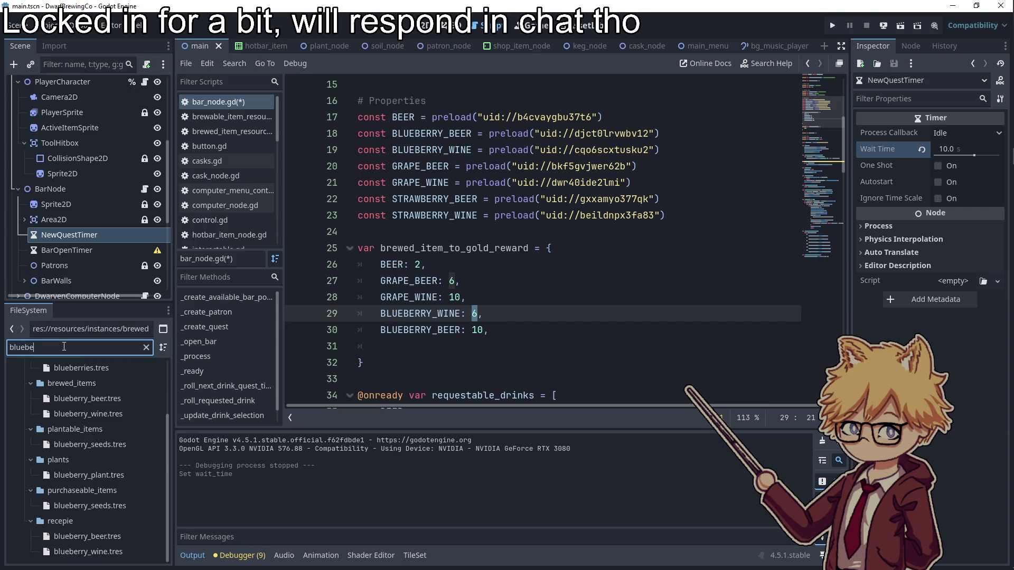
type("y")
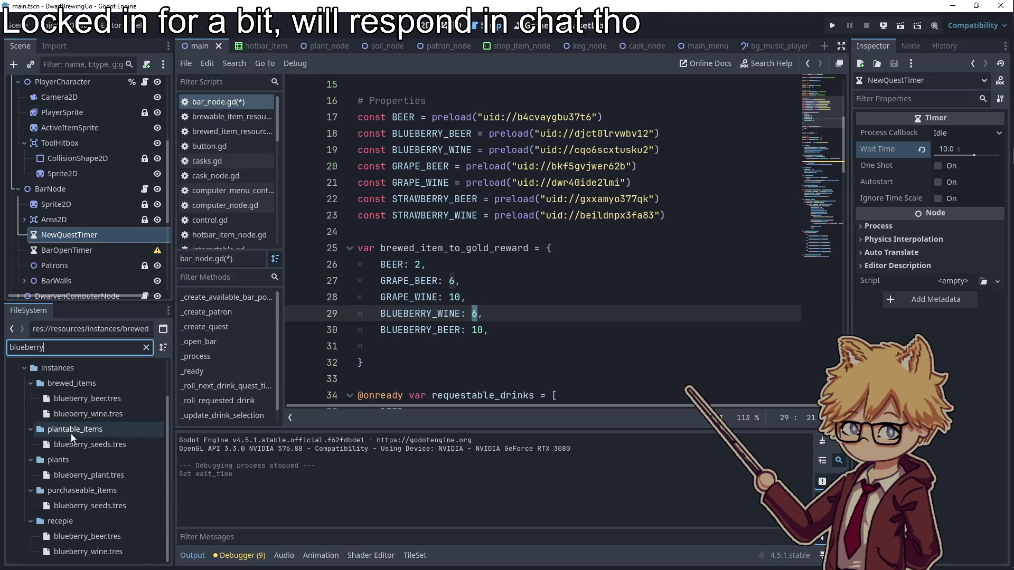
key("ctrl+a")
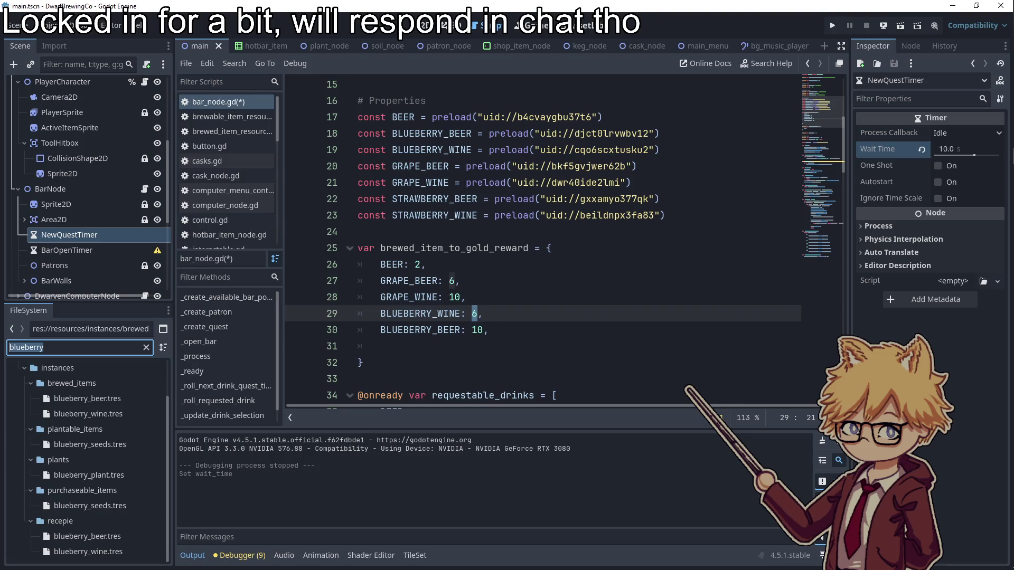
type("shop")
key("ctrl+a")
key("BackSpace")
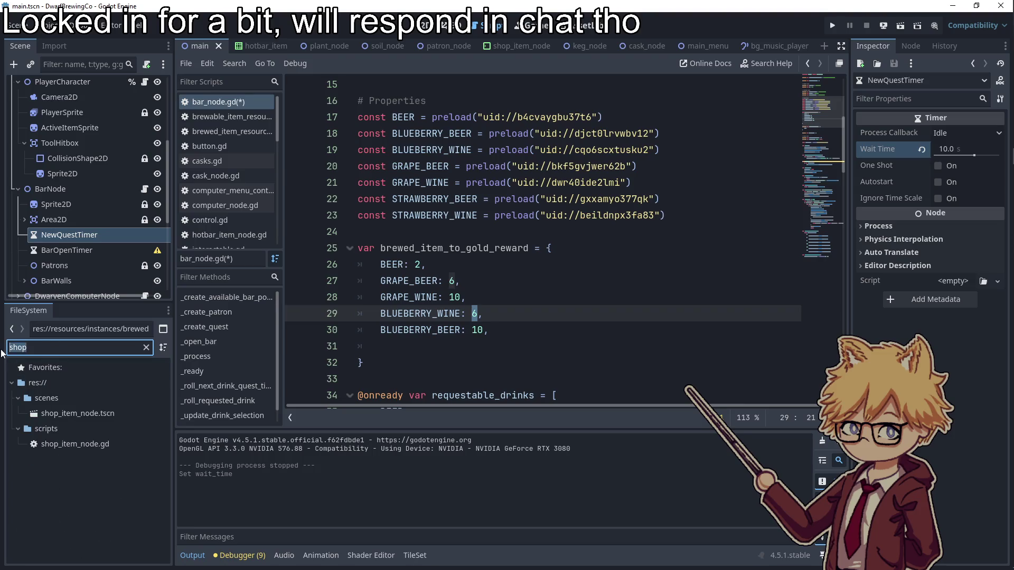
scroll("down", 3)
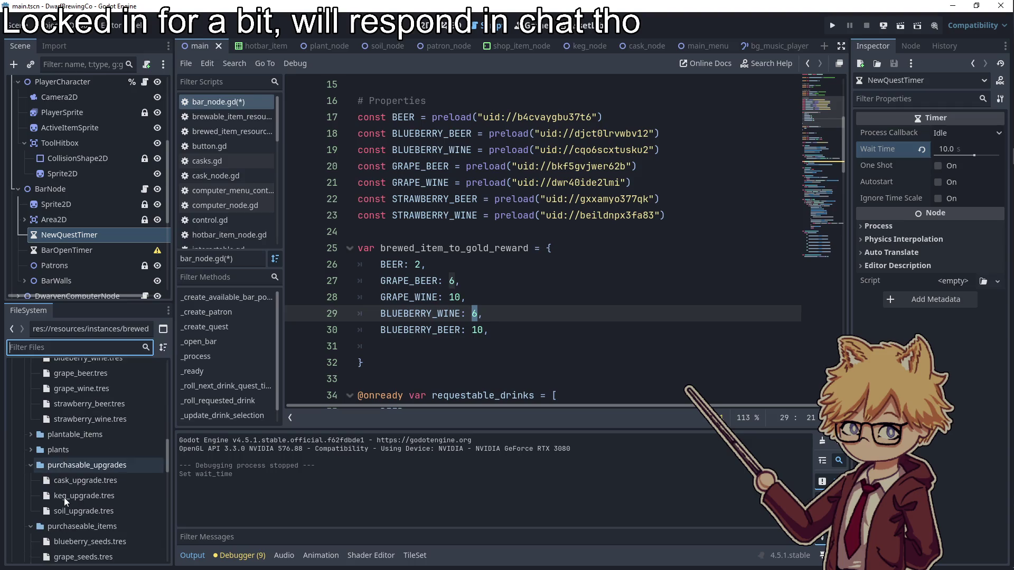
left_click(77, 491)
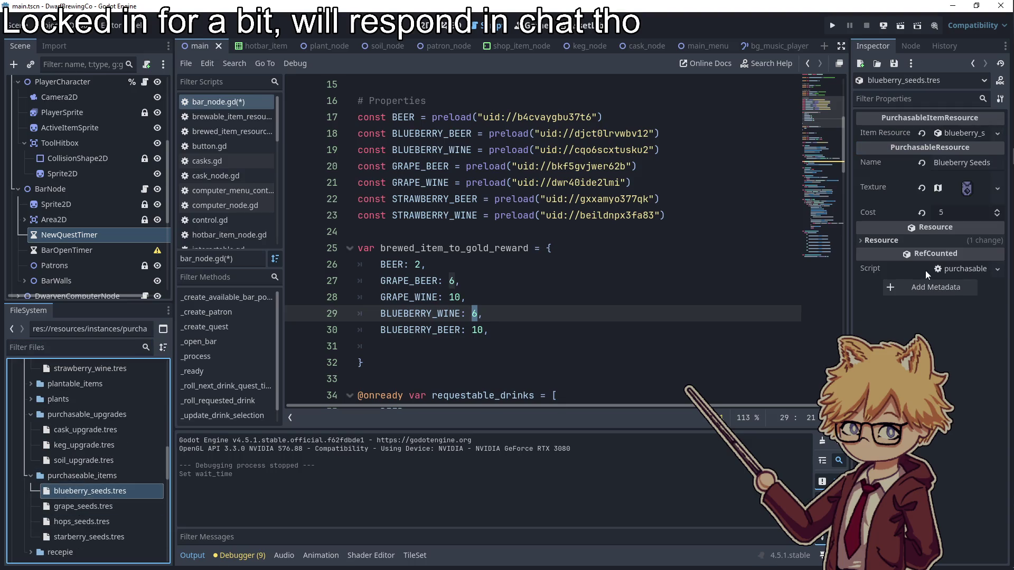
type("10")
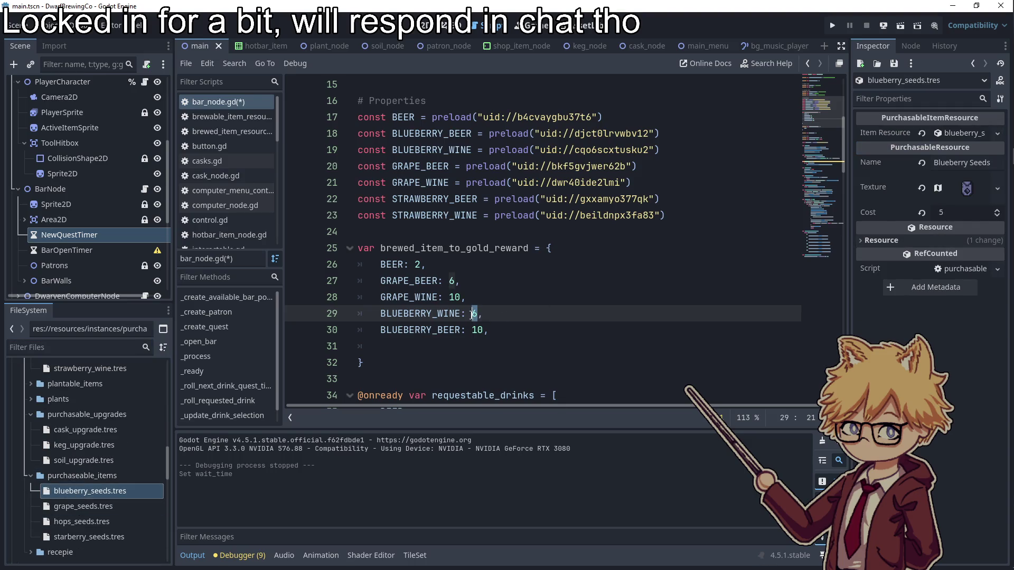
- Change the BLUEBERRY_BEER reward to 15 and GRAPE_WINE to 9
left_click_drag(485, 330, 473, 331)
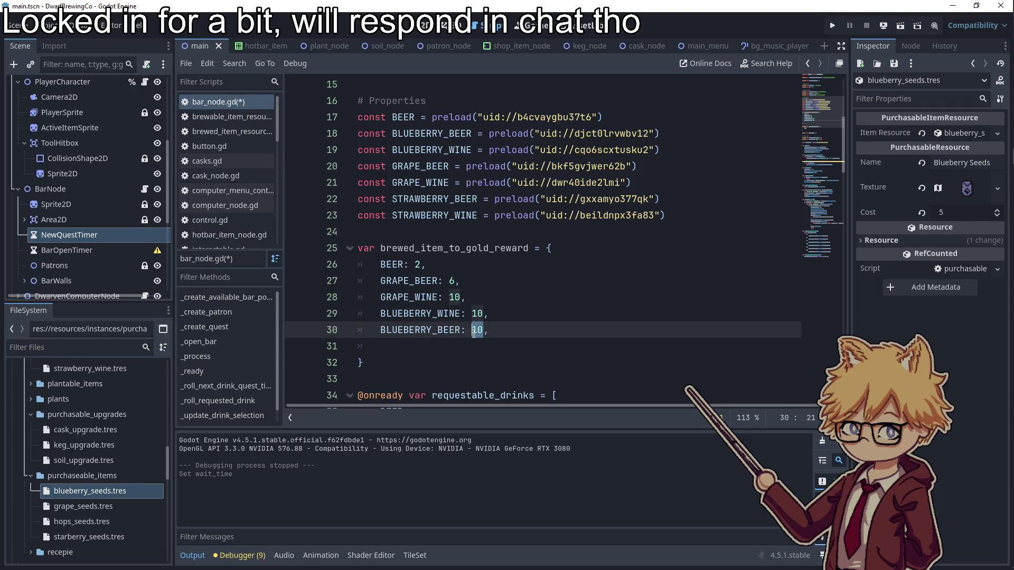
type("15")
key("Up")
key("Up")
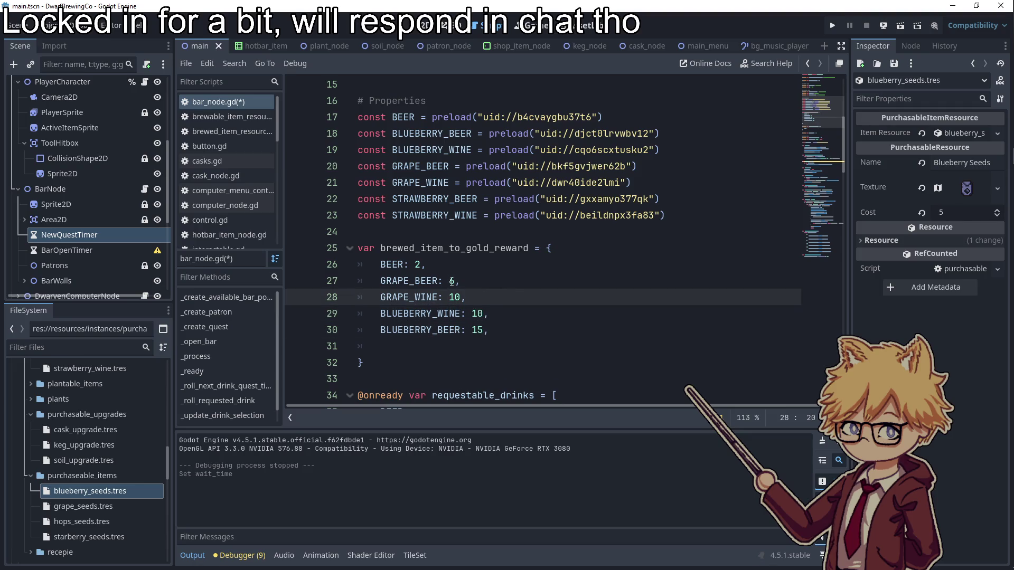
double_click(454, 297)
type("9")
- Add a STRAWBERRY_WINE: 14 entry after checking the strawberry seeds cost
left_click(508, 323)
key("Return")
type("ST")
key("Down")
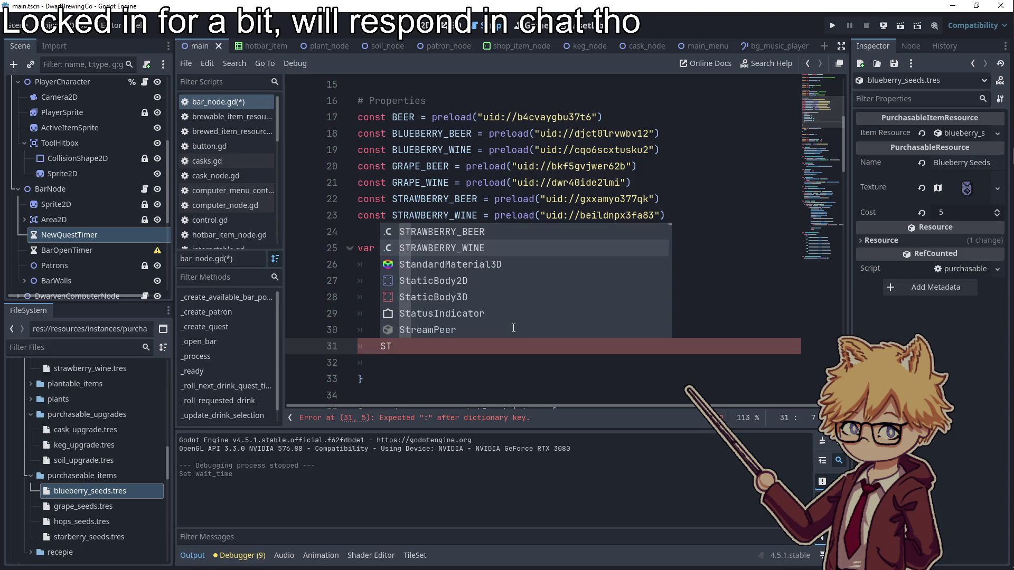
key("Return")
type(":")
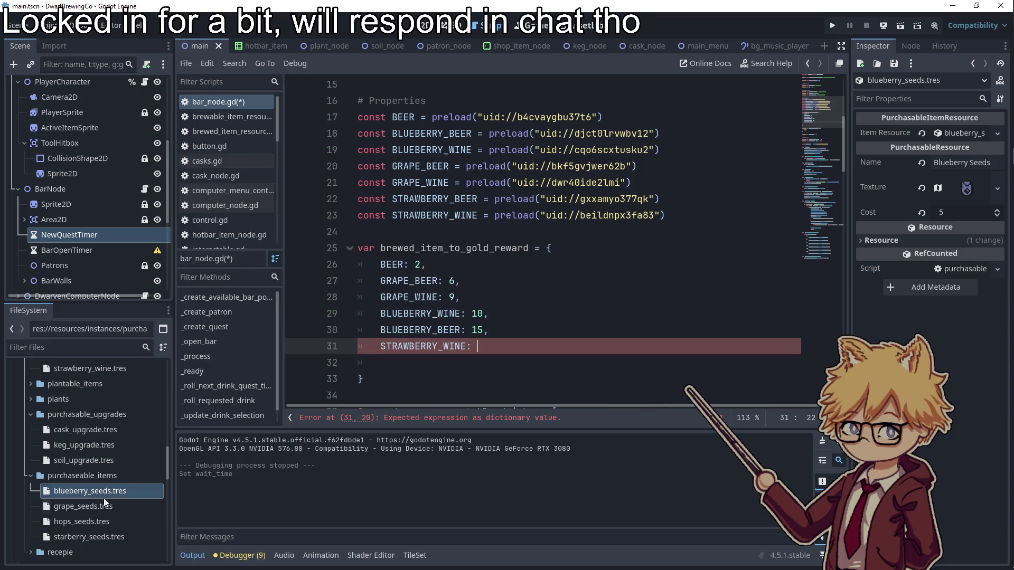
left_click(89, 536)
left_click(498, 349)
type("14,")
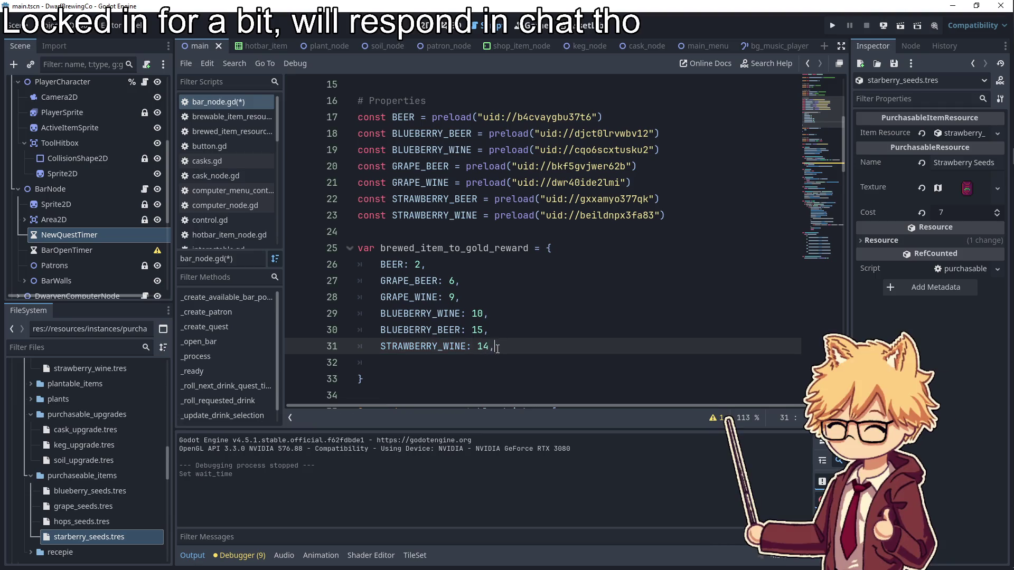
key("Return")
- Add a STRAWBERRY_BEER: 21 entry and save bar_node.gd
type("ST")
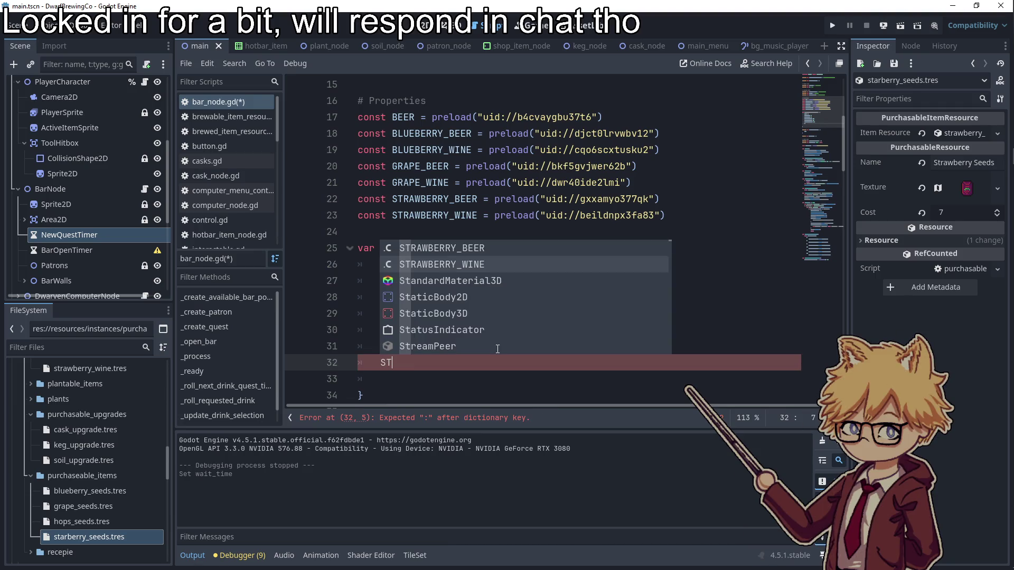
key("Up")
key("Return")
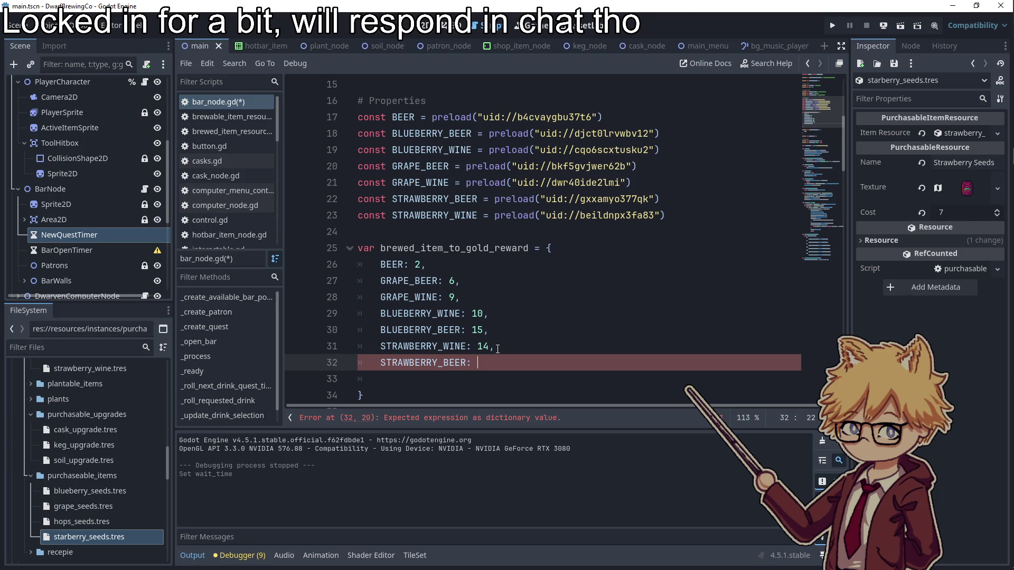
type("1")
key("Delete")
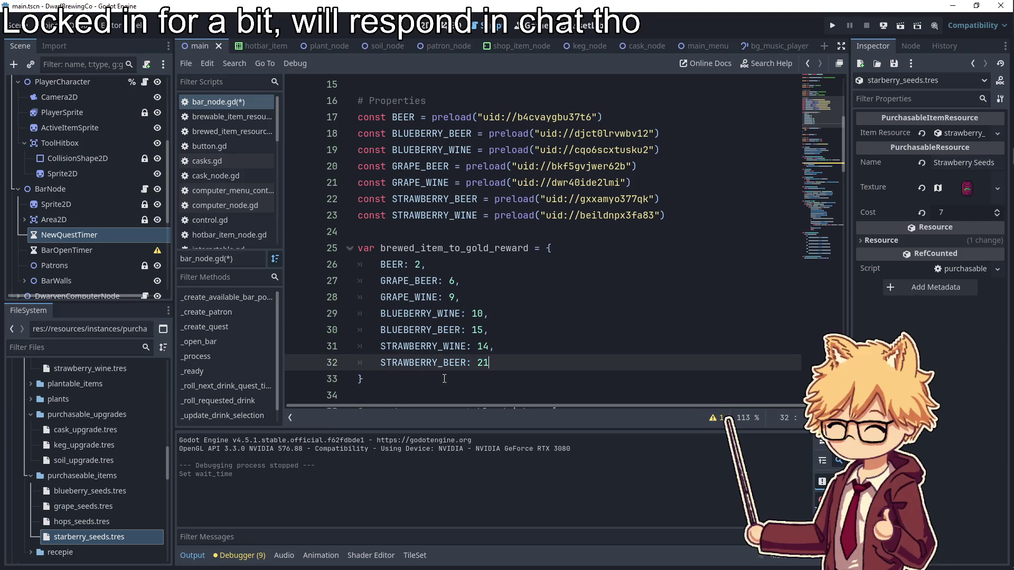
left_click(518, 316)
left_click(518, 280)
key("ctrl+s")
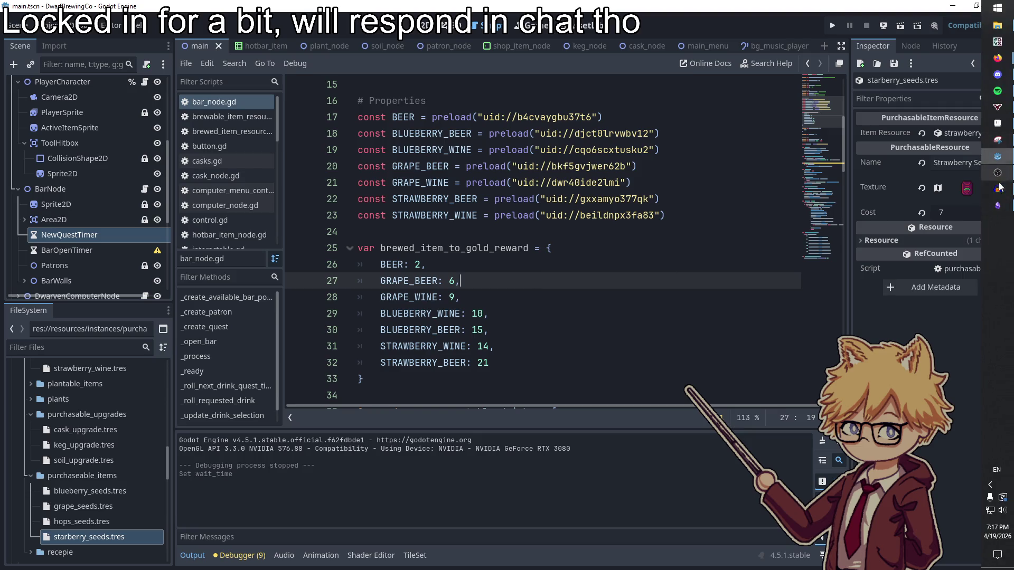
- Tick off the customer requests scaling task in the Obsidian to-do notes
left_click(997, 204)
left_click(449, 305)
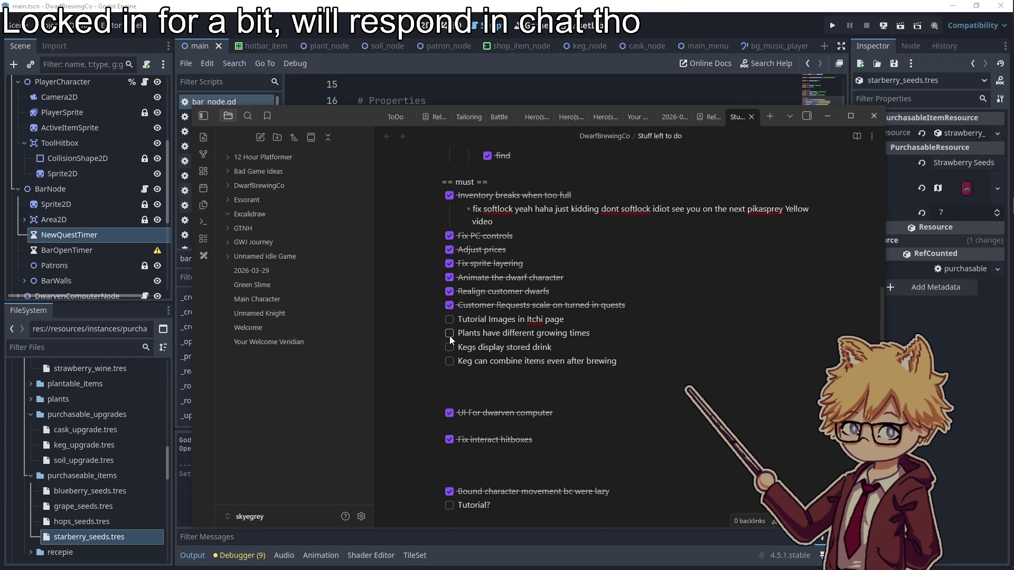
key("alt+Tab")
left_click(591, 214)
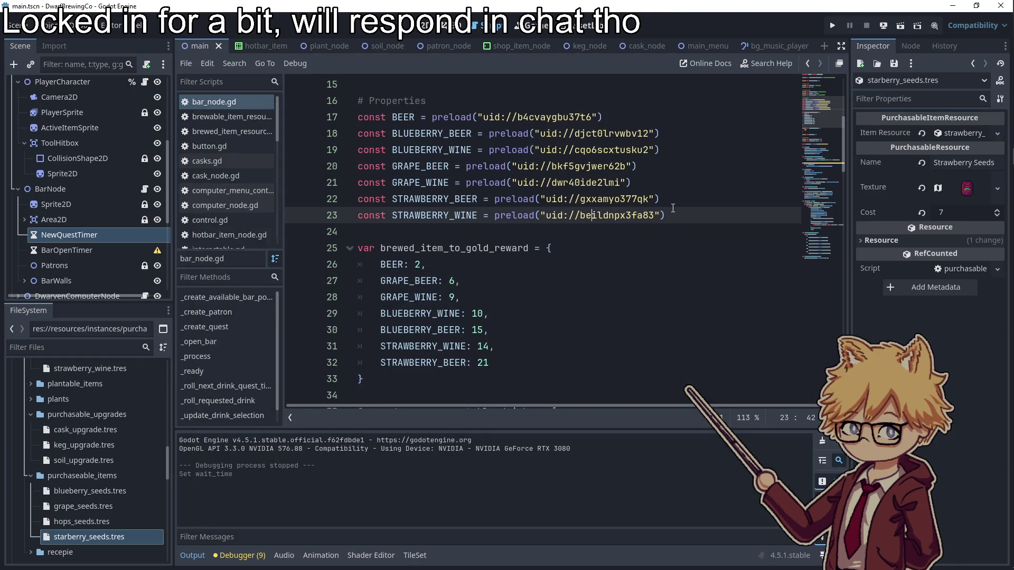
- Return to the reward dictionary, then bring the Firefox Twitch chat pop-out forward and reposition it
left_click(670, 182)
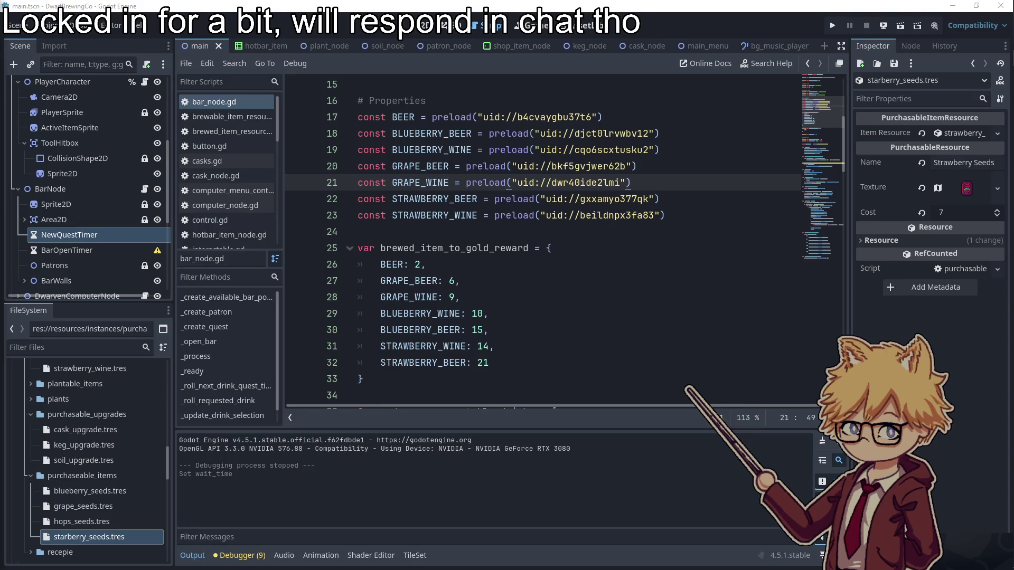
left_click(448, 247)
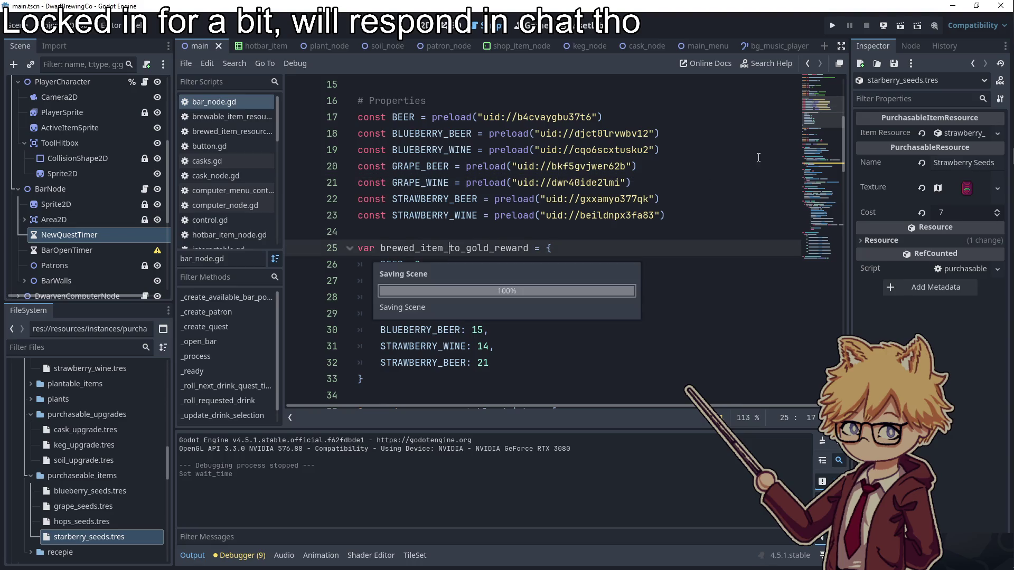
key("alt+Tab")
left_click_drag(427, 54, 395, 43)
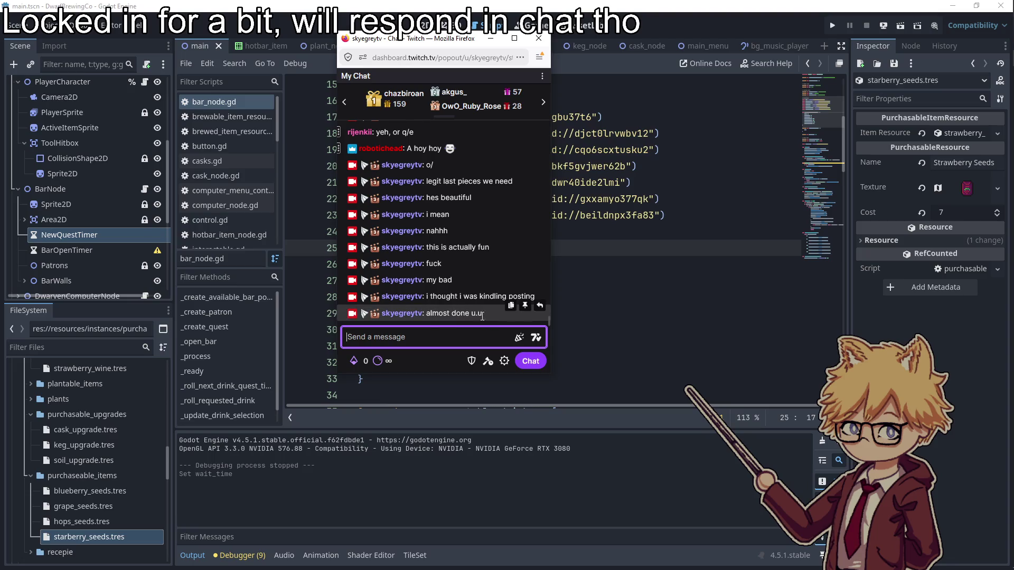
- Select the newest Twitch chat messages to read them, then hide the chat window
left_click_drag(489, 311, 382, 266)
left_click_drag(434, 41, 46, 92)
key("alt+Tab")
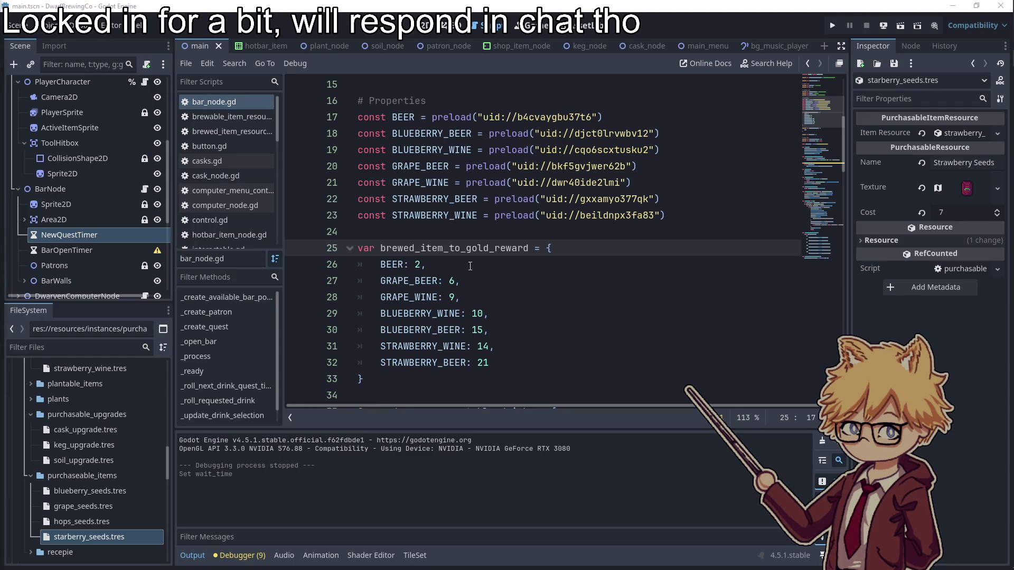
- Review the BLUEBERRY and GRAPE drink constants, then launch DwarfBrewingCo with F5
left_click(470, 266)
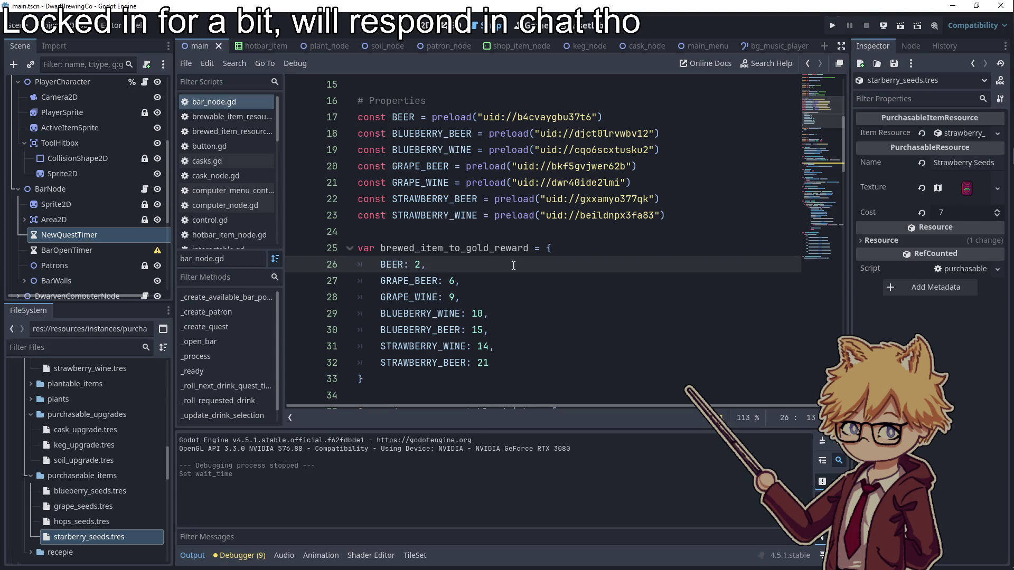
scroll("up", 3)
double_click(432, 231)
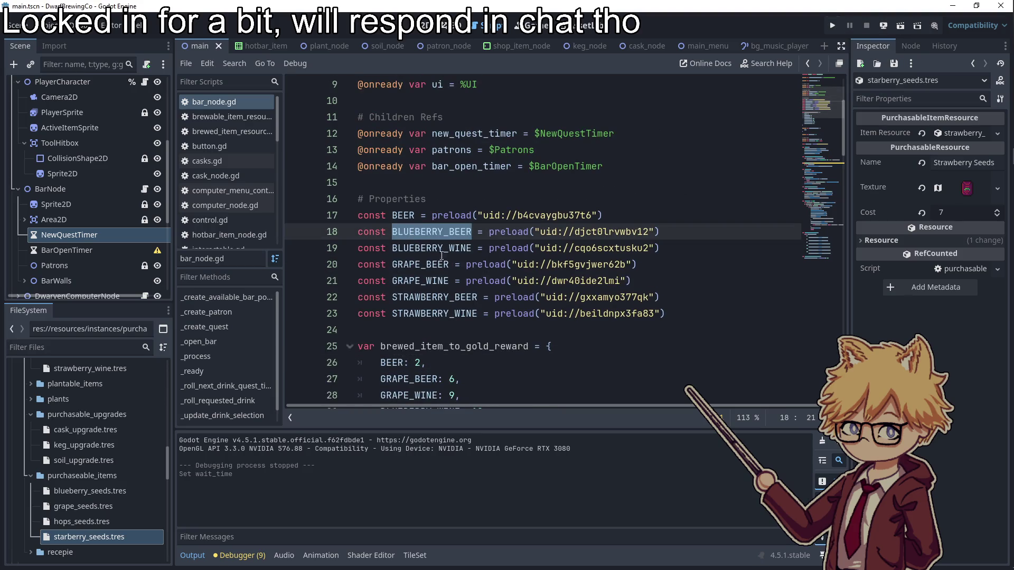
double_click(441, 248)
double_click(430, 264)
double_click(430, 280)
scroll("down", 3)
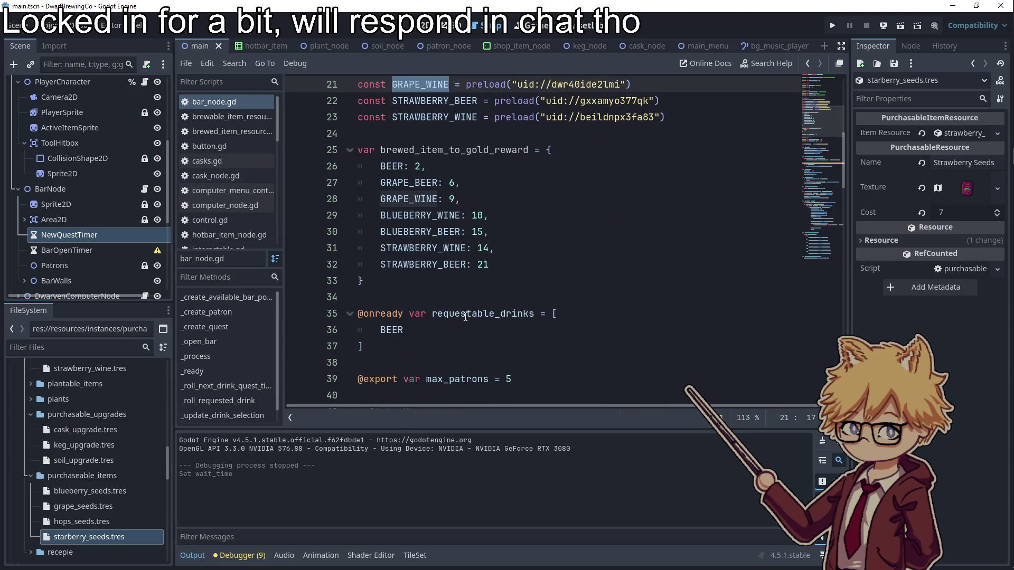
key("F5")
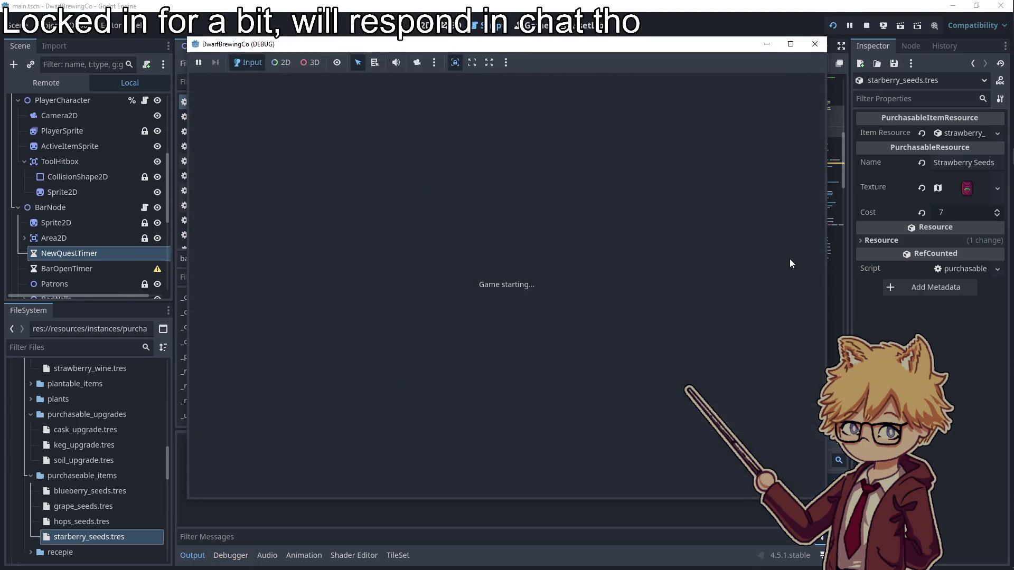
- Start the test game and buy Grape Seeds at the vendor truck
left_click(501, 384)
key("Escape")
key("w")
key("e")
key("Right")
key("Return")
key("Escape")
- Plant the grape seed in the soil patch and harvest the grown vine
key("s")
key("a")
key("w")
key("a")
key("e")
key("d")
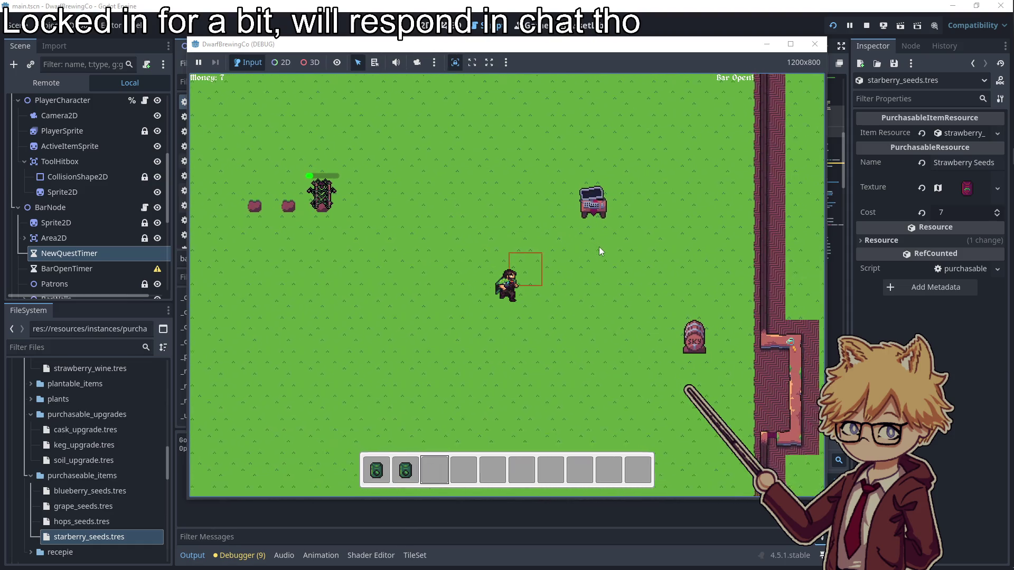
key("s")
key("w")
key("a")
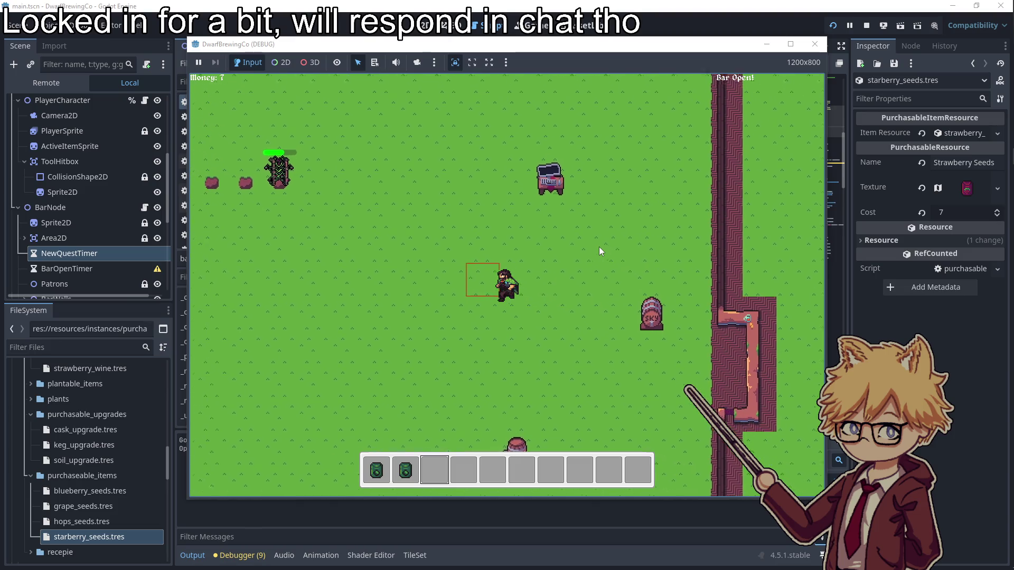
key("e")
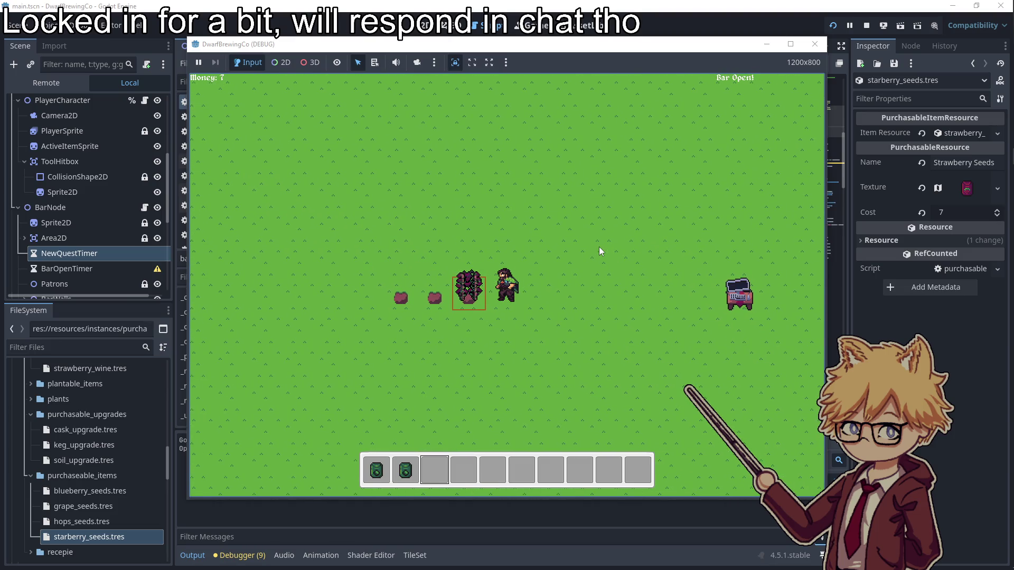
- Brew the grape in the barrel and collect the finished wine
key("d")
key("s")
key("s")
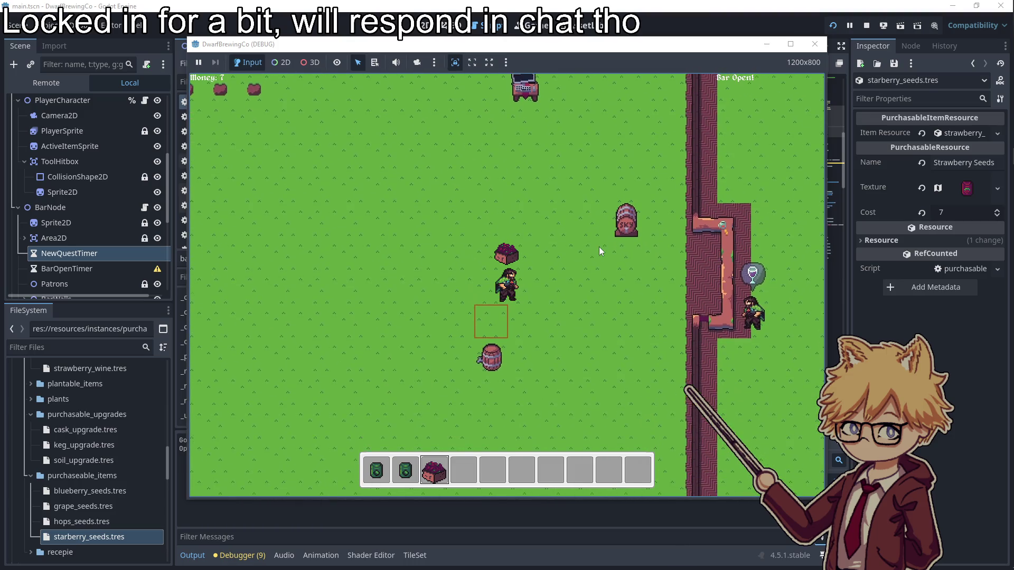
key("e")
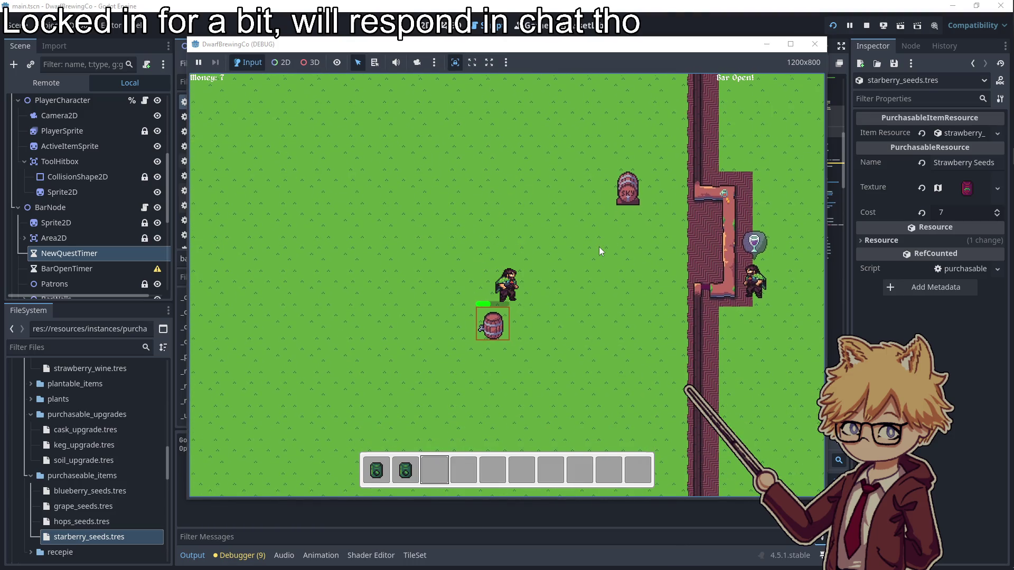
key("e")
- Serve the wine to the waiting patron, raising money from 7 to 16, then stop the game
key("d")
key("d")
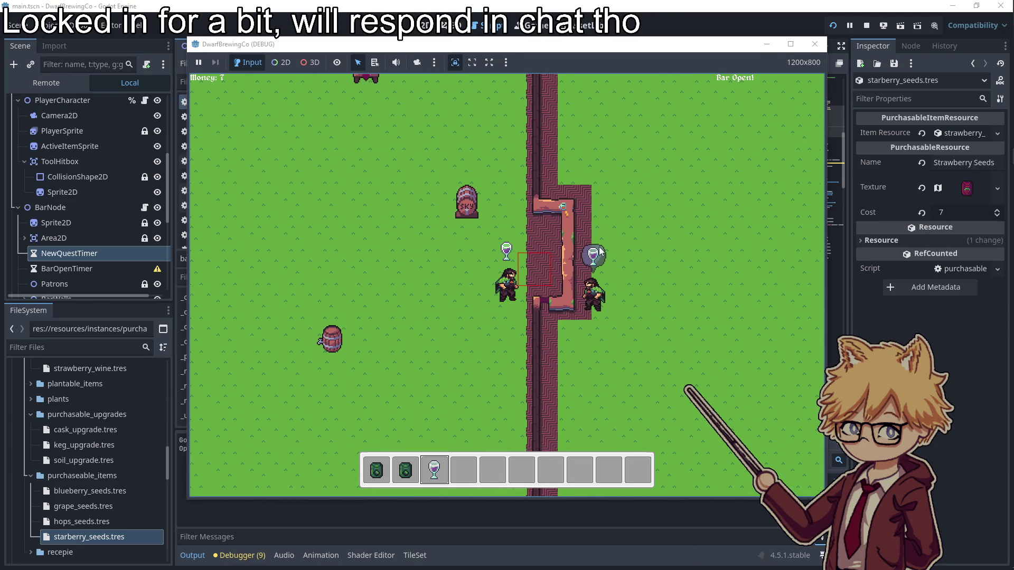
key("e")
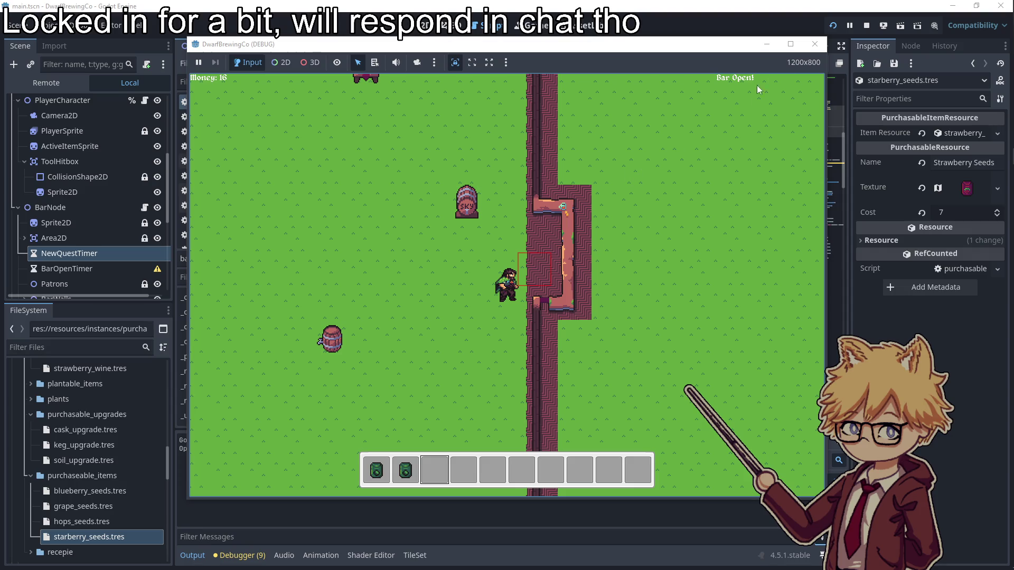
left_click(815, 43)
- Move the GRAPE_BEER entry below GRAPE_WINE in the gold reward dictionary of bar_node.gd
left_click(531, 241)
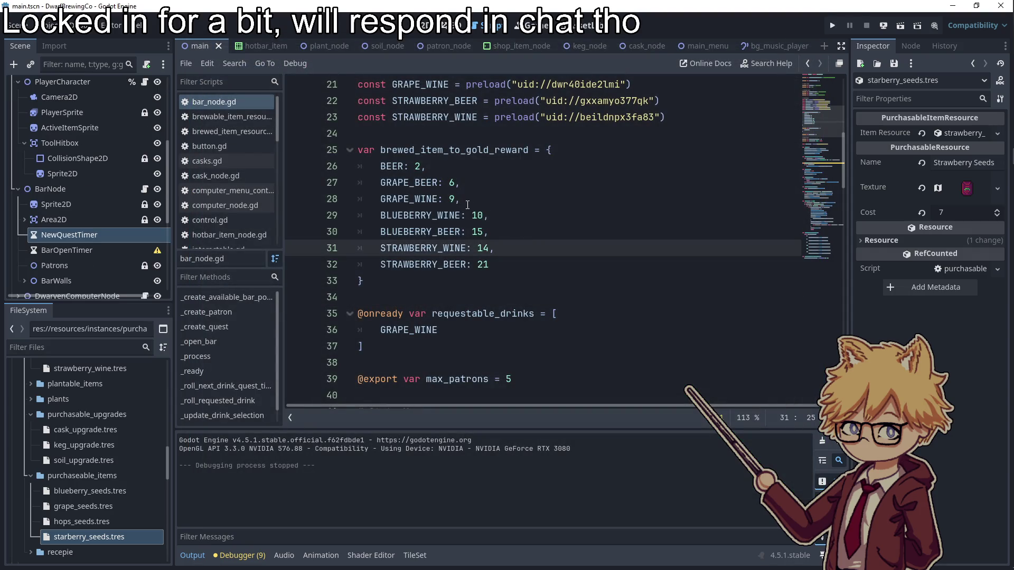
double_click(451, 182)
left_click_drag(460, 183, 357, 183)
key("ctrl+x")
left_click(490, 199)
key("Return")
key("ctrl+v")
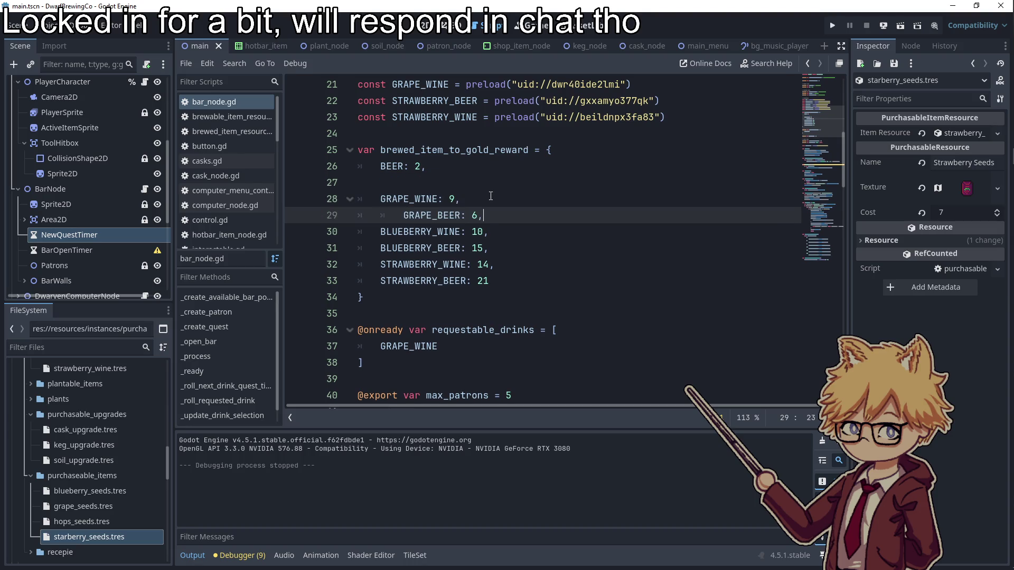
key("shift+Tab")
- Make GRAPE_WINE pay 6 and GRAPE_BEER pay 9, remove the blank line, and save
left_click_drag(457, 215, 450, 199)
type("9")
type("6")
left_click(480, 182)
key("ctrl+shift+k")
key("ctrl+s")
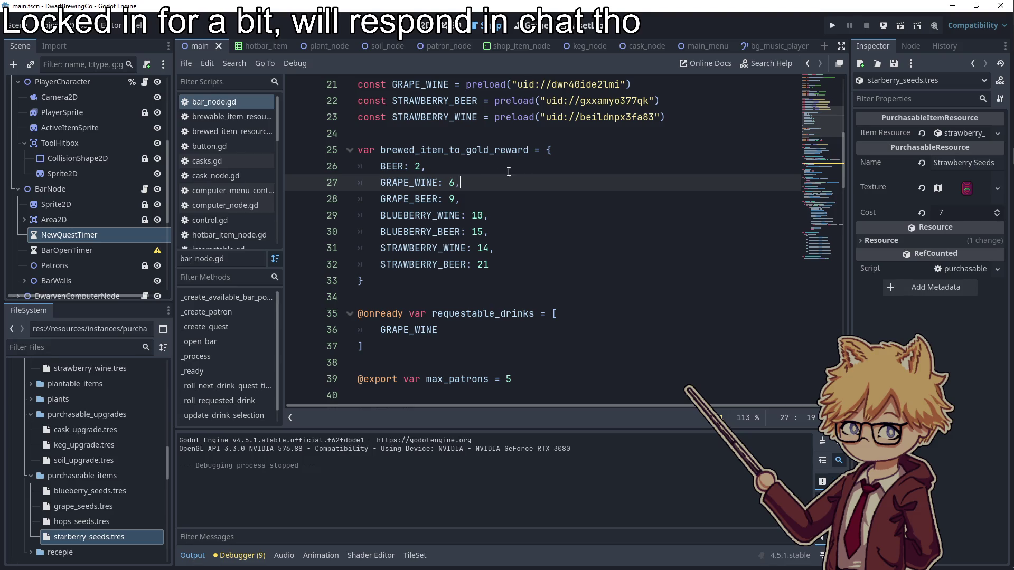
- Review the to-do notes list, then return to the editor
left_click(996, 209)
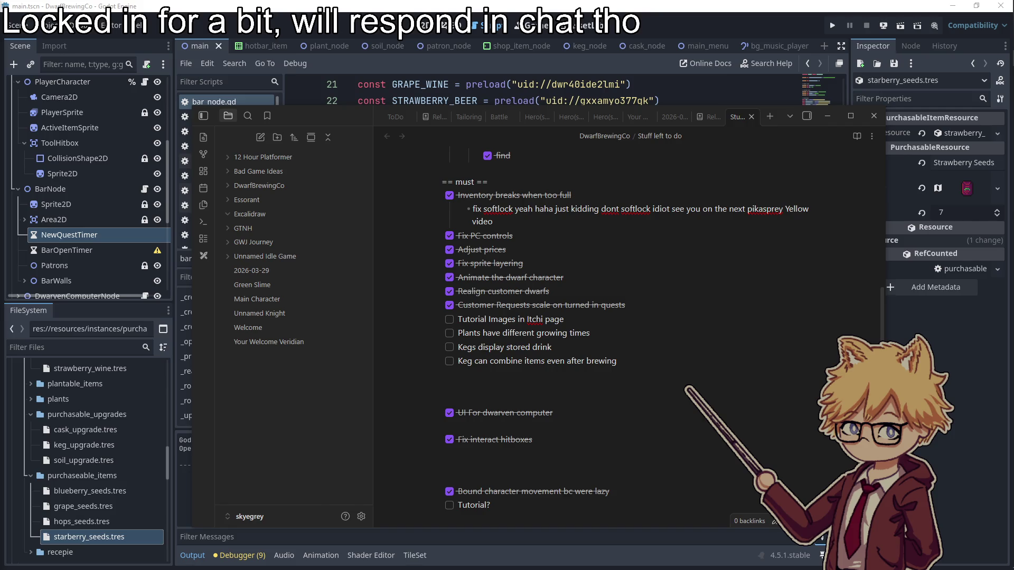
left_click(583, 362)
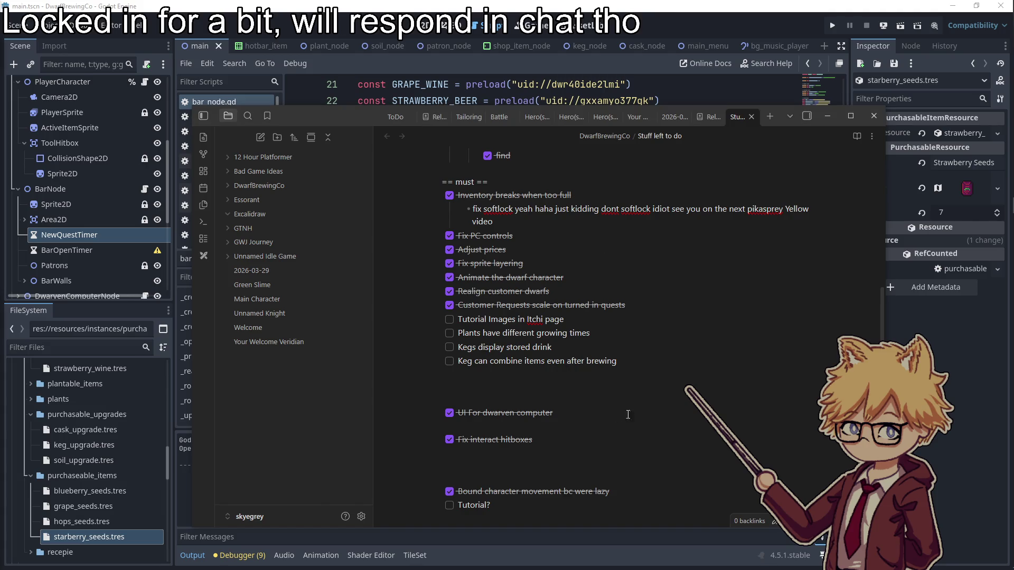
left_click(827, 125)
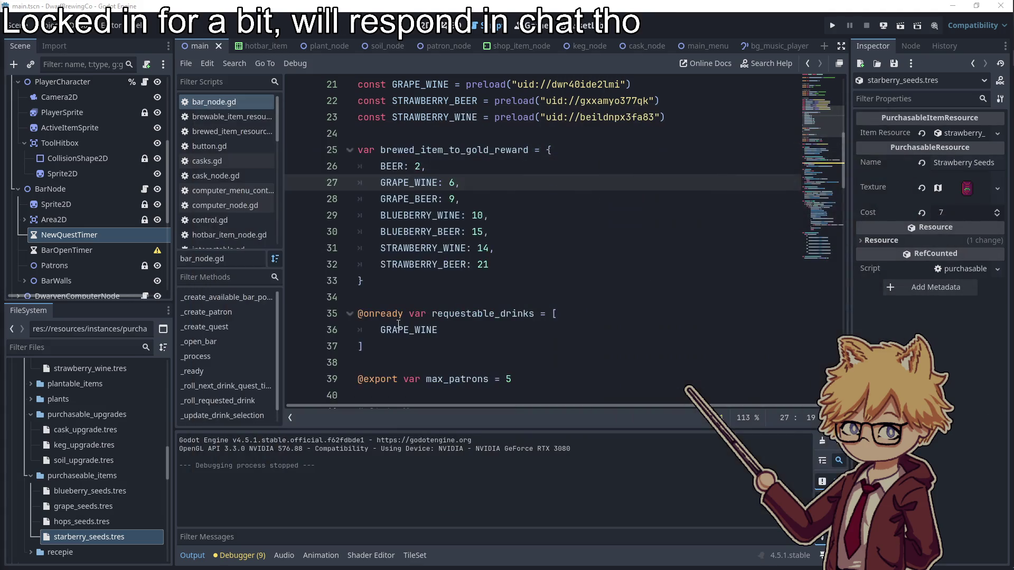
left_click(79, 349)
type("plant")
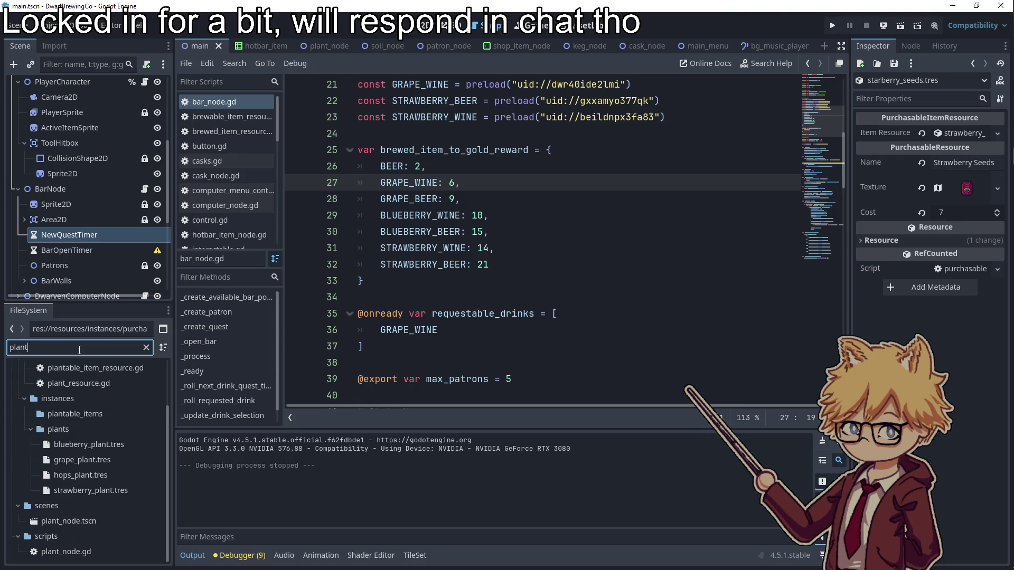
double_click(107, 417)
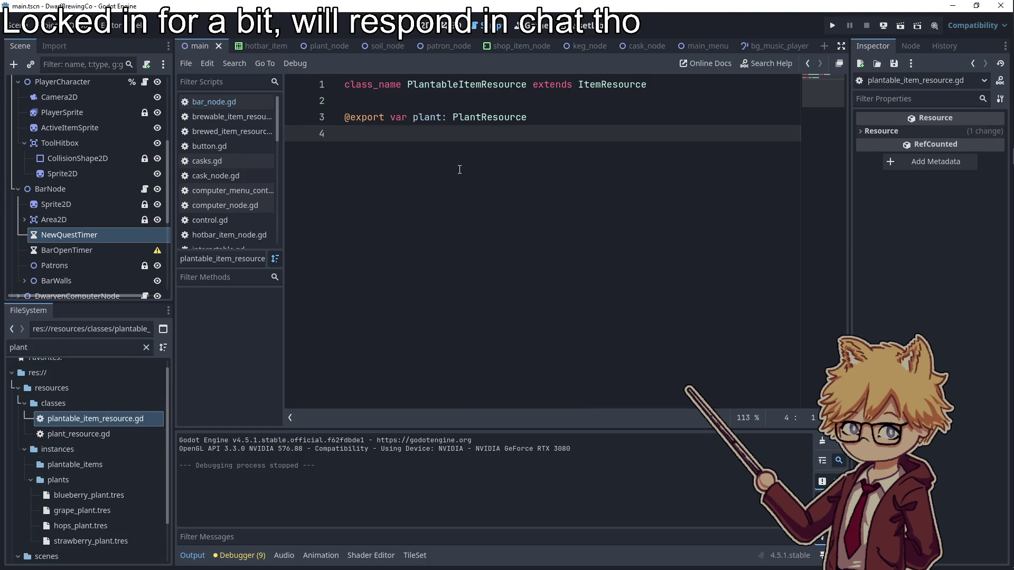
type("@")
key("BackSpace")
type("@export var g")
type("rowing_time: ")
type("int")
key("Escape")
key("Return")
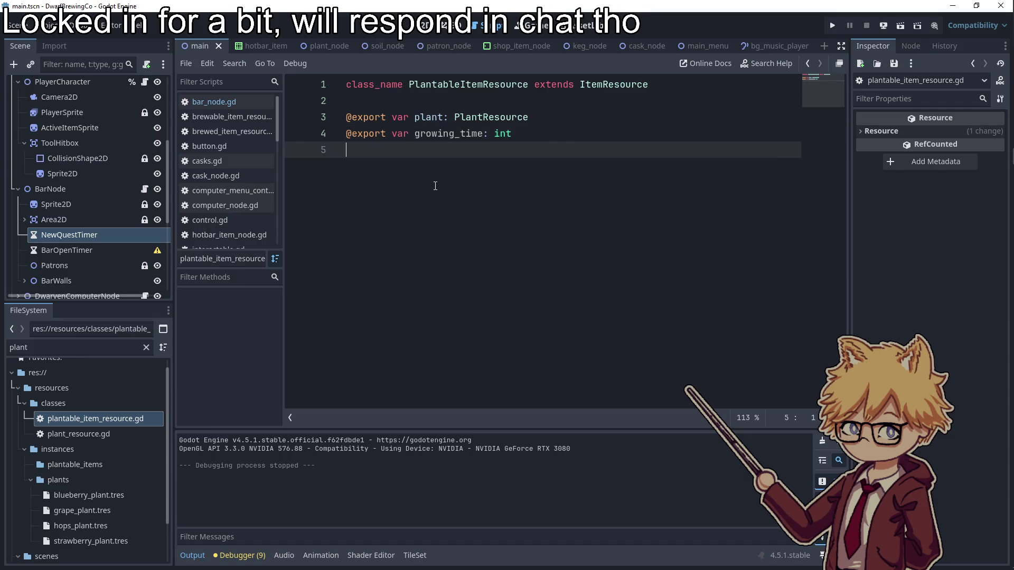
- Open plantable_items/hops_seeds.tres in the Inspector
scroll("down", 3)
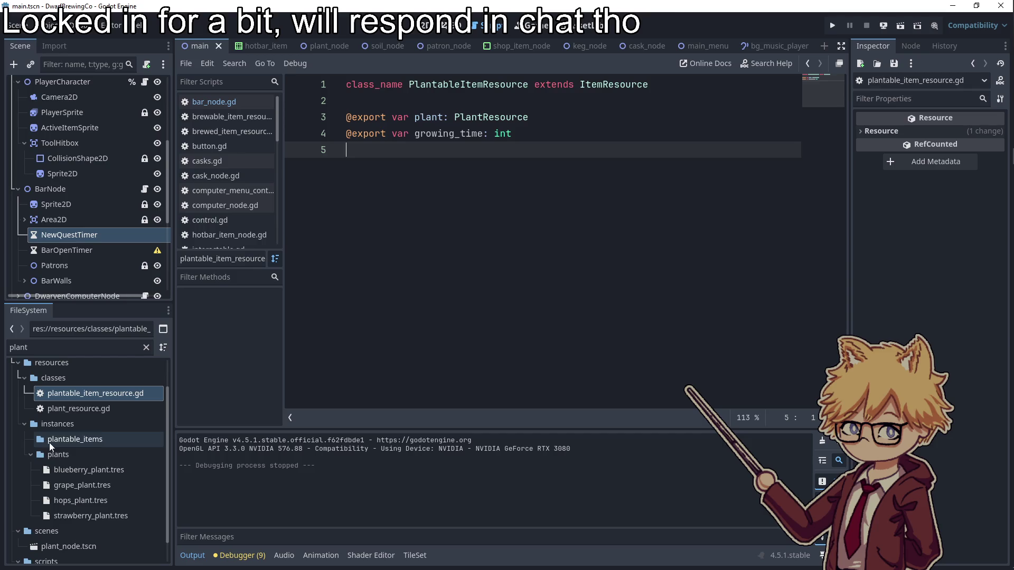
left_click(145, 347)
scroll("down", 3)
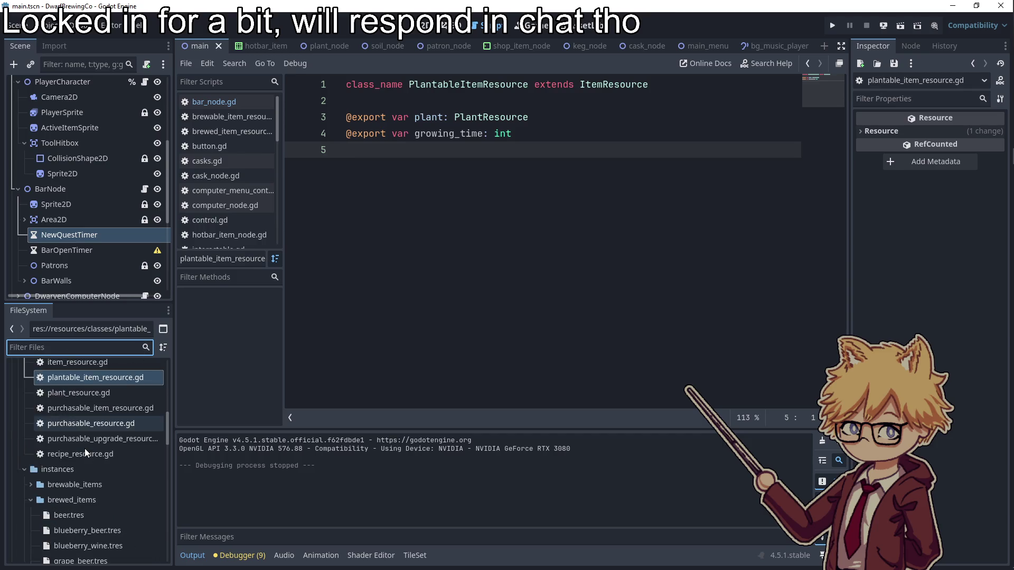
scroll("down", 3)
double_click(33, 470)
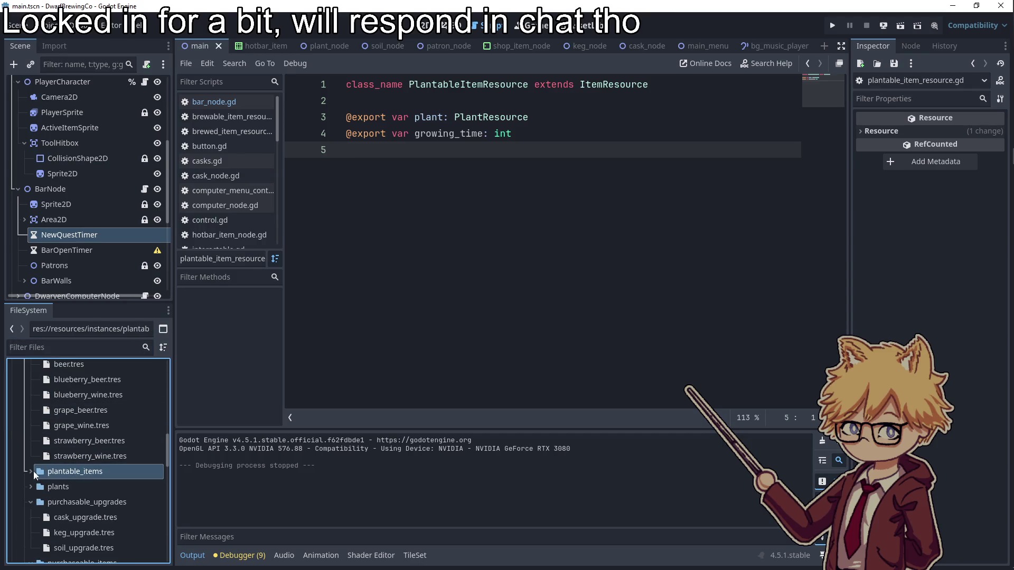
scroll("down", 3)
left_click(90, 464)
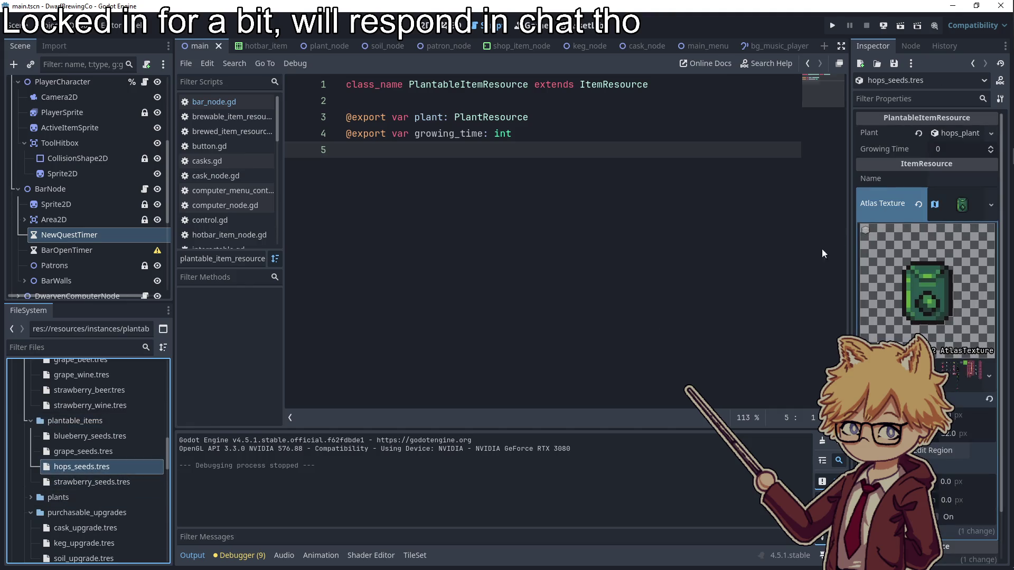
- Set the hops seeds' Growing Time to 3 and confirm the grape seeds' Growing Time
left_click(948, 153)
type("3")
key("Return")
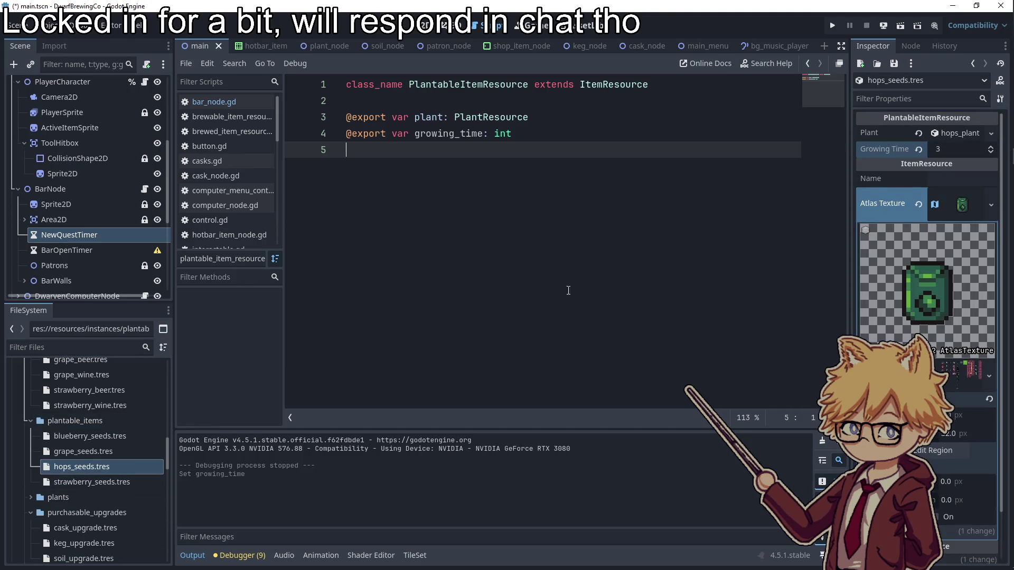
left_click(81, 452)
left_click(951, 151)
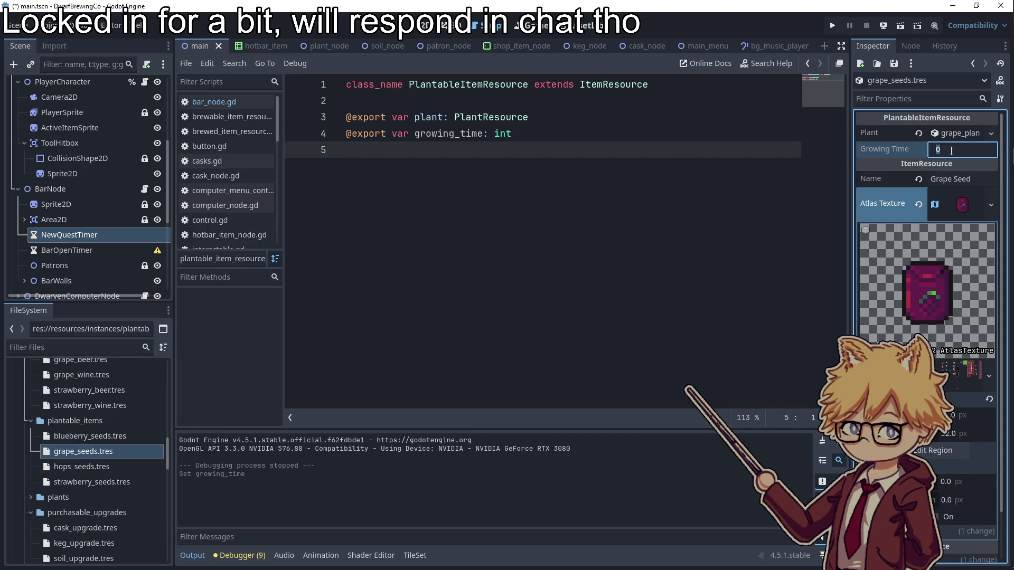
key("Return")
- Set the blueberry seeds' Growing Time to 10
left_click(117, 437)
left_click(953, 152)
type("67")
key("BackSpace")
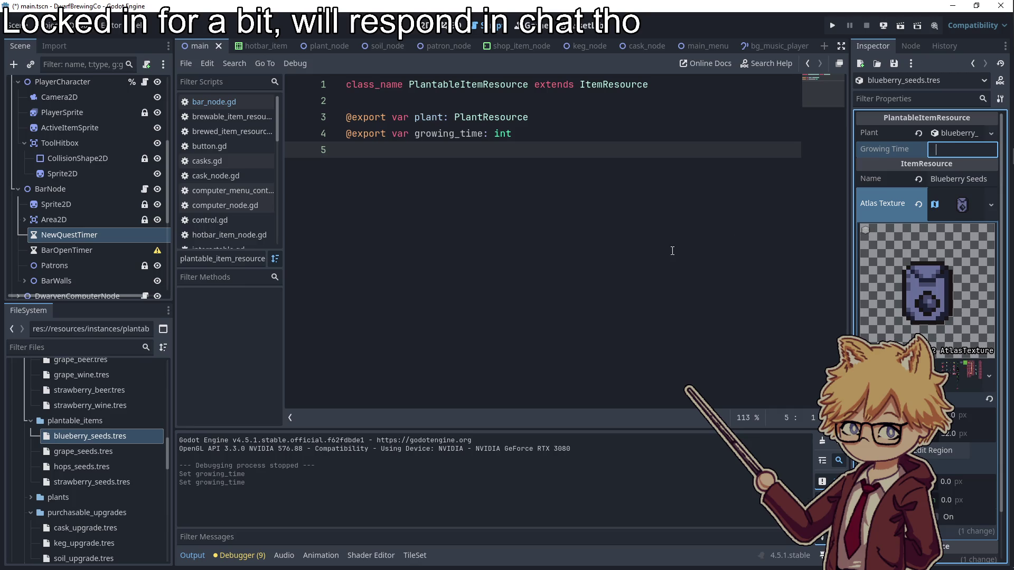
type("10")
key("Return")
- Set the strawberry seeds' Growing Time to 13 and save the project
left_click(100, 484)
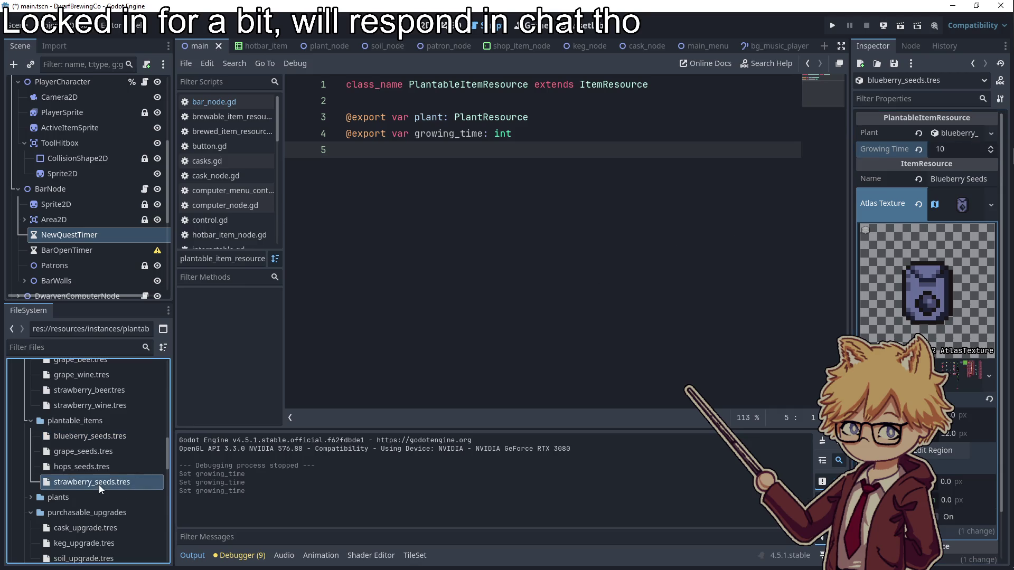
left_click(952, 149)
type("13")
key("Return")
left_click(466, 232)
key("ctrl+s")
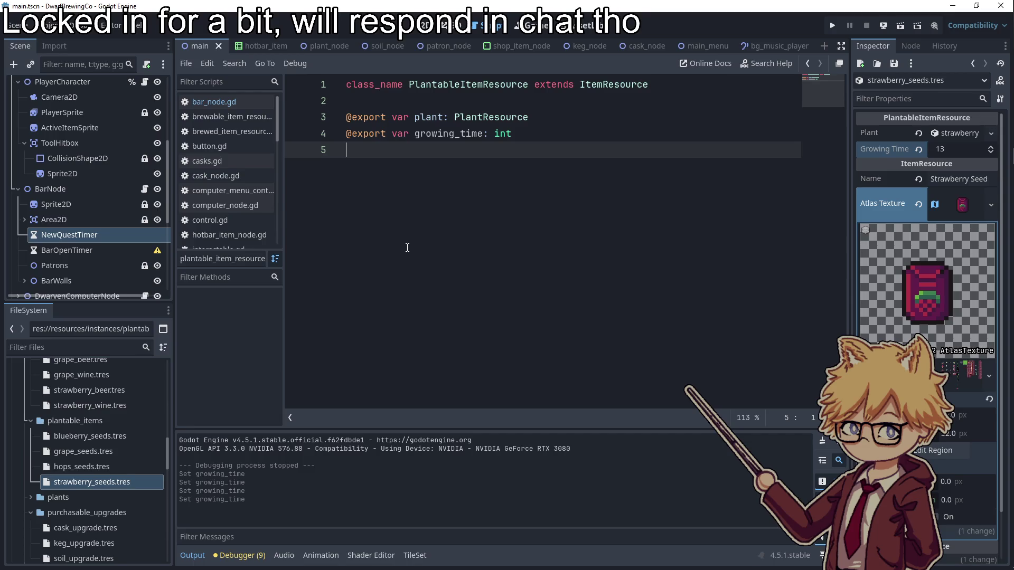
- Collapse the brewed_items, plantable_items and purchasable_upgrades folders and bring up the to-do notes
scroll("up", 3)
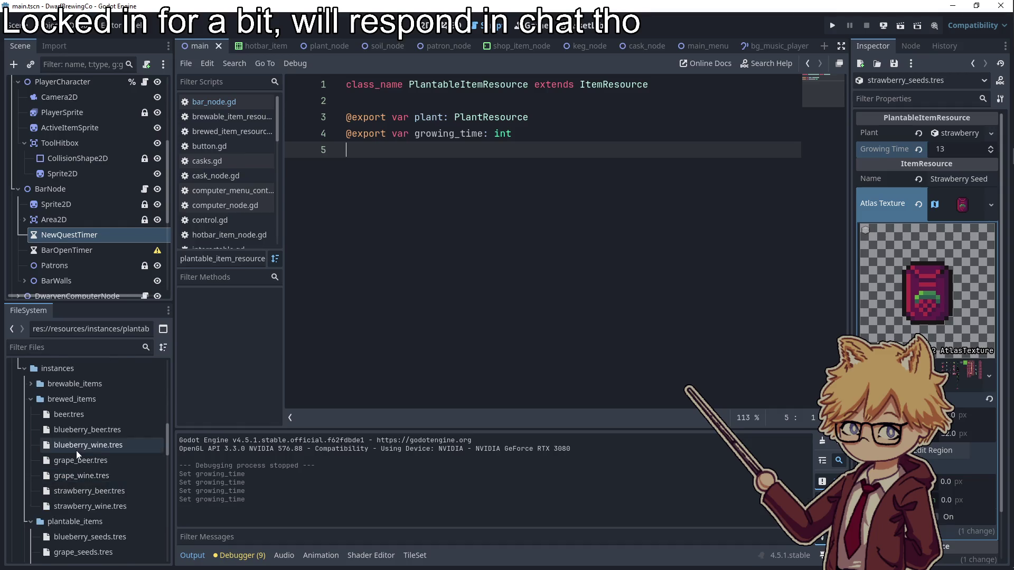
left_click(30, 426)
left_click(26, 441)
left_click(30, 469)
scroll("up", 3)
scroll("up", 3)
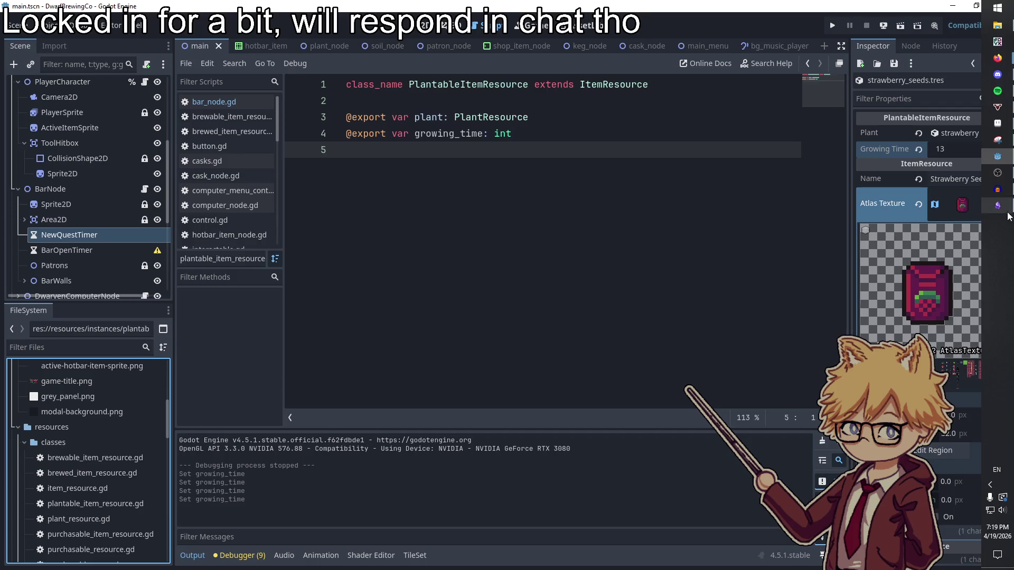
left_click(997, 205)
- Add 'Lose condition?' with an indented 'Customer request takes too long...?' sub-item, then switch back to Godot
left_click(625, 361)
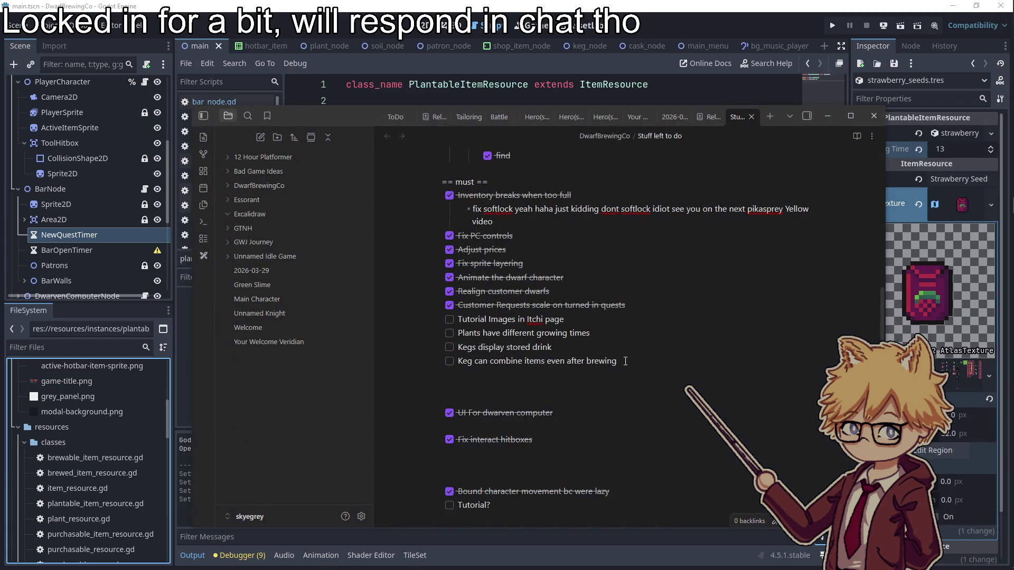
key("Return")
type("Lose condition?")
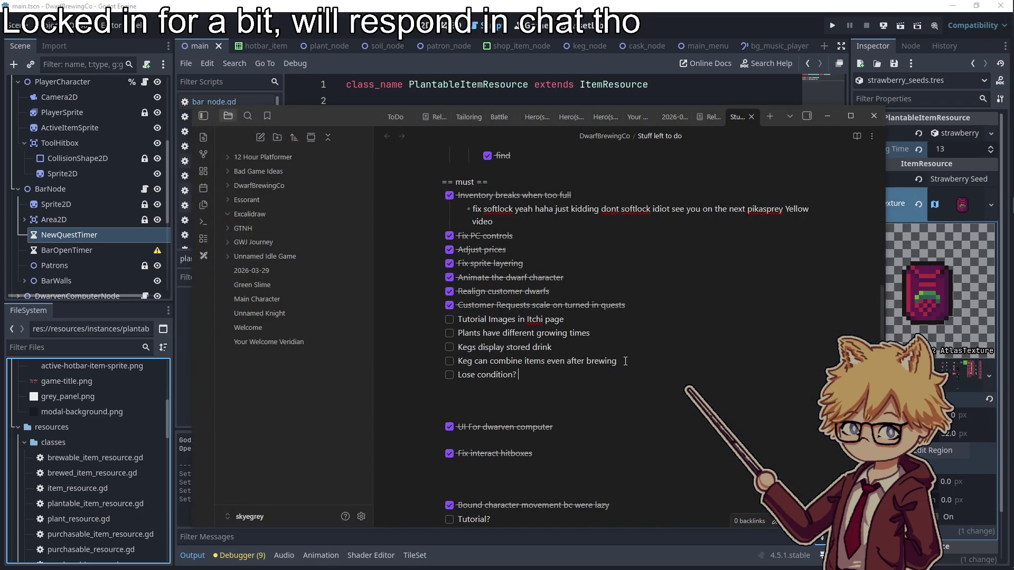
key("Return")
key("Tab")
type("Customer request tak")
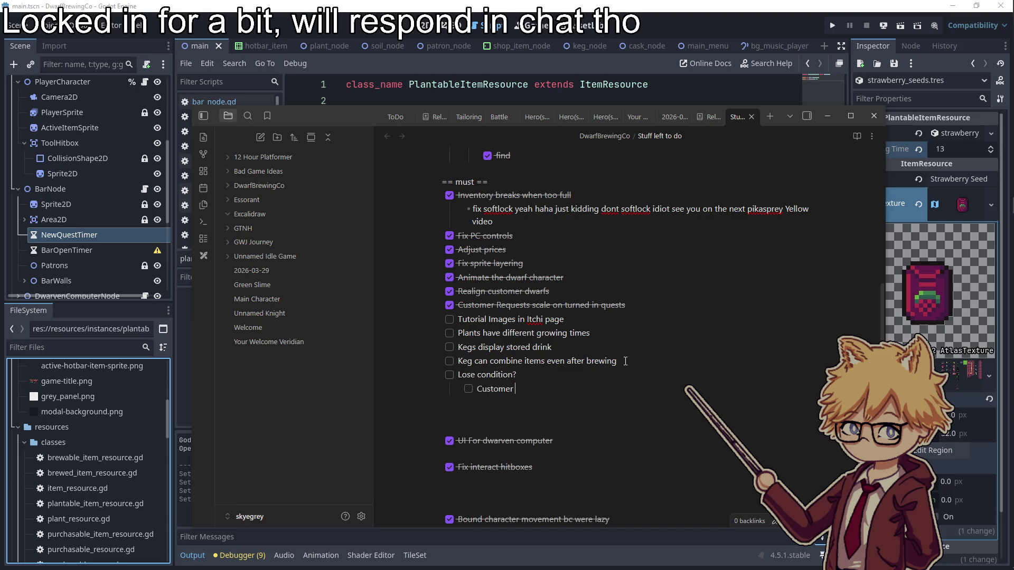
type("es too long...?")
key("alt+Tab")
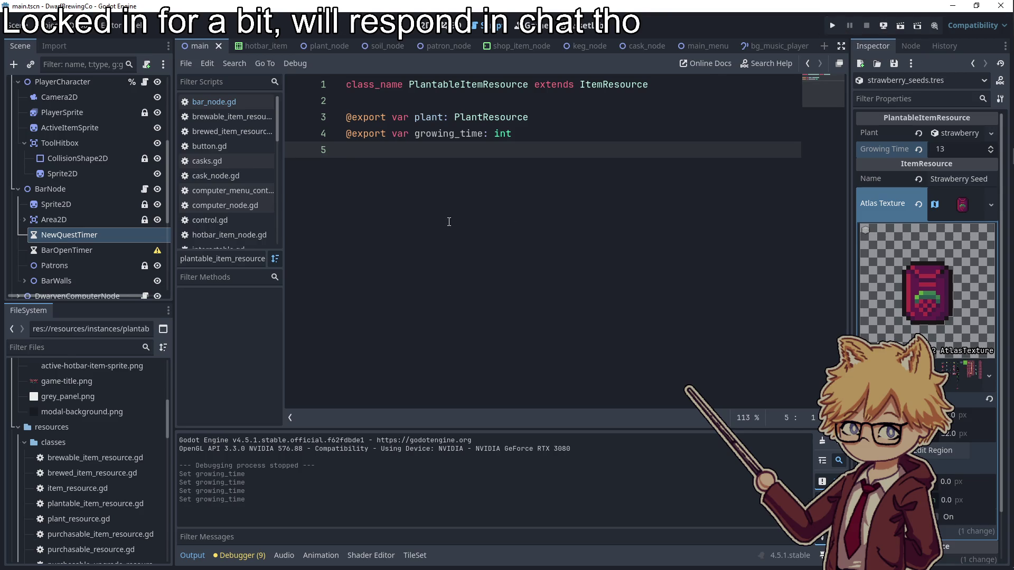
scroll("down", 3)
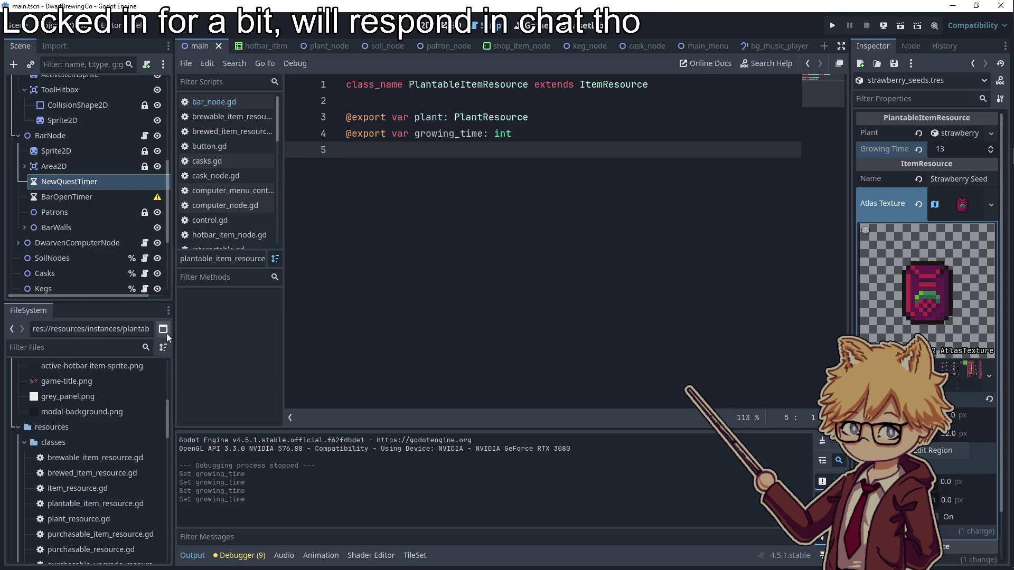
- Open patron_node.tscn and add a Timer child node under PatronNode
left_click(92, 351)
type("patyron")
key("BackSpace")
key("BackSpace")
key("BackSpace")
type("ron")
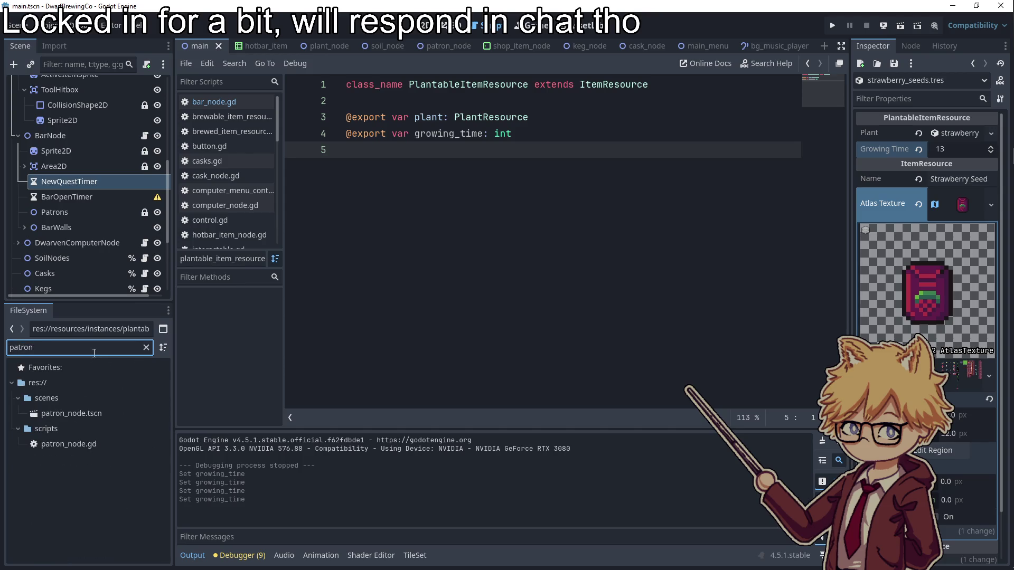
double_click(82, 413)
left_click(65, 91)
right_click(65, 91)
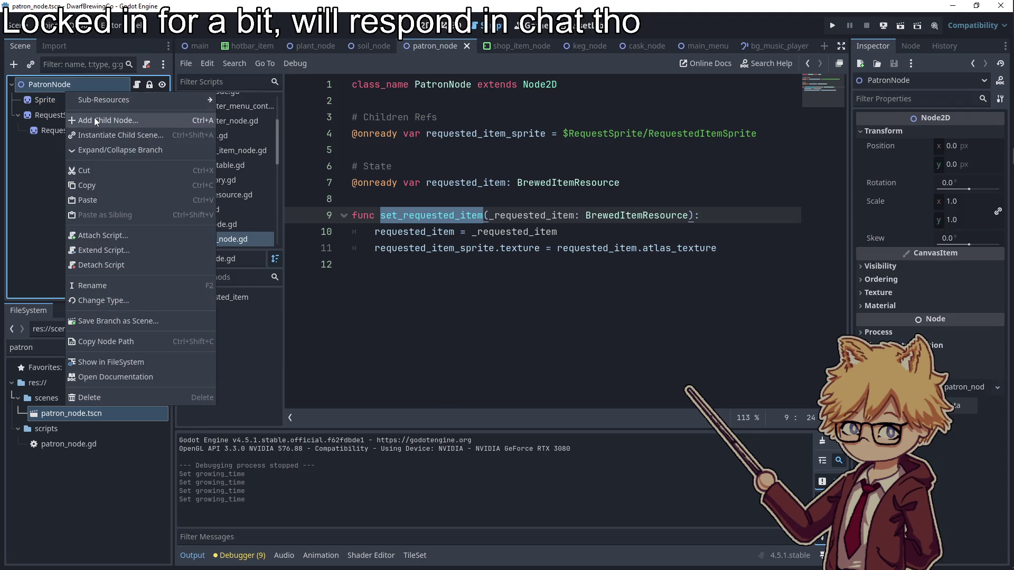
left_click(96, 121)
type("timer")
key("Return")
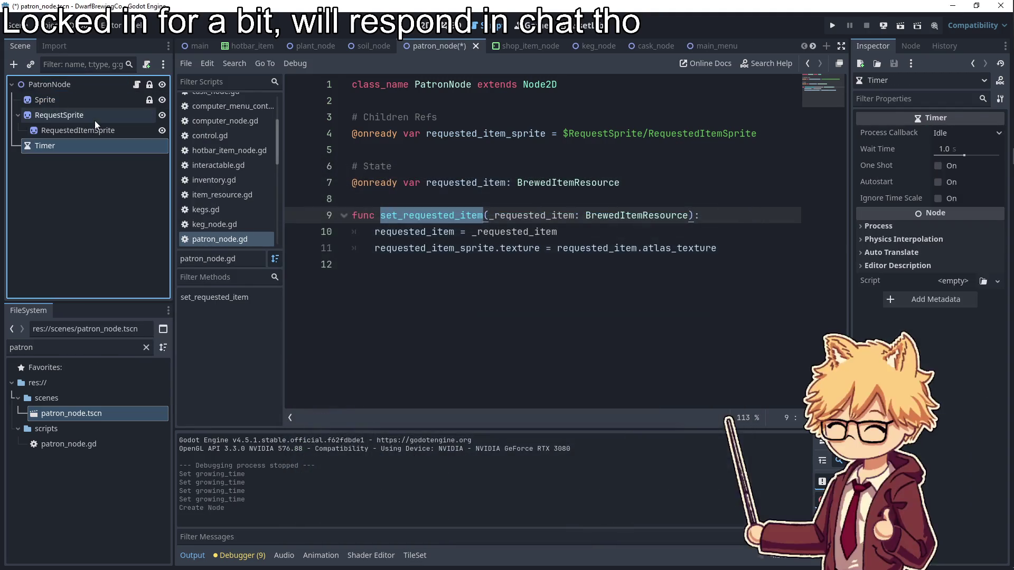
double_click(95, 147)
key("ctrl+a")
type("RequestTimeO")
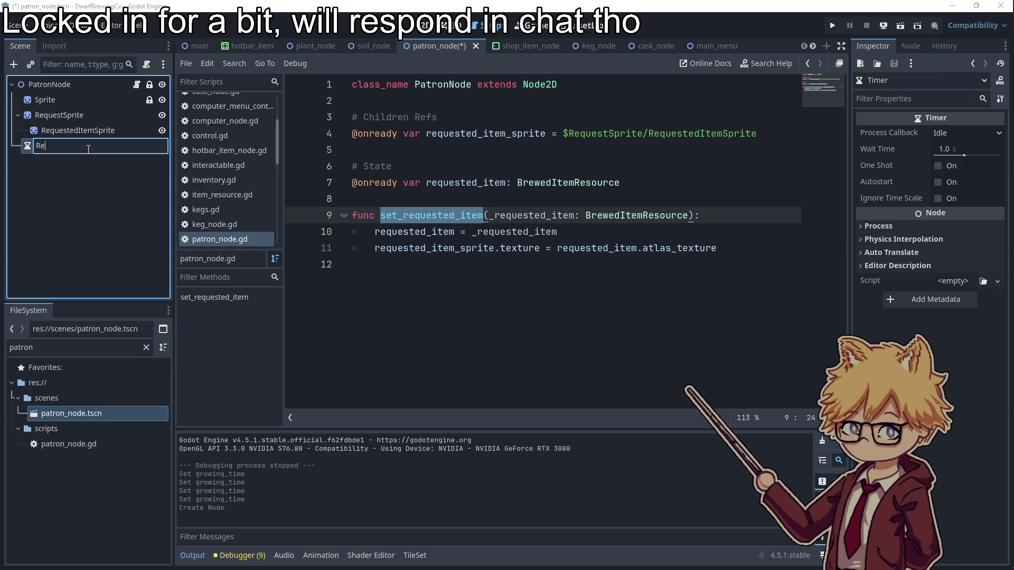
type("utTimer")
key("Return")
left_click_drag(88, 147, 359, 101)
key("Return")
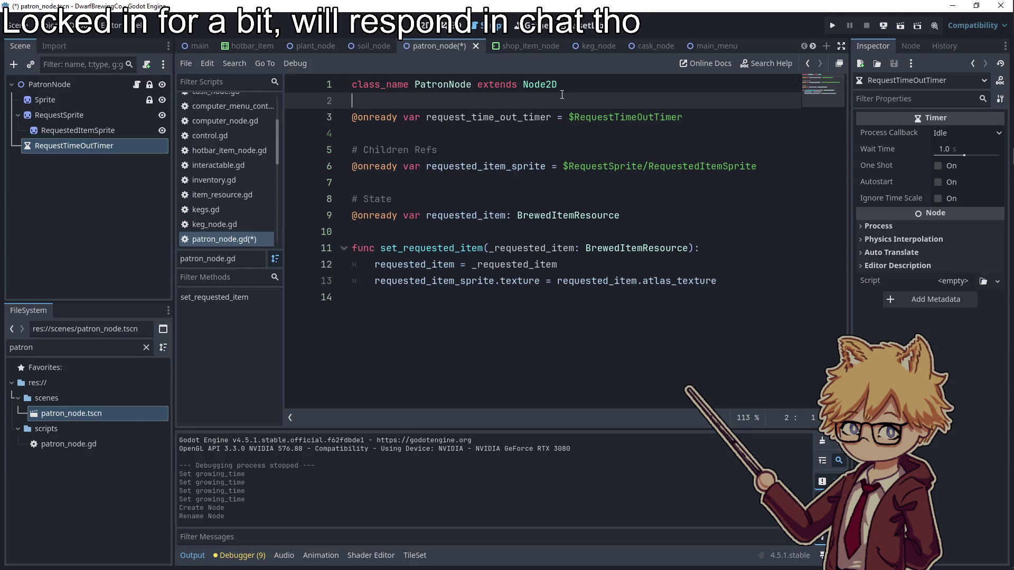
- Add a _ready() function connecting request_time_out_timer.timeout to _on_patron_request_time_out
left_click(436, 304)
key("Return")
type("func request_time_out_timer")
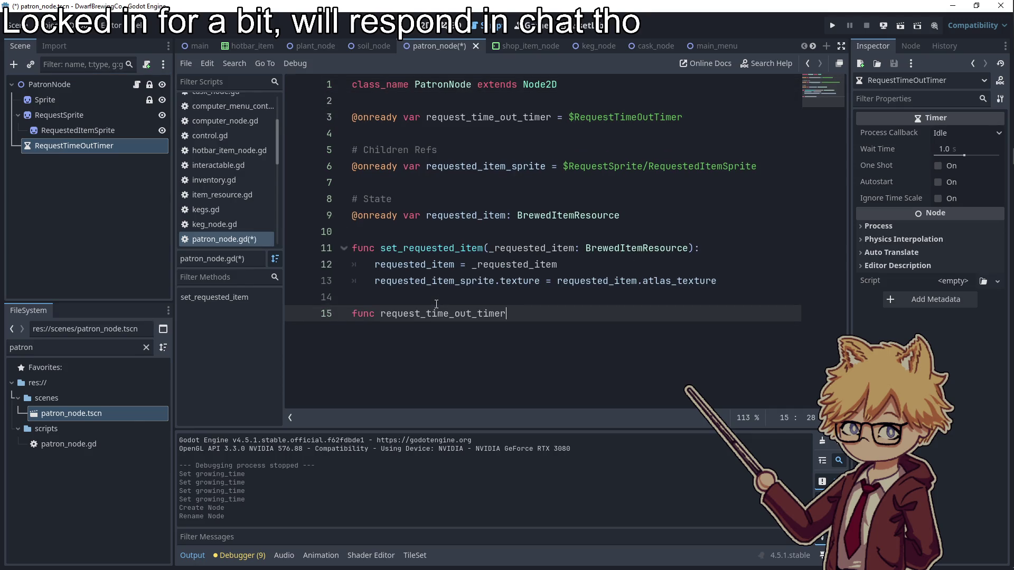
left_click(394, 235)
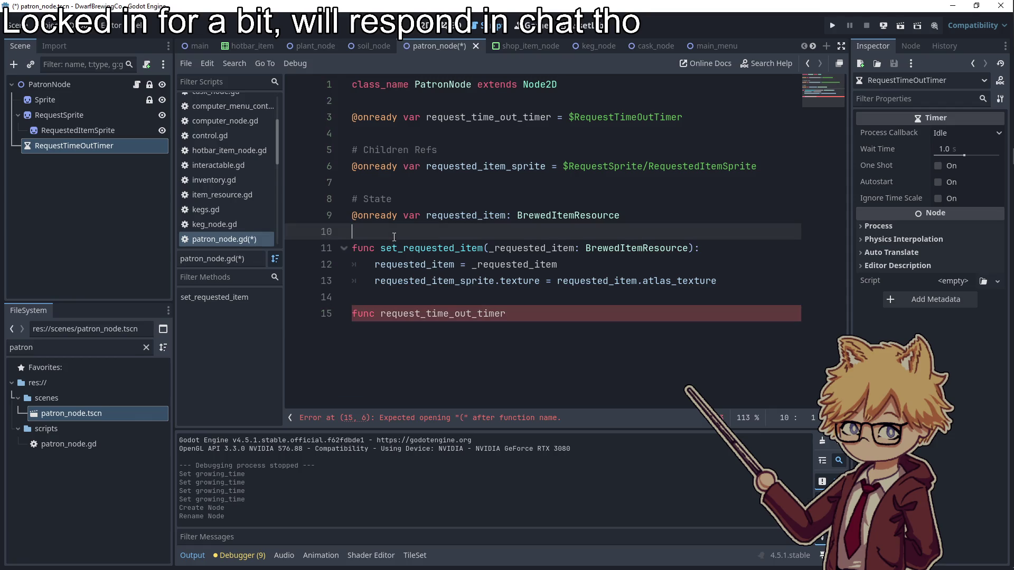
key("Return")
key("Return")
key("Up")
type("func _rea")
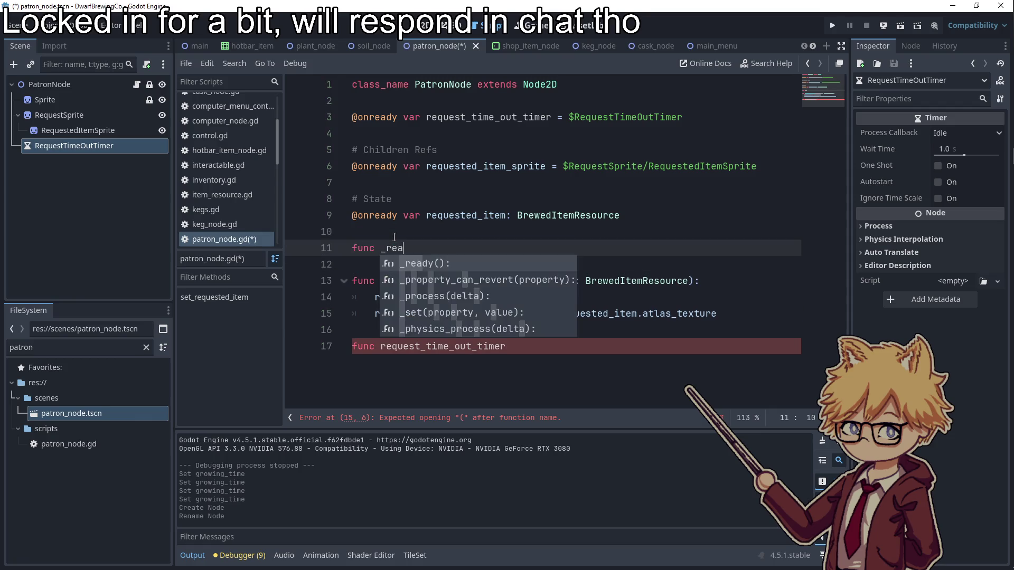
key("Return")
key("Return")
type("request_time_out_timer.ti")
key("Return")
type(".connect(_on_")
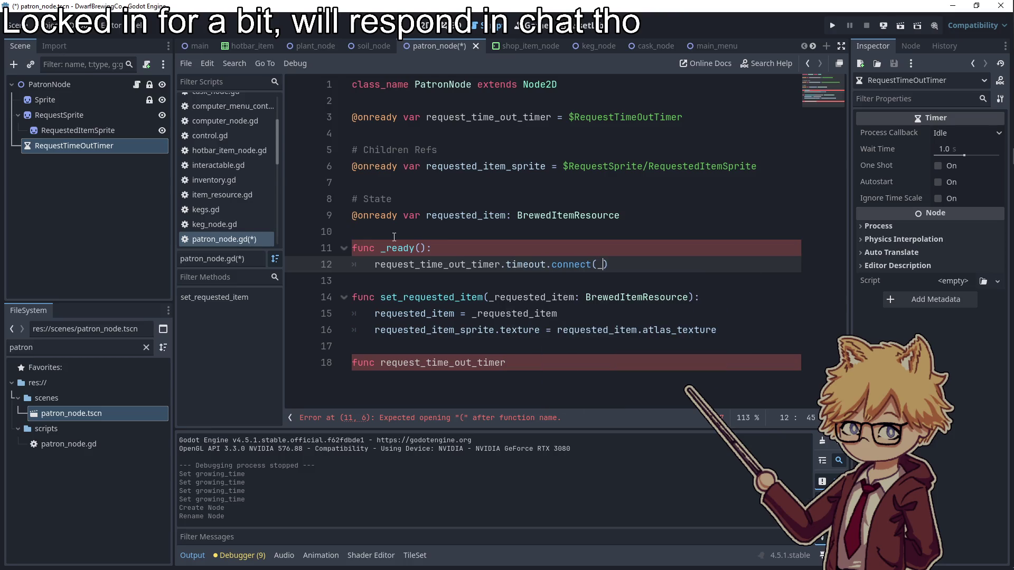
type("patron_request_tim")
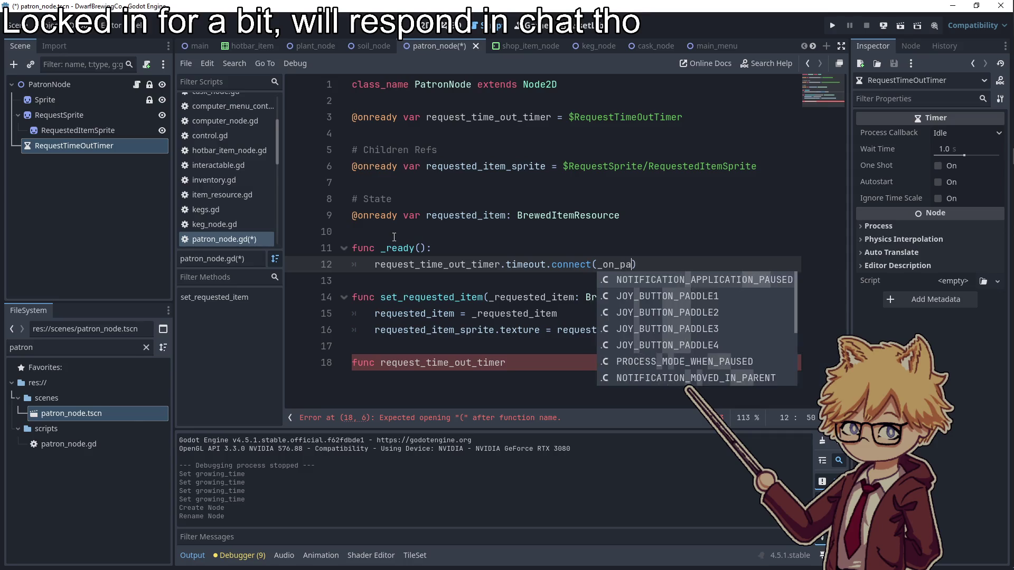
type("e_out")
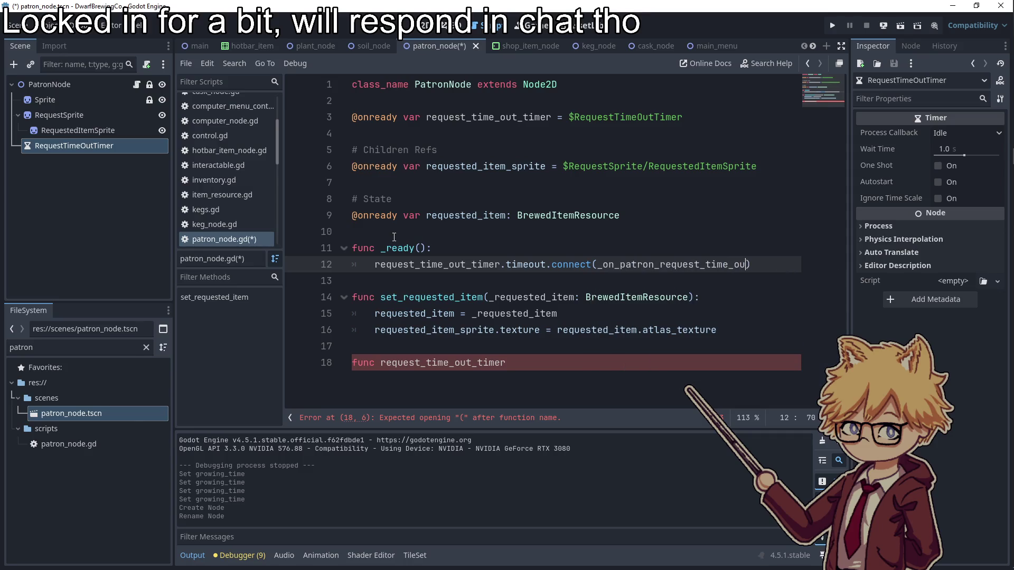
- Rename the placeholder function to _on_patron_request_time_out() and start an emit call in its body
double_click(637, 264)
key("ctrl+c")
double_click(476, 364)
key("ctrl+v")
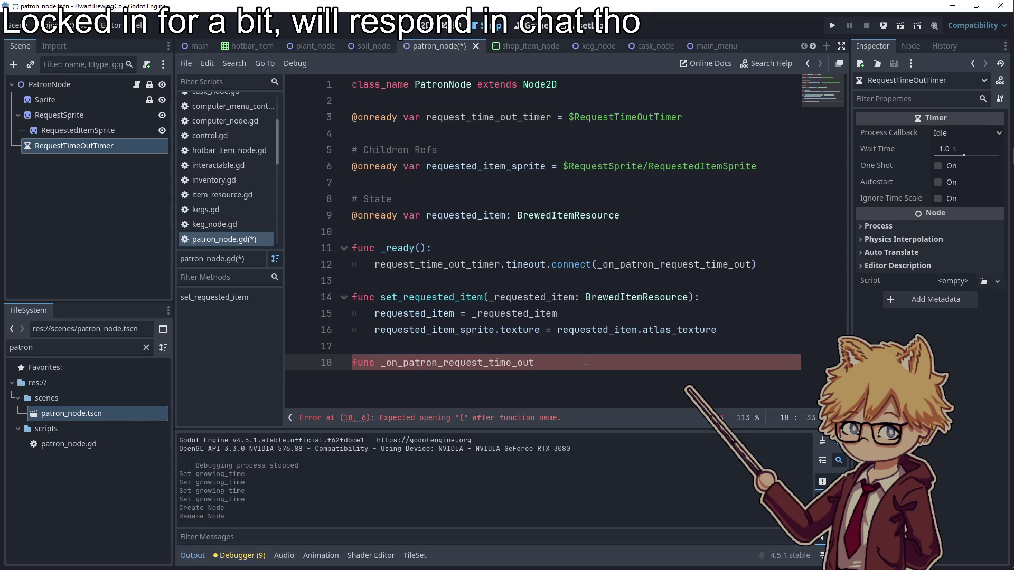
type("():")
key("Return")
type("emit(")
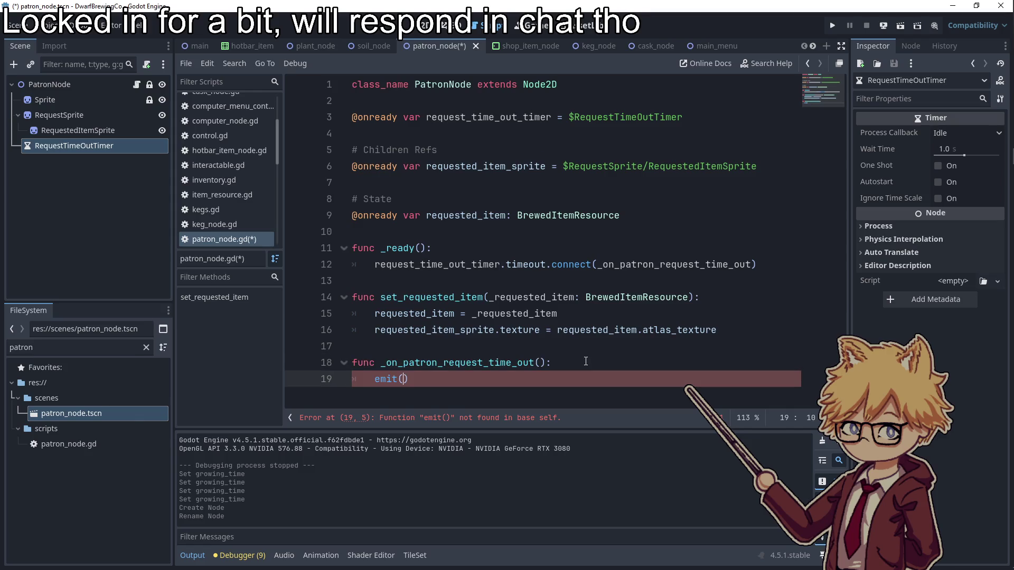
- Add a '# Signals' section declaring signal patron_request_timed_out
left_click(363, 237)
key("Return")
key("Return")
key("Up")
type("@")
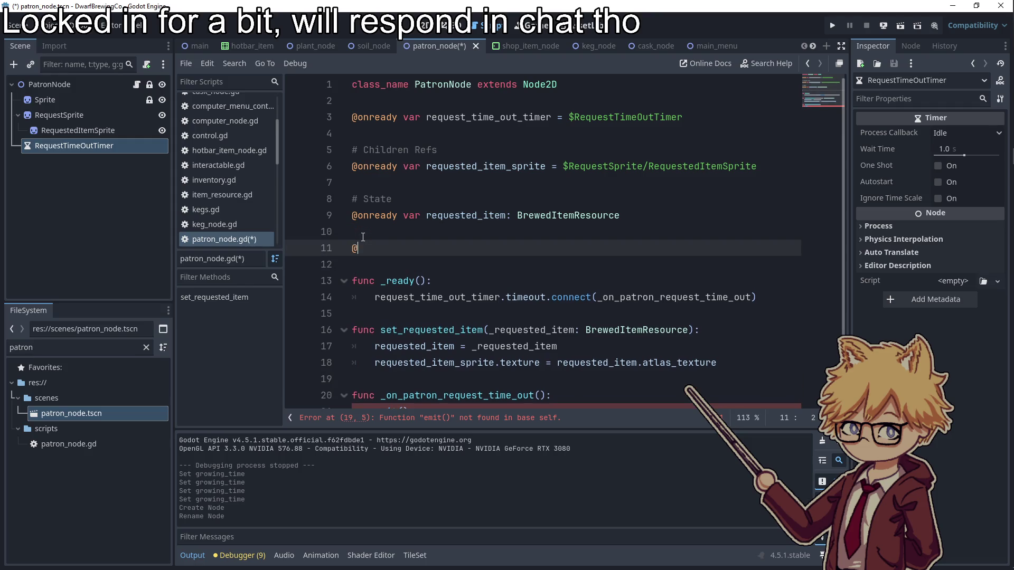
key("BackSpace")
type("# Sign")
type("als")
key("Return")
type("signal")
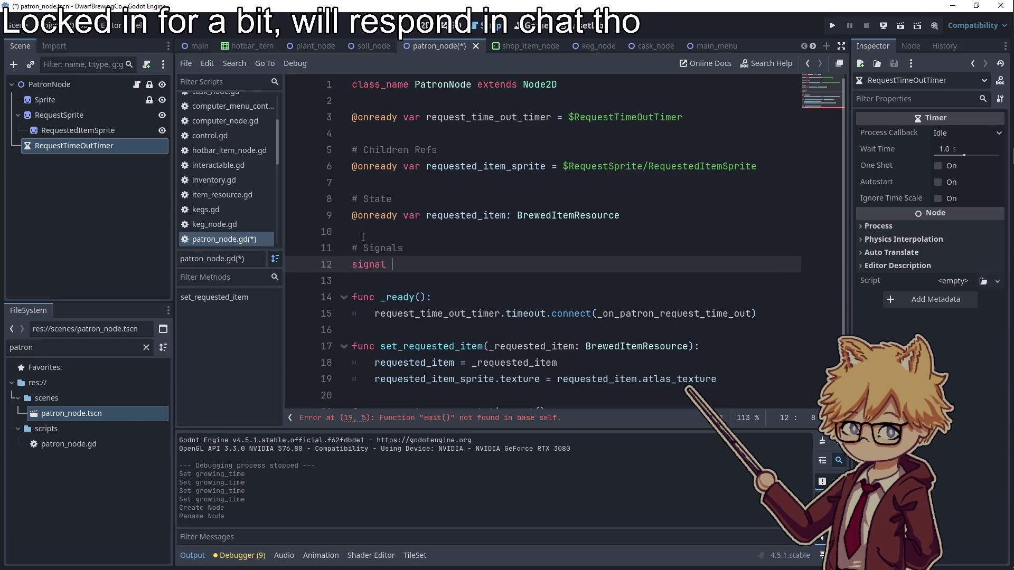
scroll("down", 3)
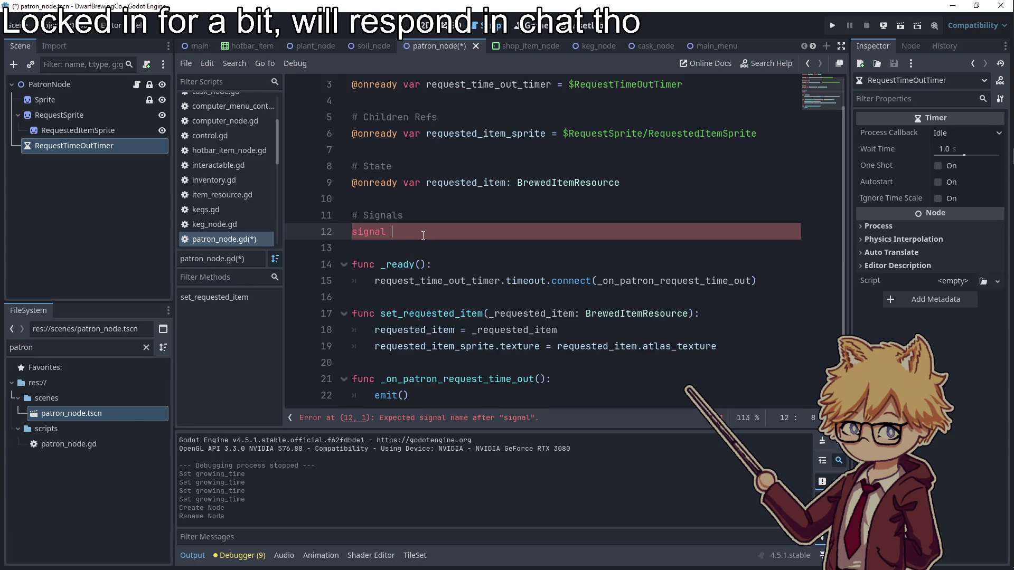
type("patron_request")
type("_timed_out")
- Make the handler call patron_request_timed_out.emit() and save patron_node.gd
key("ctrl+shift+Left")
key("ctrl+c")
left_click(375, 395)
key("ctrl+v")
type(".")
key("End")
left_click(502, 264)
key("ctrl+s")
left_click(557, 215)
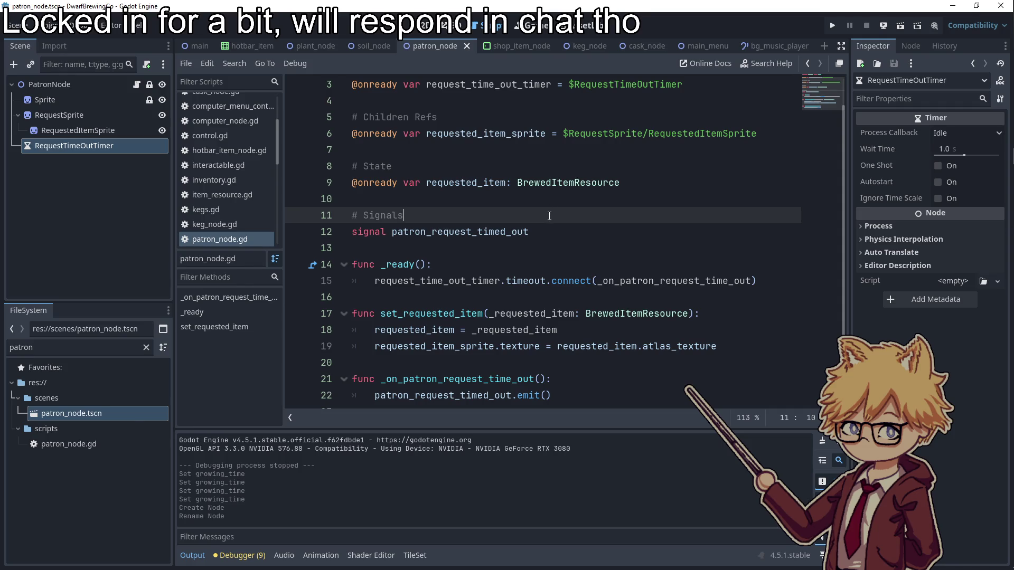
scroll("up", 3)
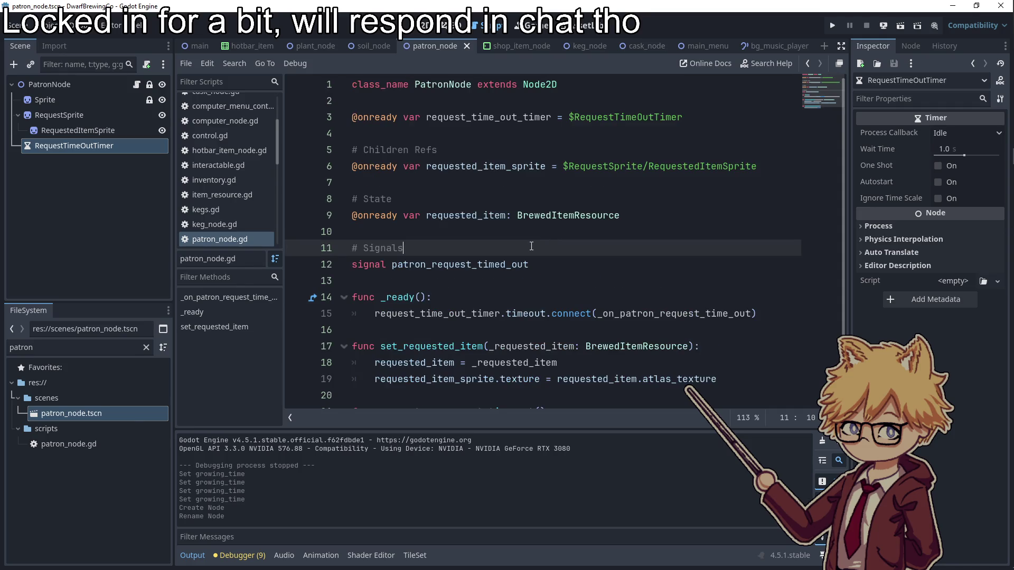
- Set RequestTimeOutTimer to a 30-second wait with One Shot and Autostart enabled, then save the scene
left_click(958, 146)
type("30")
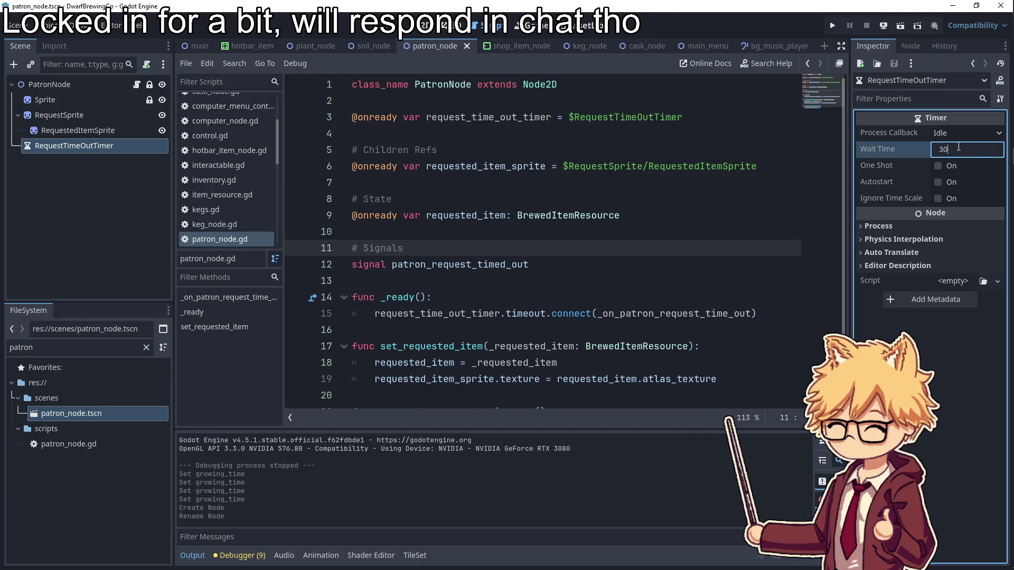
left_click(938, 165)
left_click(937, 182)
left_click(655, 218)
key("ctrl+s")
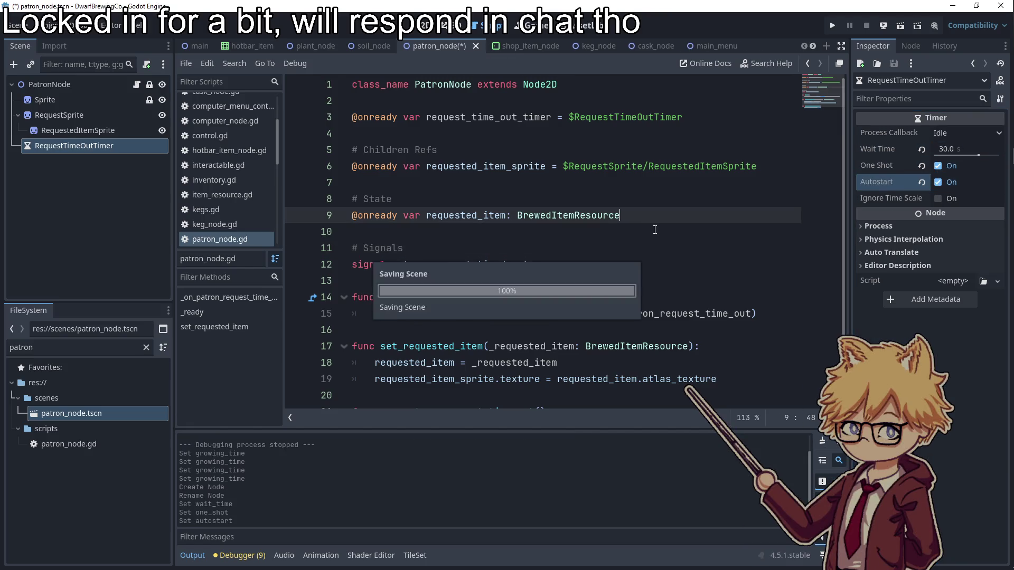
- Show the patron scene in the 2D view, zoom in and select PatronNode
scroll("down", 3)
left_click(422, 25)
scroll("up", 3)
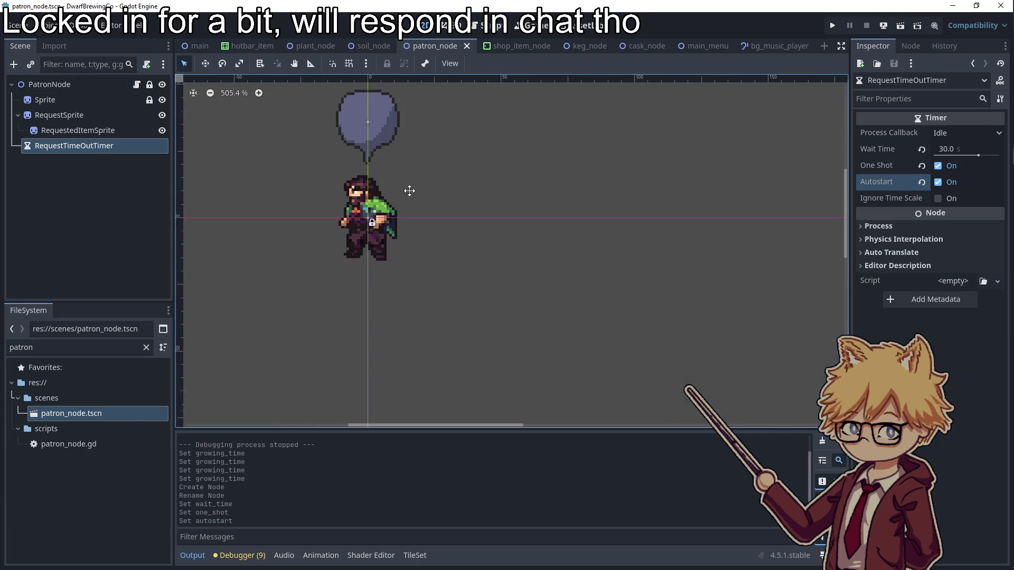
scroll("up", 3)
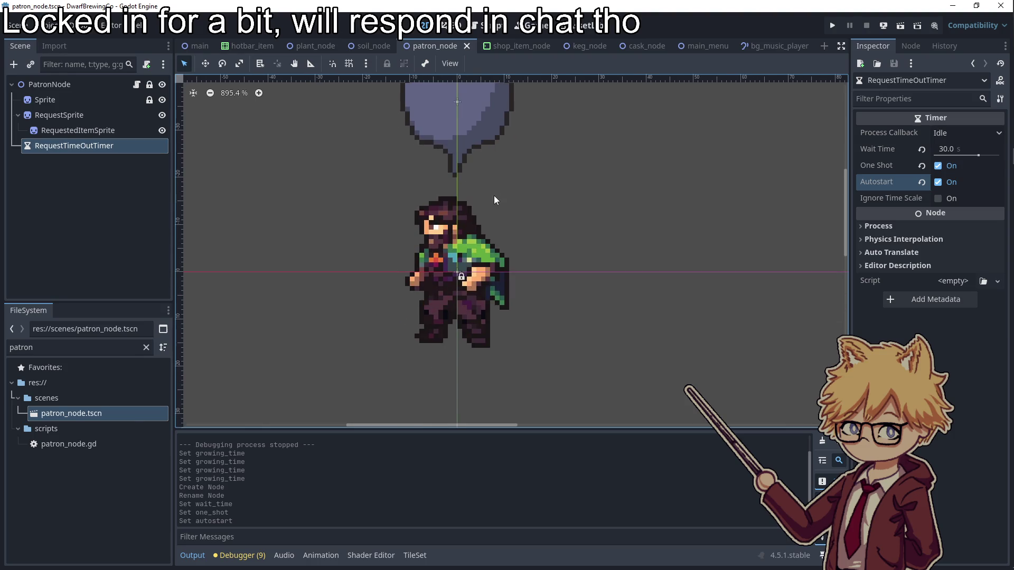
scroll("down", 3)
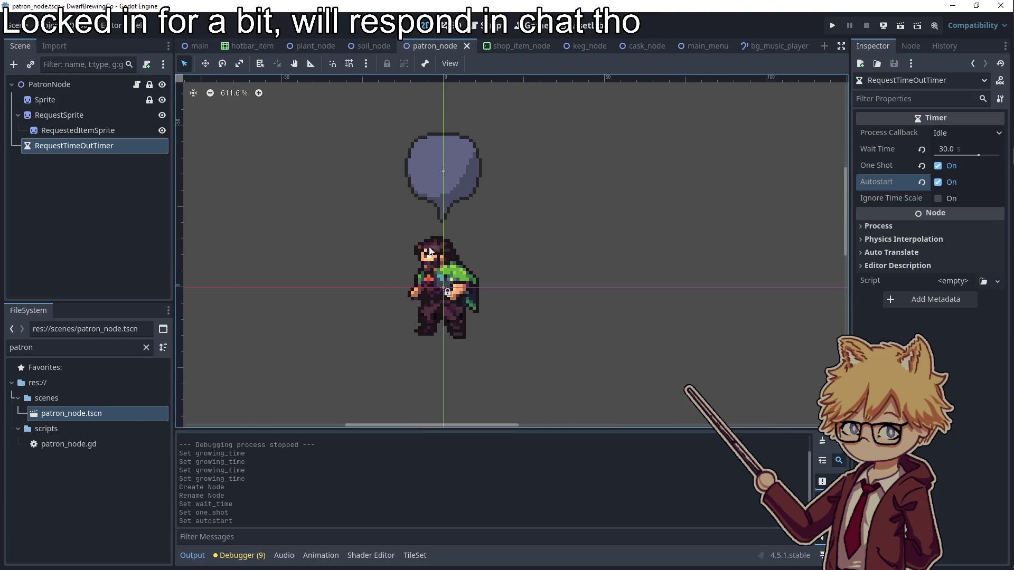
left_click(68, 84)
- Add a ProgressBar child node under PatronNode
right_click(68, 84)
left_click(107, 93)
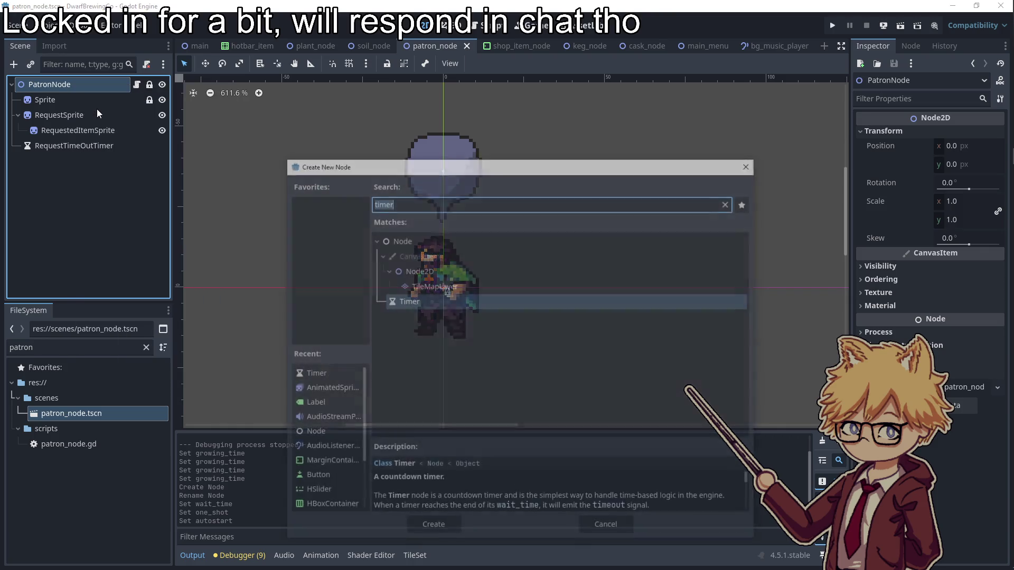
type("valuea")
key("ctrl+a")
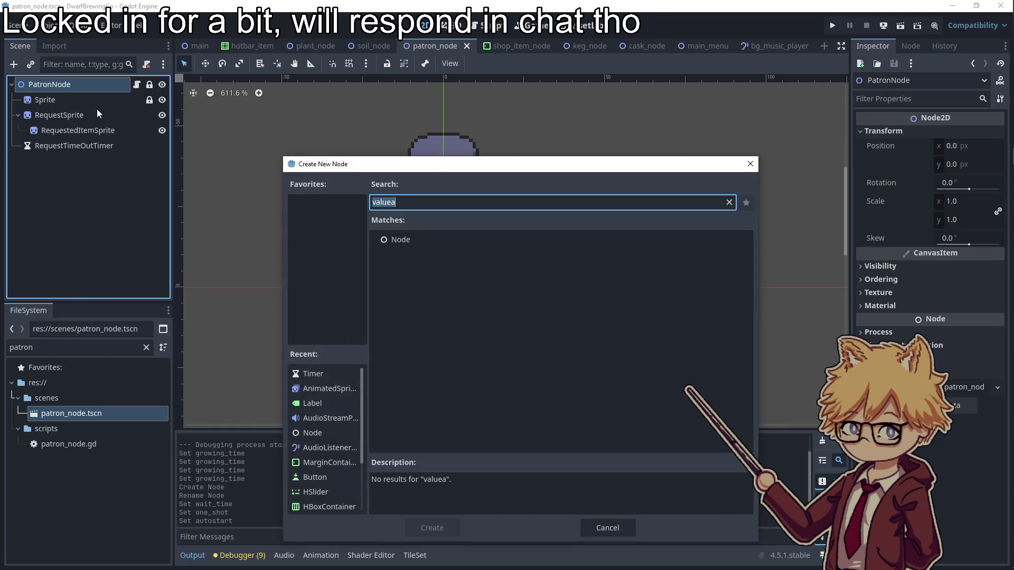
key("Return")
- Drag the ProgressBar's handles to make it a tall, narrow bar beside the speech bubble
left_click_drag(459, 318, 536, 317)
left_click_drag(441, 318, 489, 318)
left_click_drag(521, 285, 520, 133)
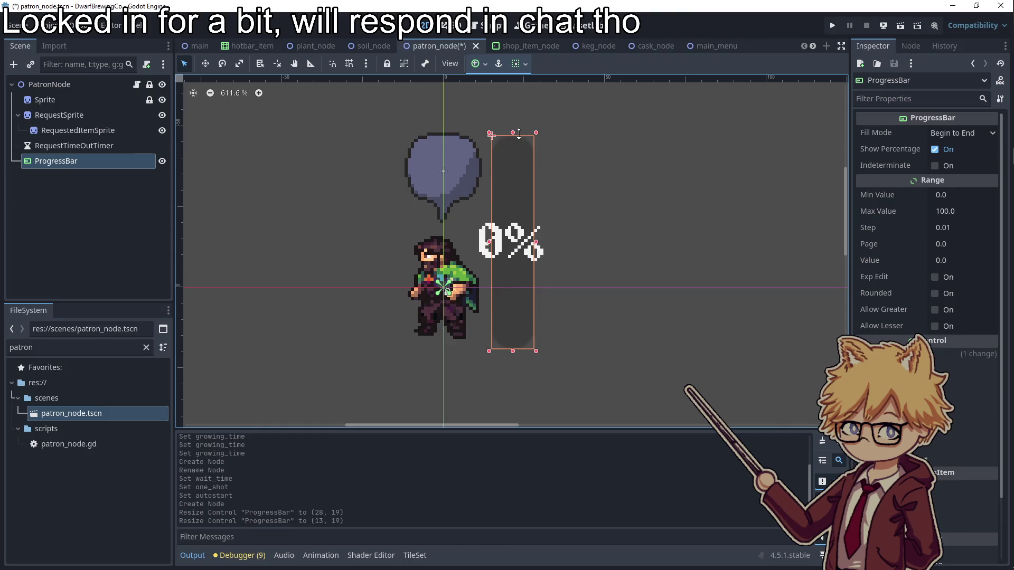
left_click_drag(488, 240, 507, 243)
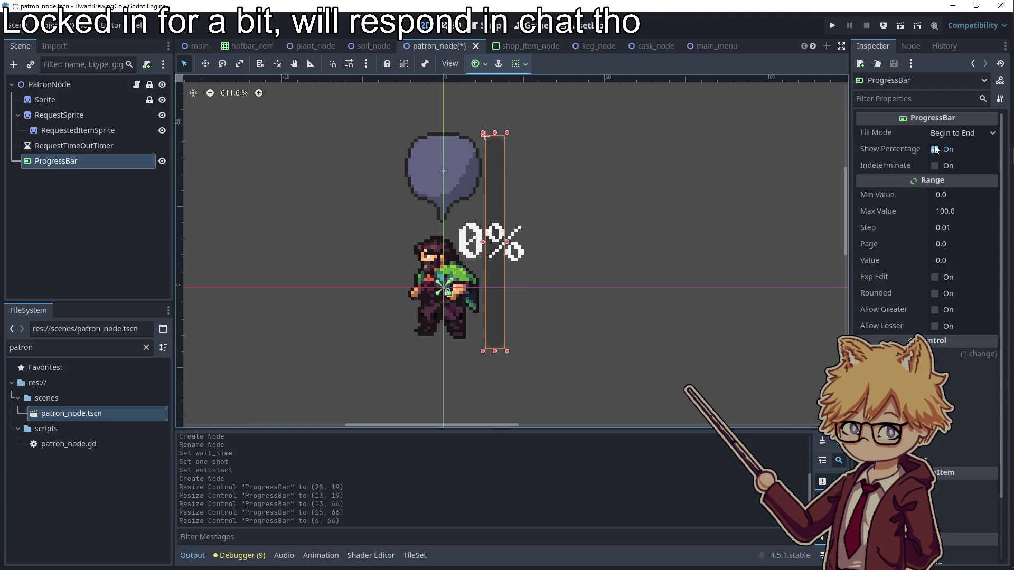
- Hide the bar's percentage text and set its rotation to 90°
left_click(934, 149)
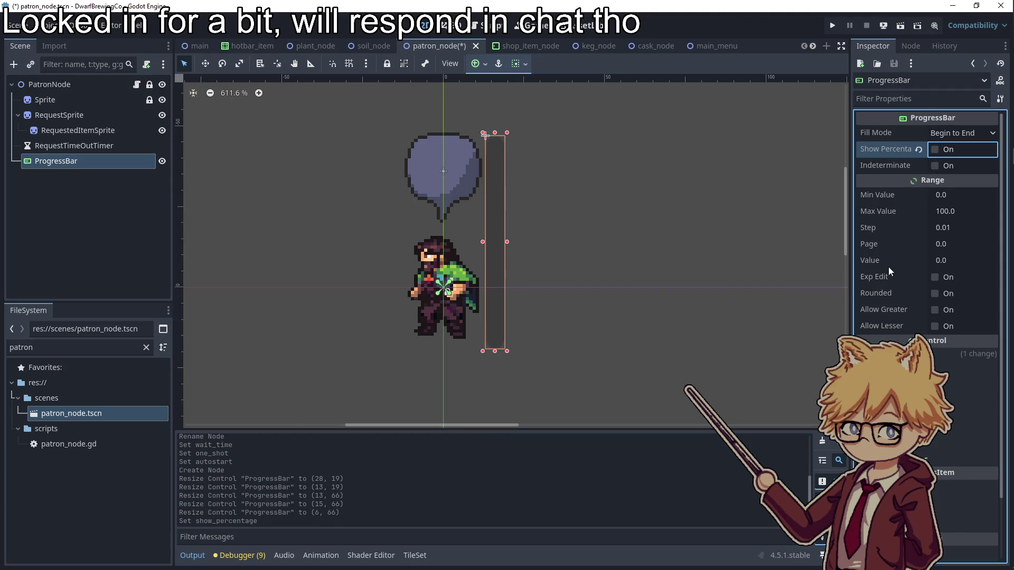
left_click(891, 97)
type("rota")
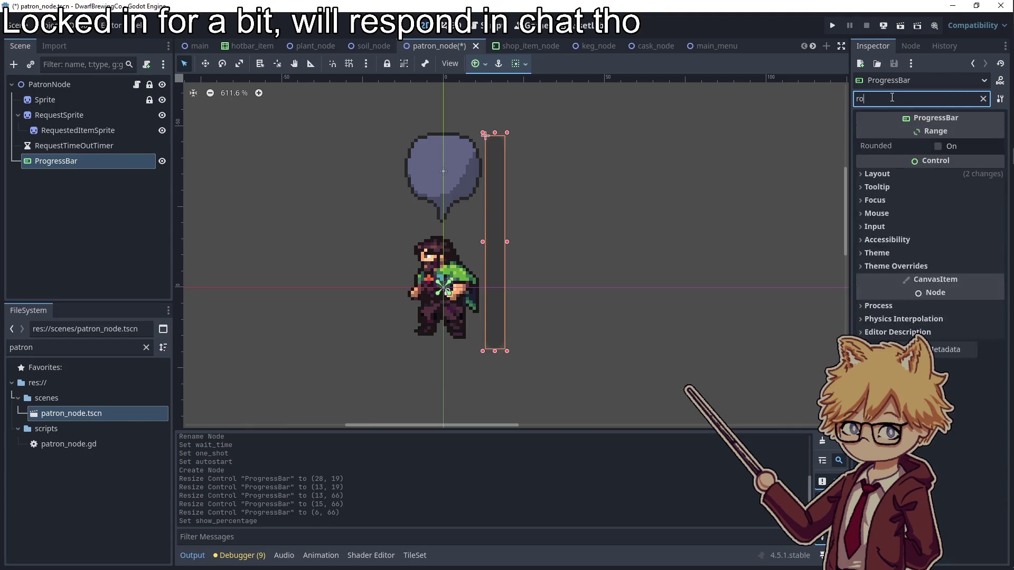
left_click(934, 158)
left_click(921, 172)
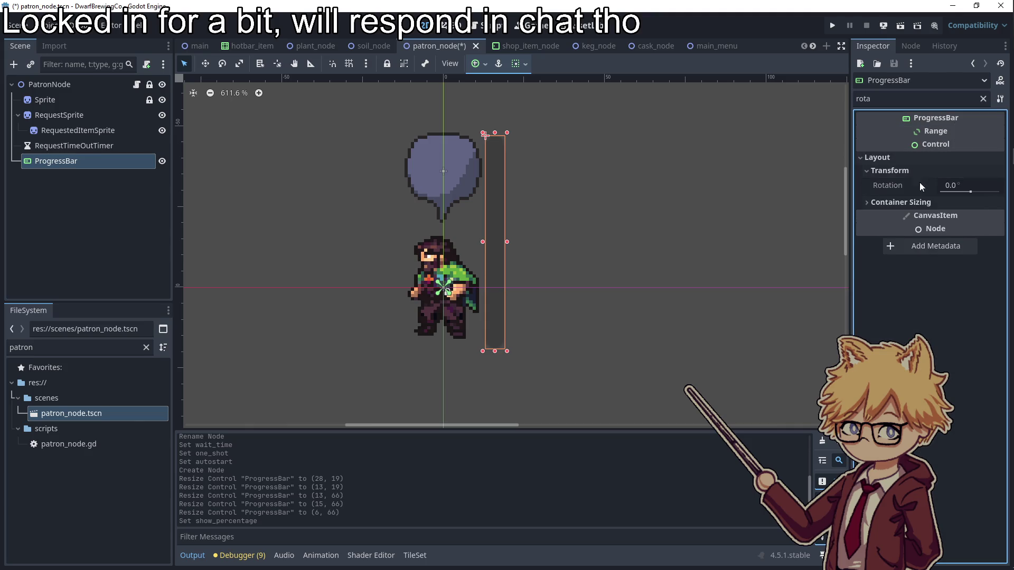
left_click(922, 202)
left_click(943, 186)
type("90")
key("Return")
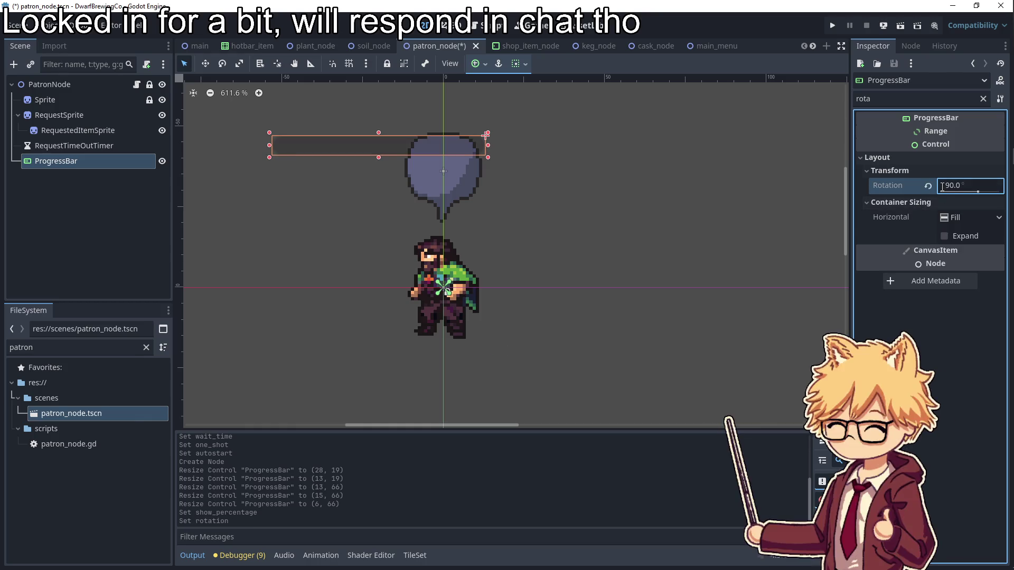
- Reset the bar's rotation to 0° and resize it by dragging its handles
left_click_drag(269, 149, 328, 150)
left_click(956, 185)
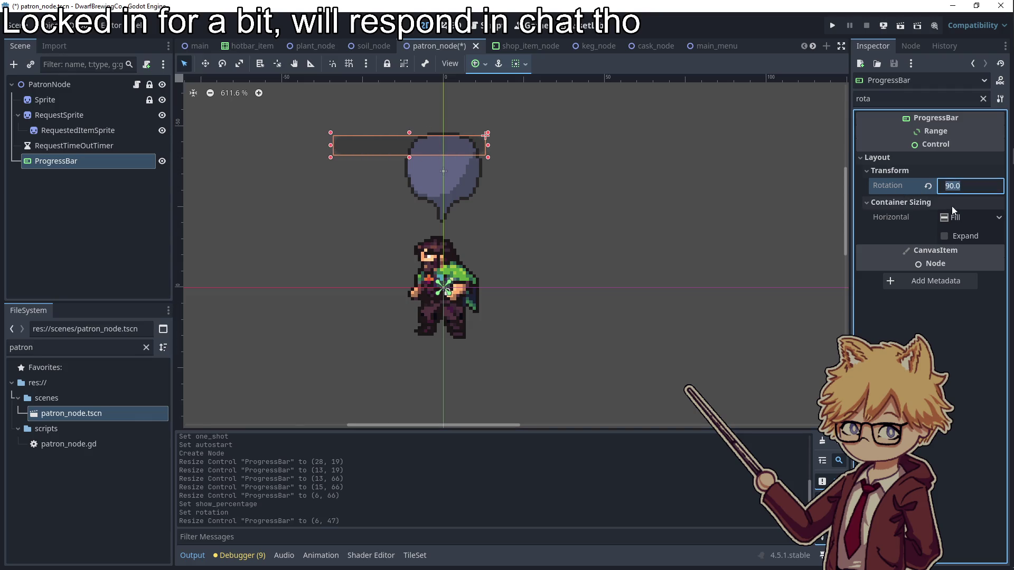
type("0")
key("Return")
left_click_drag(482, 211, 421, 212)
left_click_drag(467, 135, 464, 233)
- Set the progress bar's Value to 30
double_click(863, 98)
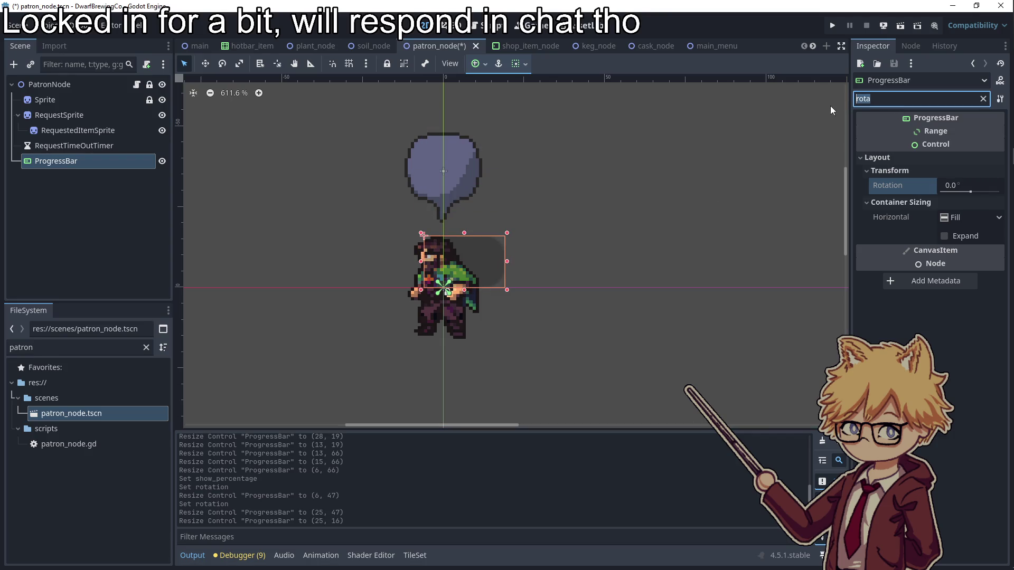
type("value")
left_click(948, 177)
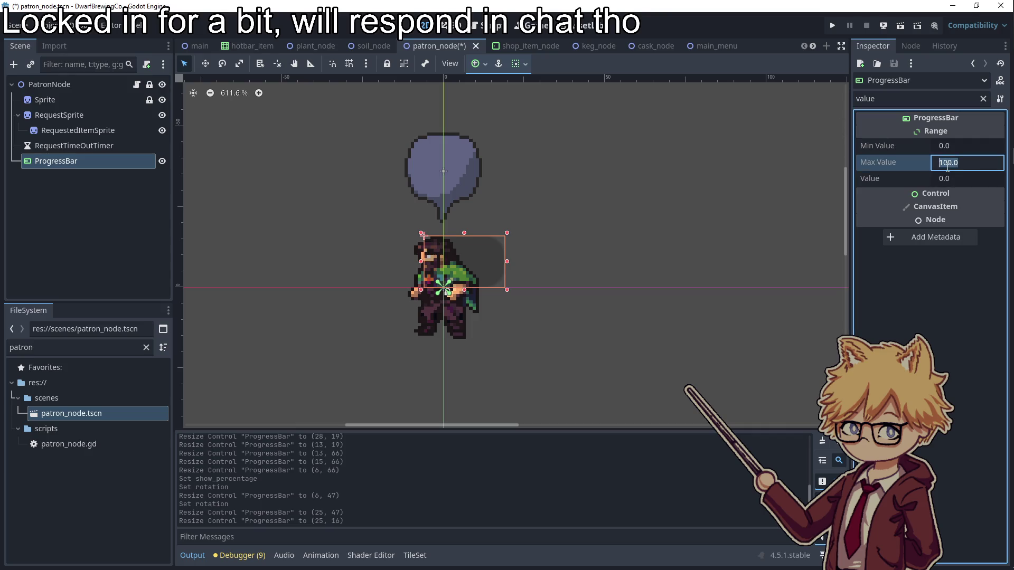
type("30")
key("Return")
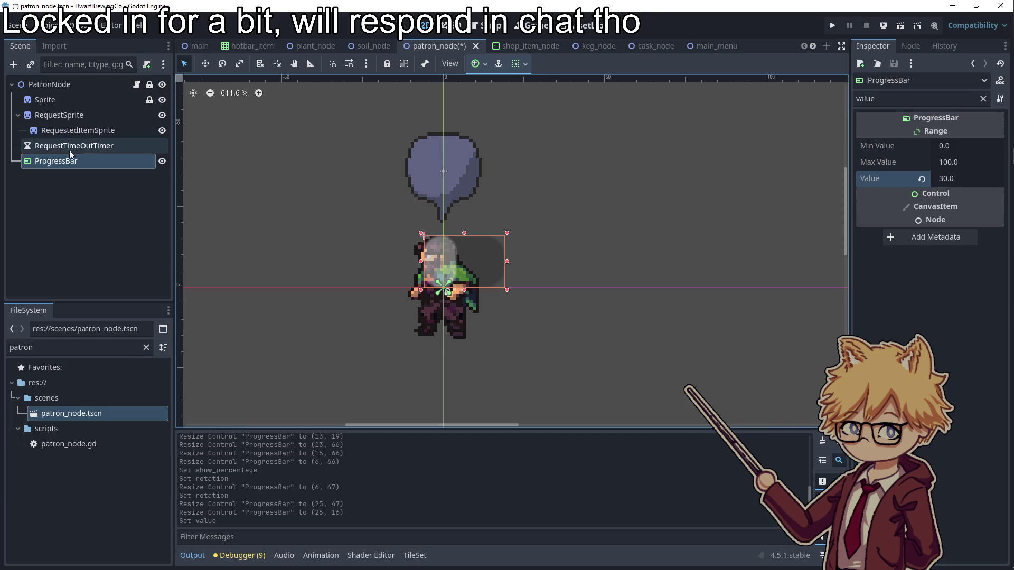
- Change the progress bar's rotation to 270°
left_click(896, 99)
key("ctrl+a")
type("rotat")
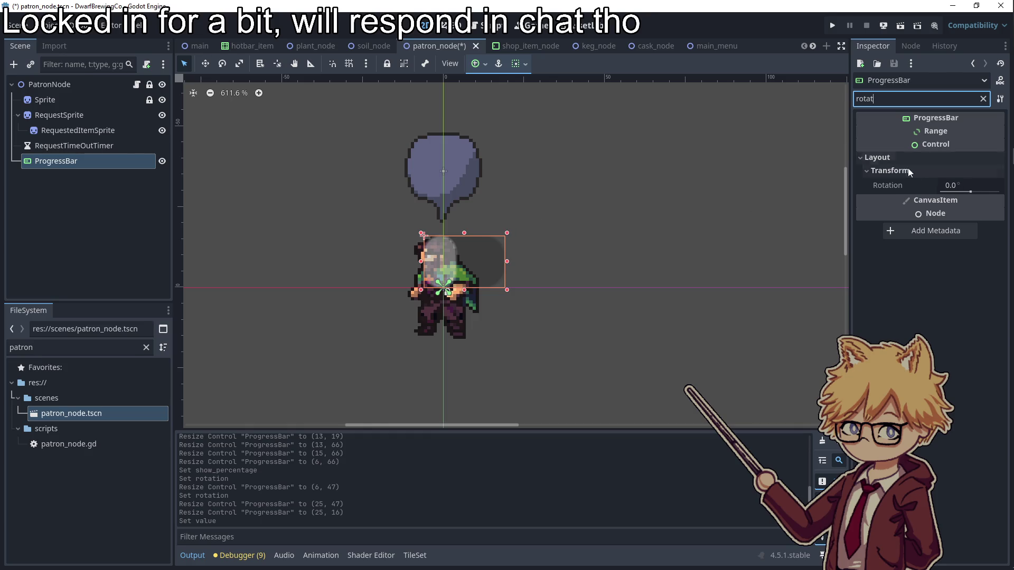
left_click(960, 185)
type("90")
key("Return")
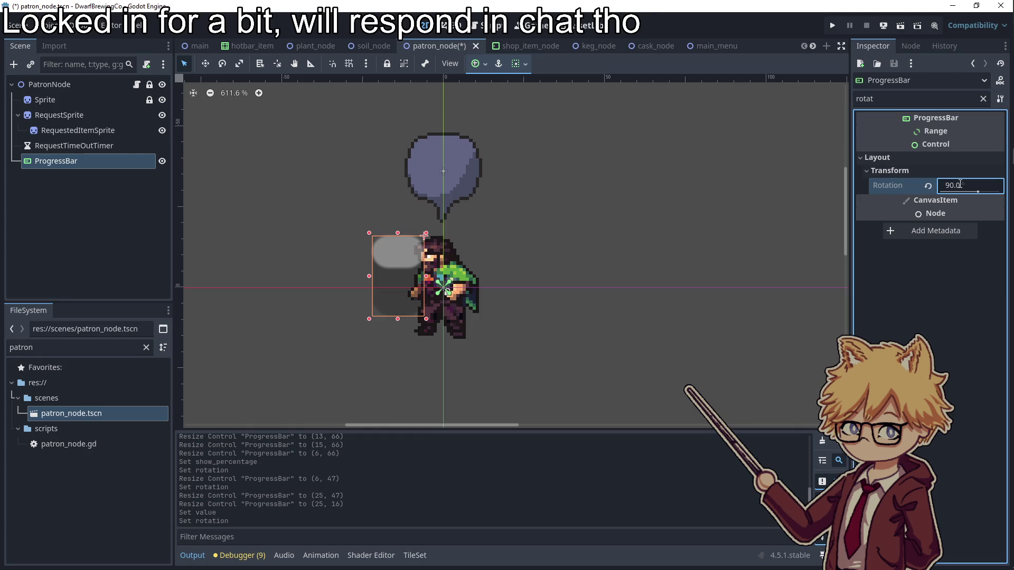
left_click(960, 184)
type("270")
key("Return")
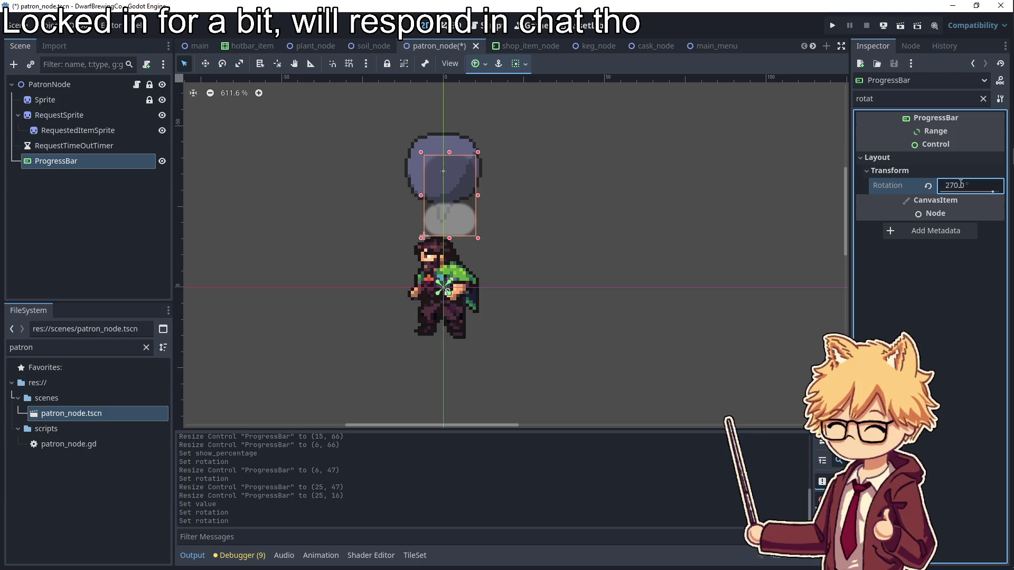
- Reshape the rotated bar into a thin vertical bar right of the request bubble
left_click_drag(481, 195, 490, 195)
left_click_drag(518, 240, 519, 336)
left_click_drag(483, 244, 485, 245)
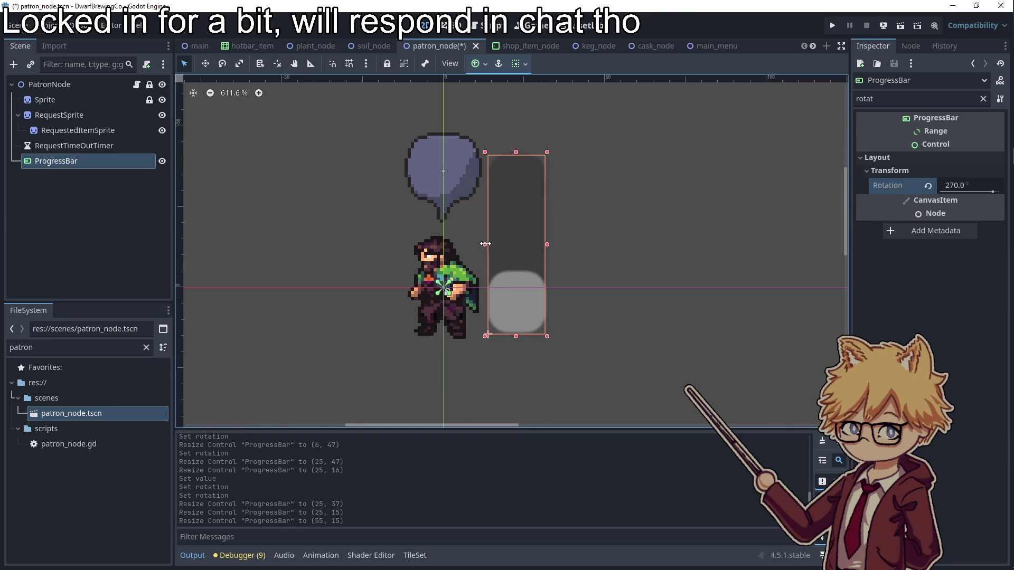
left_click_drag(546, 242, 508, 244)
left_click_drag(497, 152, 495, 132)
left_click_drag(510, 234, 506, 234)
left_click(561, 339)
left_click(497, 301)
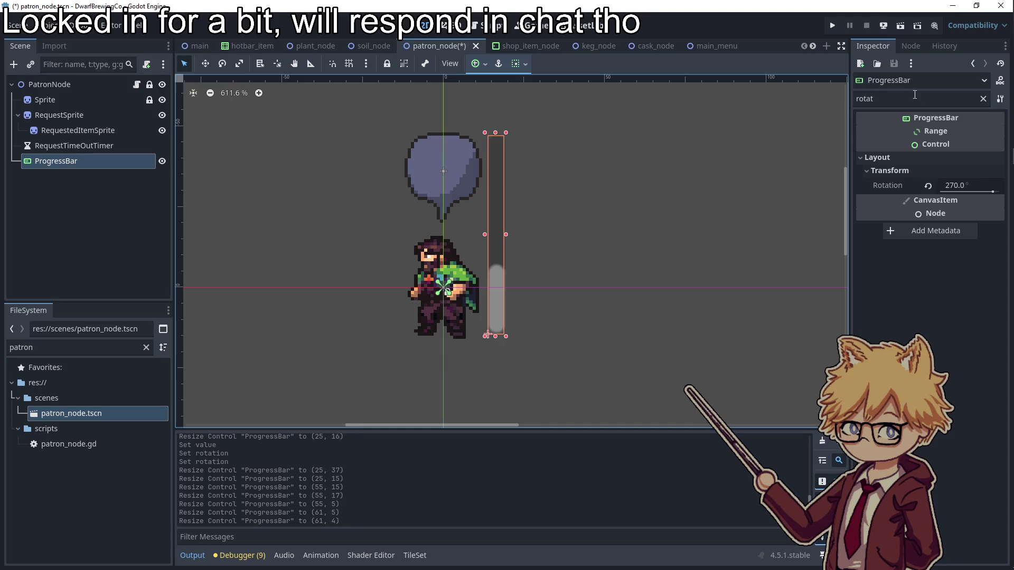
- Filter the Inspector for theme properties and expand the font size and style overrides
left_click(983, 99)
type("theme")
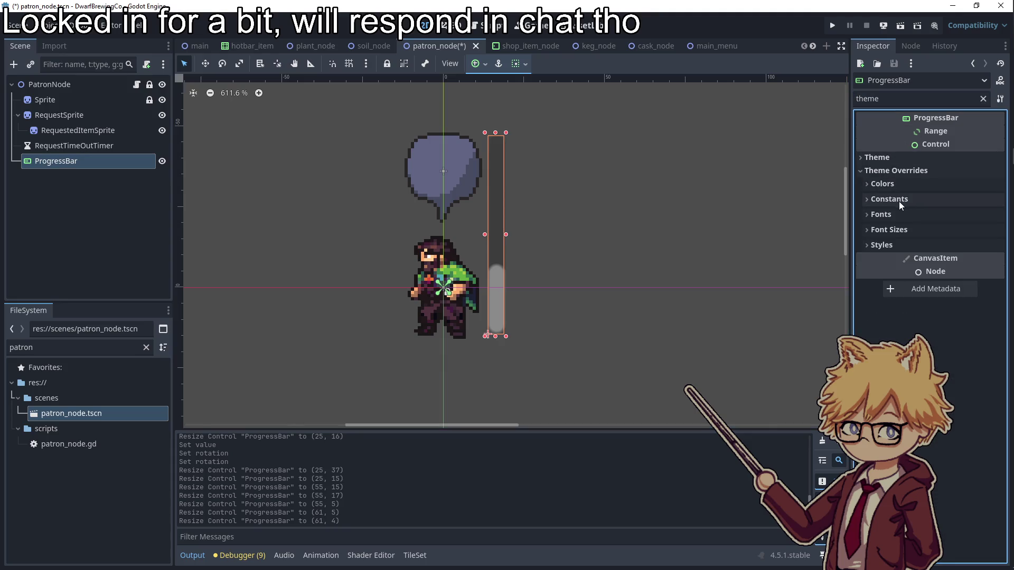
left_click(892, 230)
left_click(881, 262)
left_click(953, 276)
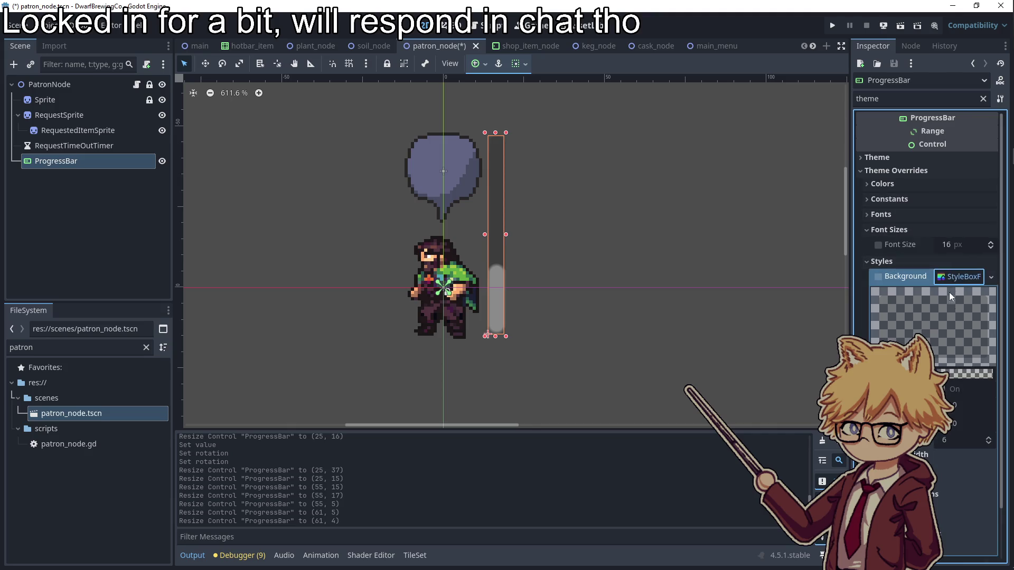
- Create a New StyleBoxFlat for the progress bar's Fill style override
scroll("down", 3)
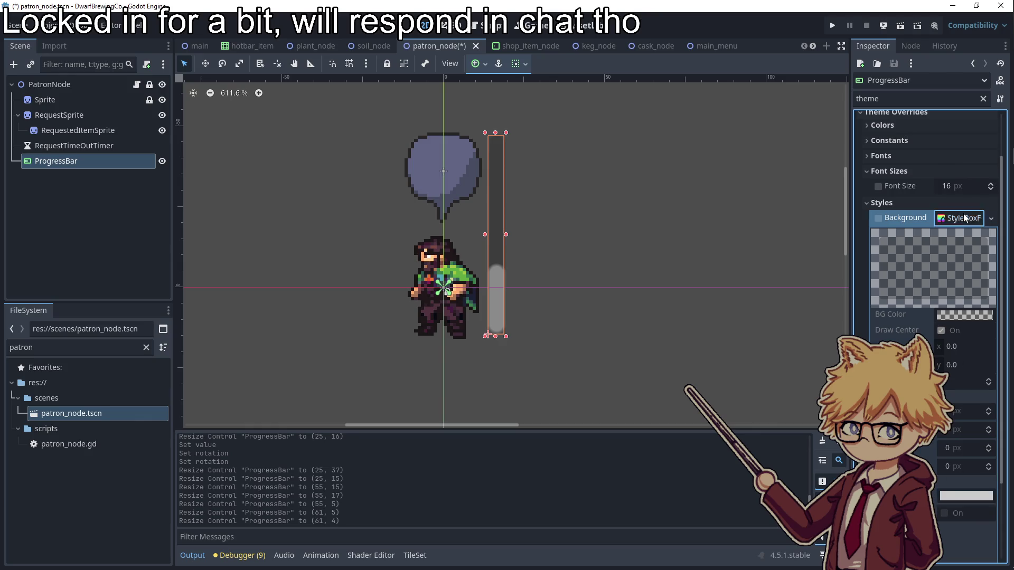
left_click(960, 218)
left_click(879, 296)
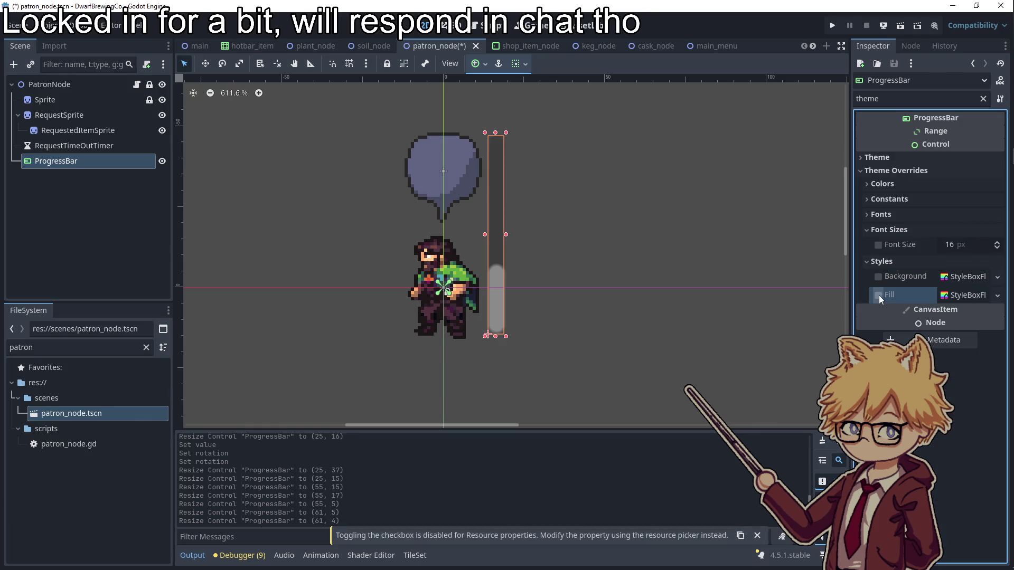
left_click(969, 296)
left_click(969, 296)
right_click(968, 296)
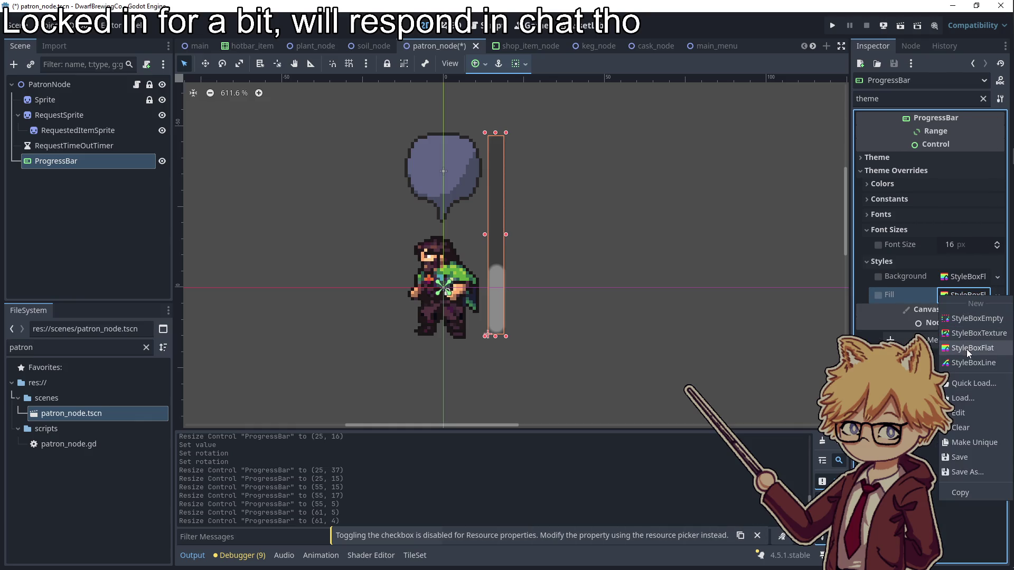
left_click(968, 350)
left_click(952, 296)
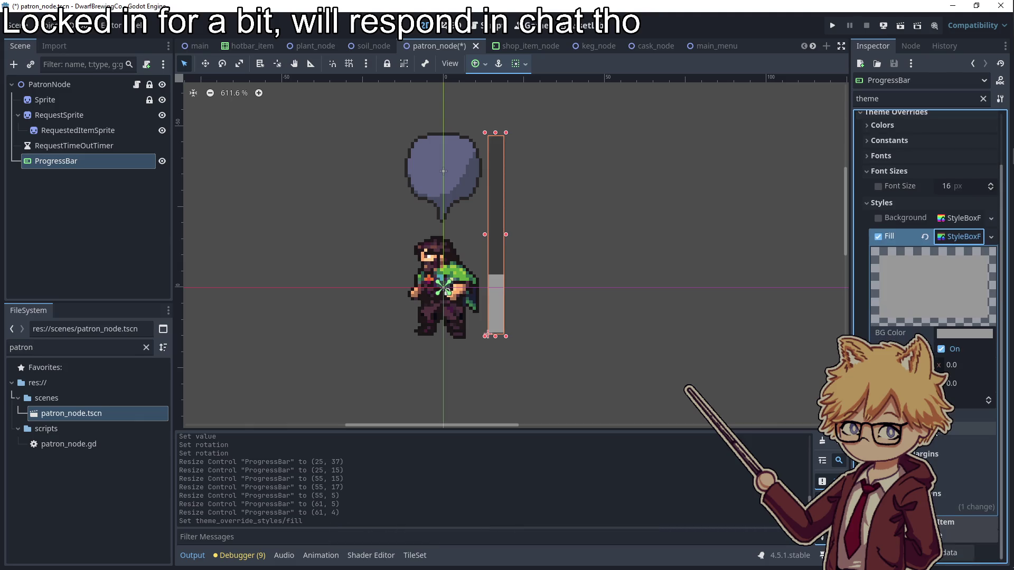
- Set the fill style's corner radii to 5 px
left_click(958, 428)
left_click(958, 455)
type("5")
key("Tab")
type("55")
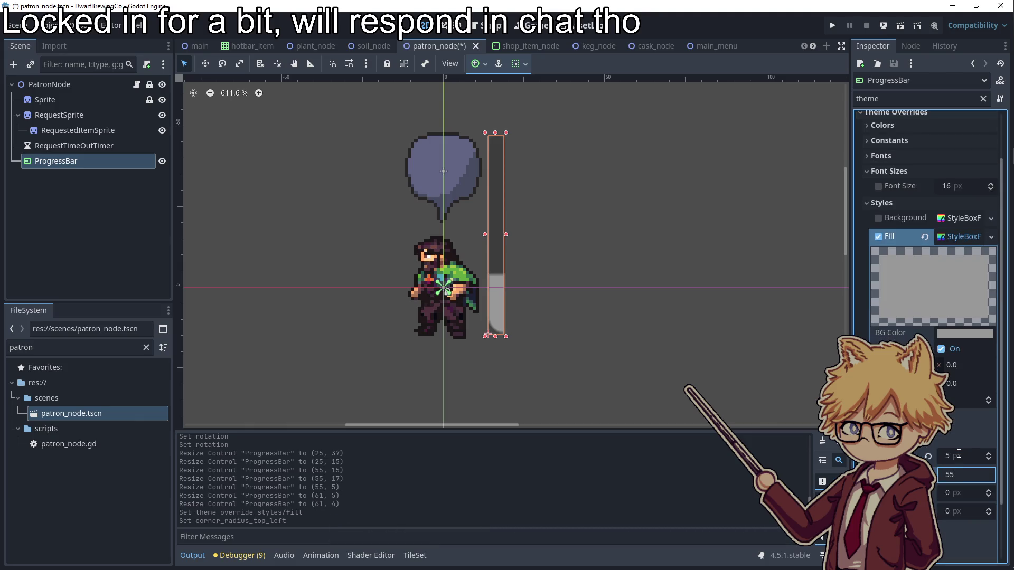
key("BackSpace")
key("Tab")
type("5")
key("Tab")
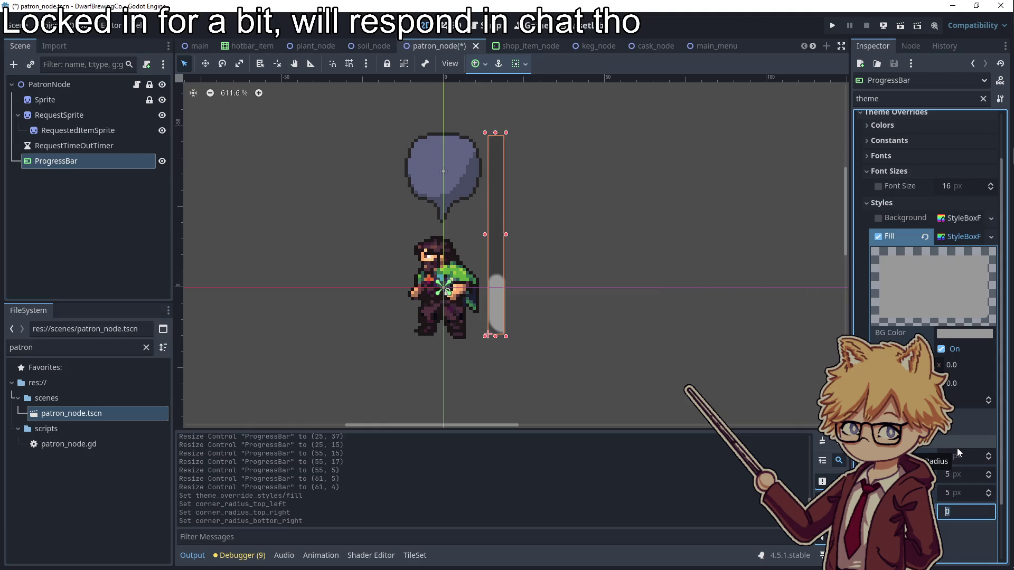
type("5")
scroll("down", 3)
- Set the fill's BG Color to green and clear the theme property filter
left_click(956, 268)
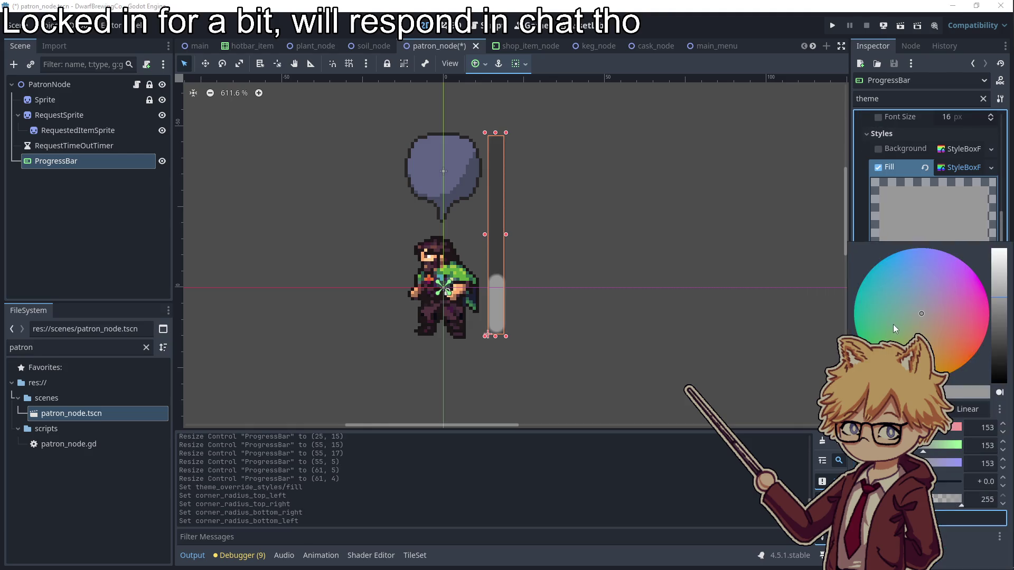
left_click_drag(892, 324, 874, 351)
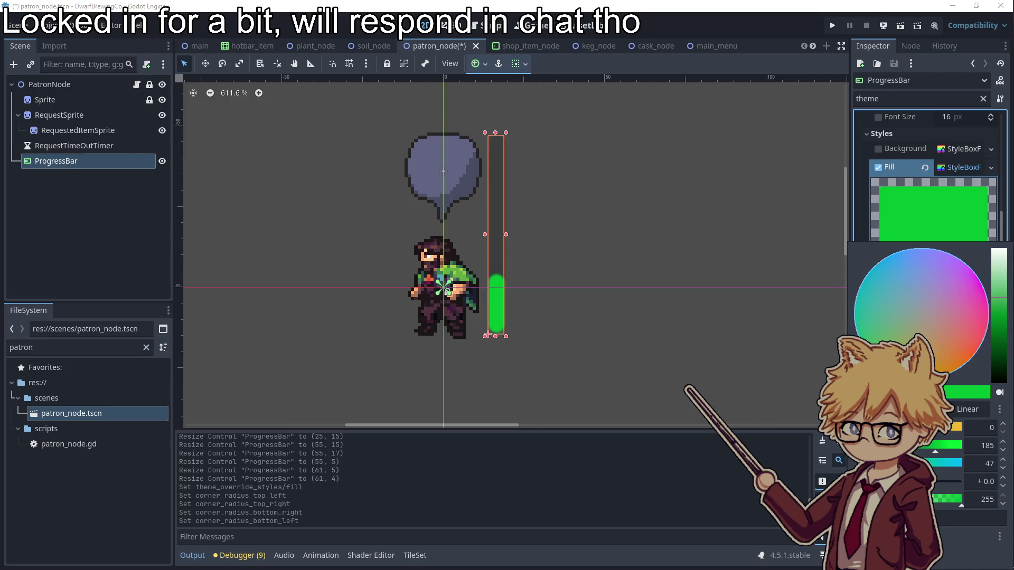
left_click(487, 334)
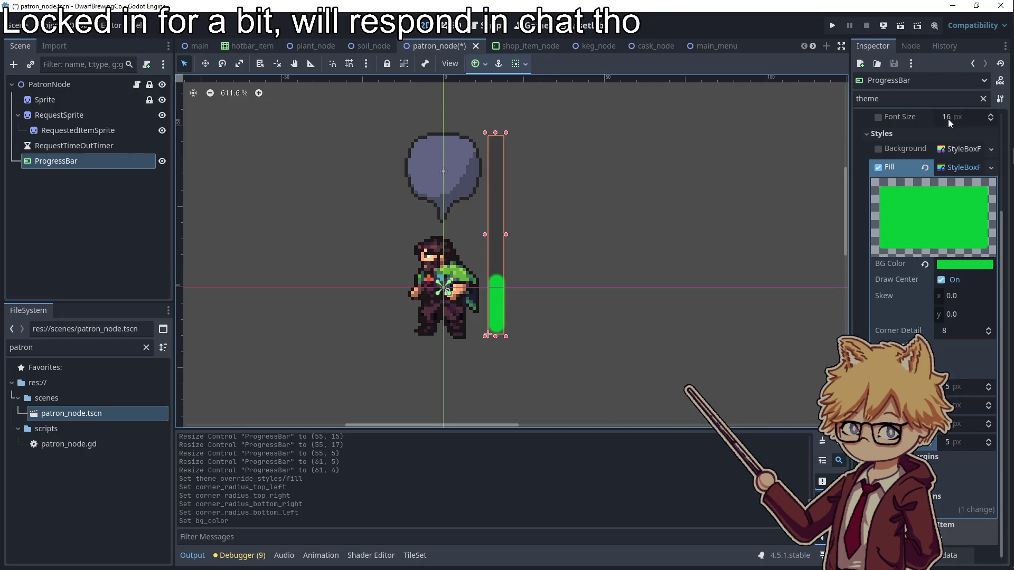
left_click(982, 99)
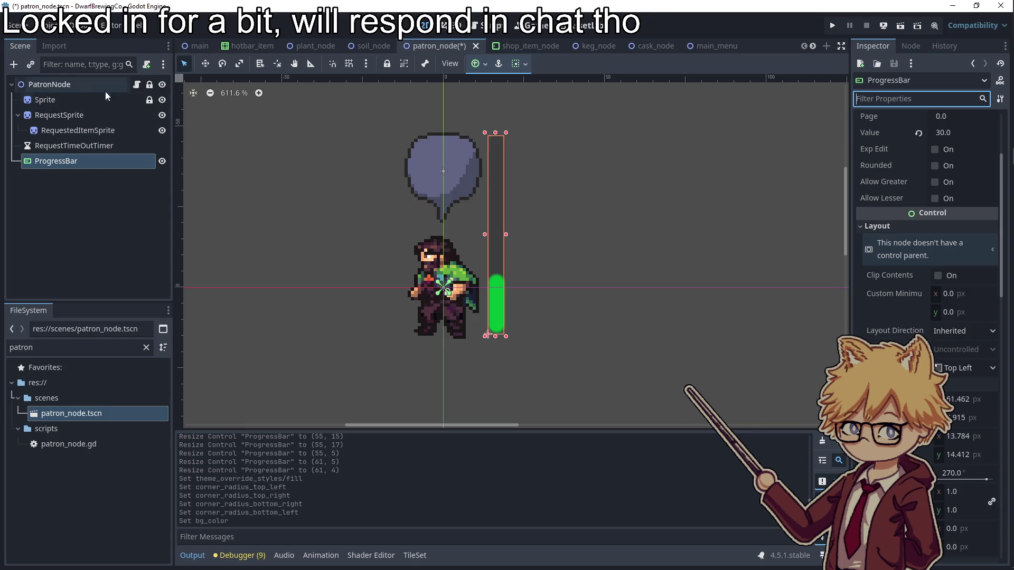
left_click(136, 84)
left_click(776, 266)
key("Return")
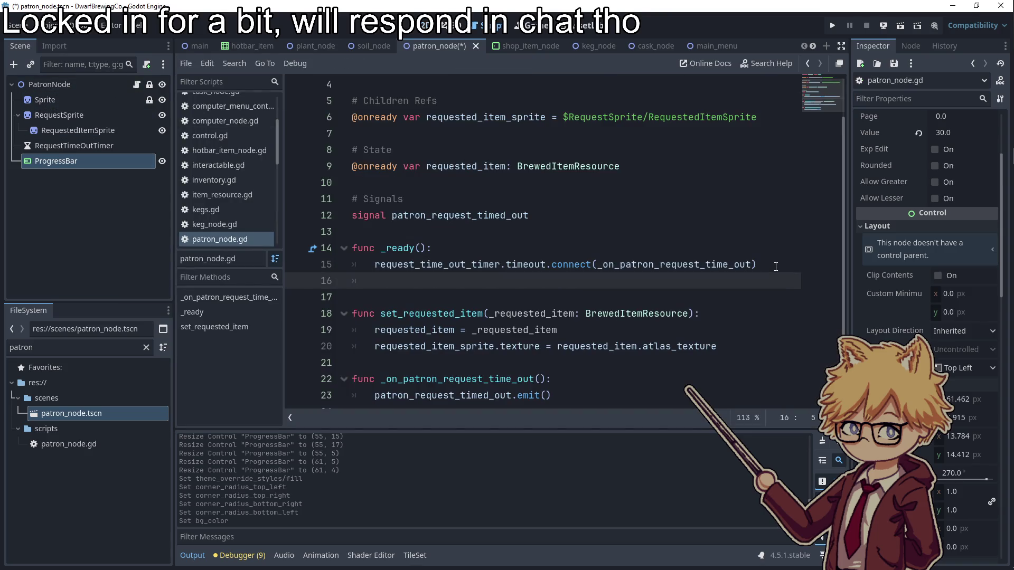
left_click(77, 161)
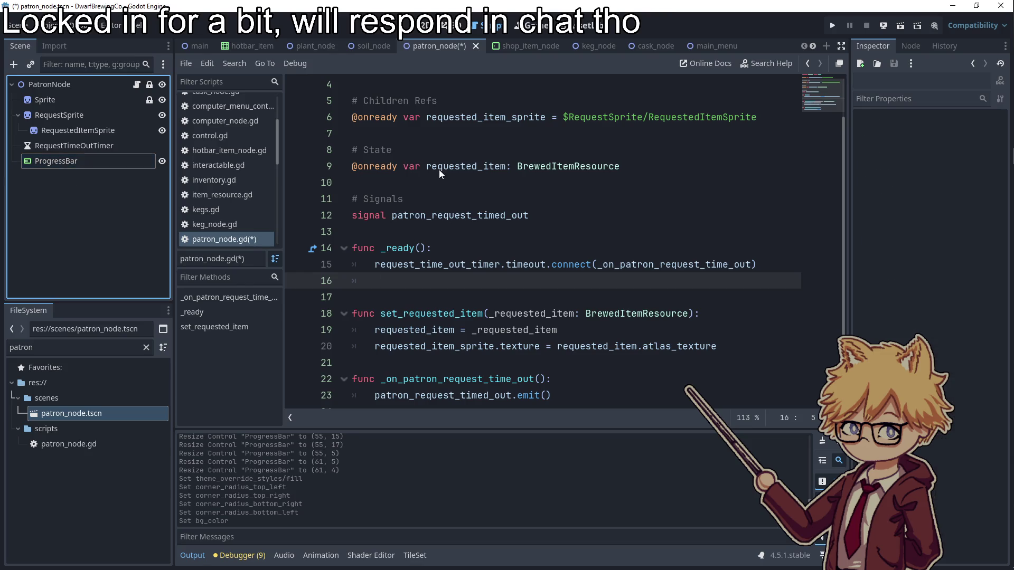
left_click_drag(77, 161, 433, 137)
double_click(433, 137)
key("ctrl+c")
left_click(426, 298)
key("ctrl+v")
type(".value = 100")
left_click(438, 264)
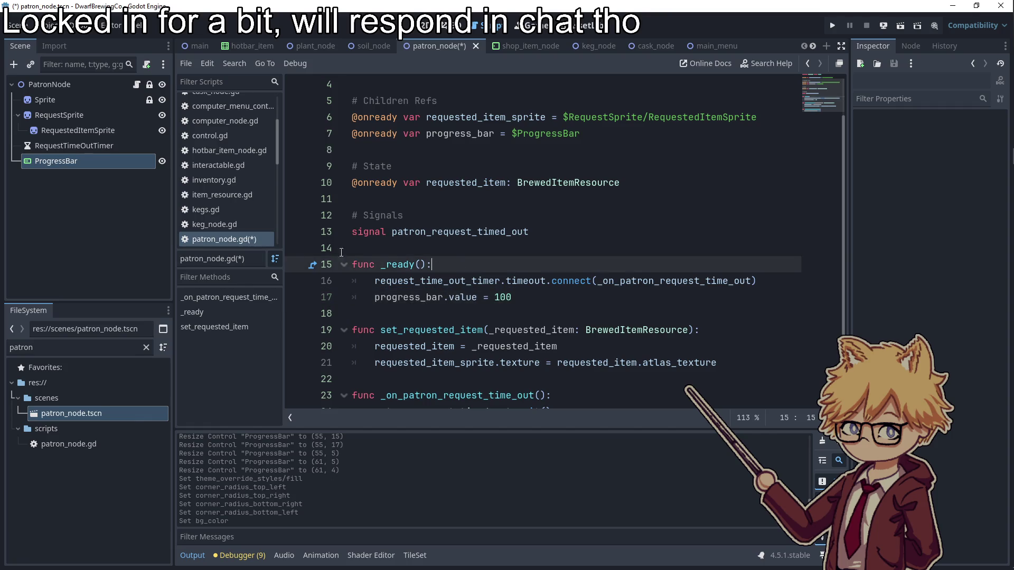
key("ctrl+s")
- Set the ProgressBar's Range Value to 100 in the Inspector and delete the redundant code line
left_click(81, 86)
left_click(56, 161)
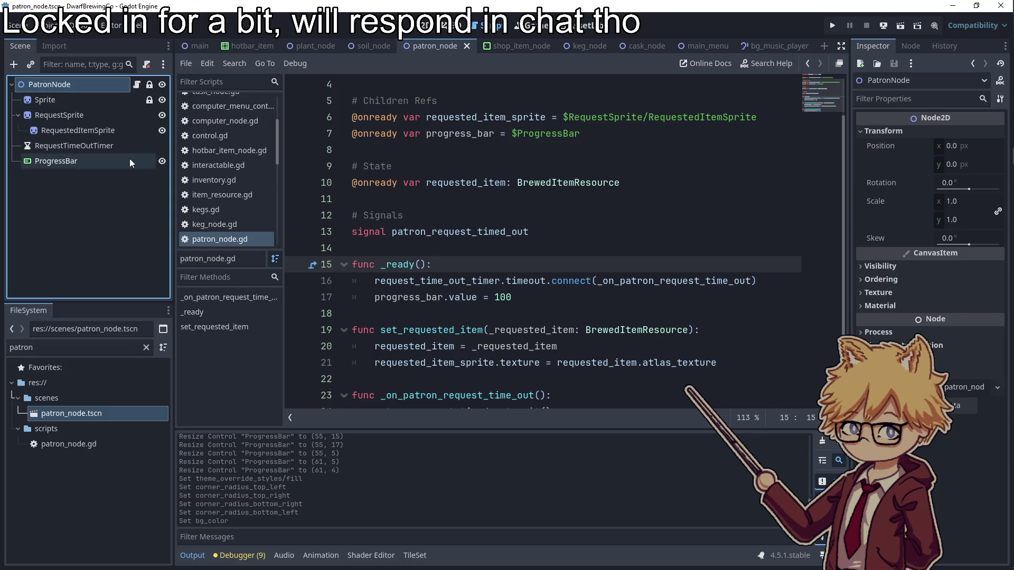
left_click(956, 181)
left_click(945, 259)
type("100")
key("Return")
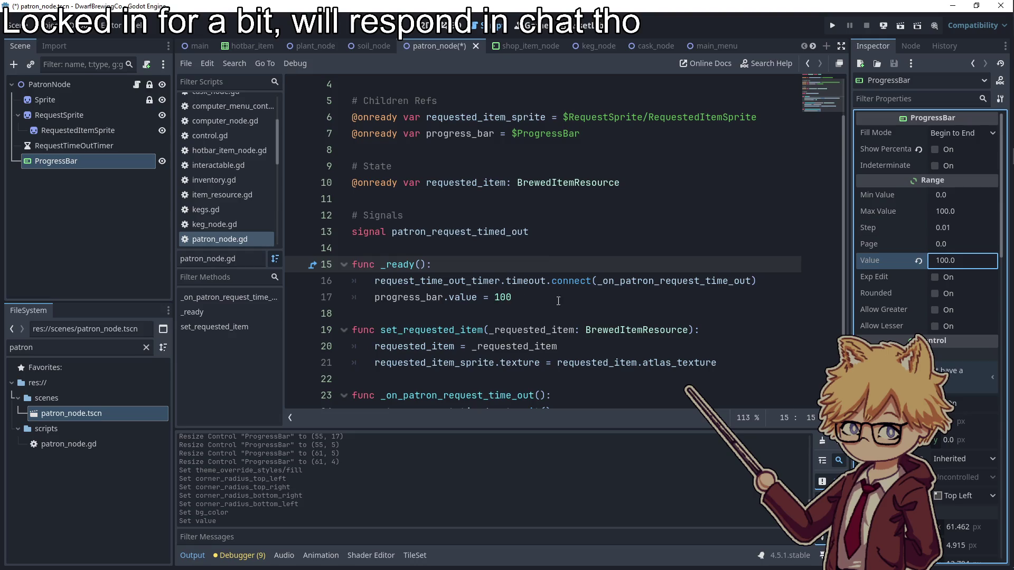
left_click(301, 297)
key("BackSpace")
key("Tab")
scroll("down", 3)
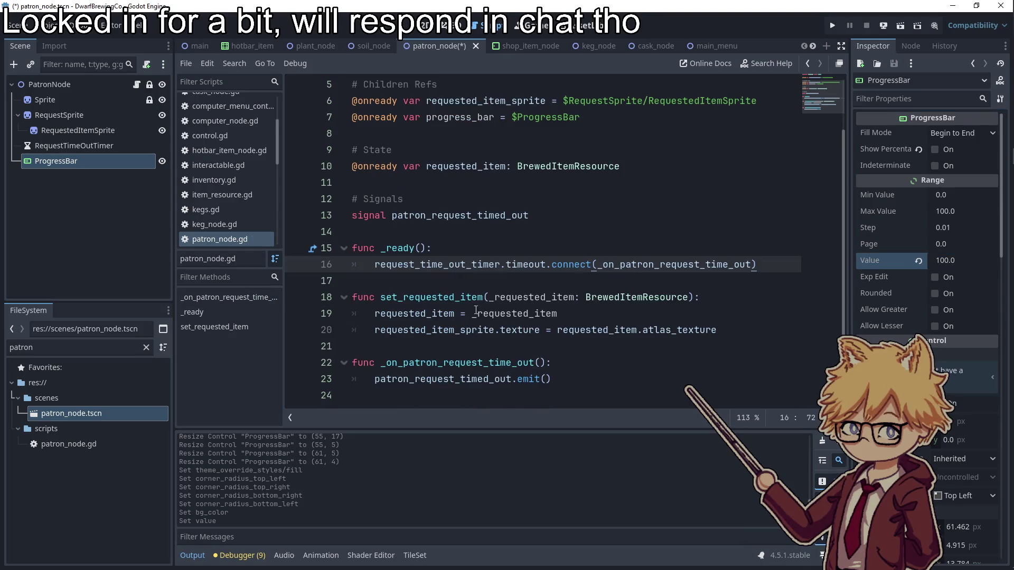
- Add a _process(delta) function whose body starts with the request_time_out_timer reference
key("BackSpace")
key("Return")
type("func _process")
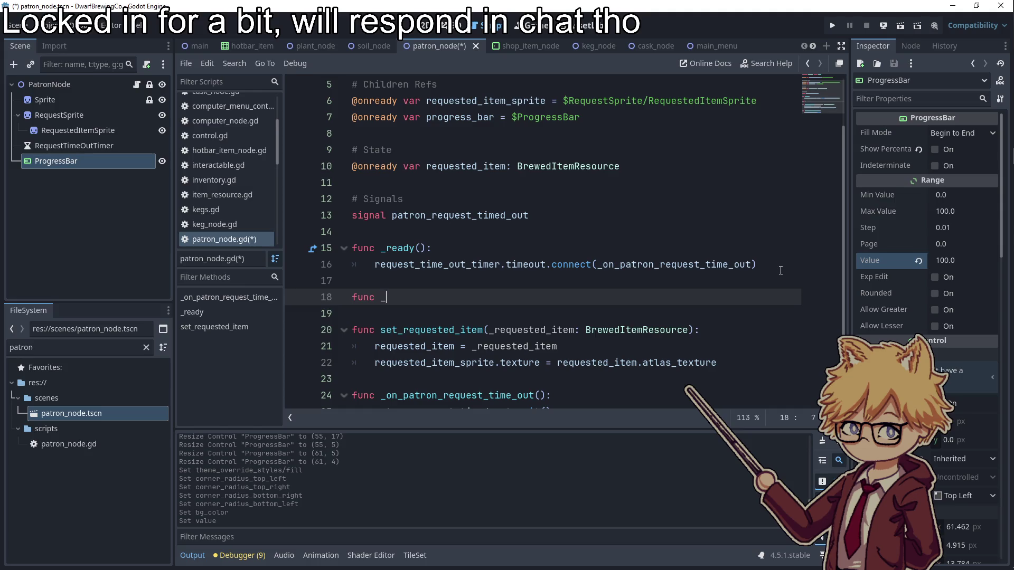
key("Return")
key("Return")
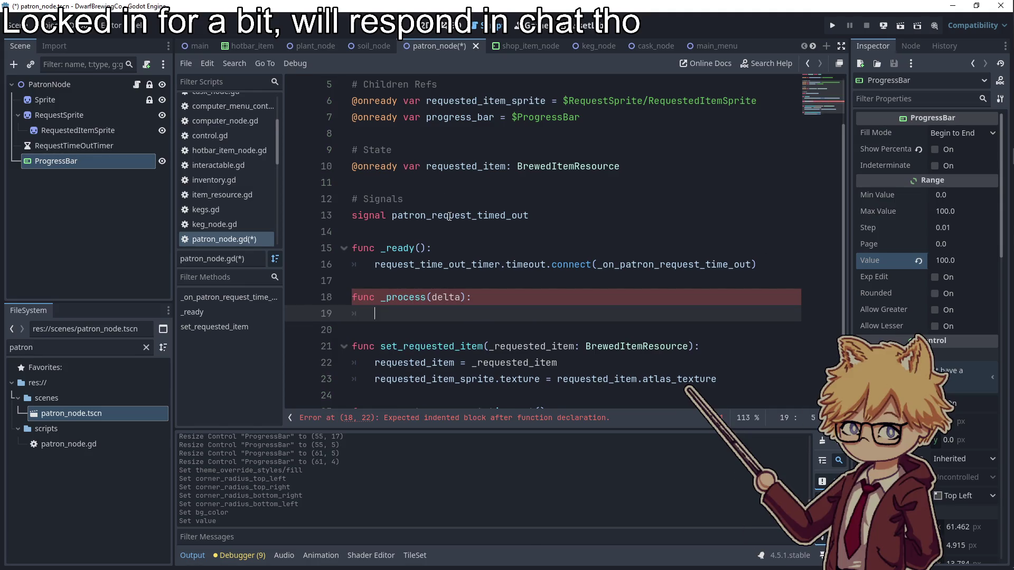
double_click(449, 216)
left_click(74, 146)
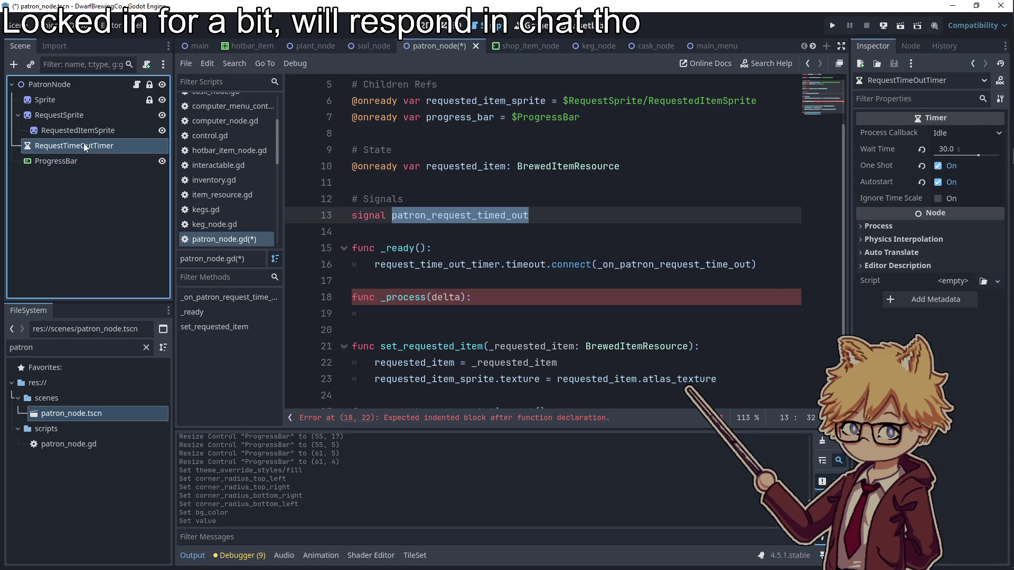
left_click(471, 312)
type("r")
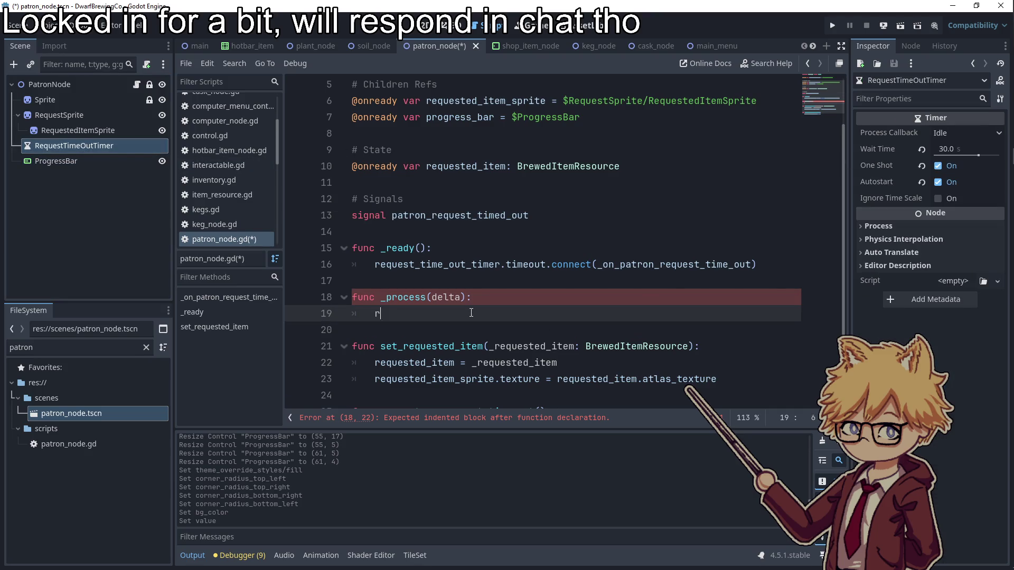
type("e")
key("Down")
key("Down")
key("Return")
- Complete the line as .value = request_time_out_timer.time_left / request_time_out_timer.wait_time * 100
type(".value = ")
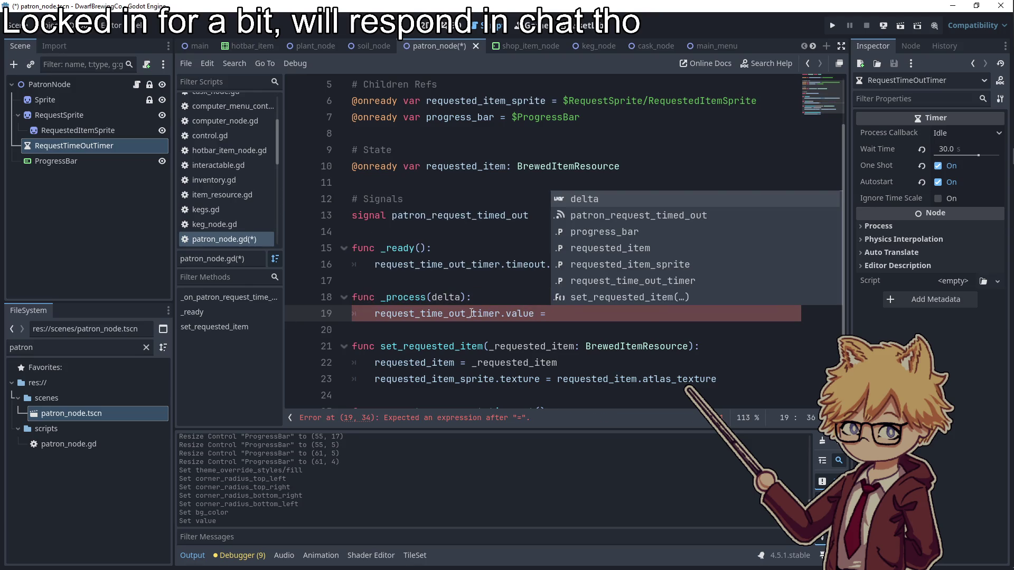
type("re")
key("Down")
key("Return")
type(".")
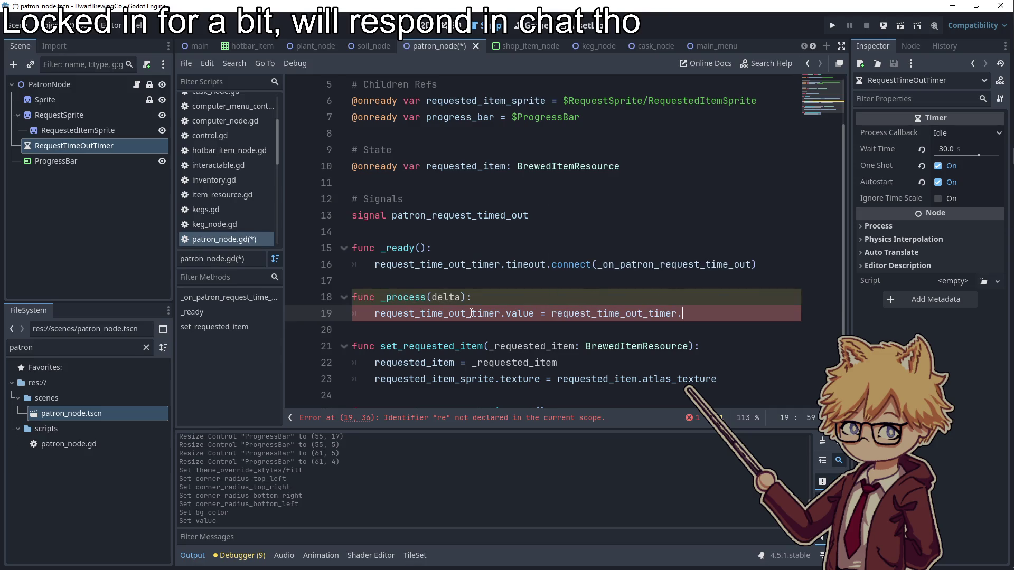
type("time")
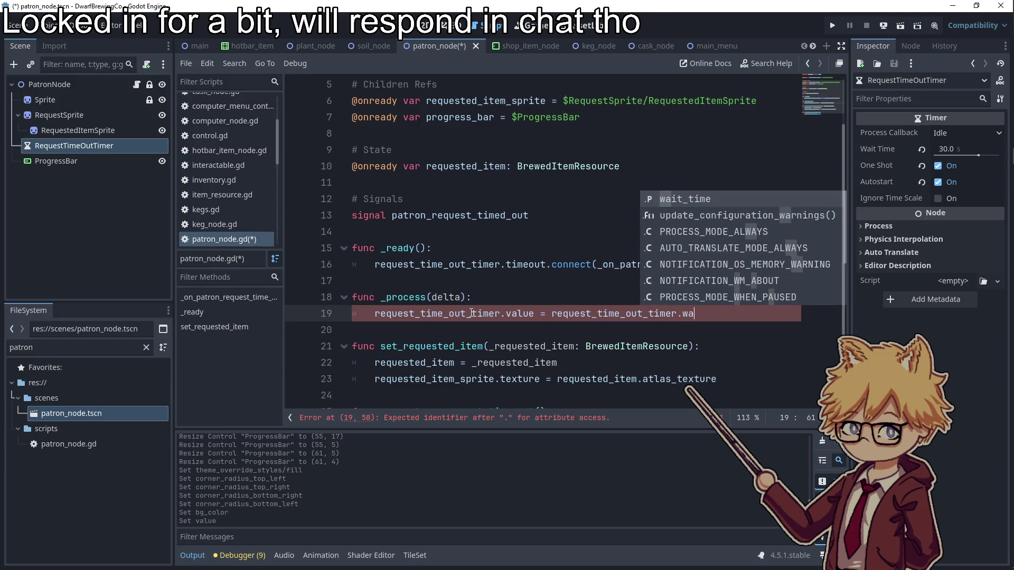
key("Return")
type("/ ")
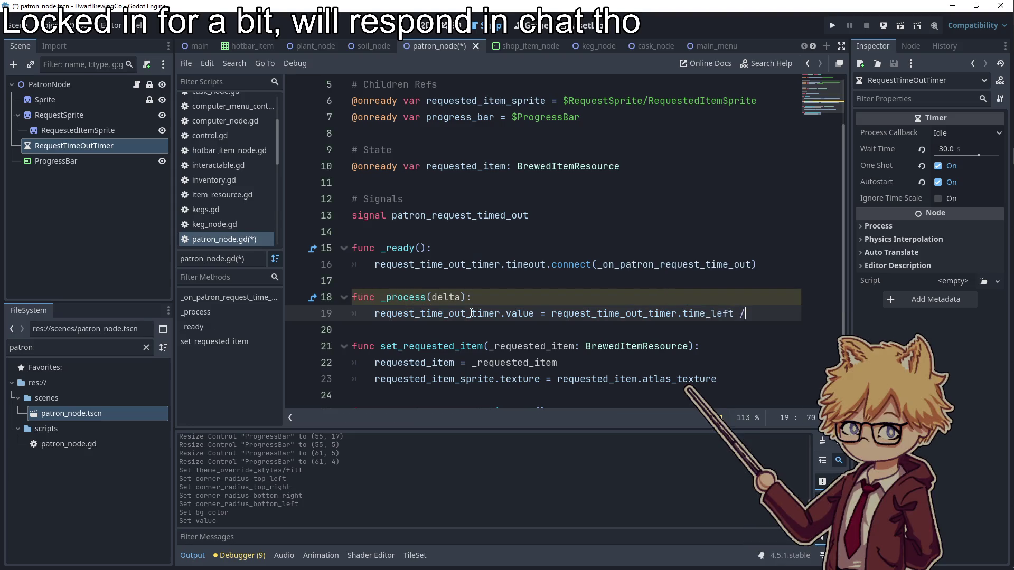
type("re")
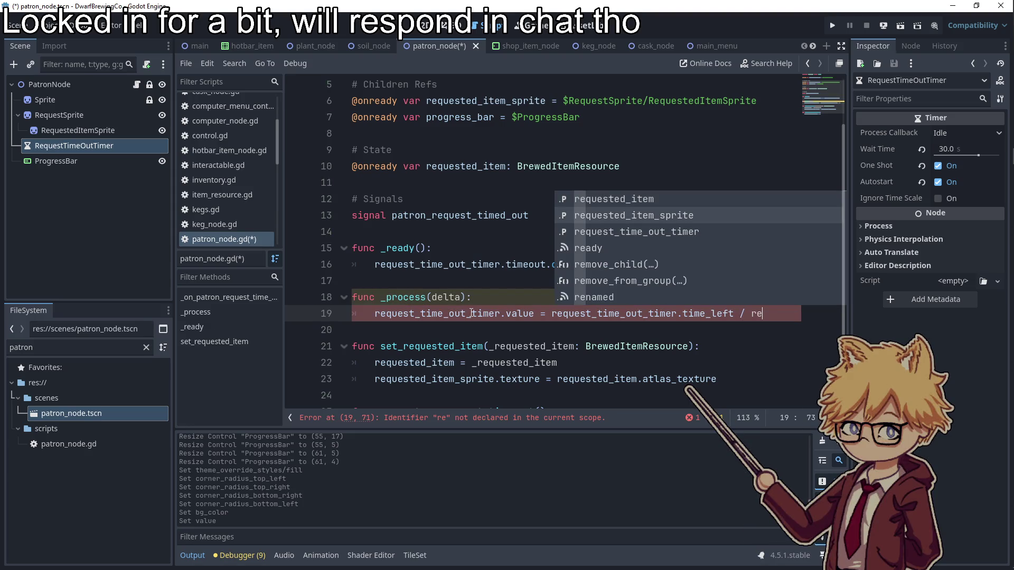
key("Down")
key("Return")
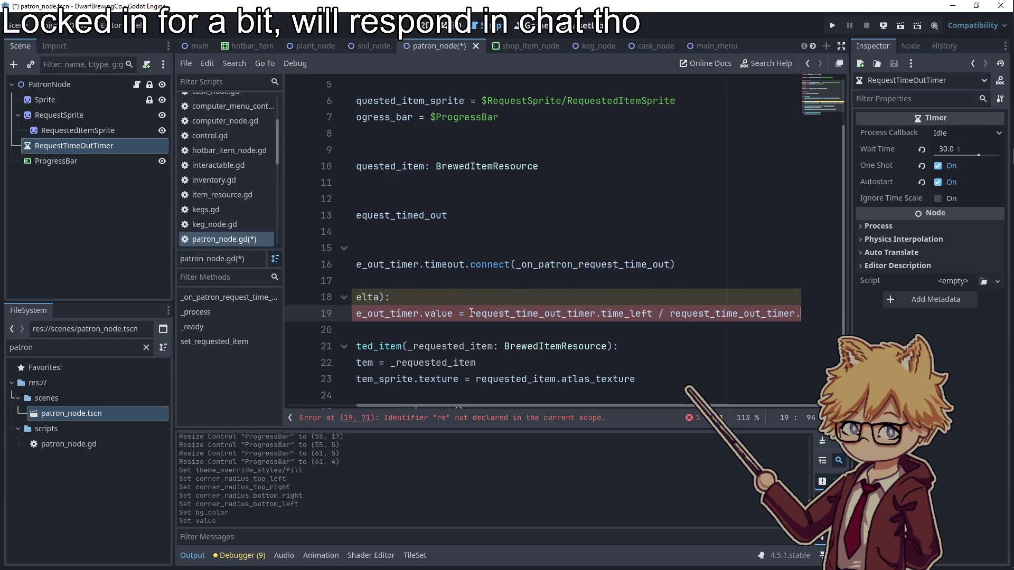
type(".wai")
key("Return")
type("* 1")
type("00")
- Save and run the game, starting play from the main menu
key("F5")
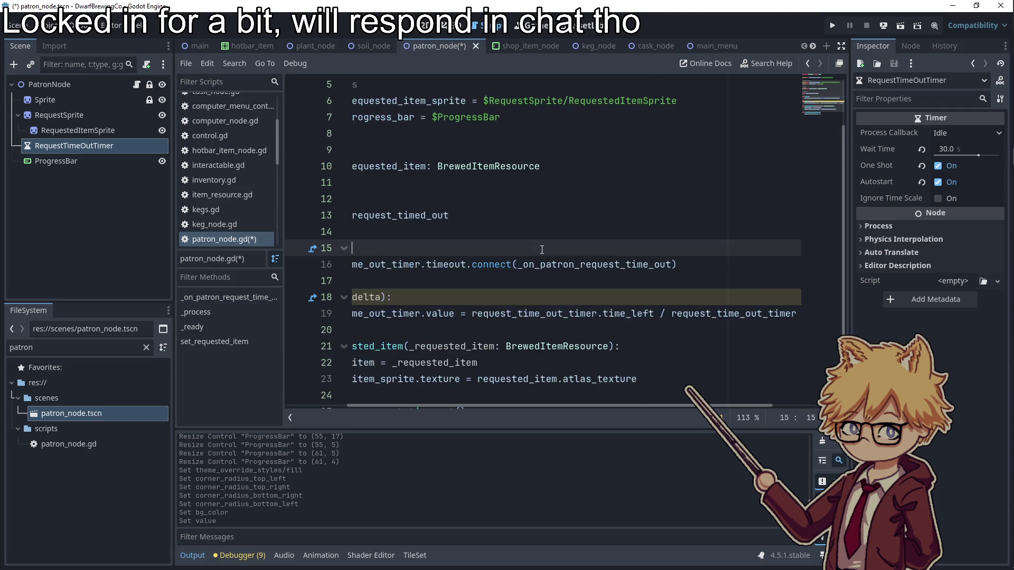
left_click(507, 380)
key("Escape")
key("Escape")
- Walk briefly in the game, then inspect the ProgressBar node's properties in the Inspector
key("d")
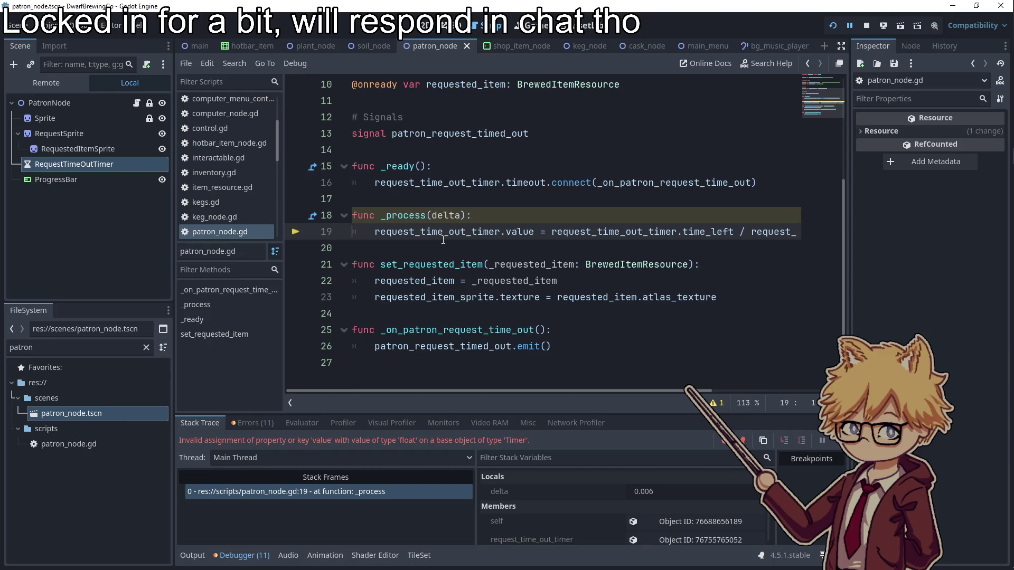
mouse_move(441, 280)
scroll("down", 3)
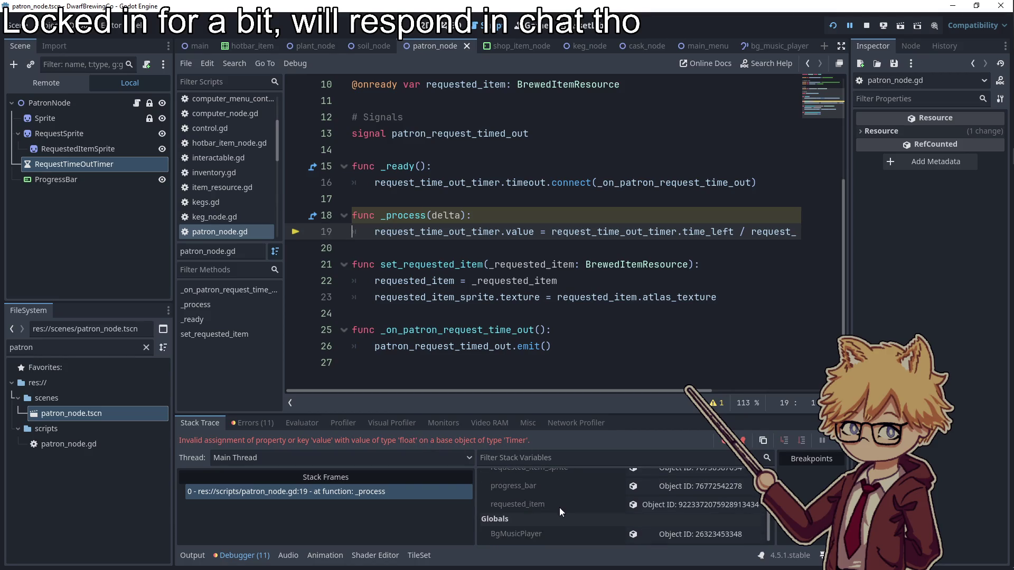
scroll("up", 3)
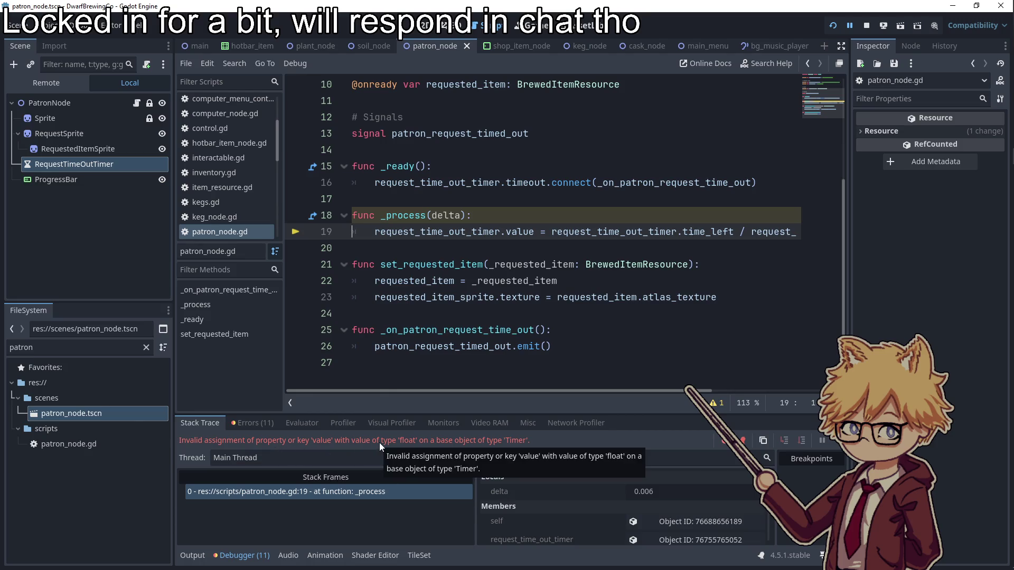
left_click(75, 180)
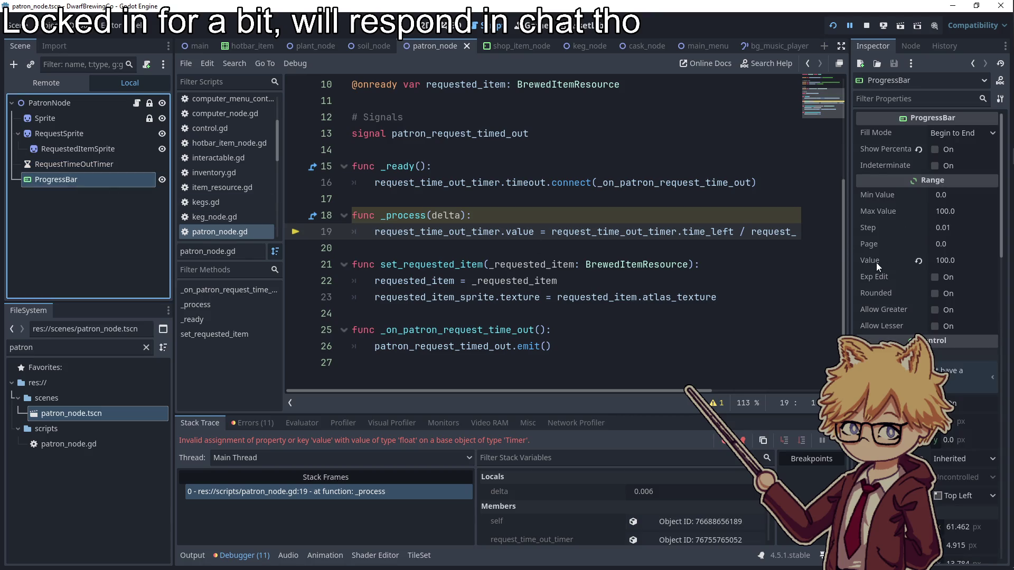
mouse_move(876, 262)
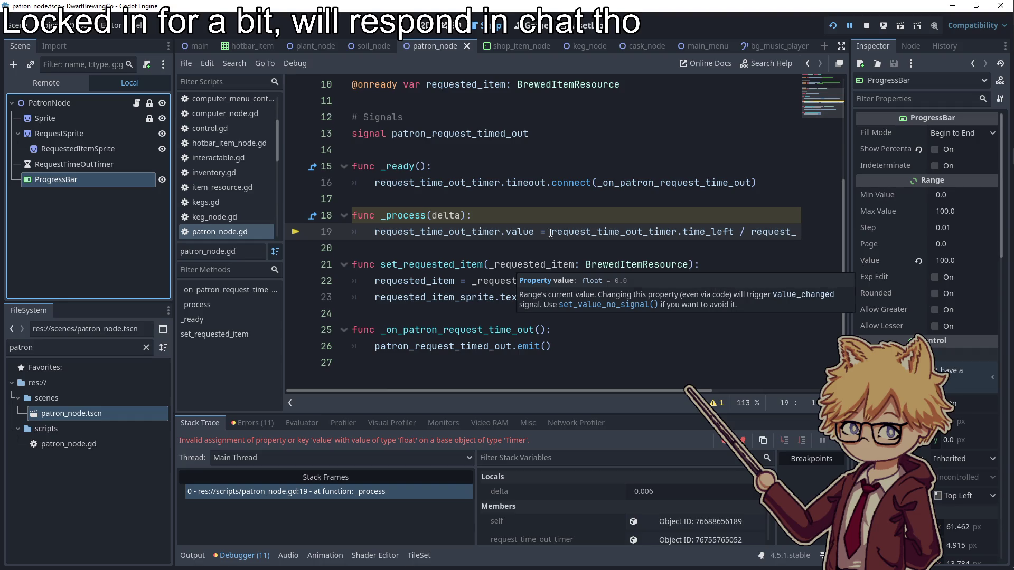
- Make line 19 assign progress_bar.value instead of the timer's value, then test-run and stop the game
double_click(428, 232)
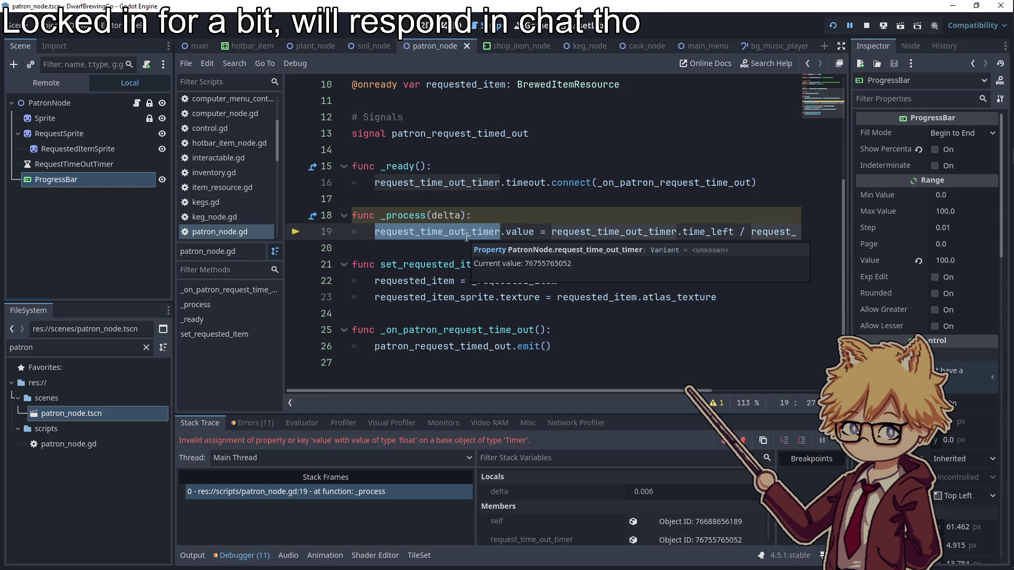
type("progress")
key("Return")
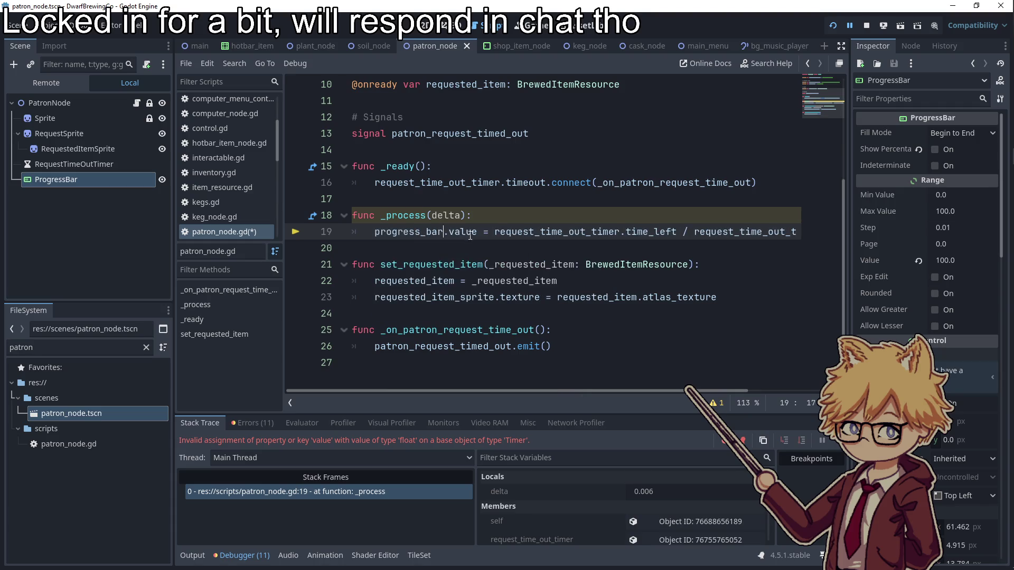
key("F5")
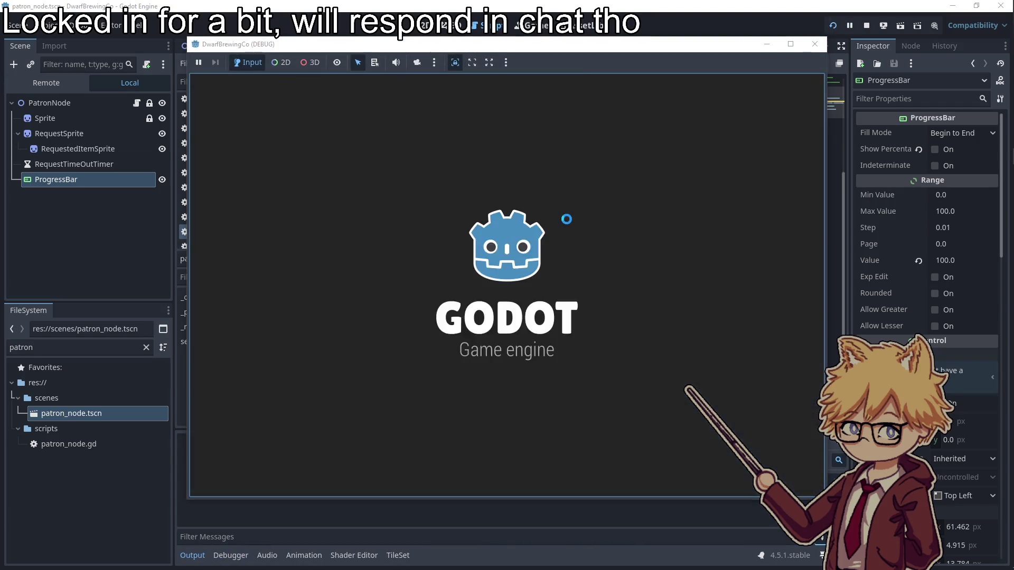
left_click(809, 50)
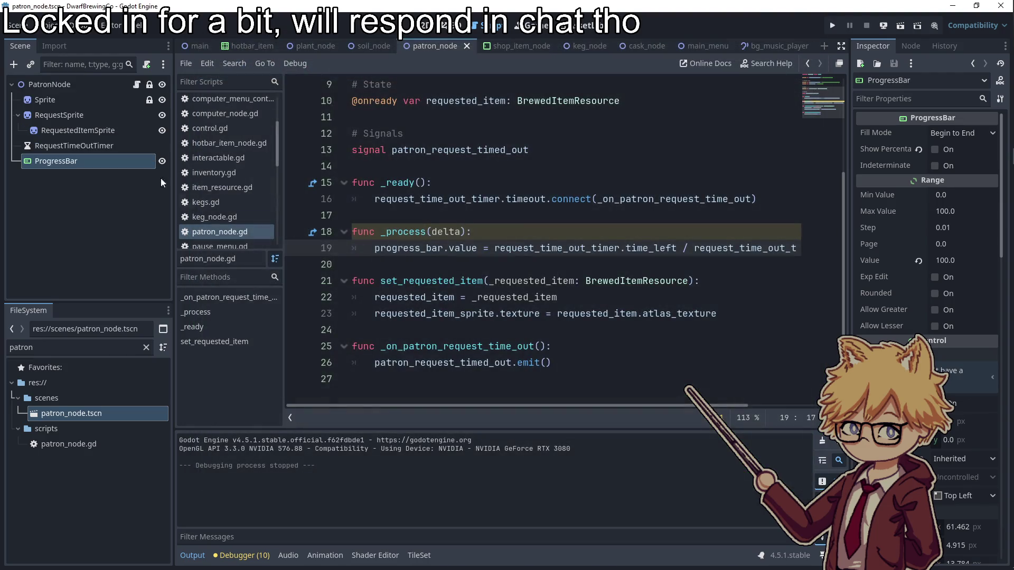
left_click(200, 46)
- Set NewQuestTimer's Wait Time to 5.0 in the Inspector
scroll("down", 3)
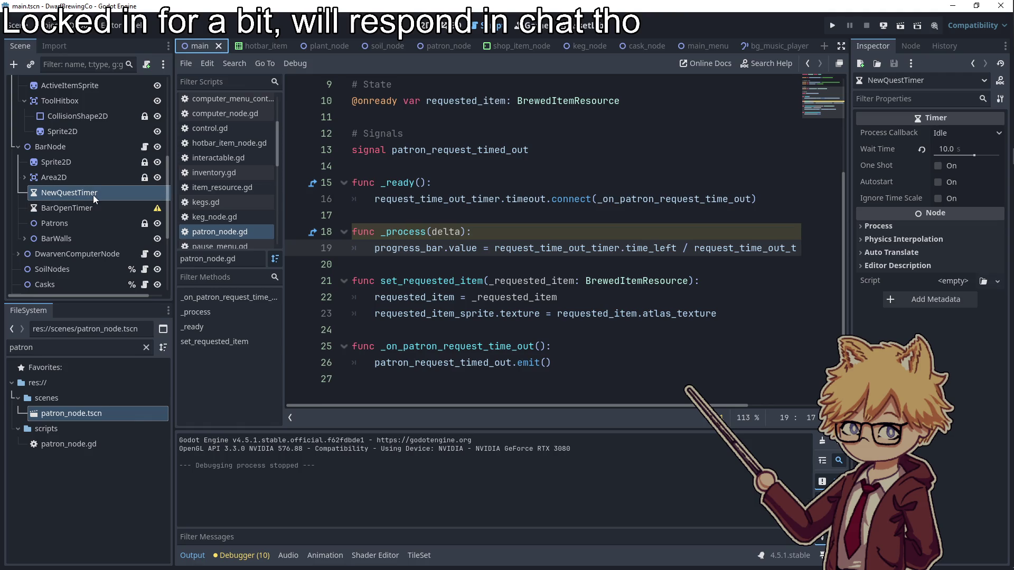
left_click(941, 150)
type("5")
key("Return")
- Run the game and walk right to watch patrons queue with green bars, then close it
key("F5")
left_click(505, 380)
key("Escape")
key("Escape")
key("d")
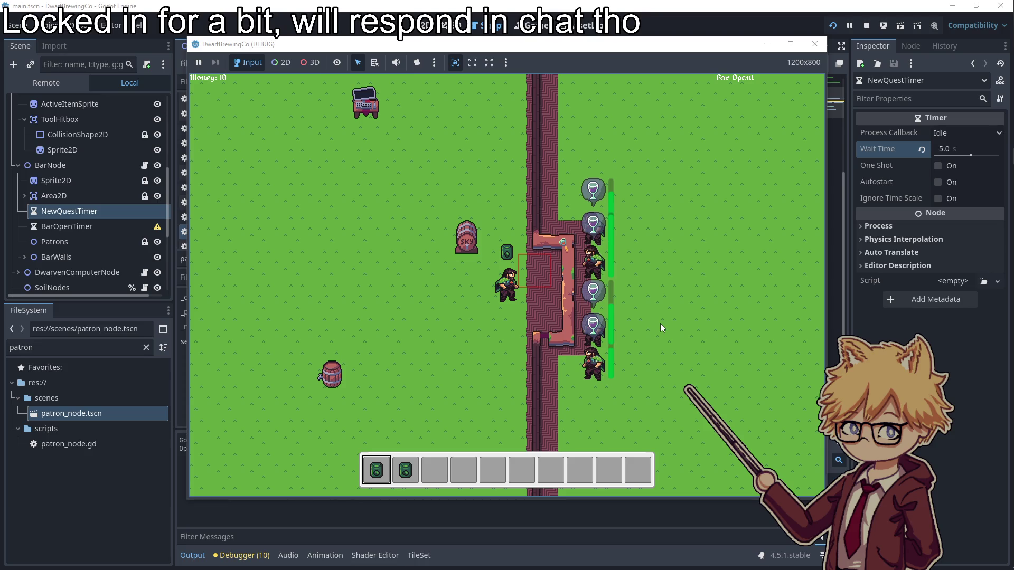
key("F8")
left_click(426, 25)
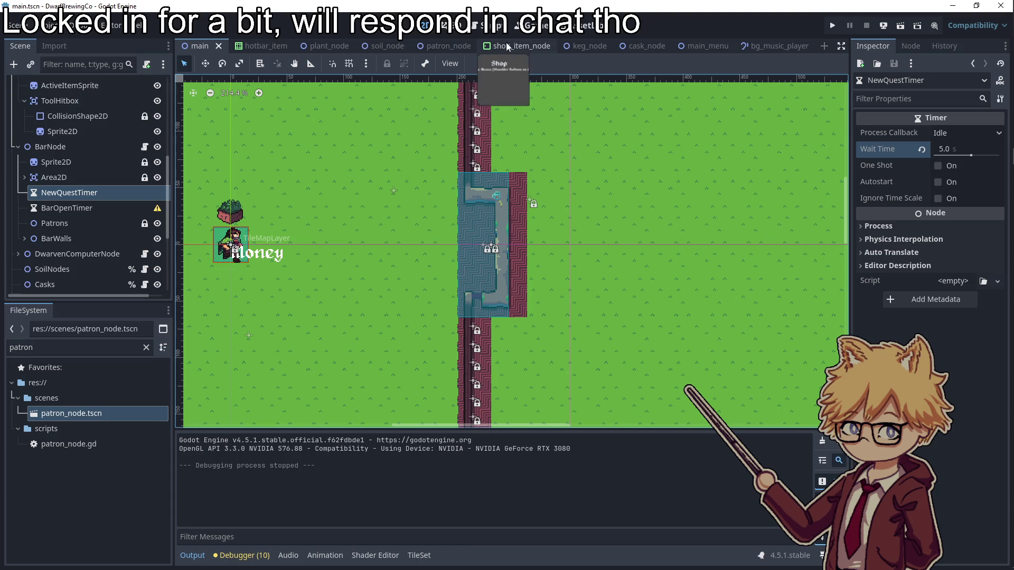
- In patron_node.tscn, resize the ProgressBar to a thin 29×4 strip at (11, 16) beside the patron
double_click(57, 415)
left_click_drag(498, 134, 490, 236)
left_click_drag(495, 288, 487, 289)
left_click(530, 280)
left_click(498, 277)
left_click(581, 261)
key("F5")
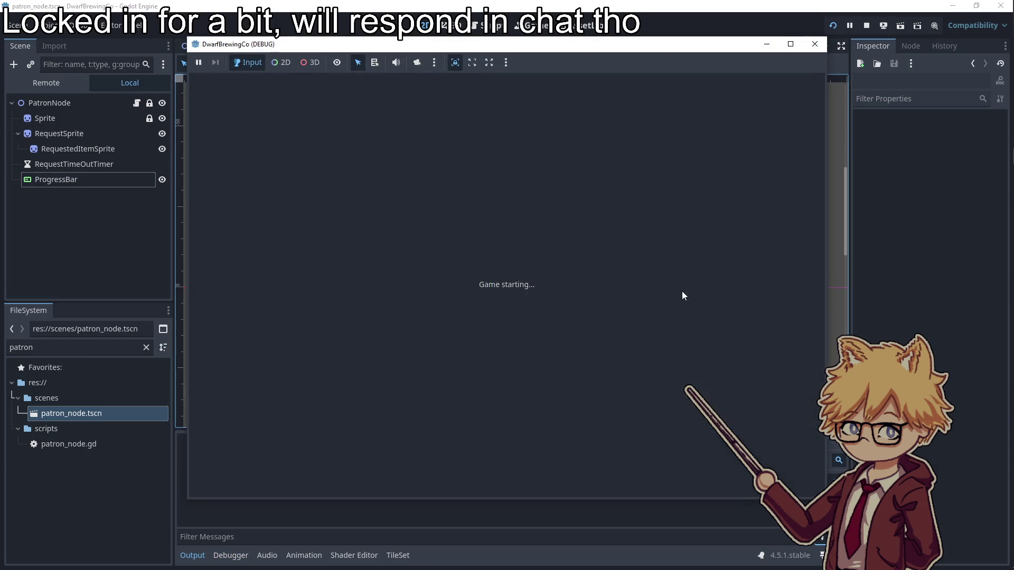
left_click(550, 373)
key("Escape")
key("d")
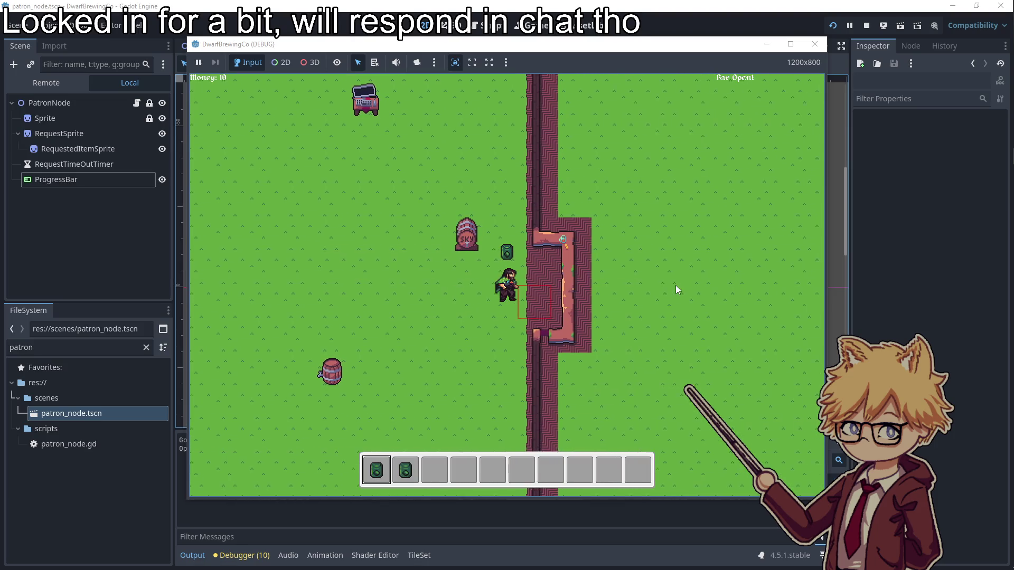
key("a")
key("d")
key("a")
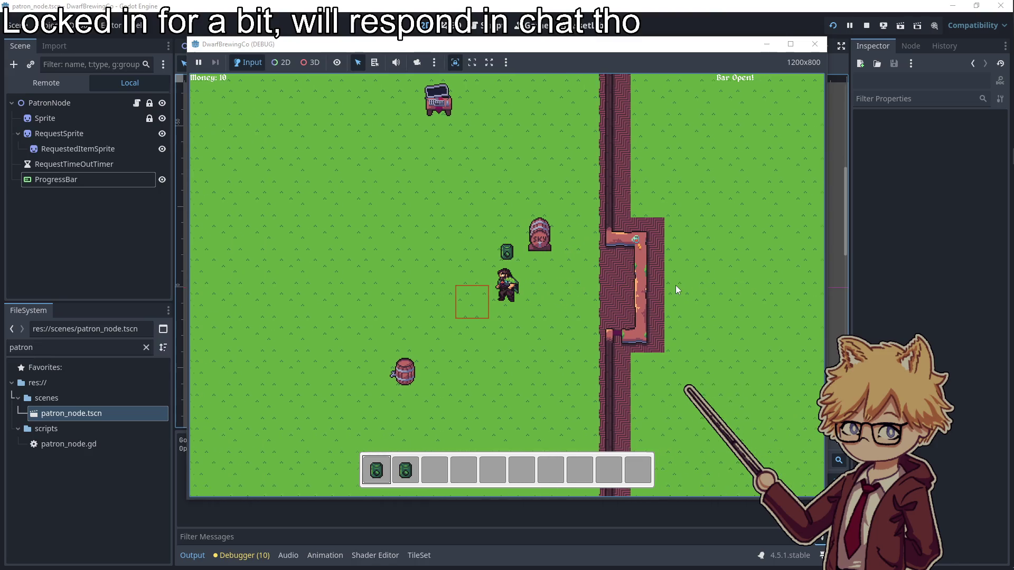
key("d")
key("a")
key("d")
key("d")
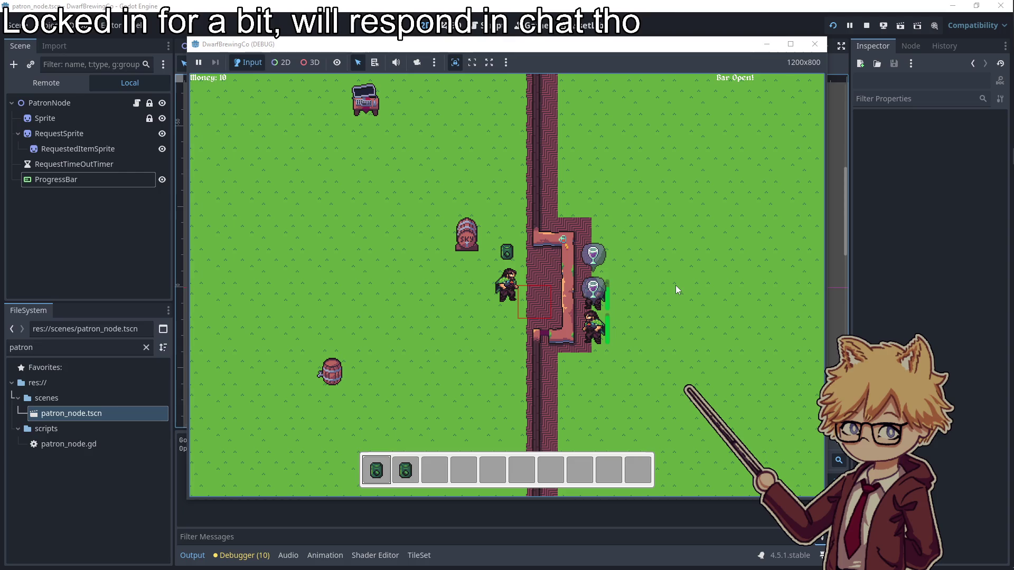
key("s")
key("a")
key("d")
key("w")
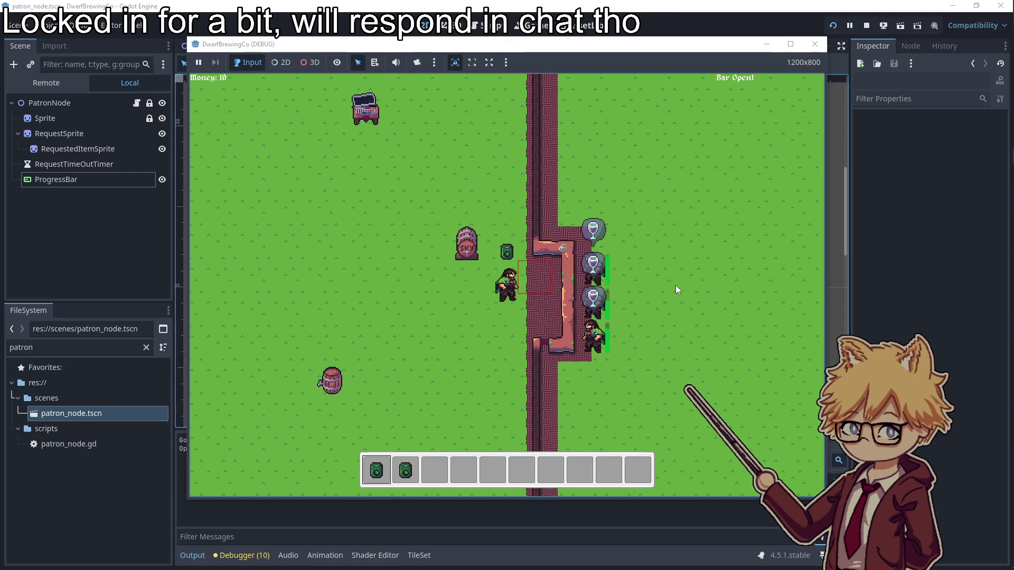
key("a")
key("s")
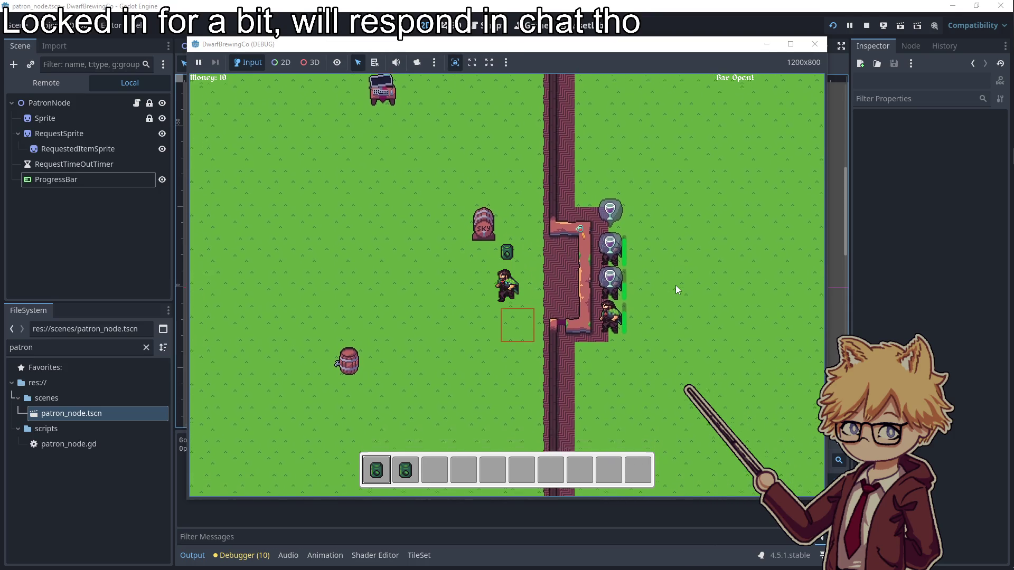
key("a")
key("d")
key("a")
key("a")
key("d")
key("a")
key("d")
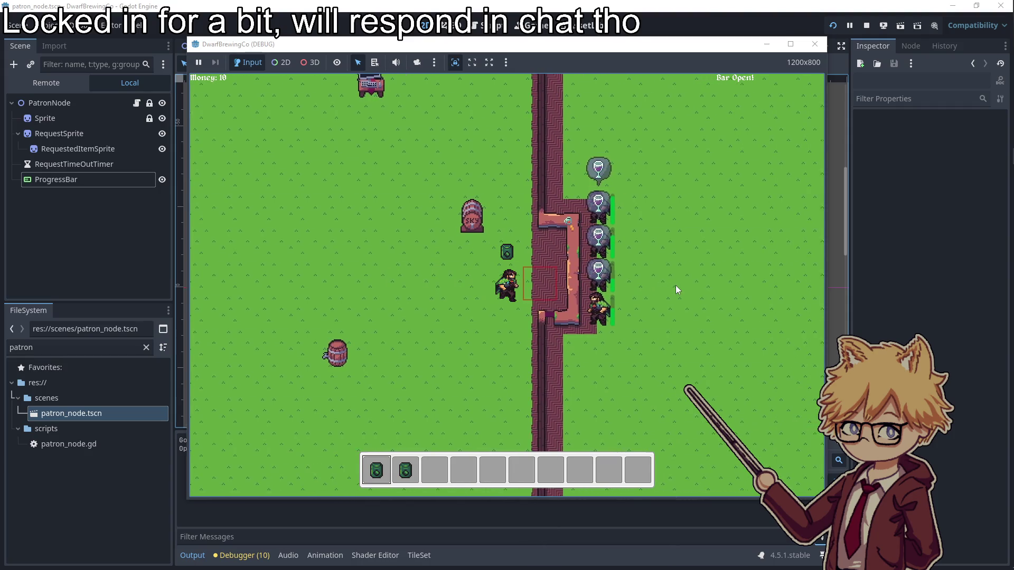
key("d")
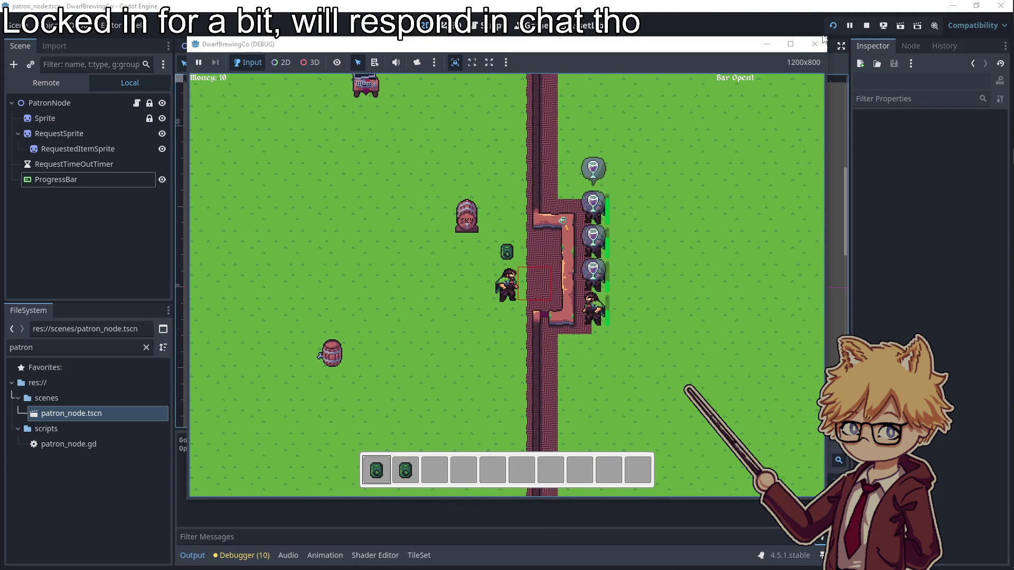
left_click(814, 44)
left_click(482, 278)
left_click(909, 100)
type("rota")
- Set the ProgressBar's Rotation to 0 and move it above the request bubble
left_click(931, 185)
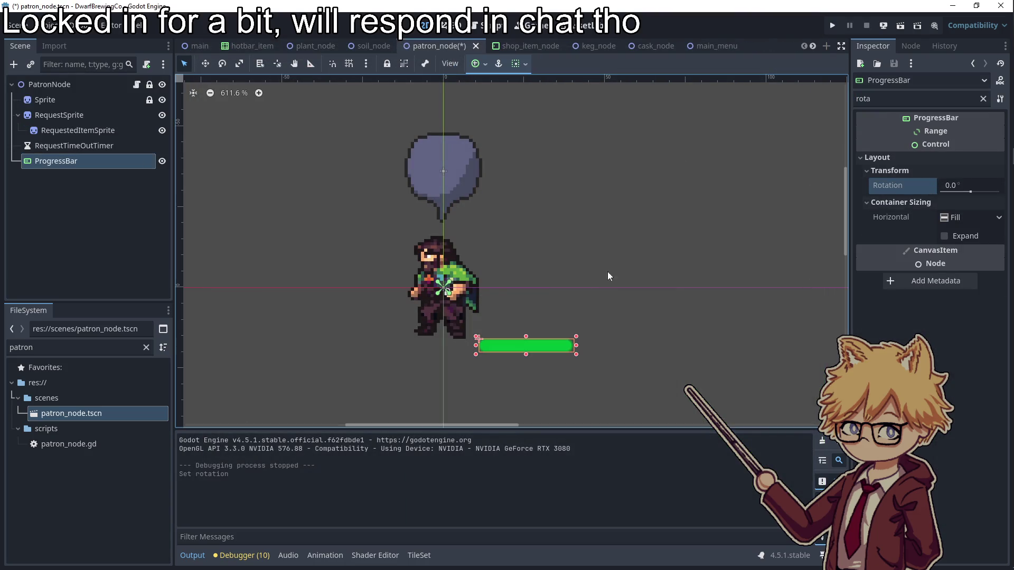
left_click_drag(514, 346, 435, 127)
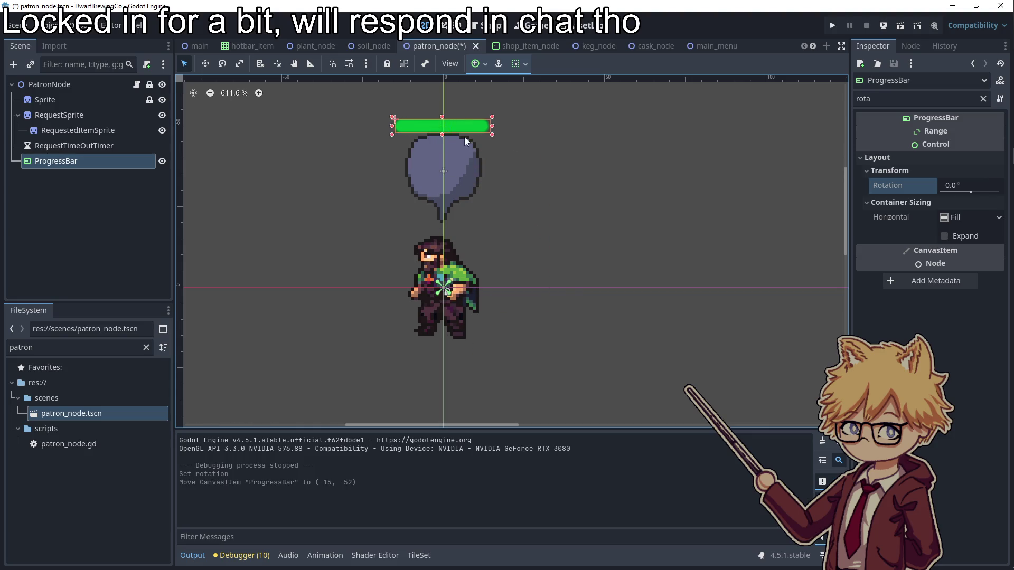
key("Escape")
- Change the patron spacing on line 55 of bar_node.gd from 32 to 40
left_click(197, 46)
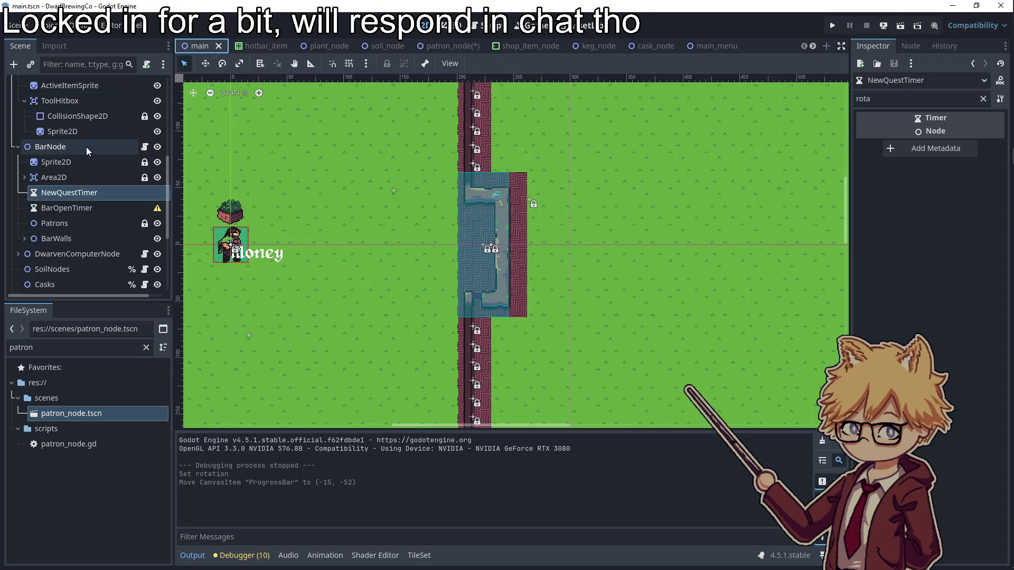
left_click(144, 147)
left_click(560, 229)
scroll("down", 3)
left_click(666, 281)
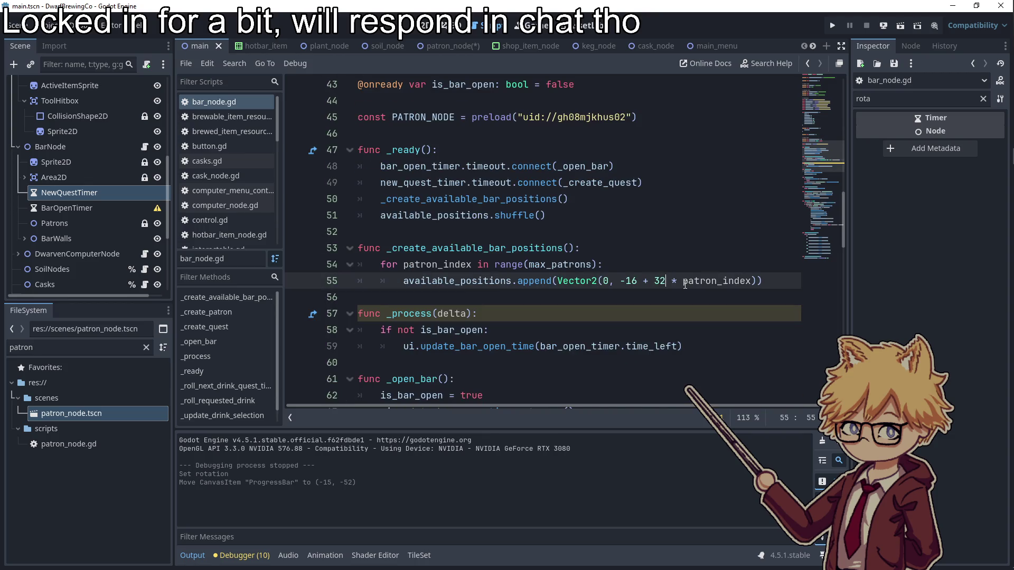
left_click_drag(666, 280, 661, 281)
key("BackSpace")
key("BackSpace")
type("40")
- Run the game and walk right to check the new bar layout
left_click(832, 26)
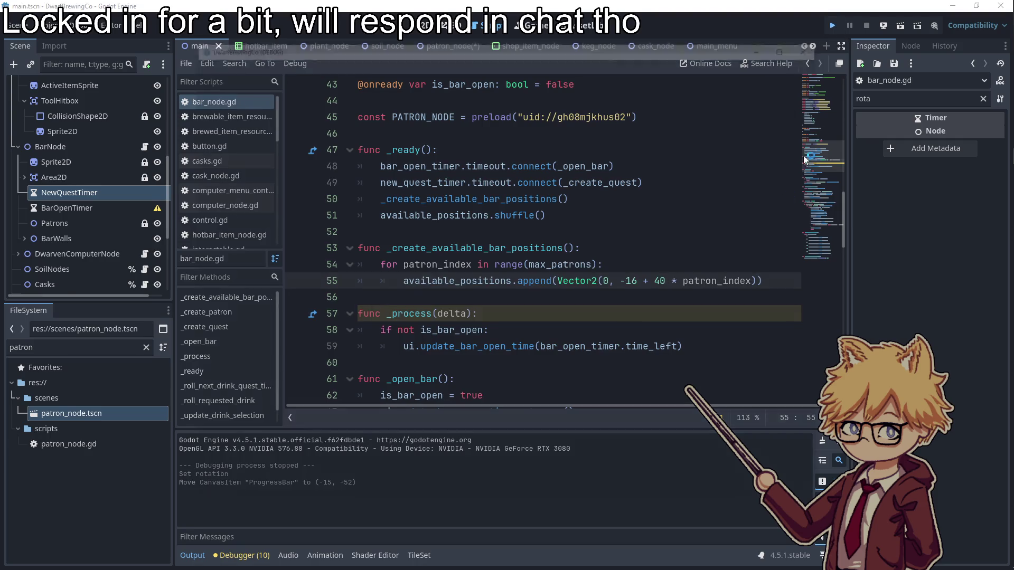
left_click(504, 379)
key("Escape")
key("Escape")
key("d")
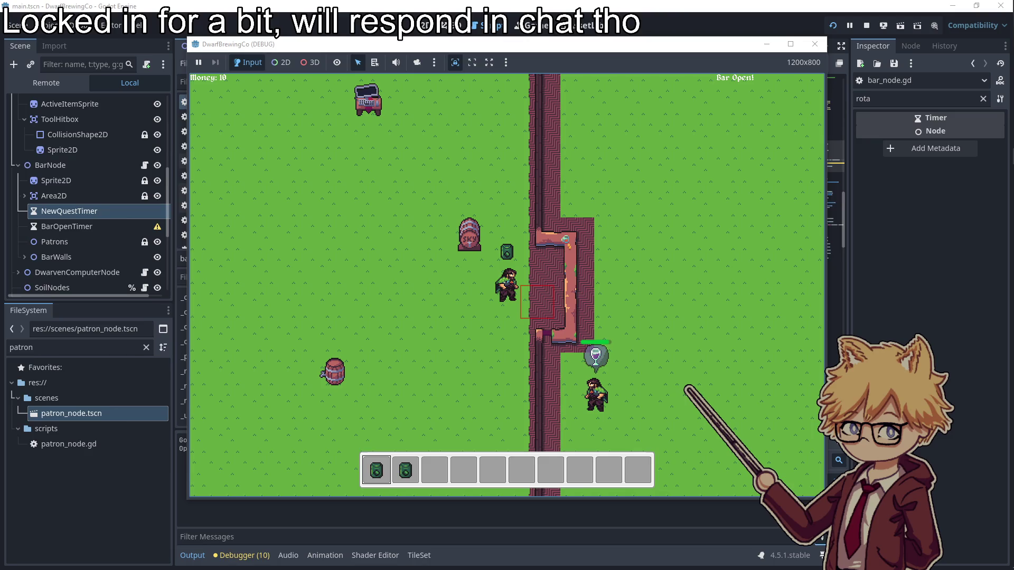
- Walk down past the patrons to view their horizontal bars, then close the game and return to line 55
key("s")
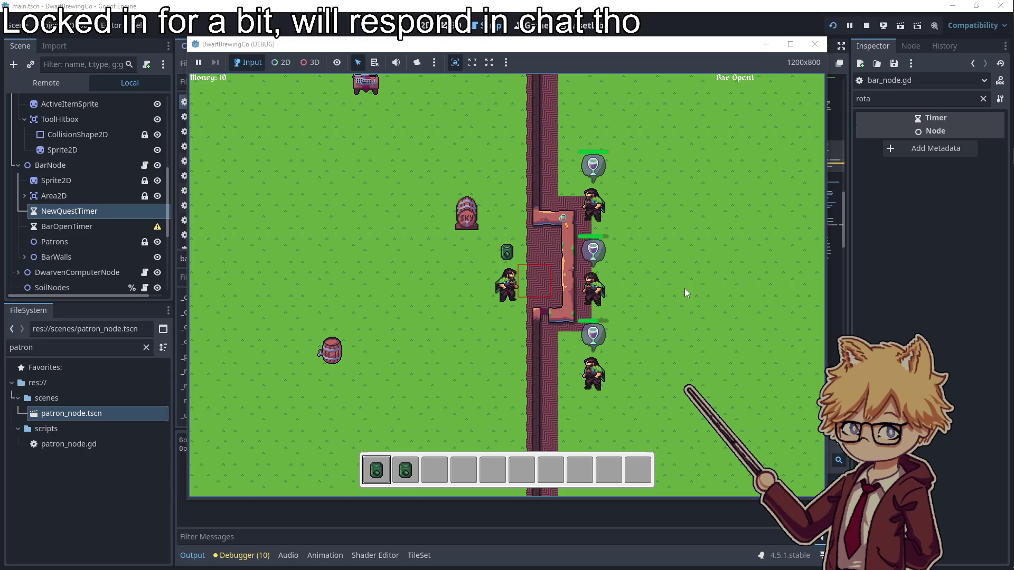
key("s")
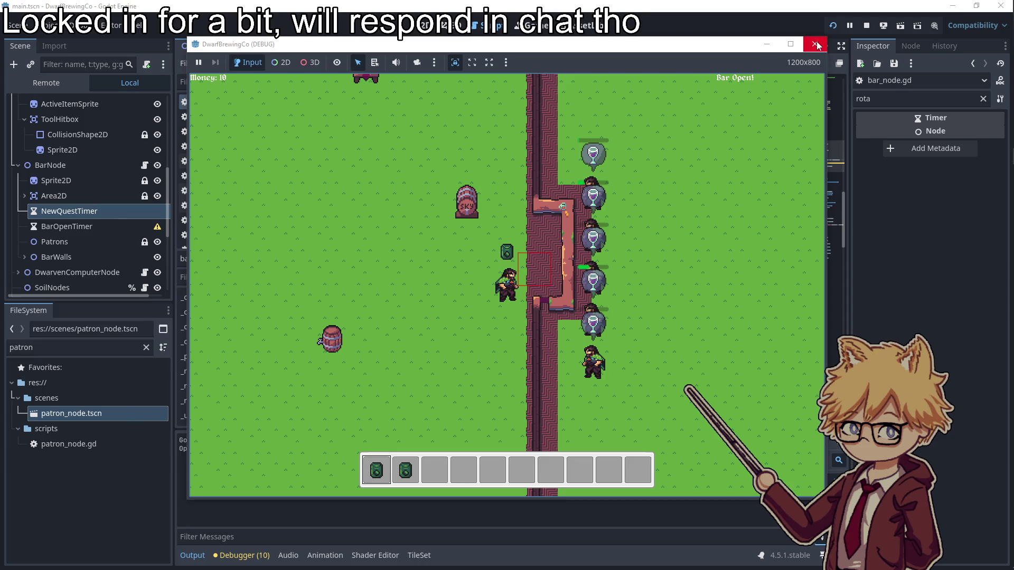
left_click(815, 44)
left_click(564, 280)
scroll("down", 3)
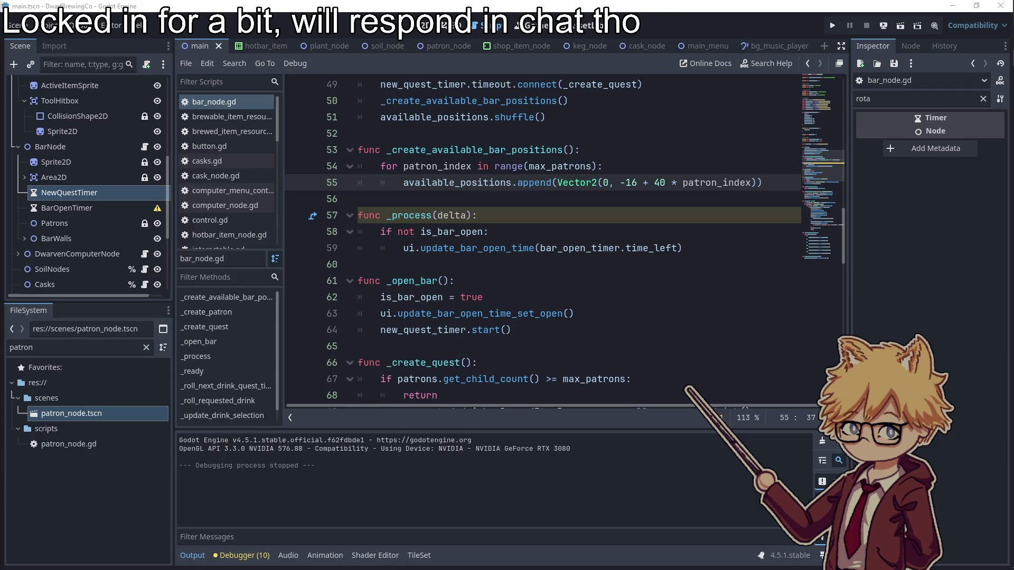
left_click(532, 235)
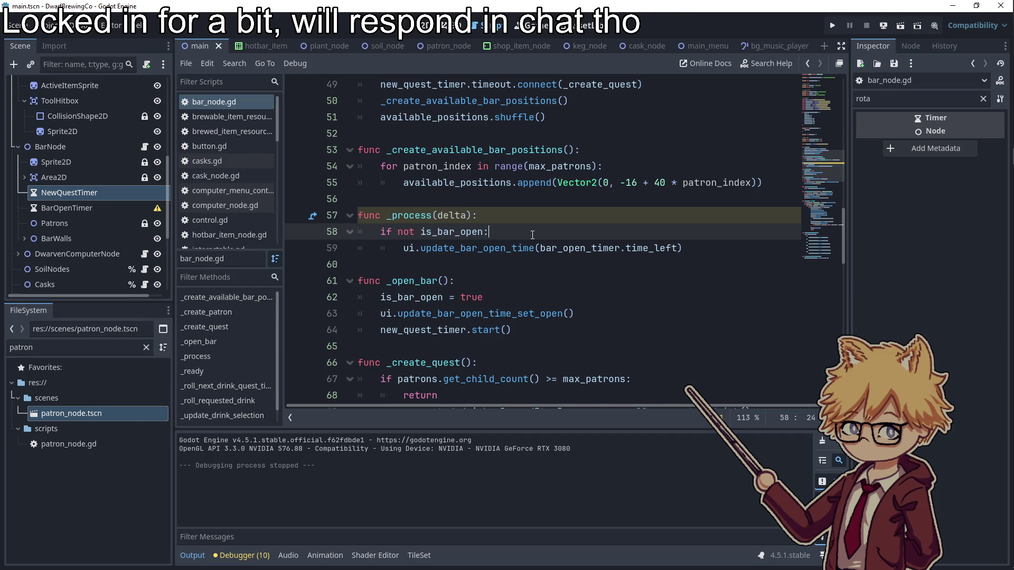
scroll("up", 3)
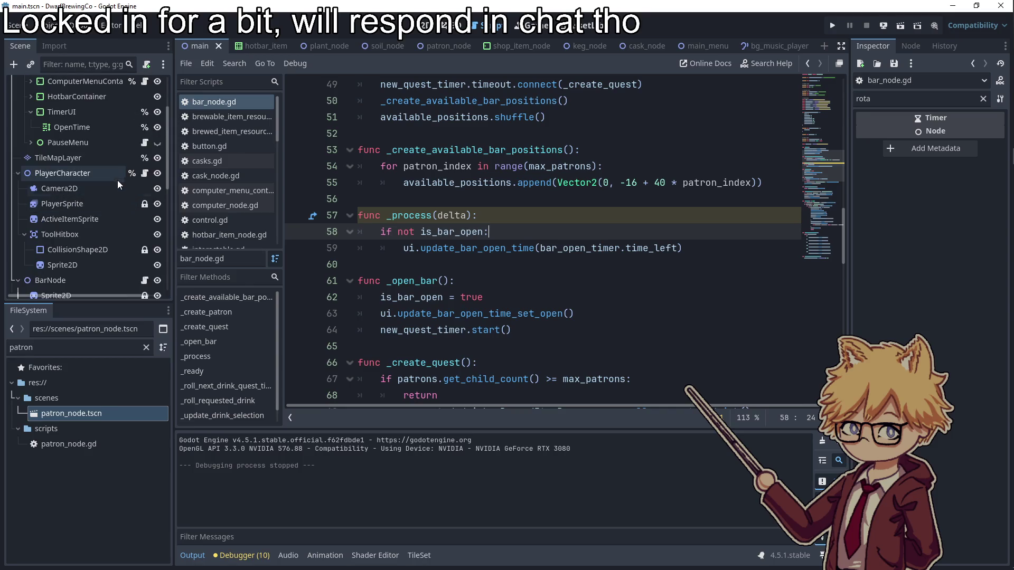
scroll("down", 3)
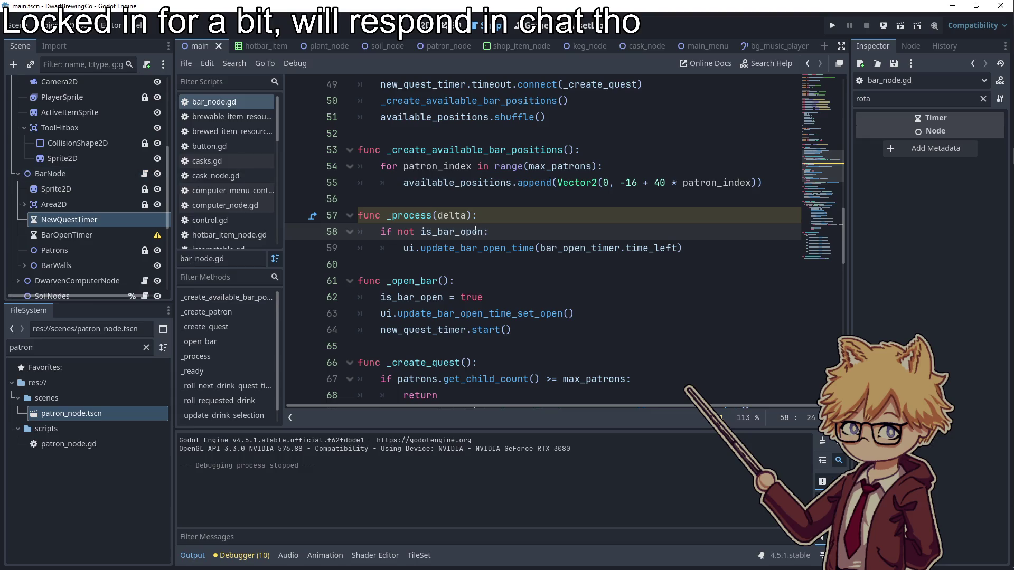
scroll("up", 3)
scroll("down", 3)
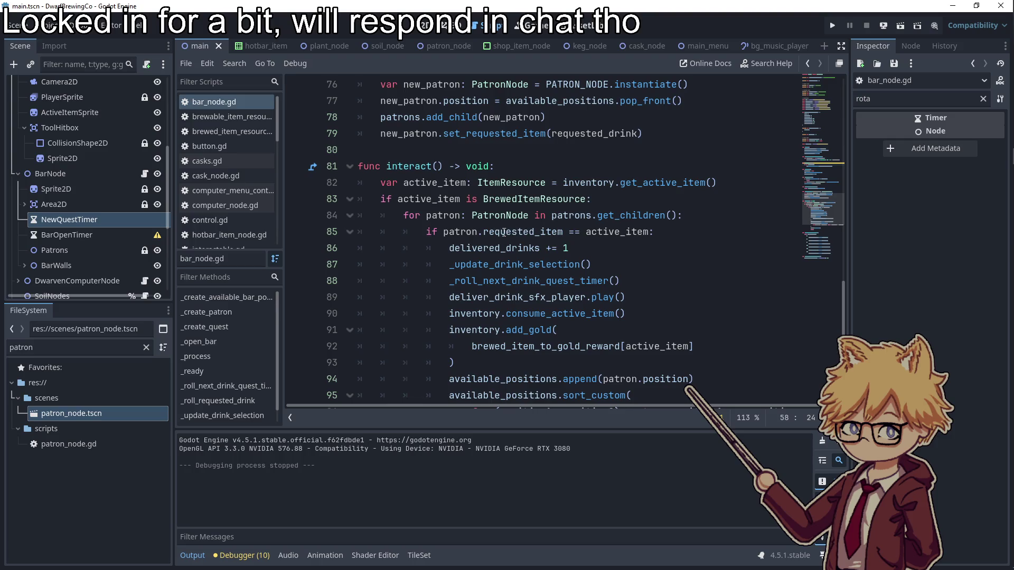
double_click(607, 233)
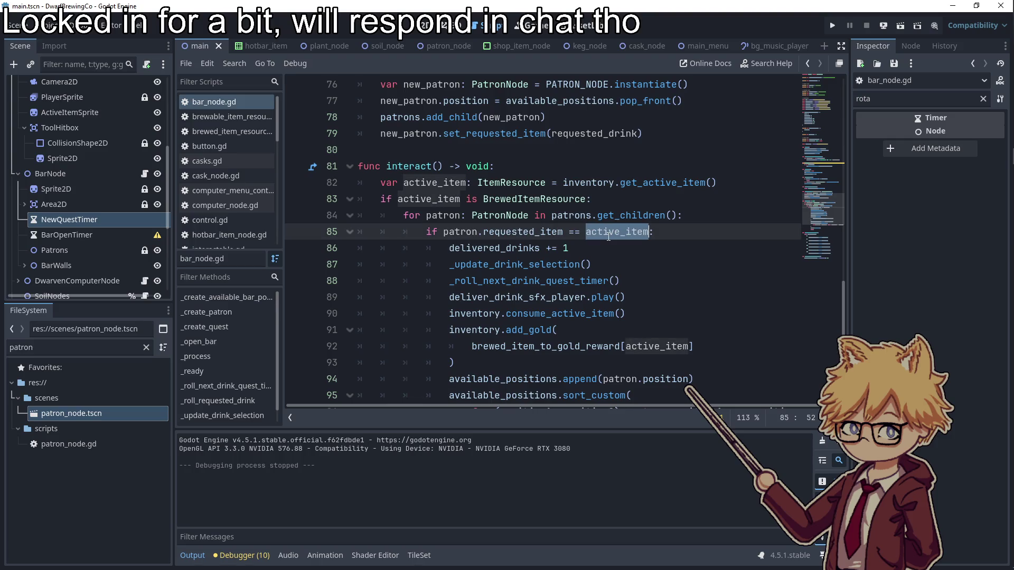
left_click(584, 232)
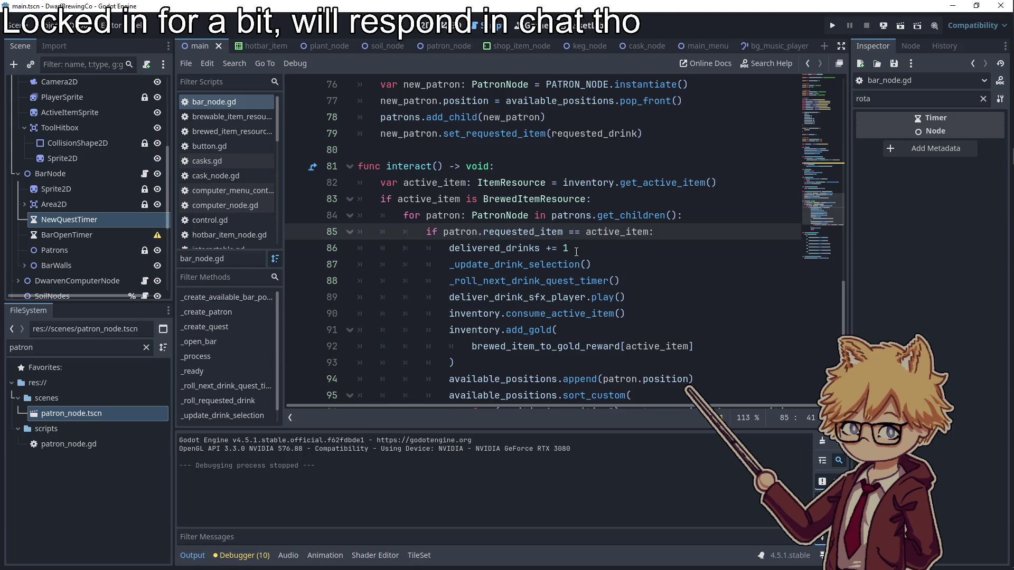
scroll("down", 3)
scroll("up", 3)
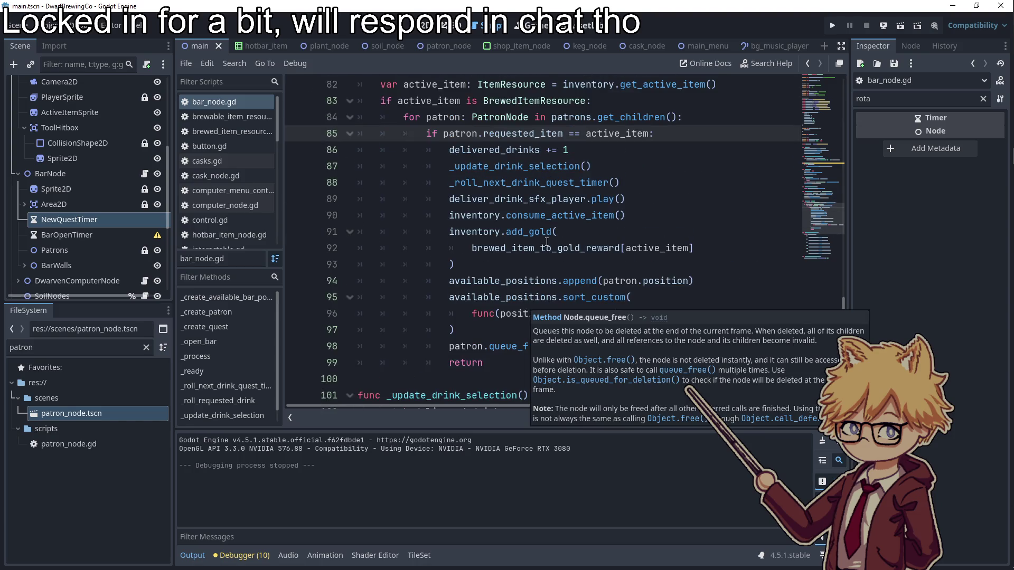
scroll("up", 3)
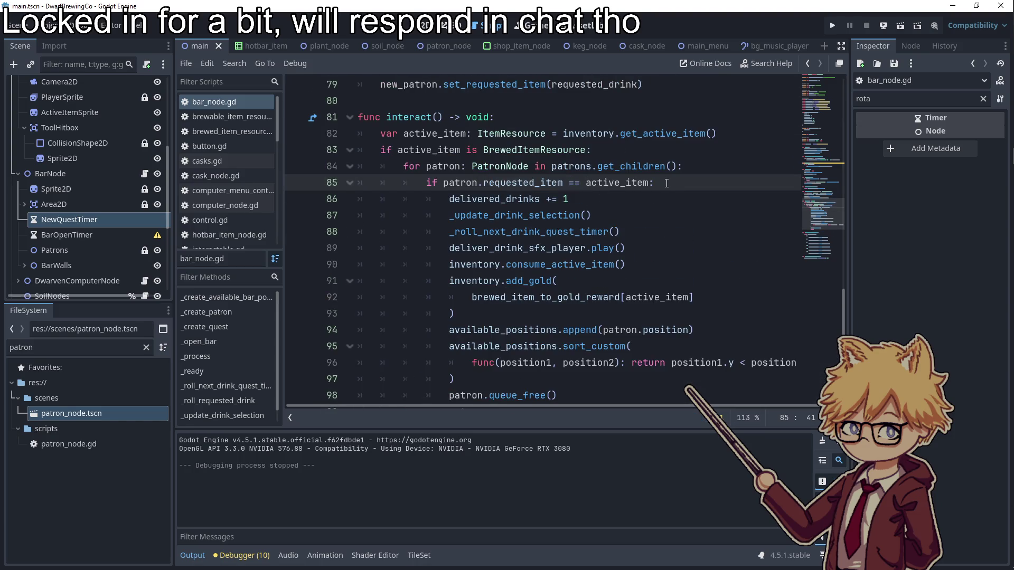
left_click(542, 123)
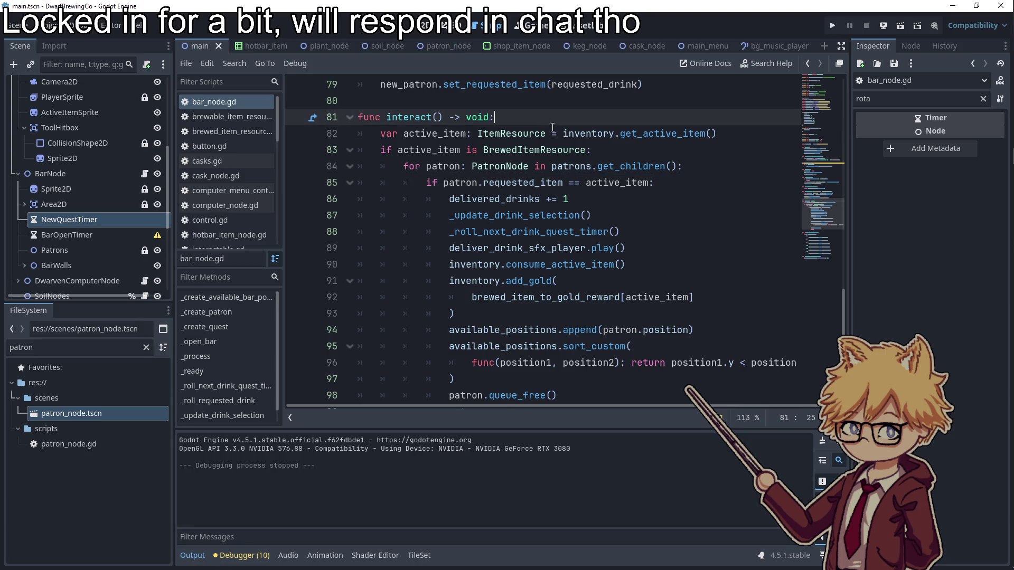
left_click_drag(666, 179, 346, 171)
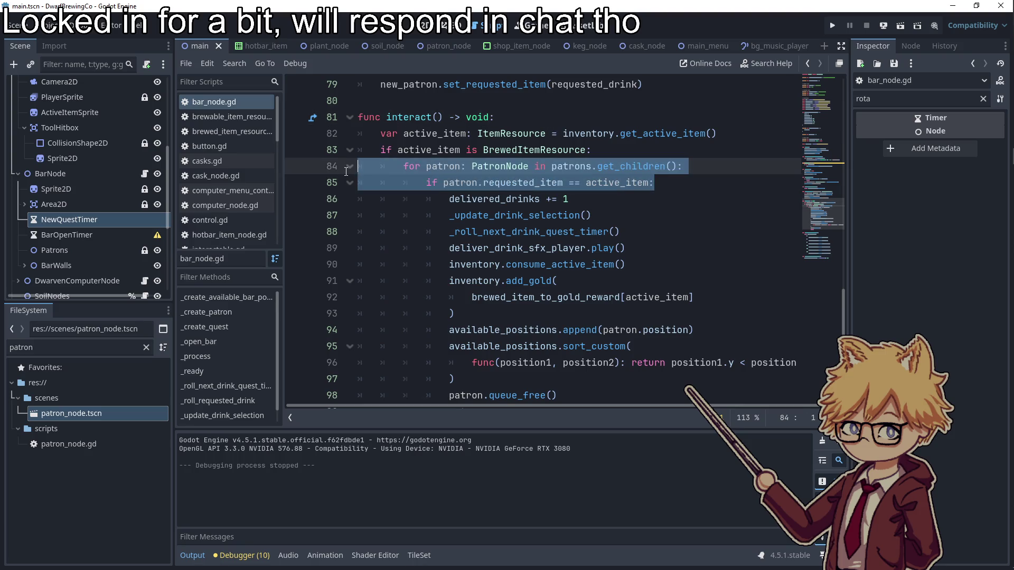
left_click(621, 153)
- Call _find_requsted_patron() in interact and declare func _find_requsted_patron(): below it
key("Return")
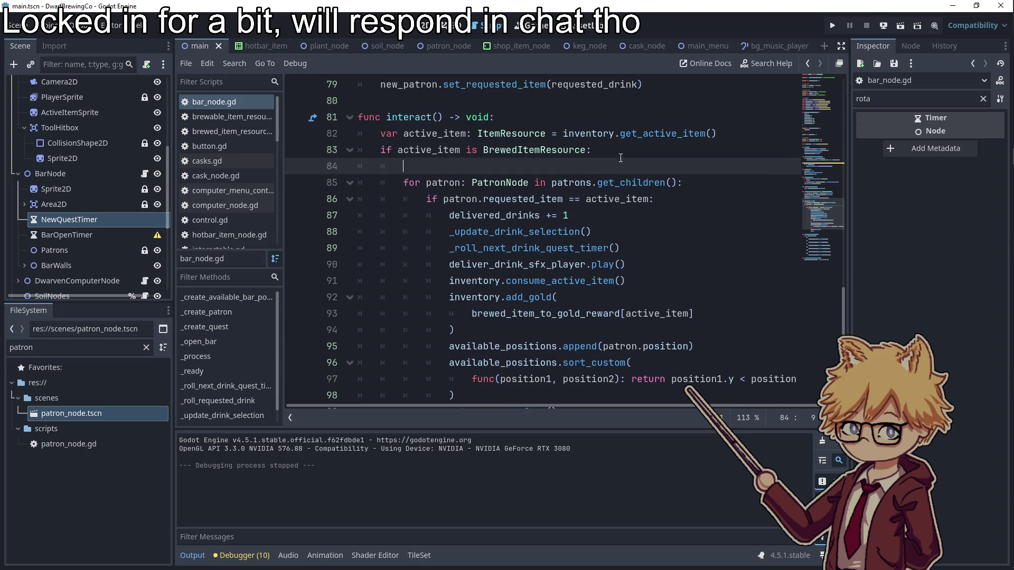
type("_find_")
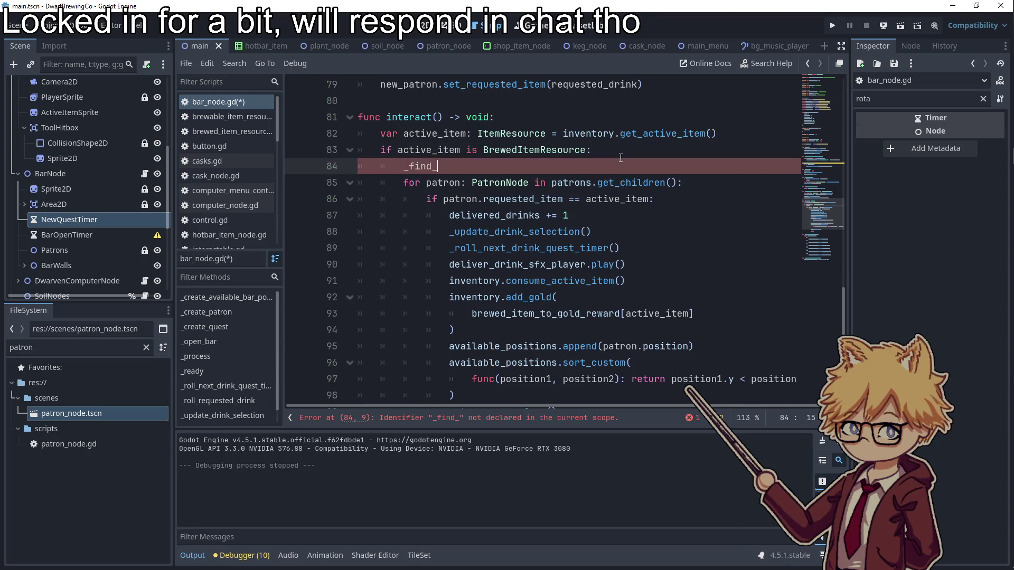
type("requsted_")
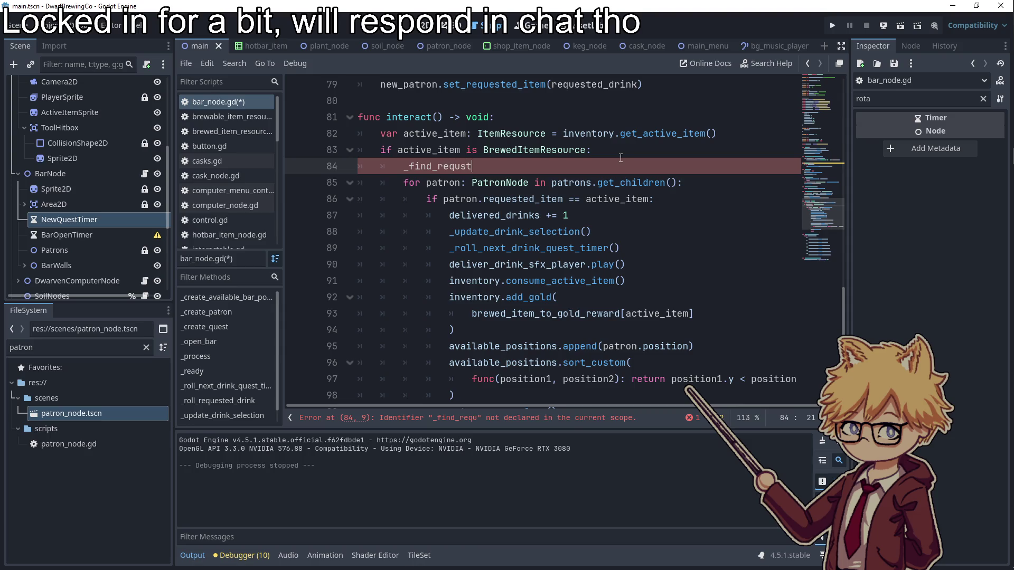
type("patron()")
left_click(463, 167)
scroll("down", 3)
left_click(392, 200)
key("Return")
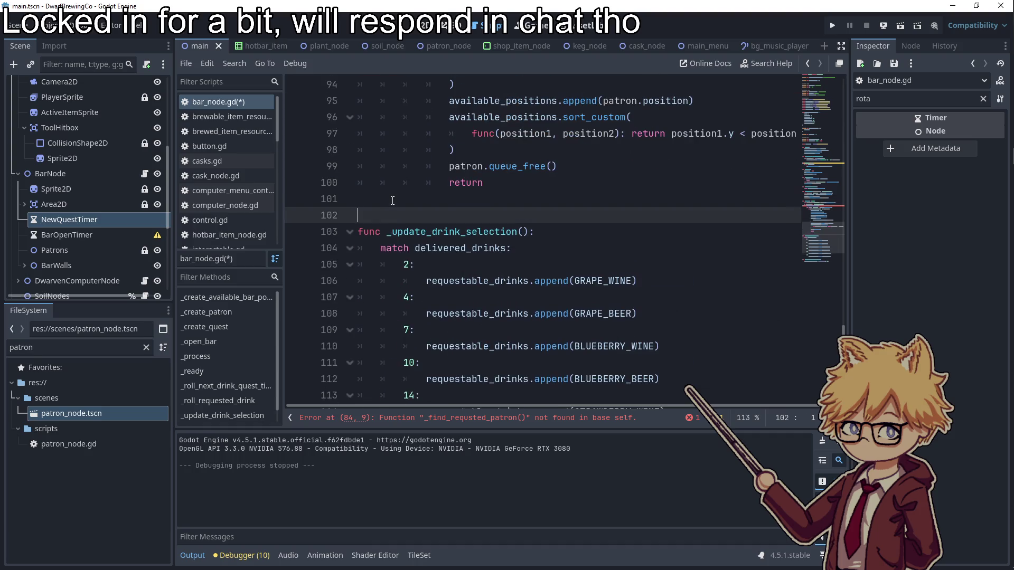
type("func _find_requsted_patron():")
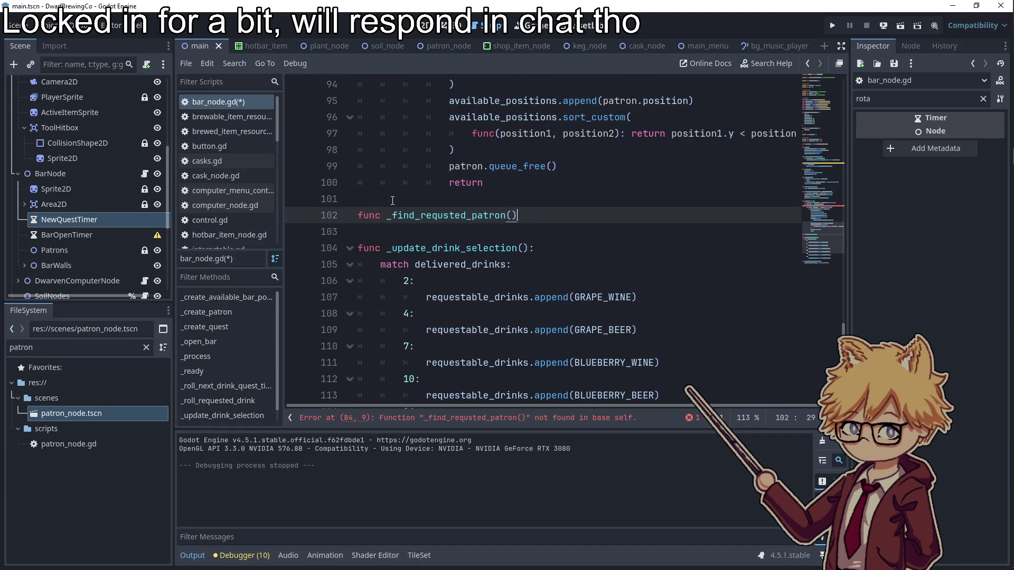
key("Return")
- Cut the for/if loop out of interact, unindent the delivery code two levels, and delete its return
scroll("up", 3)
left_click_drag(672, 144, 358, 133)
key("BackSpace")
key("Delete")
left_click_drag(483, 346, 281, 131)
key("shift+Tab")
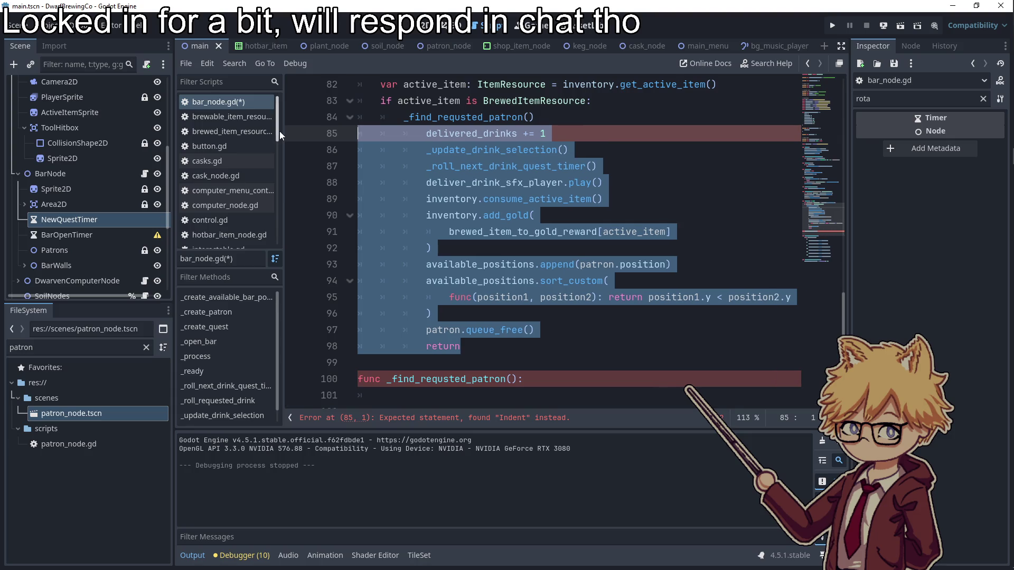
key("shift+Tab")
left_click_drag(449, 347, 345, 343)
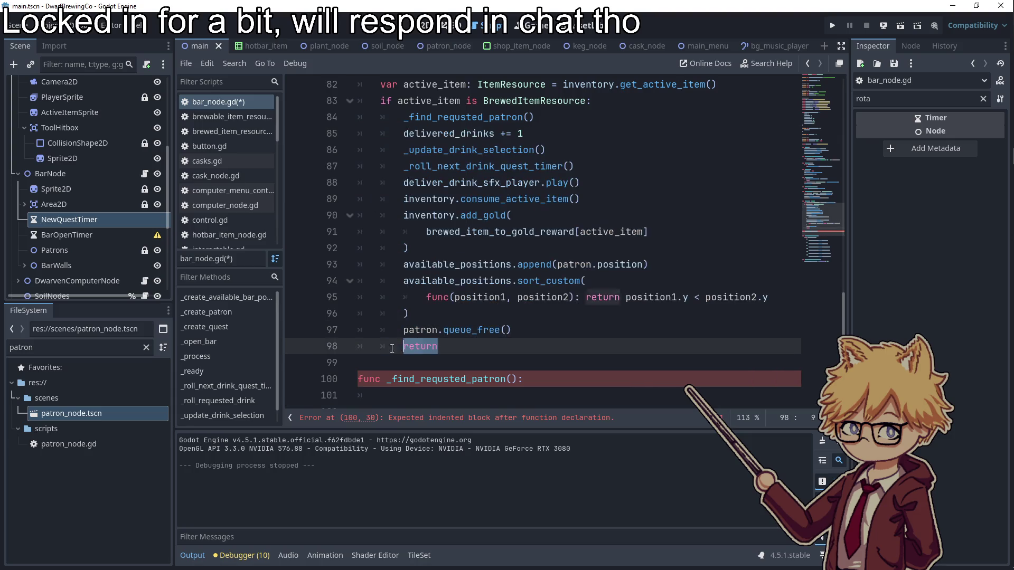
key("BackSpace")
key("BackSpace")
- Paste the patron loop into _find_requsted_patron, fix its indentation, and pass active_item in the call
scroll("down", 3)
left_click(537, 314)
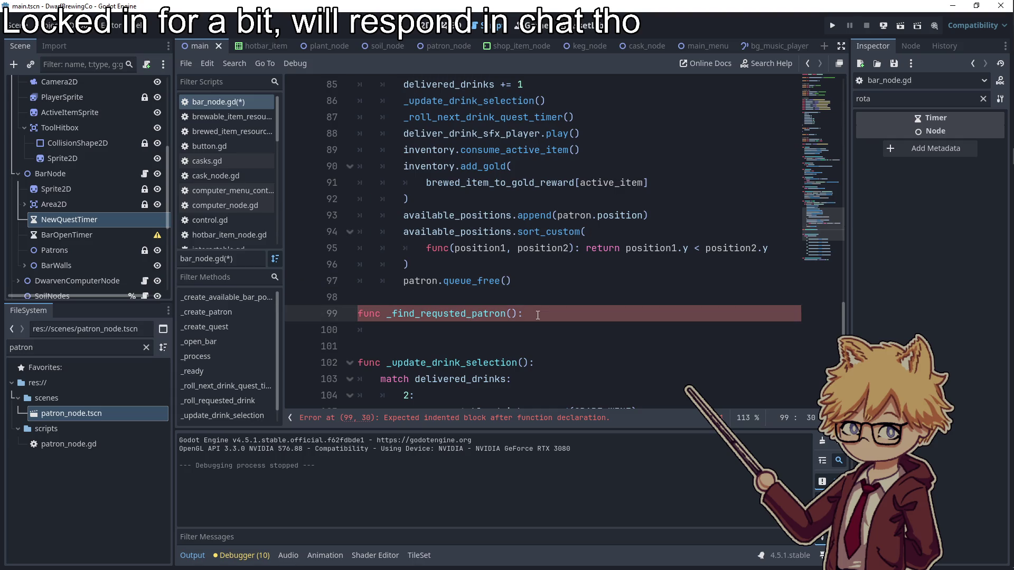
key("ctrl+v")
left_click_drag(657, 347, 331, 328)
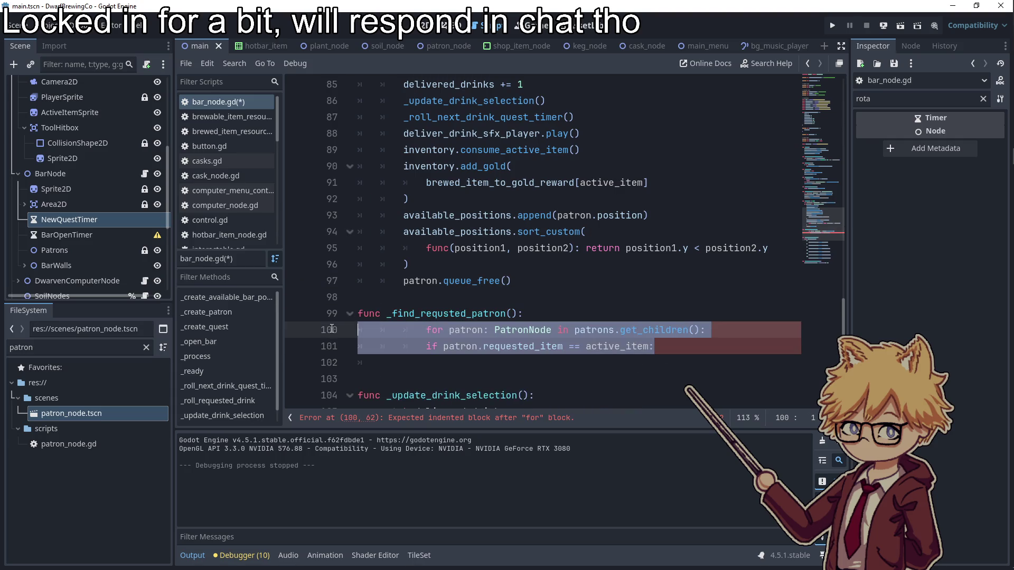
key("shift+Tab")
key("shift+Tab")
key("Down")
key("Tab")
left_click(567, 315)
scroll("up", 3)
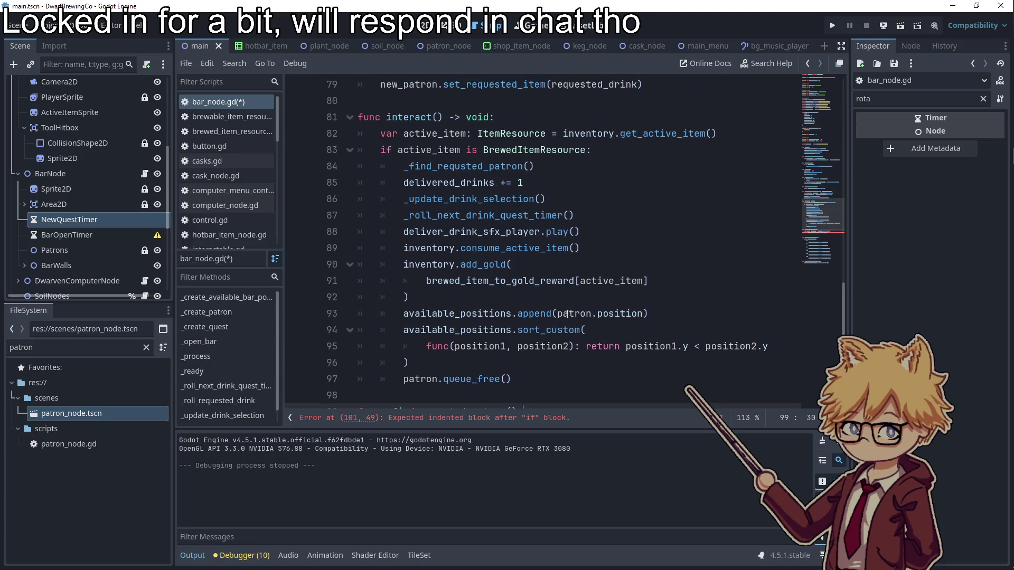
left_click(520, 172)
type("active_item")
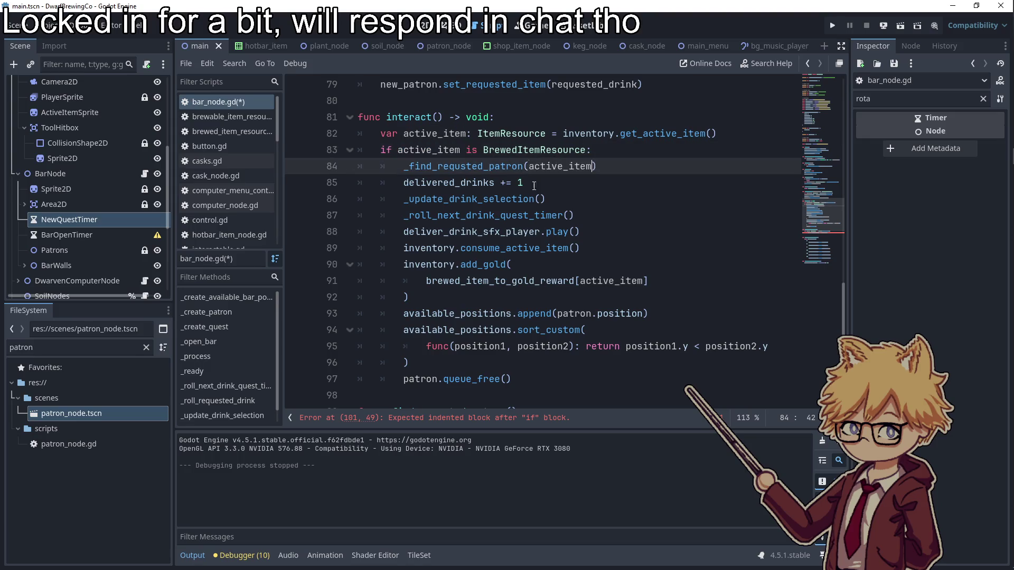
- Add an active_item: BrewableItemResource parameter to _find_requsted_patron
scroll("down", 3)
left_click(510, 216)
type("active_item: Brew):")
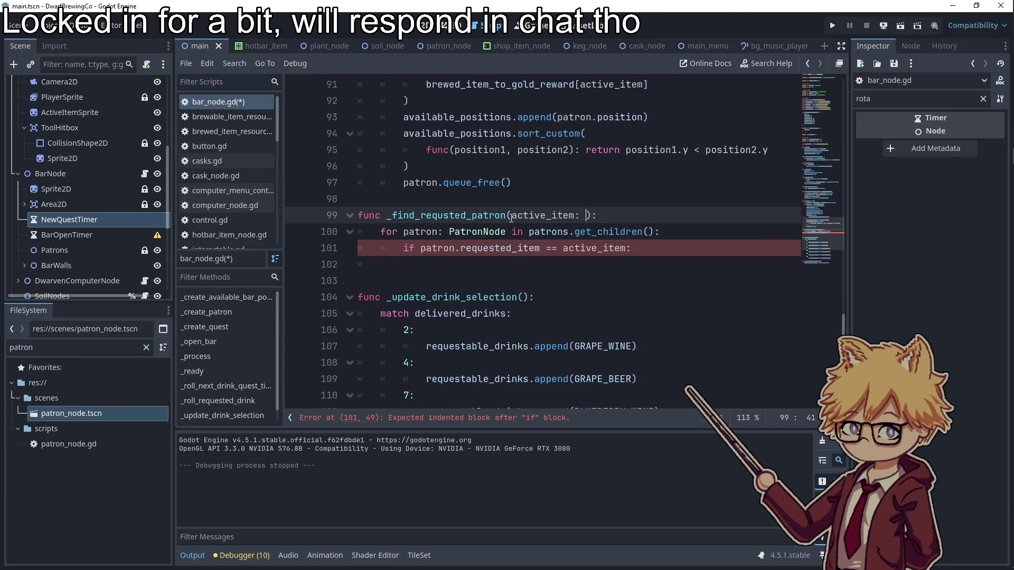
key("Return")
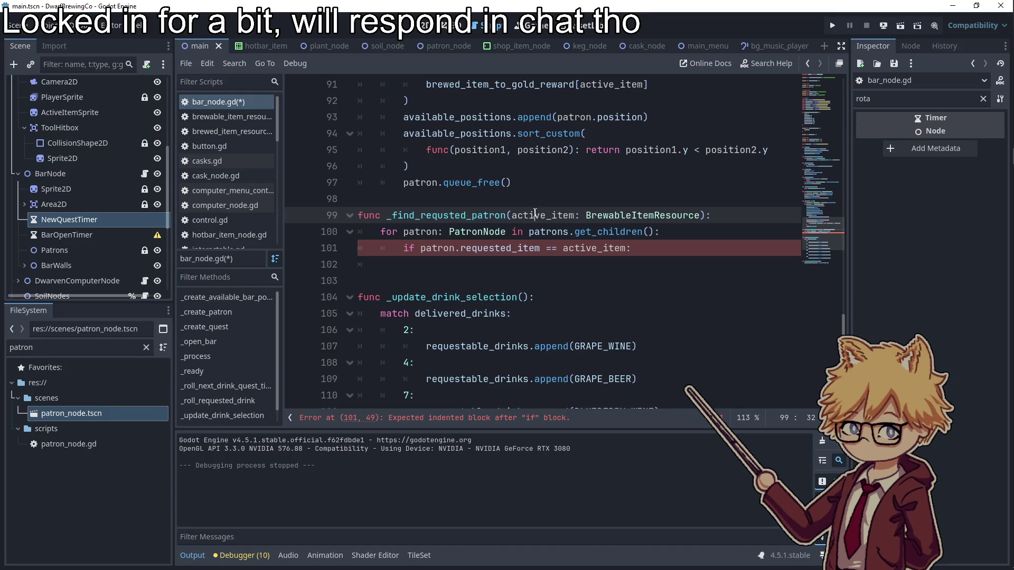
double_click(535, 215)
left_click(458, 248)
key("End")
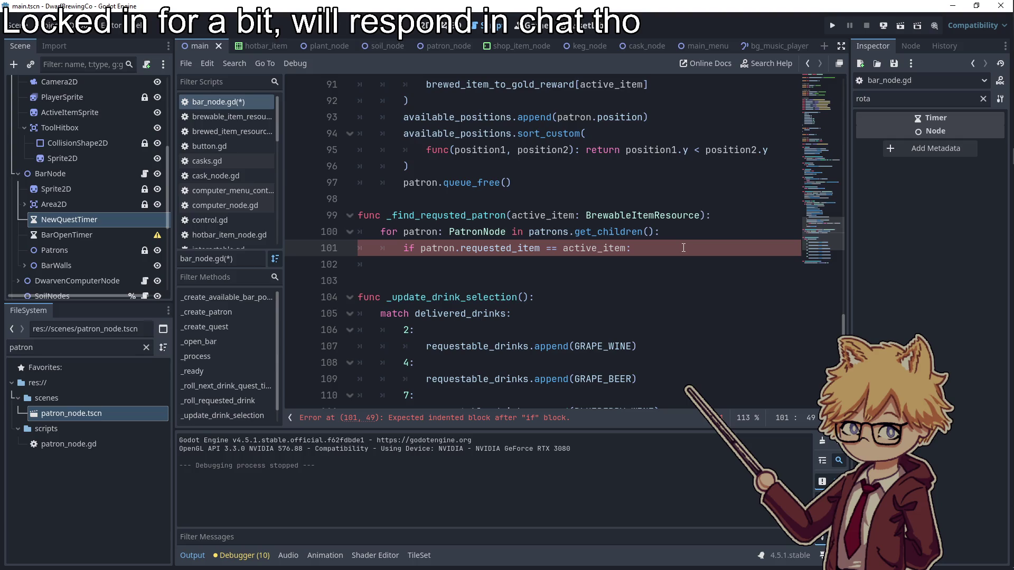
left_click(719, 216)
- Declare smallest_wait_time with a starting value of 1000000 at the top of the function
key("Return")
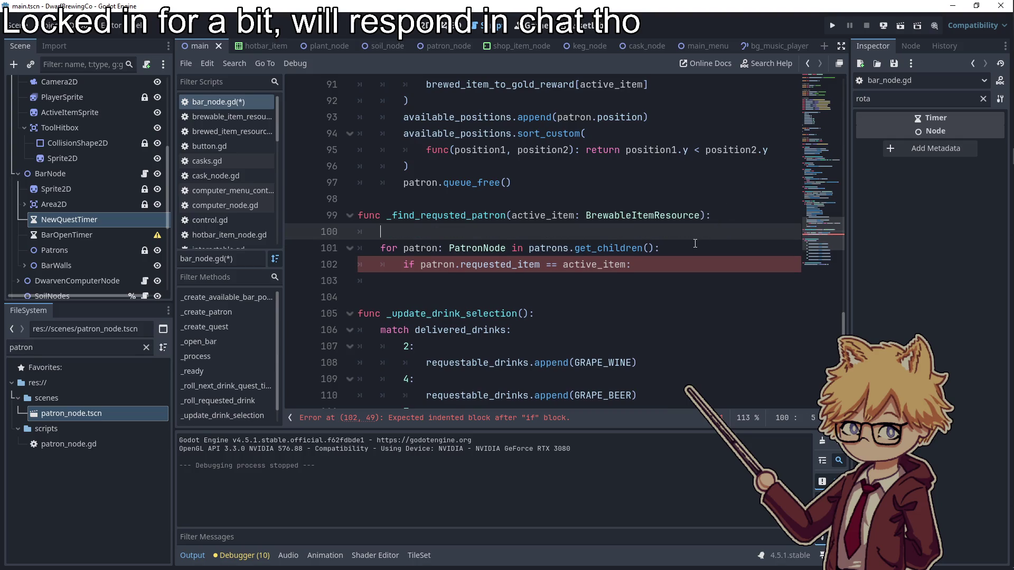
type("smallest_wait_tim")
key("BackSpace")
key("BackSpace")
key("BackSpace")
type("var smal")
type("_wait_time")
type("120000")
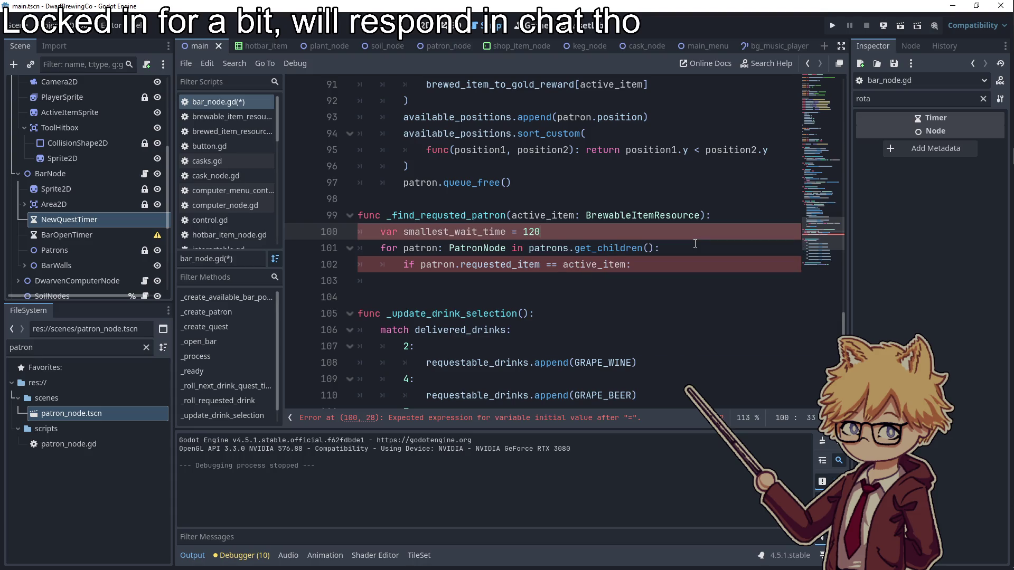
key("BackSpace")
key("BackSpace")
key("BackSpace")
key("BackSpace")
type("000000")
- Inside the patron check, start a nested if comparing patron.wait_time_remaining <= smallest wait time
left_click(658, 274)
key("Tab")
key("Tab")
type("if pa")
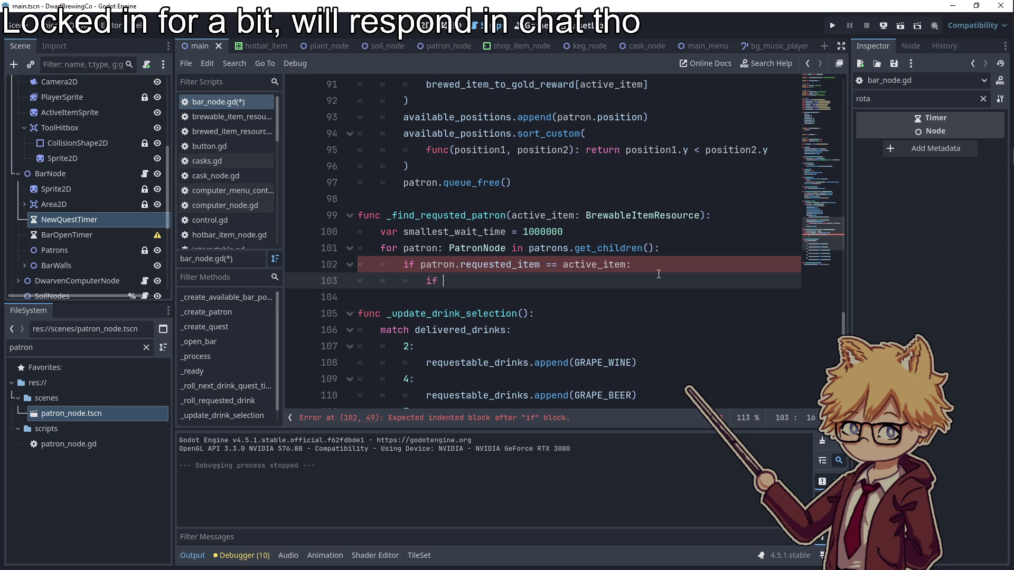
type("tron.")
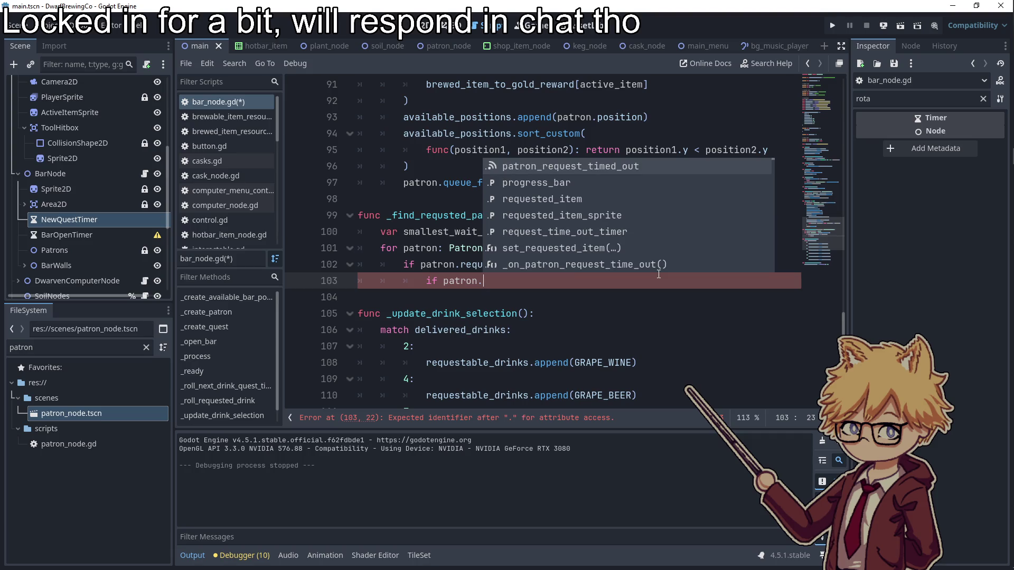
key("Return")
key("BackSpace")
key("BackSpace")
key("BackSpace")
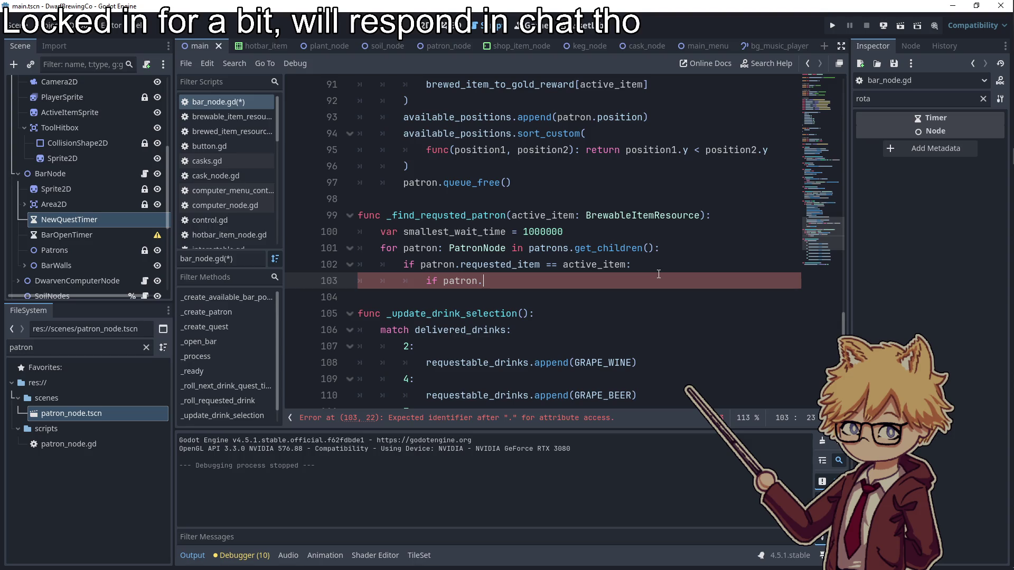
- In the loop, compare against smallest_wait_time and record found_patron and its get_remaining_wait_time()
type("wait_time_remaining")
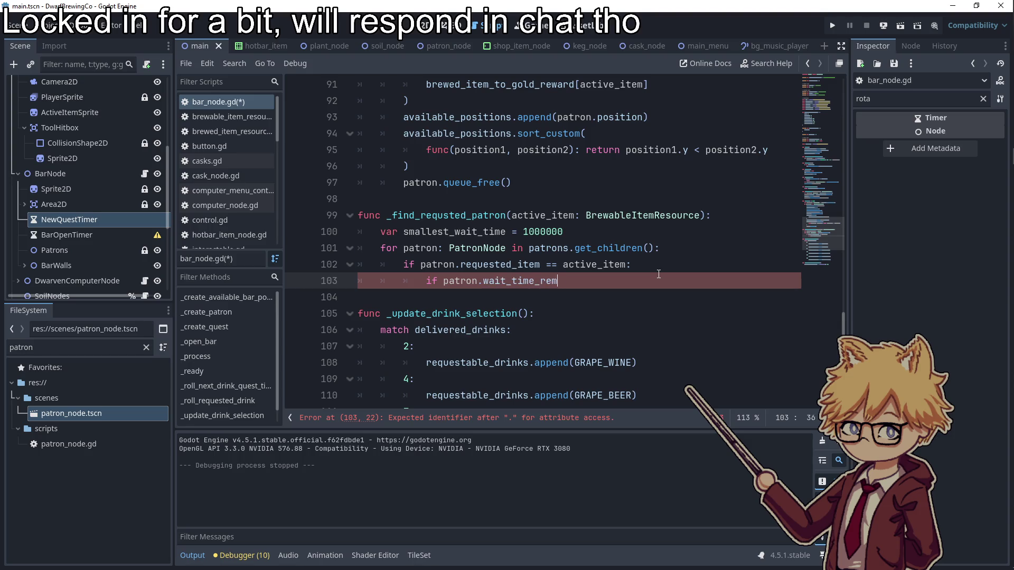
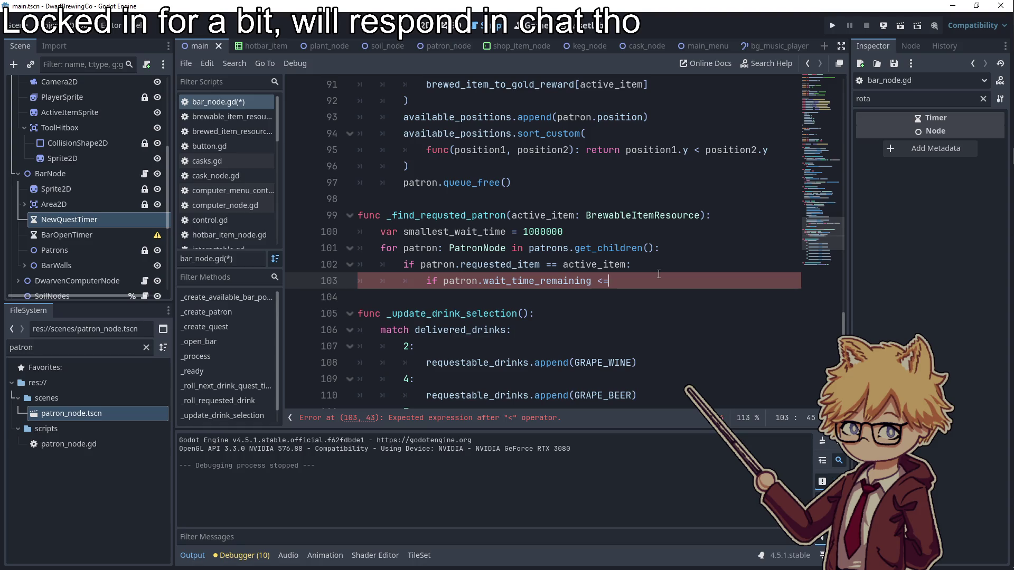
- Inside the patron check, start a nested if comparing patron.wait_time_remaining <= smallest wait time
- In the loop, compare against smallest_wait_time and record found_patron and its get_remaining_wait_time()
type(" <= sma")
key("Return")
type(":")
type("fou")
key("BackSpace")
key("BackSpace")
key("BackSpace")
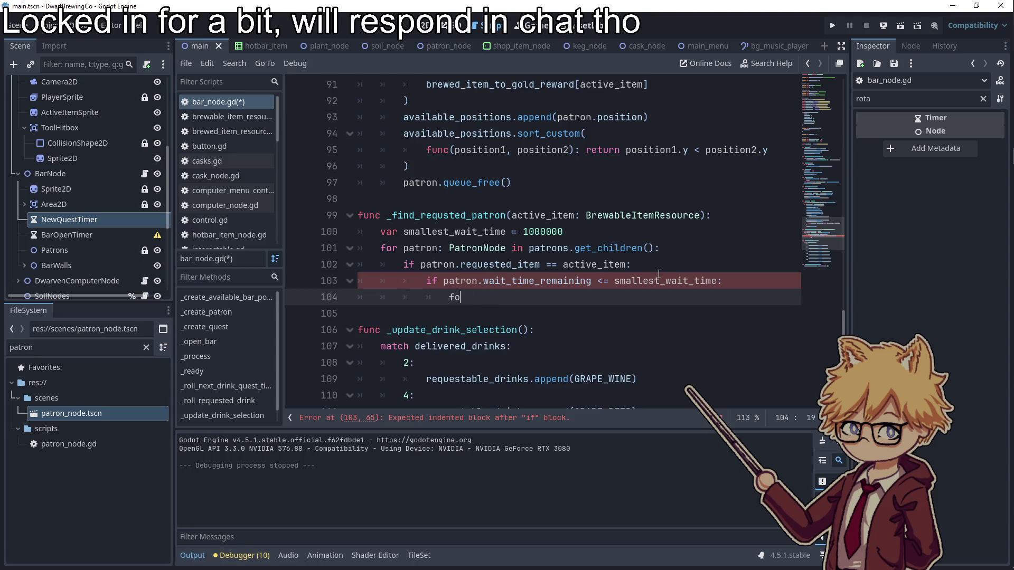
type("found_patron = pat")
type("ro")
type("n")
key("Return")
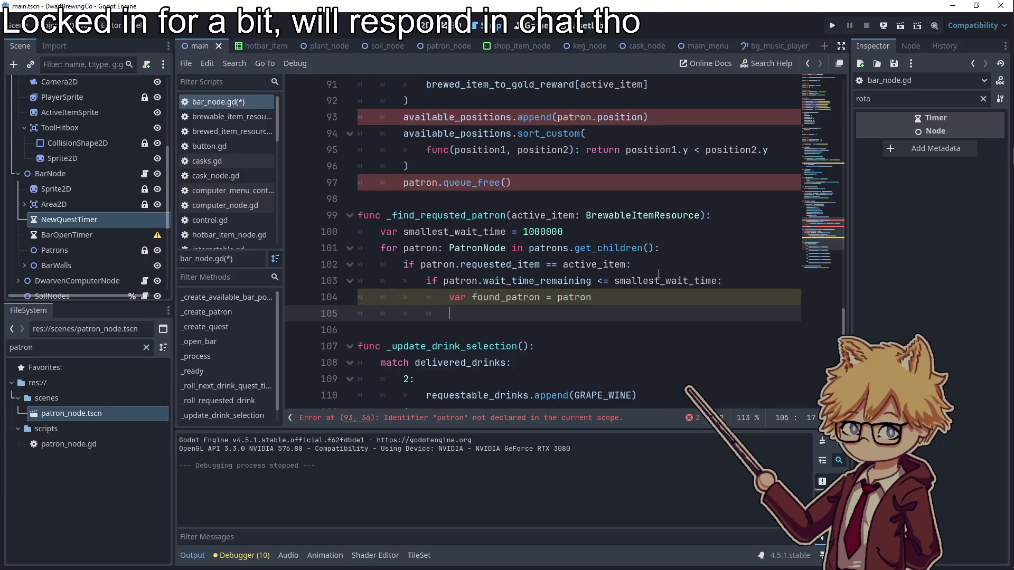
type("smallest_wait_+t")
type("time = patron")
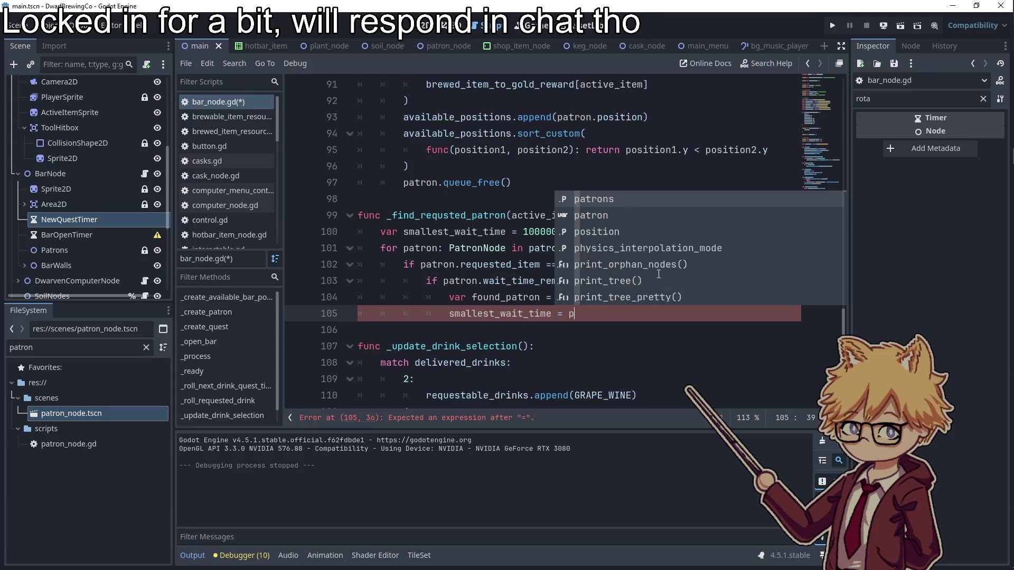
type(".wait")
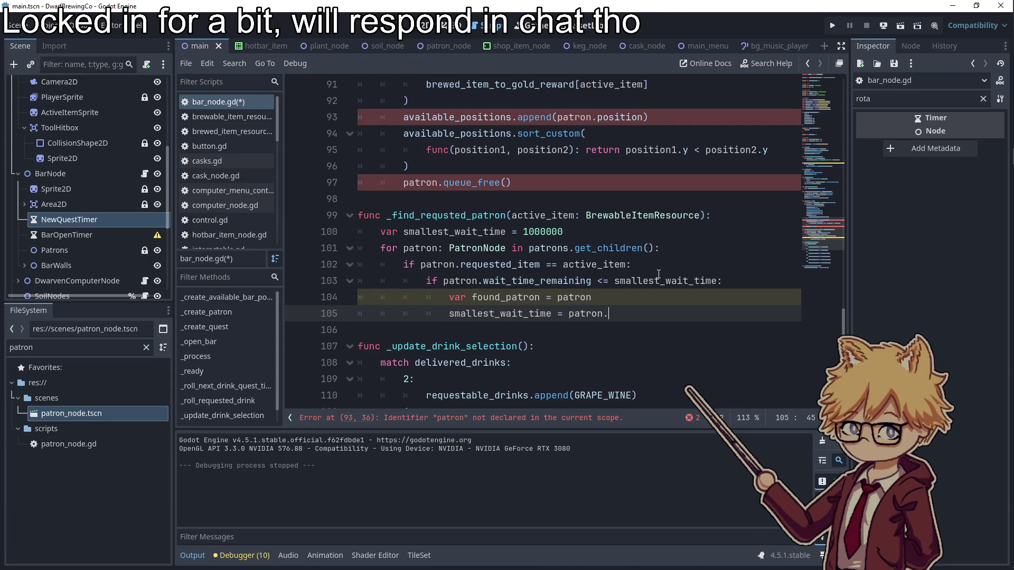
type("_time_remai")
key("BackSpace")
key("BackSpace")
key("BackSpace")
key("BackSpace")
key("BackSpace")
key("BackSpace")
type("get)_")
type("remaining_wa")
type("ime()")
- Replace wait_time_remaining in the line 103 comparison with get_remaining_wait_time()
double_click(653, 313)
key("ctrl+c")
double_click(497, 264)
double_click(513, 280)
key("ctrl+v")
type("(")
- Declare found_patron as a PatronNode variable above the loop, under line 100
left_click(764, 314)
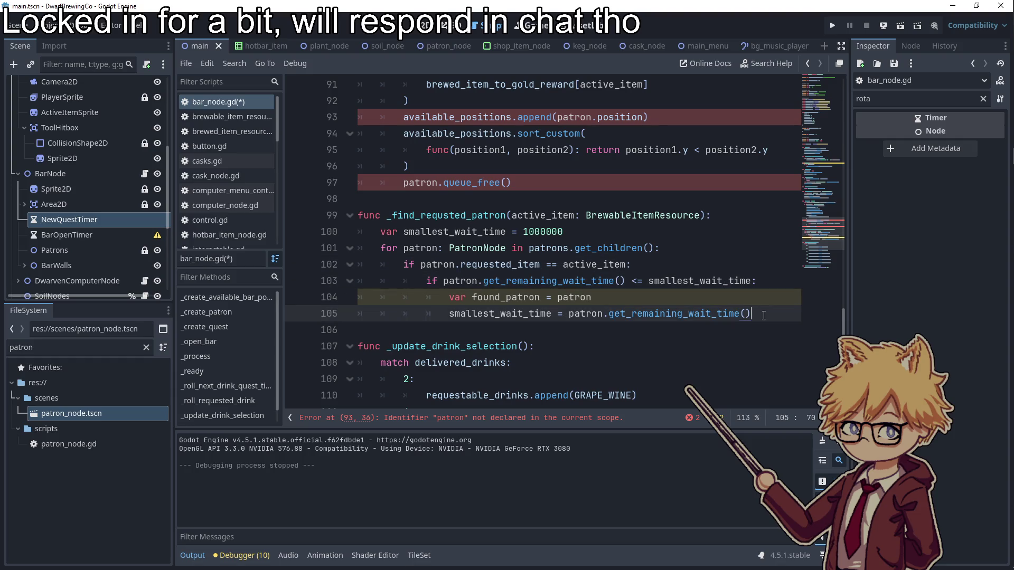
key("Return")
type("if foun")
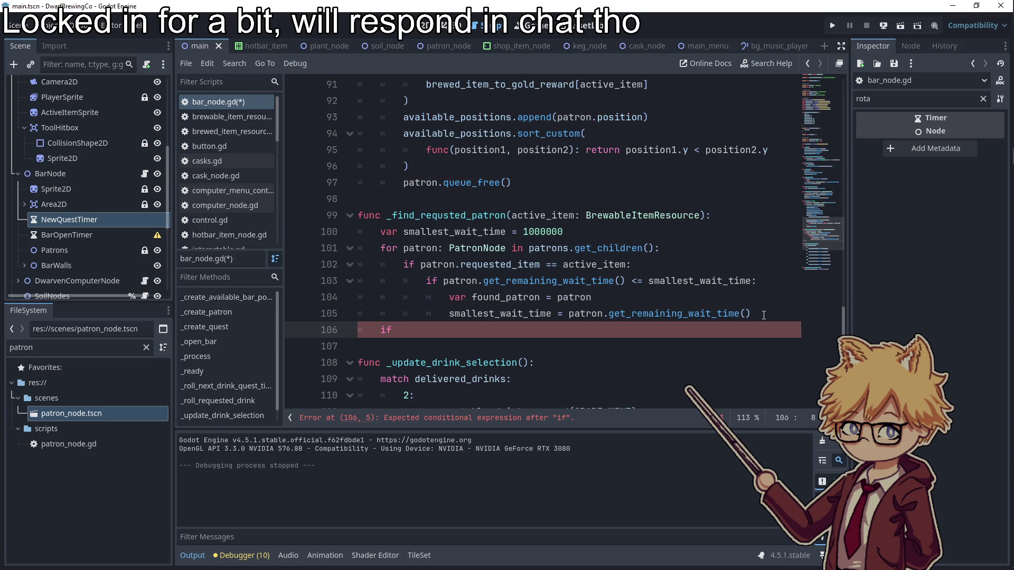
type("d_patron")
double_click(487, 298)
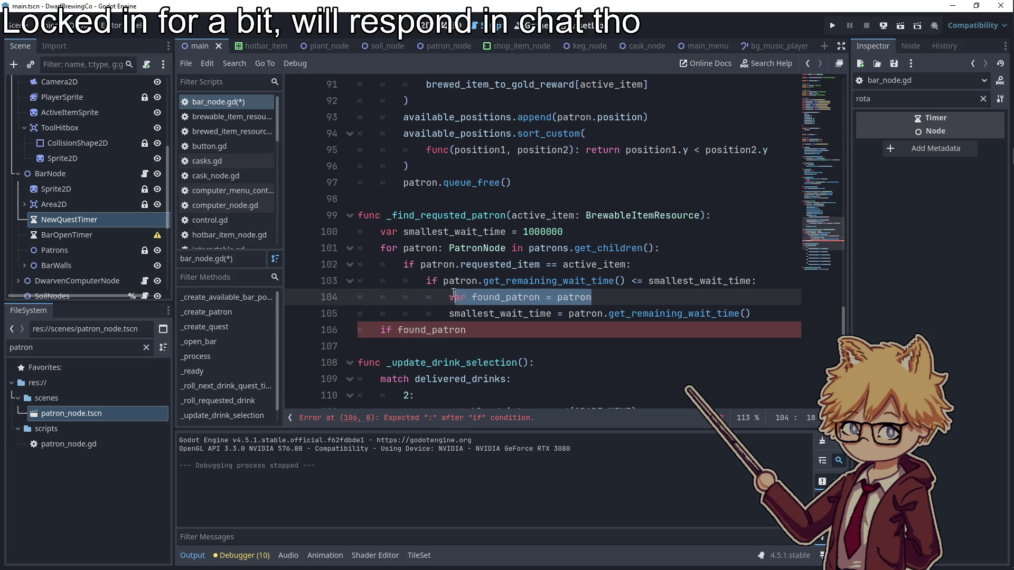
key("Right")
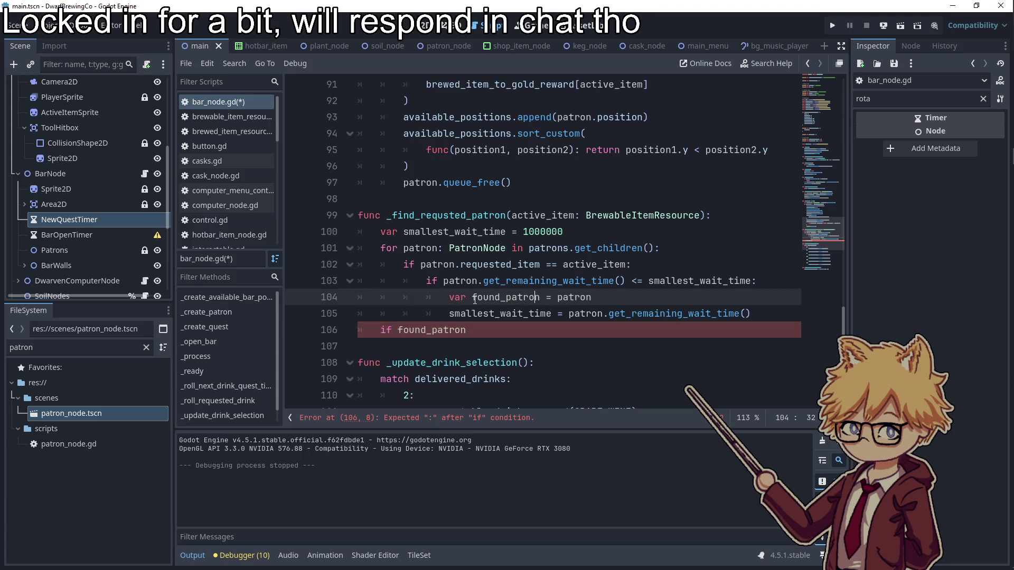
left_click_drag(542, 295, 449, 297)
key("ctrl+c")
left_click(581, 231)
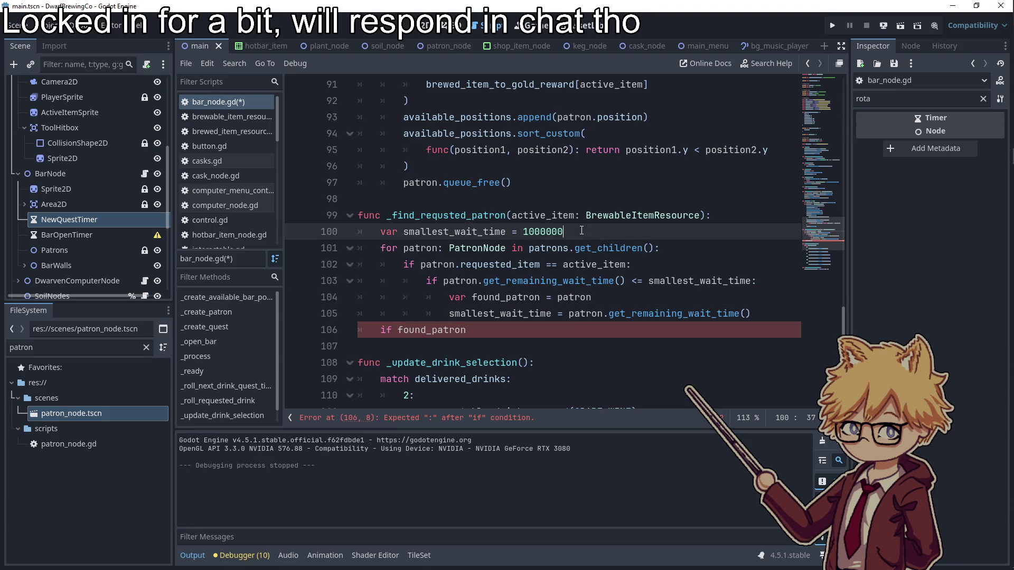
key("Return")
key("ctrl+v")
type("atron")
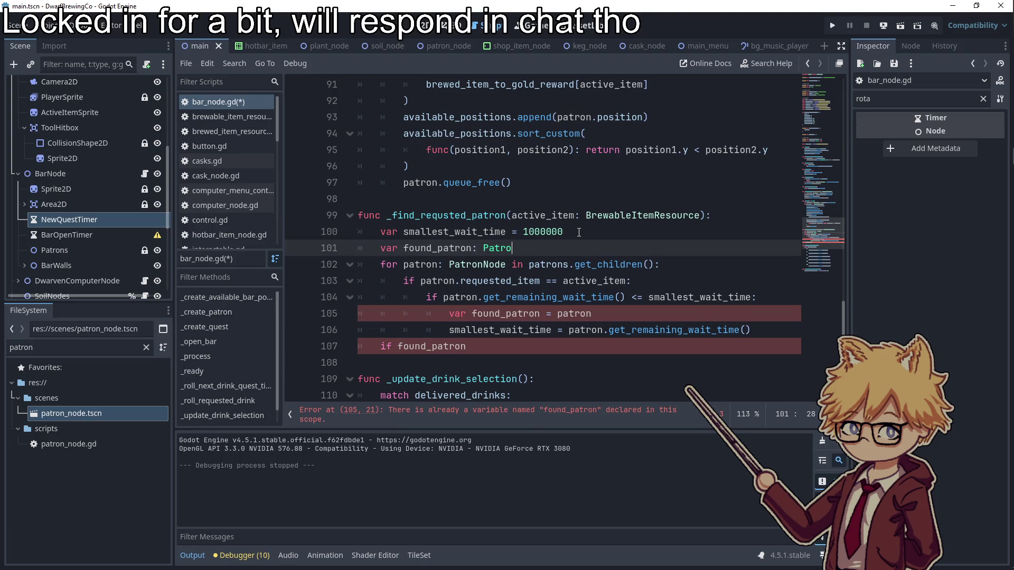
key("Return")
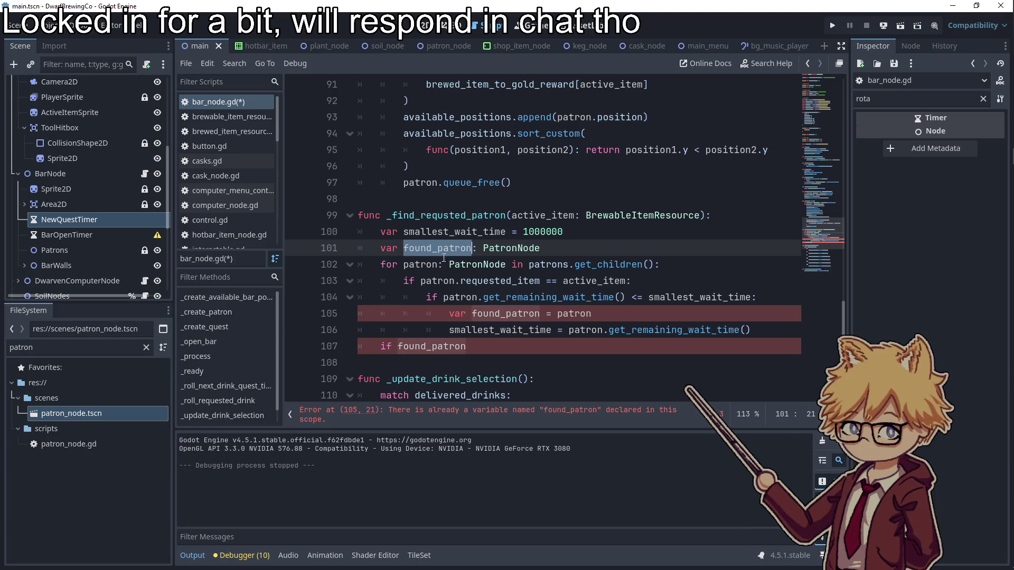
- Drop the duplicate var, end with return found_patron, and declare the function '-> PatronNode'
left_click(471, 314)
key("BackSpace")
key("BackSpace")
key("BackSpace")
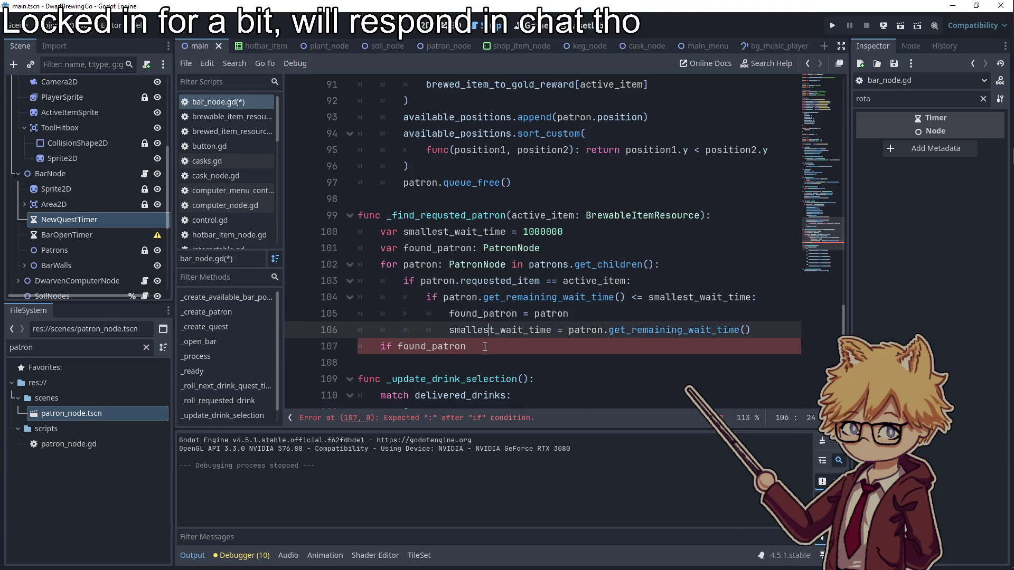
left_click_drag(467, 346, 374, 348)
type("return fou")
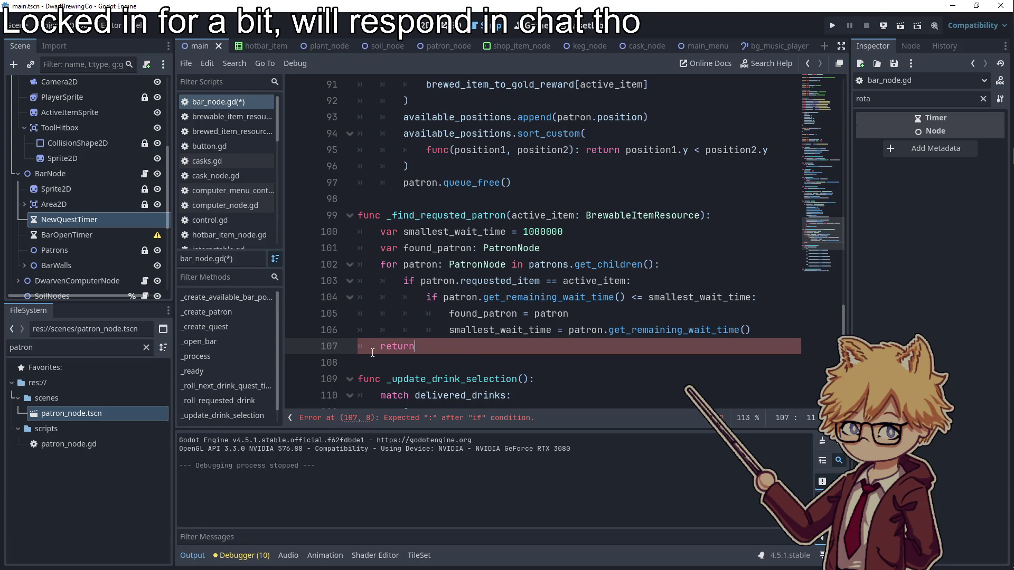
type("nd")
key("Return")
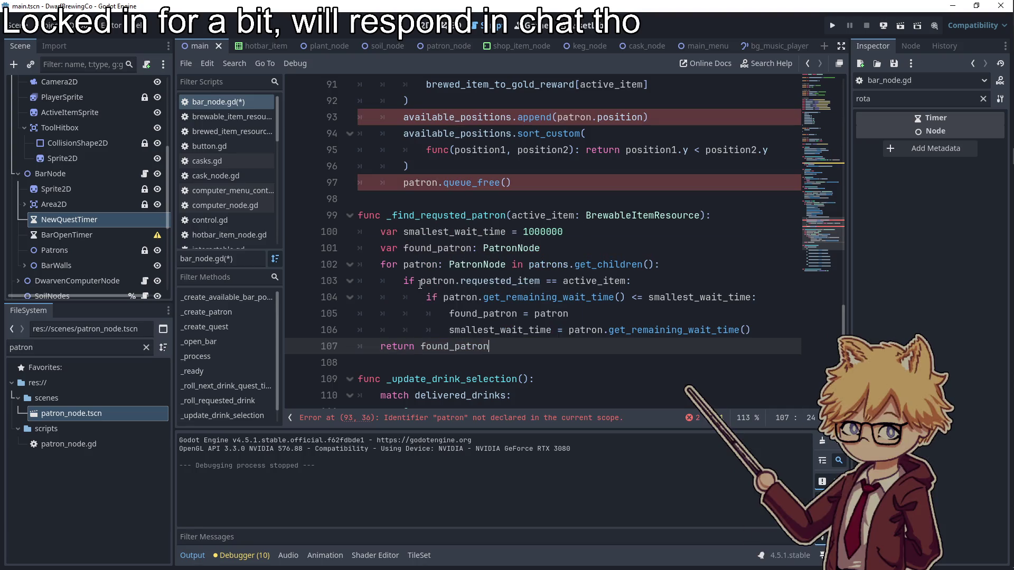
left_click(585, 280)
left_click(703, 215)
type("Patron")
key("Return")
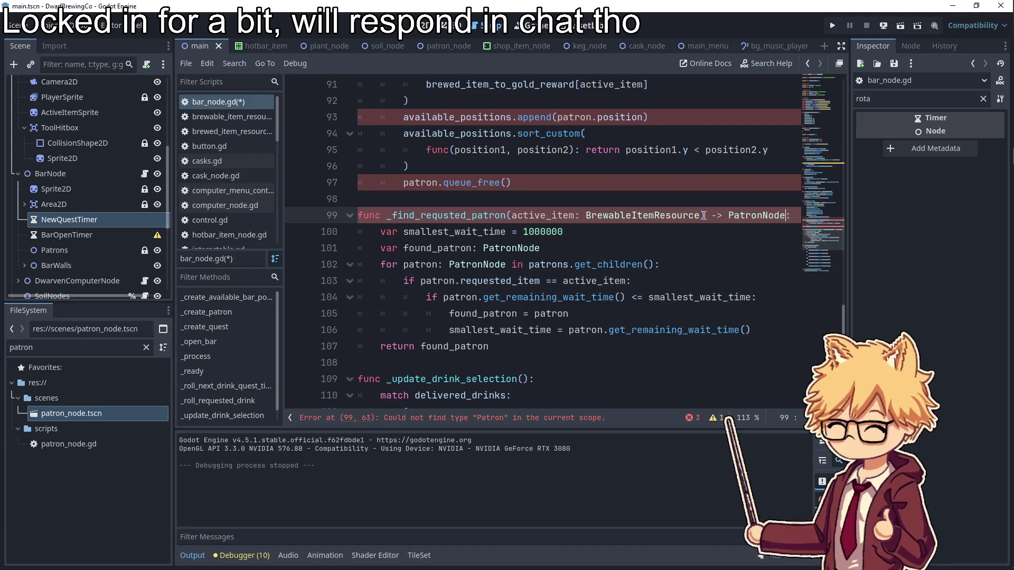
left_click(489, 347)
- On line 84, store the _find_requsted_patron(active_item) result in var patron
scroll("up", 3)
left_click(636, 210)
left_click(627, 199)
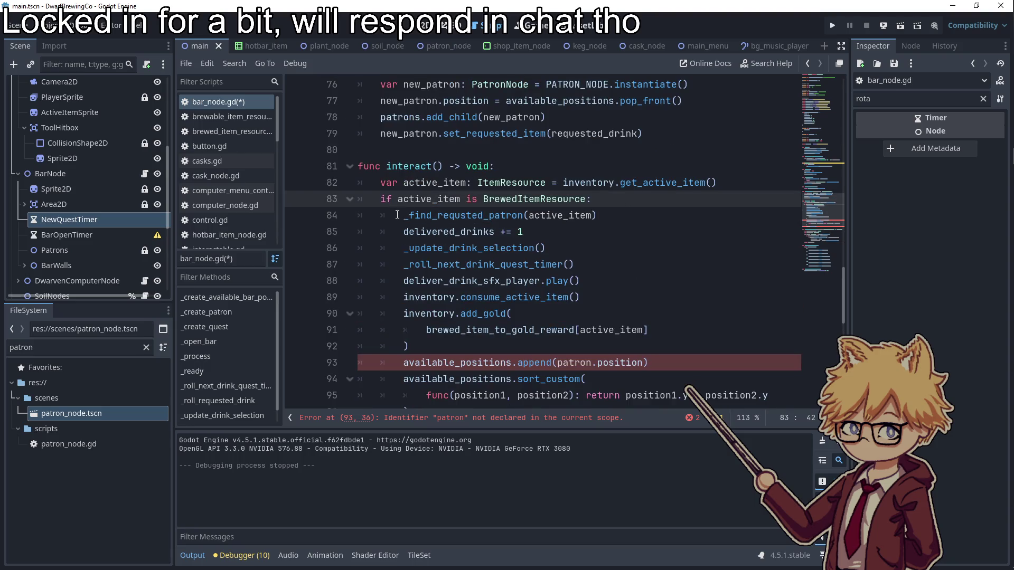
left_click(399, 215)
type("fo")
key("BackSpace")
key("BackSpace")
type("var found_patr")
key("BackSpace")
key("BackSpace")
key("BackSpace")
type("patron =")
- Add 'if patron:' below line 84 and indent the drink-delivery lines beneath it
left_click(684, 216)
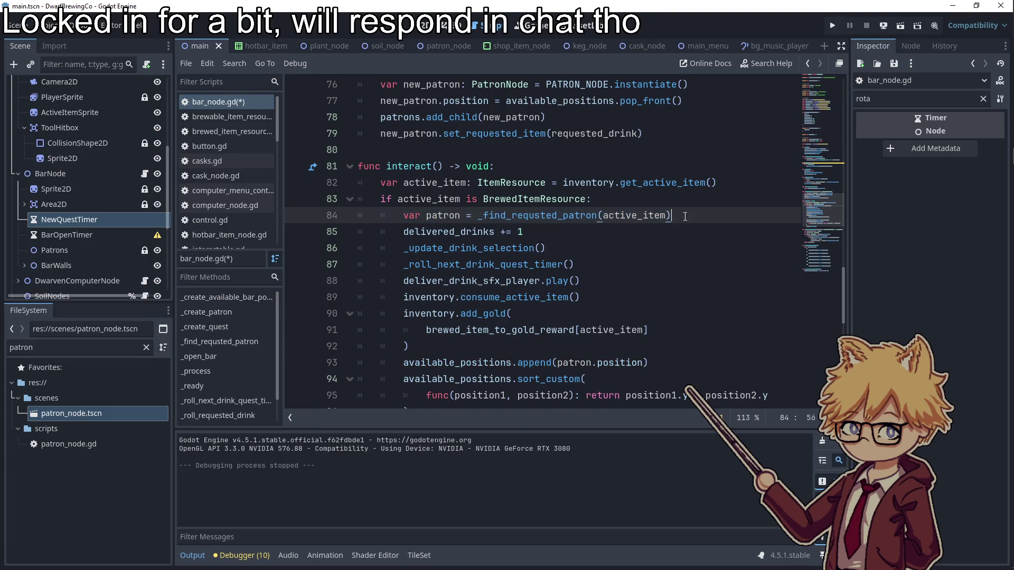
key("Return")
type("if patron:")
scroll("down", 3)
left_click_drag(523, 246, 283, 154)
key("Tab")
left_click(622, 139)
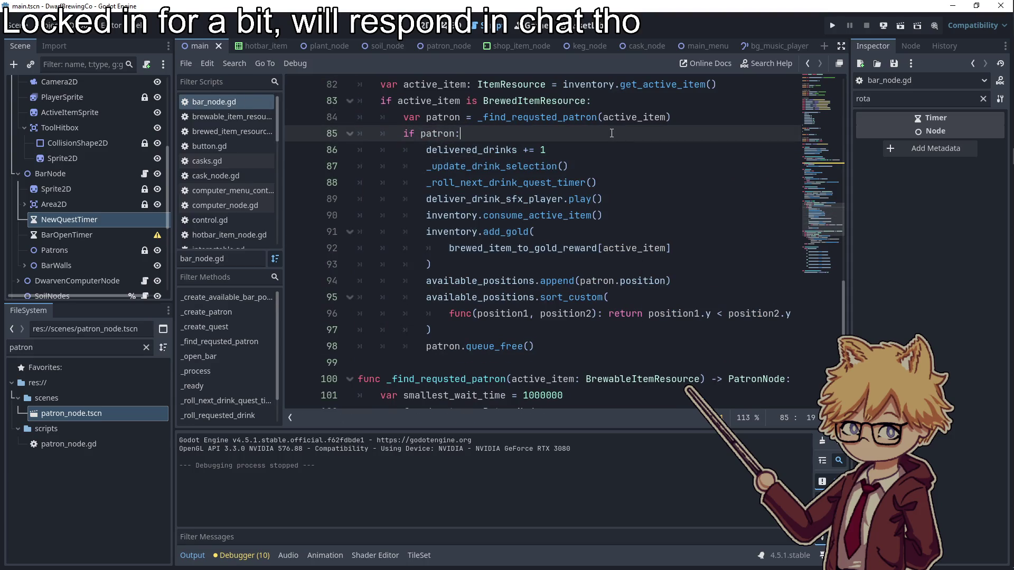
scroll("down", 3)
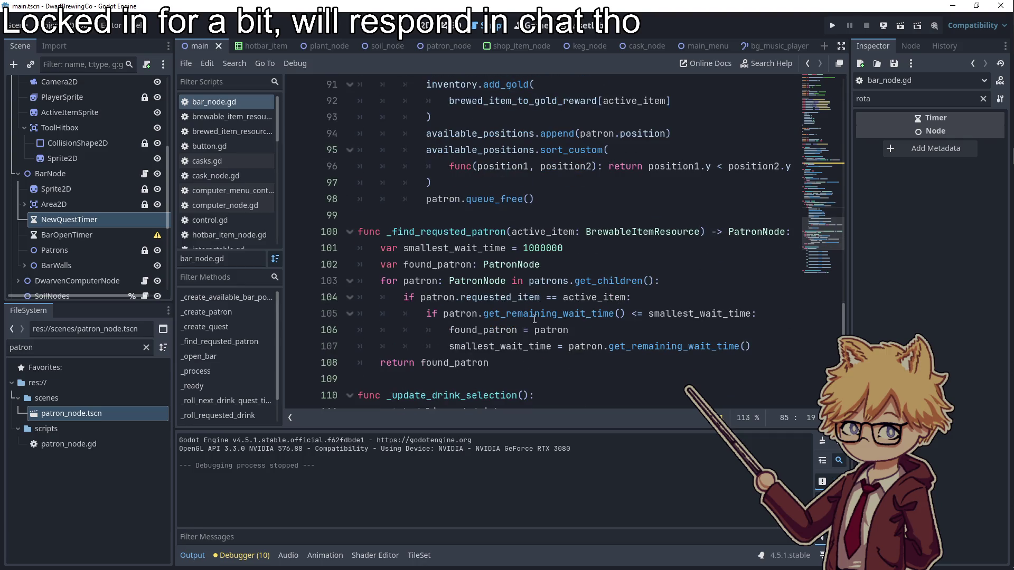
double_click(535, 316)
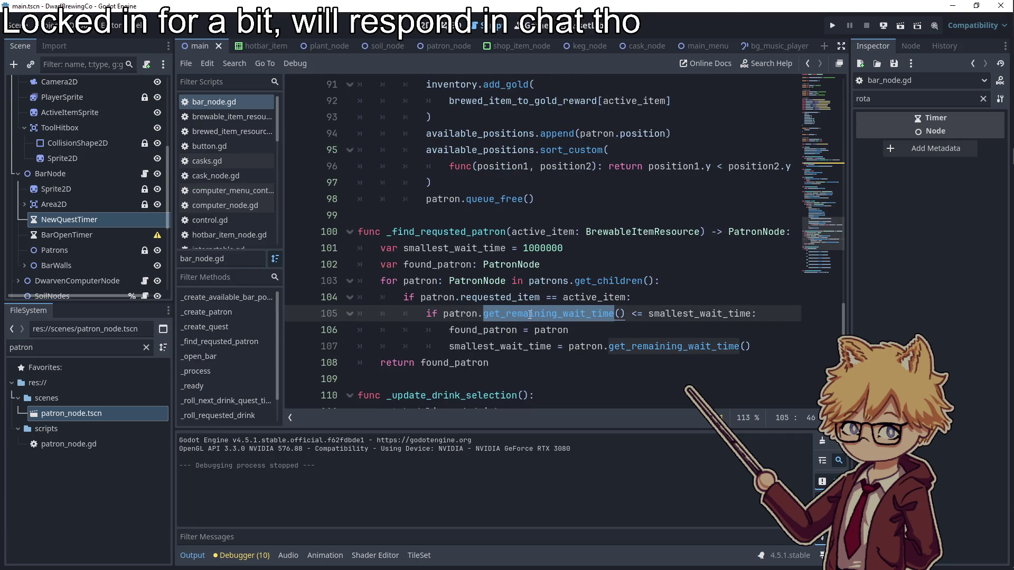
left_click(486, 297)
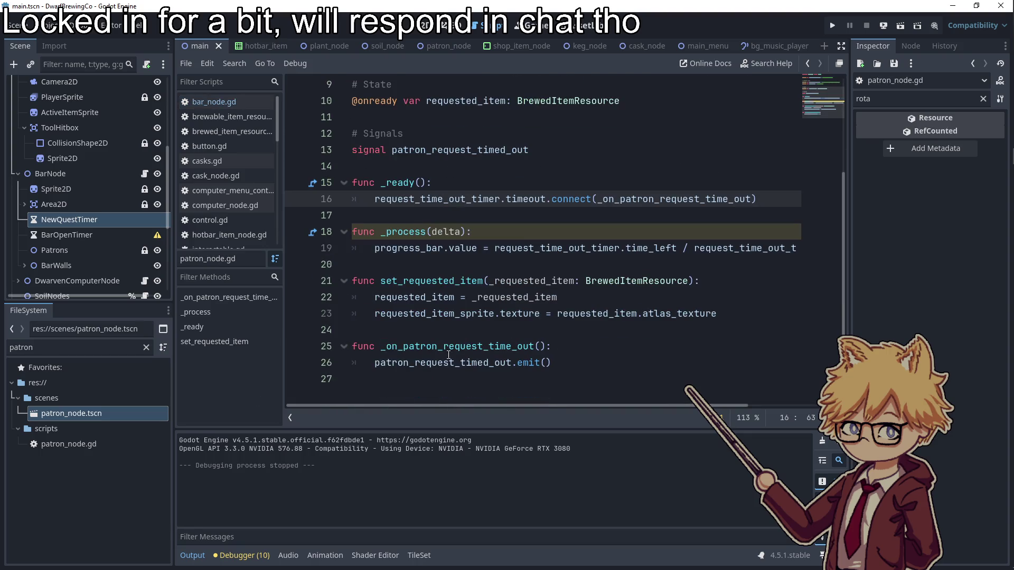
- Add get_remaining_wait_time() returning request_time_out_timer.time_left to patron_node.gd and save
left_click(446, 380)
key("Return")
type("func get_remaining_wait_time():")
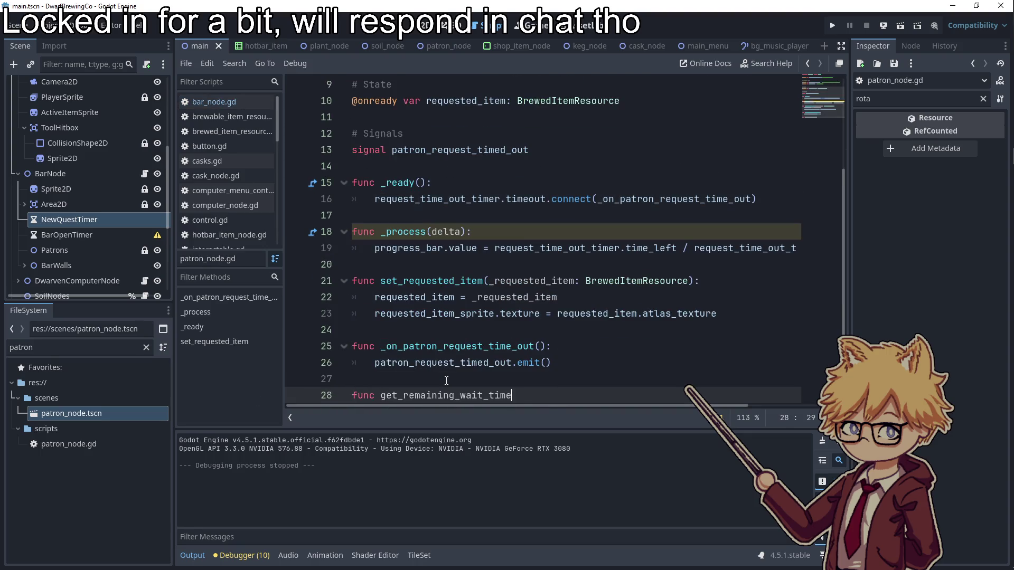
key("Return")
type("return re")
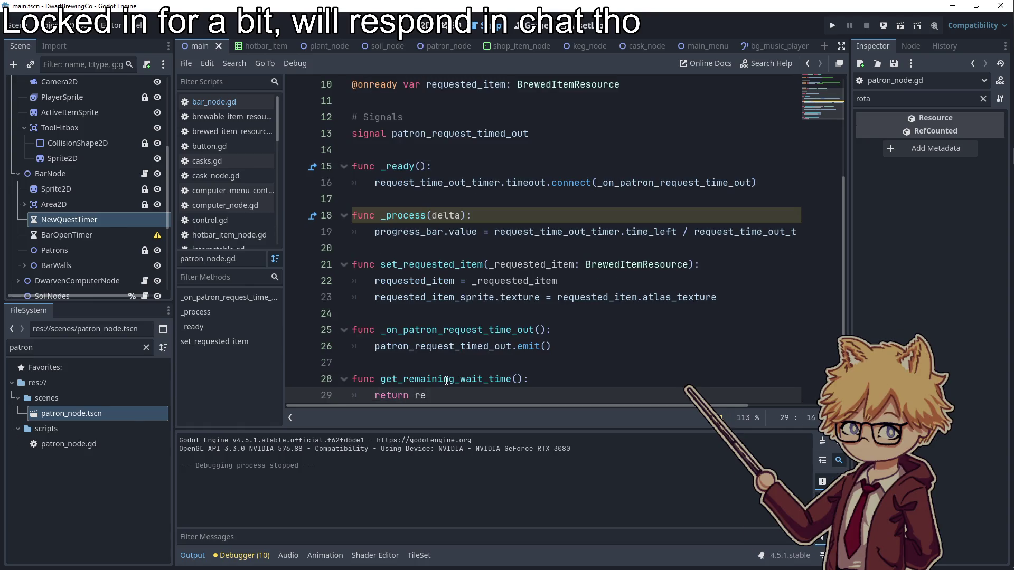
key("Down")
key("Down")
key("Return")
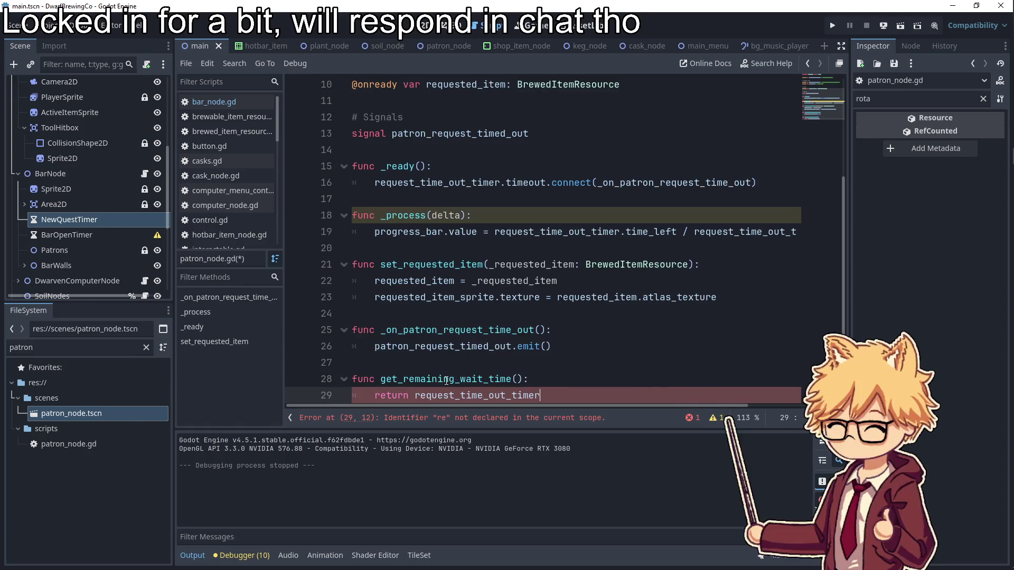
type(".time_left")
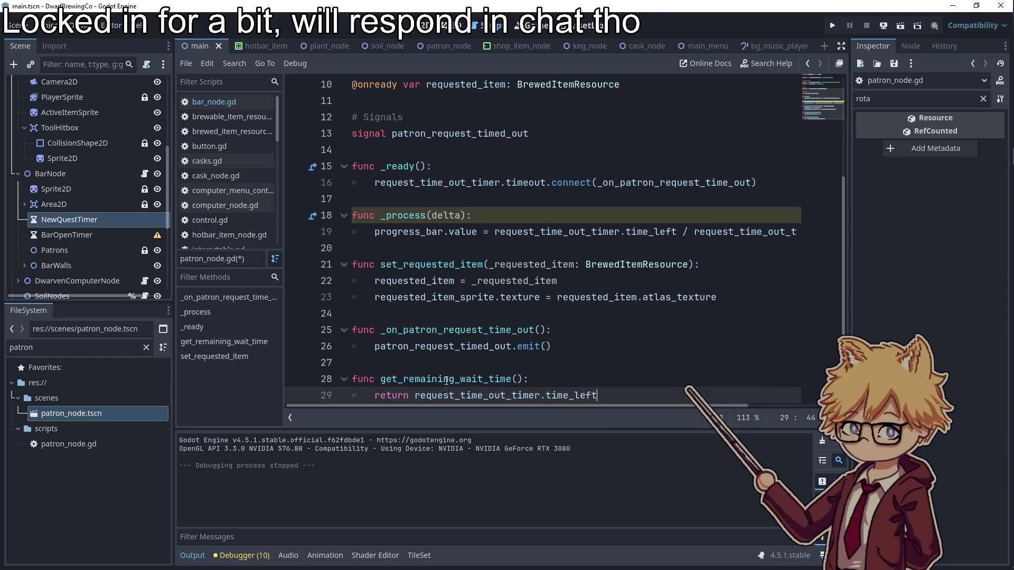
key("ctrl+s")
left_click(600, 325)
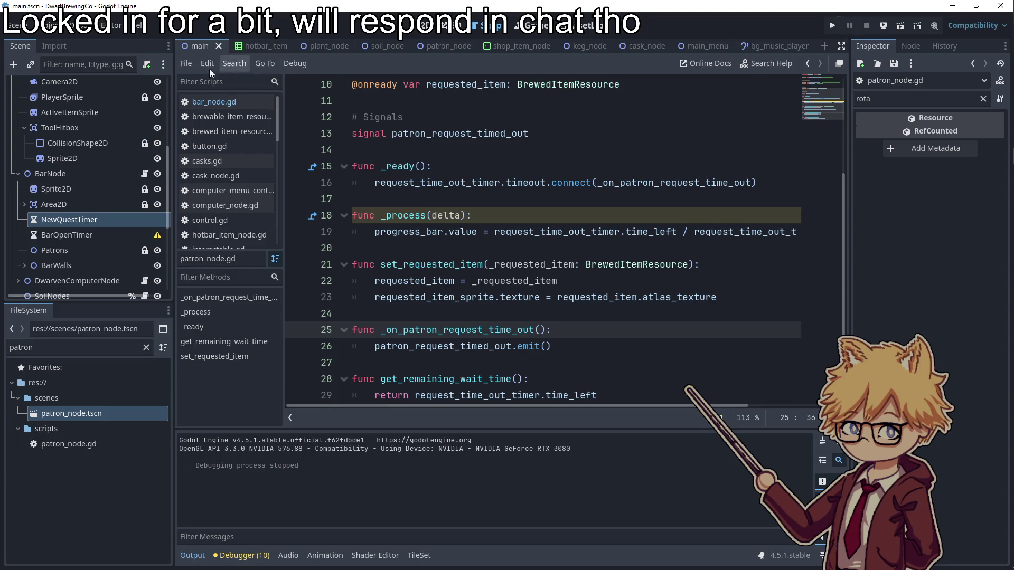
- In bar_node.gd, copy the BEER entry and select GRAPE_WINE to replace it
left_click(145, 174)
scroll("up", 3)
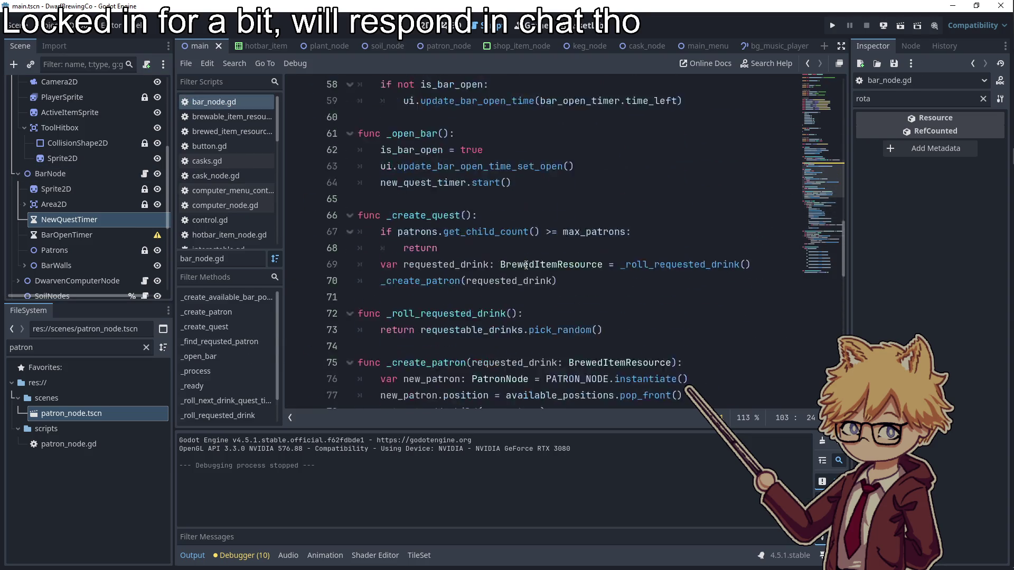
double_click(391, 150)
key("ctrl+c")
double_click(408, 313)
- Paste BEER over GRAPE_WINE, save, and start the game with F5 from its title screen
key("ctrl+v")
left_click(675, 264)
key("ctrl+s")
key("F5")
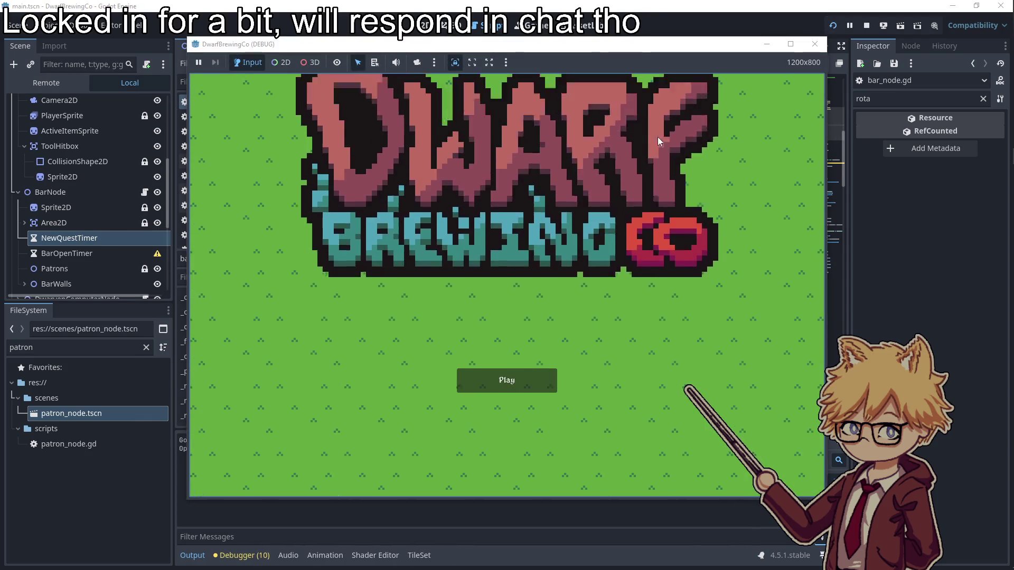
left_click(508, 379)
- Buy Hops Seeds at the shop truck and plant them along the soil row
key("Escape")
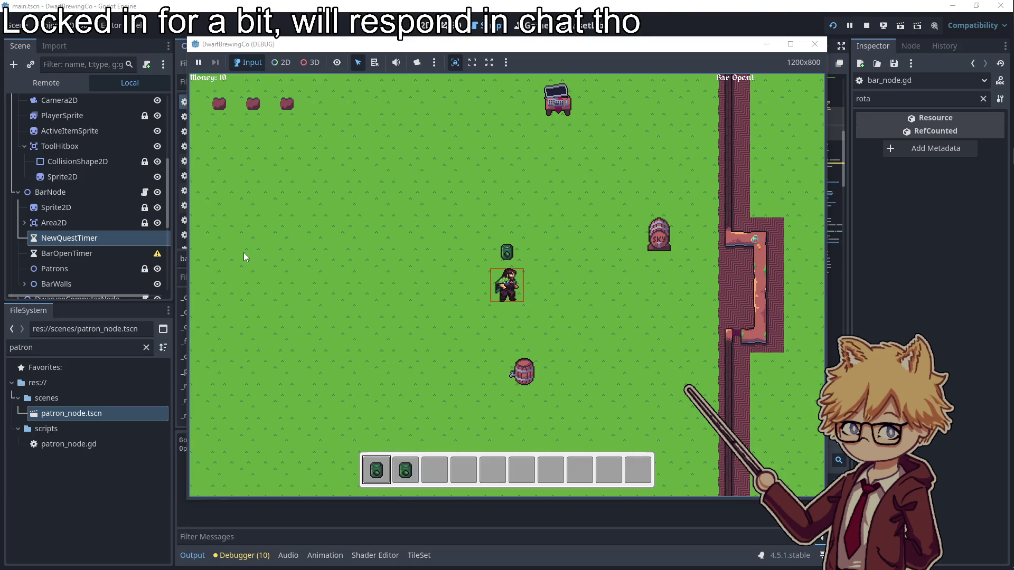
key("w")
key("e")
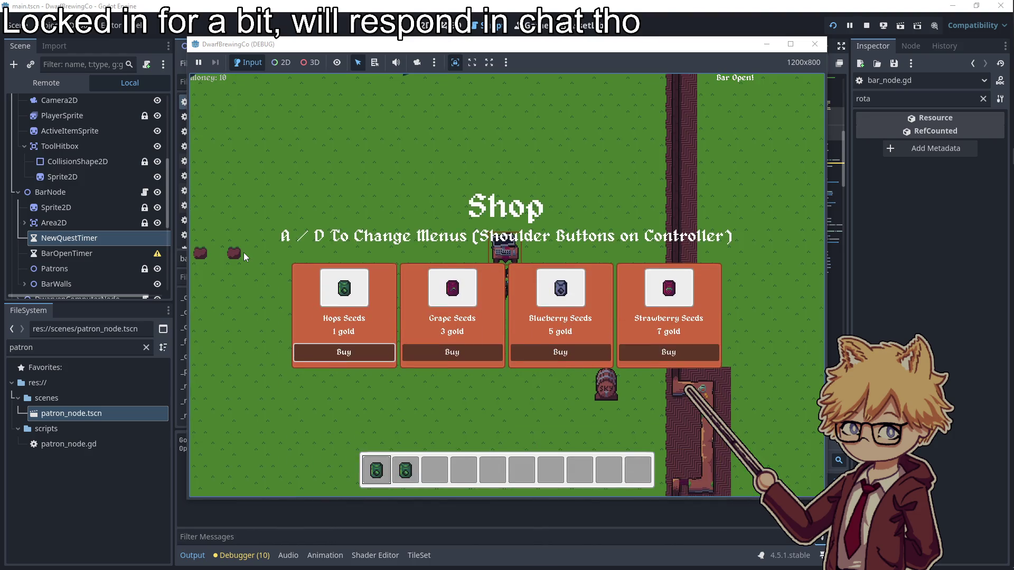
key("Return")
key("e")
key("a")
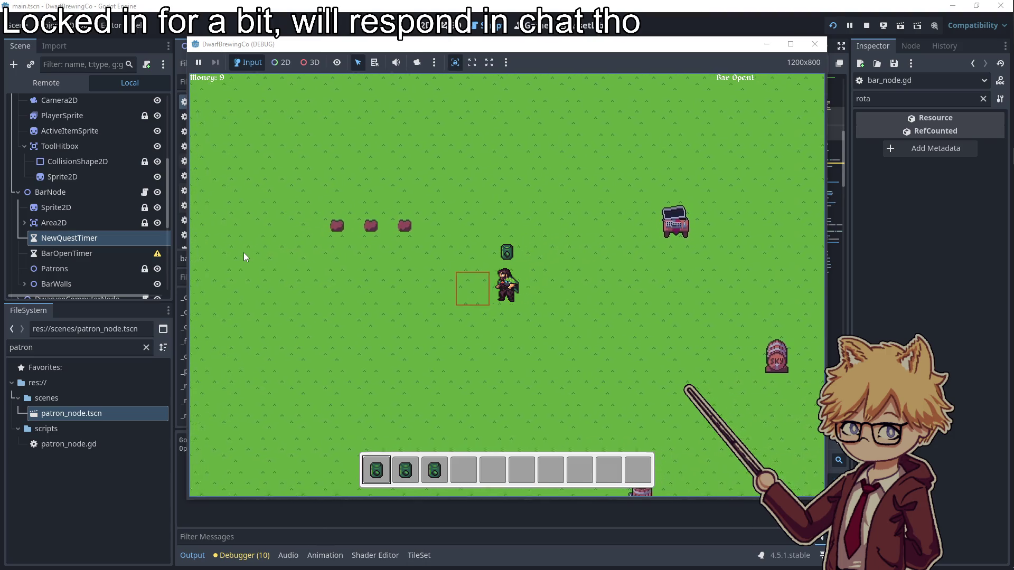
key("e")
key("a")
key("e")
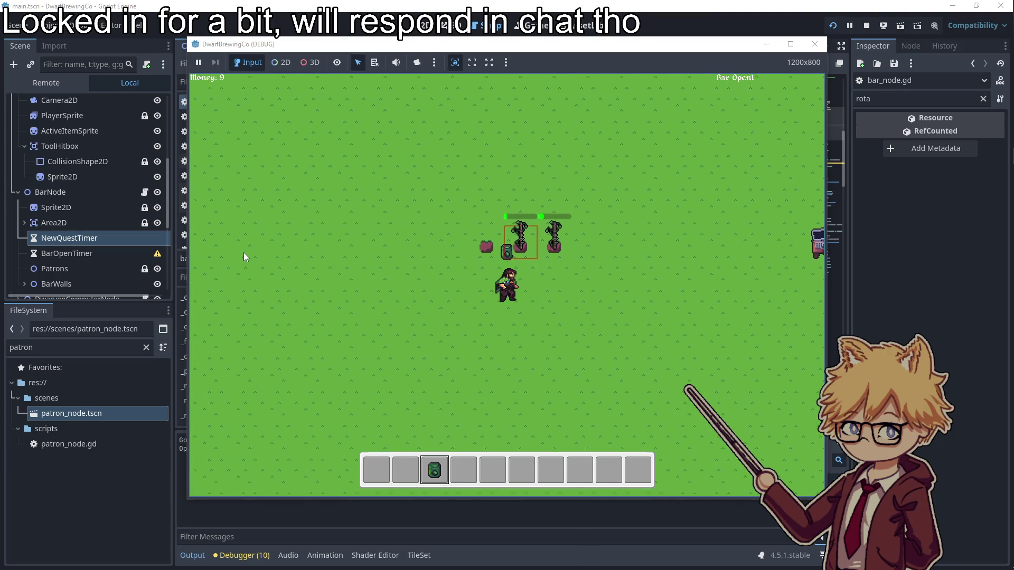
key("e")
key("d")
key("s")
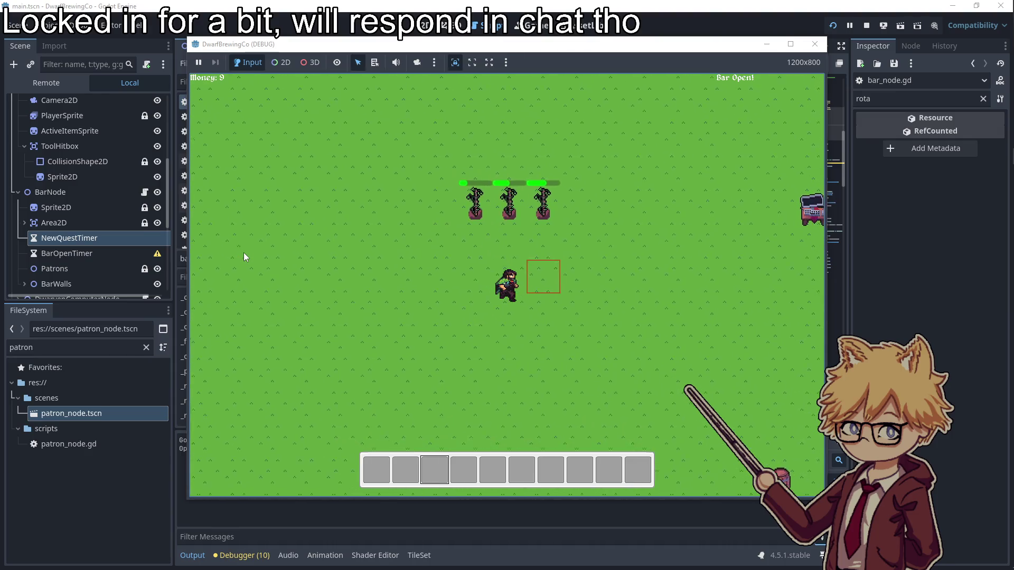
- Harvest the three grown hops plants
key("w")
key("d")
key("a")
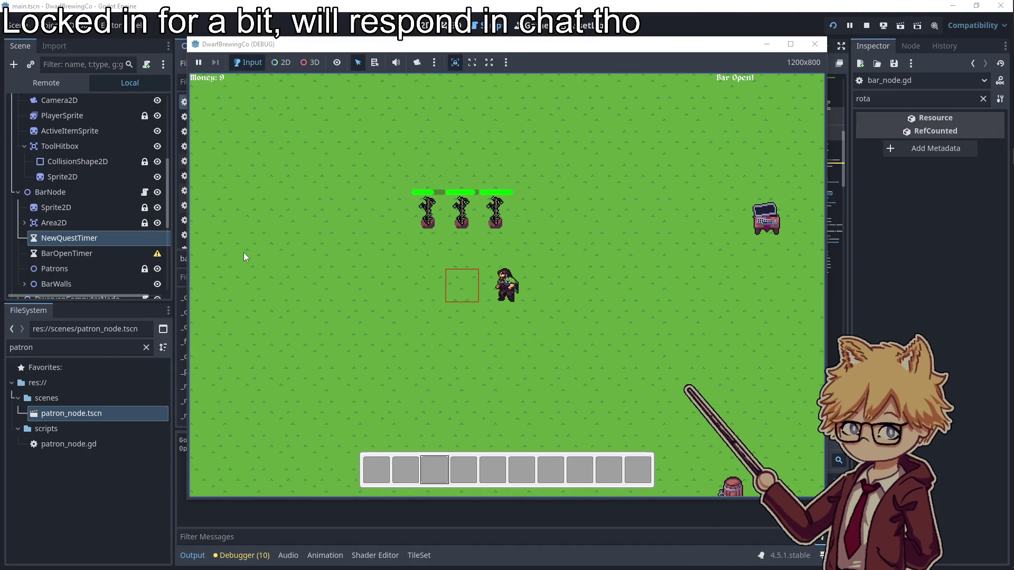
key("e")
key("a")
key("e")
key("a")
key("w")
key("e")
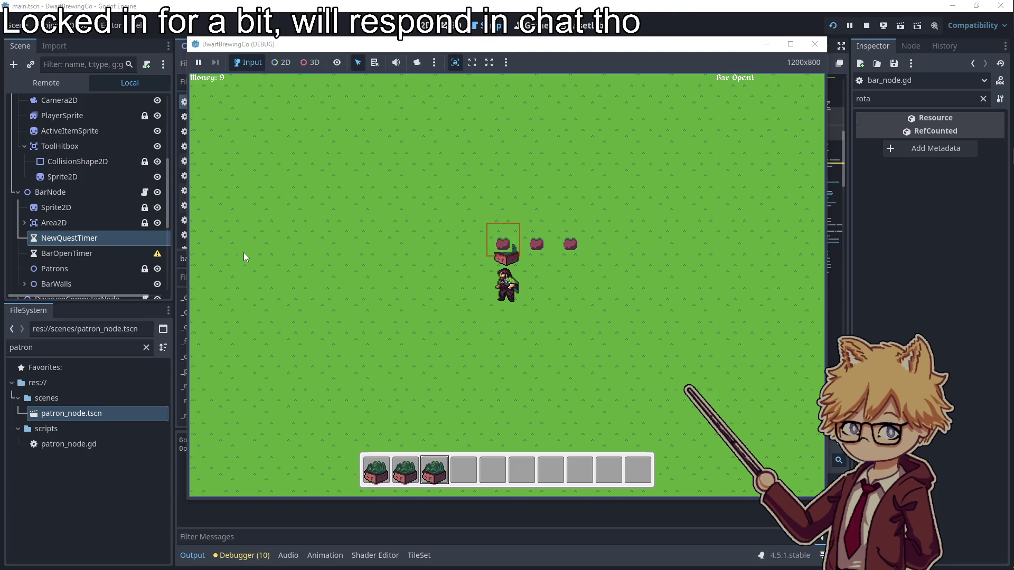
- Load the harvested hops into the two kegs to brew
key("d")
key("e")
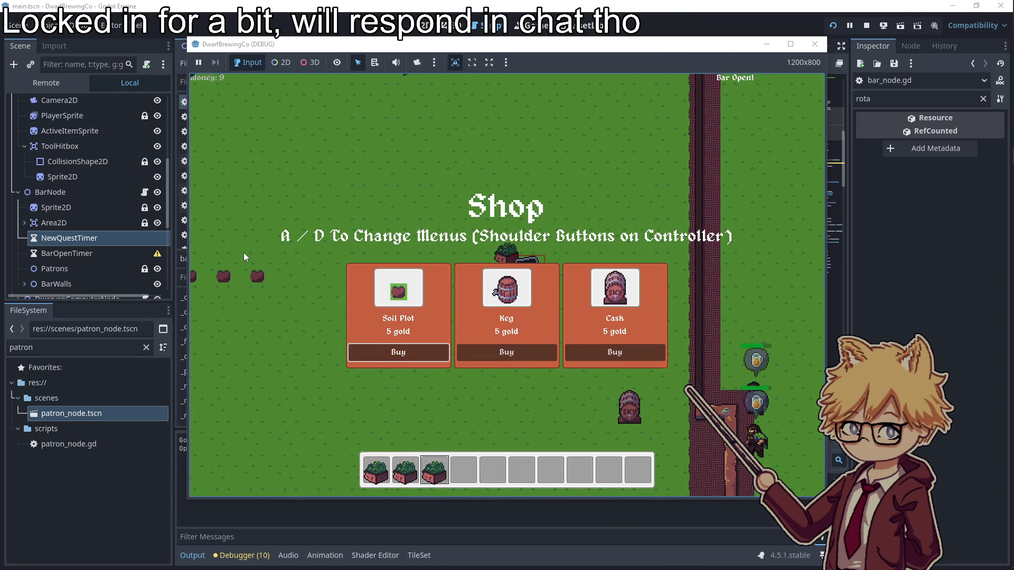
key("Escape")
key("s")
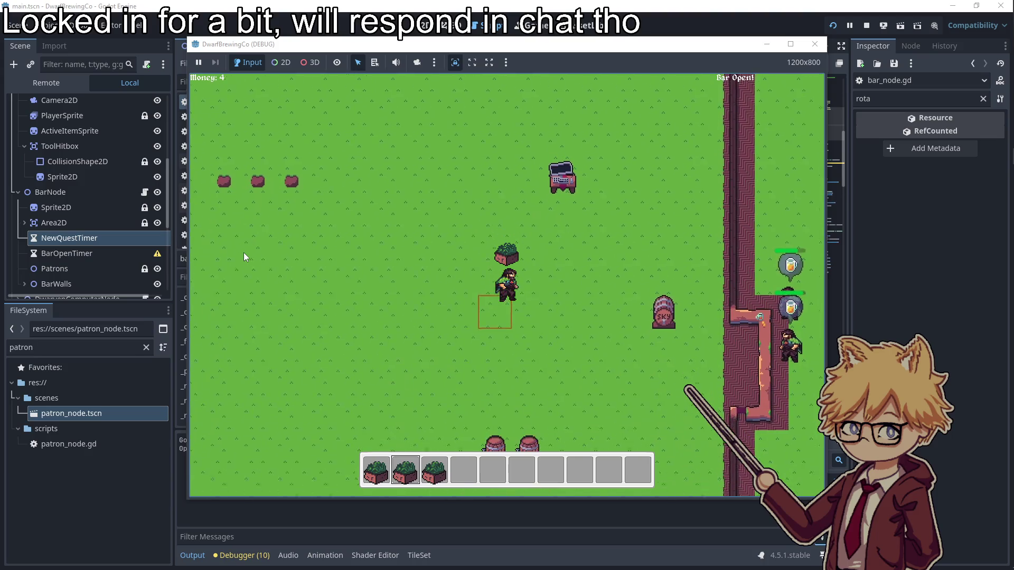
scroll("up", 3)
key("s")
key("e")
scroll("down", 3)
key("a")
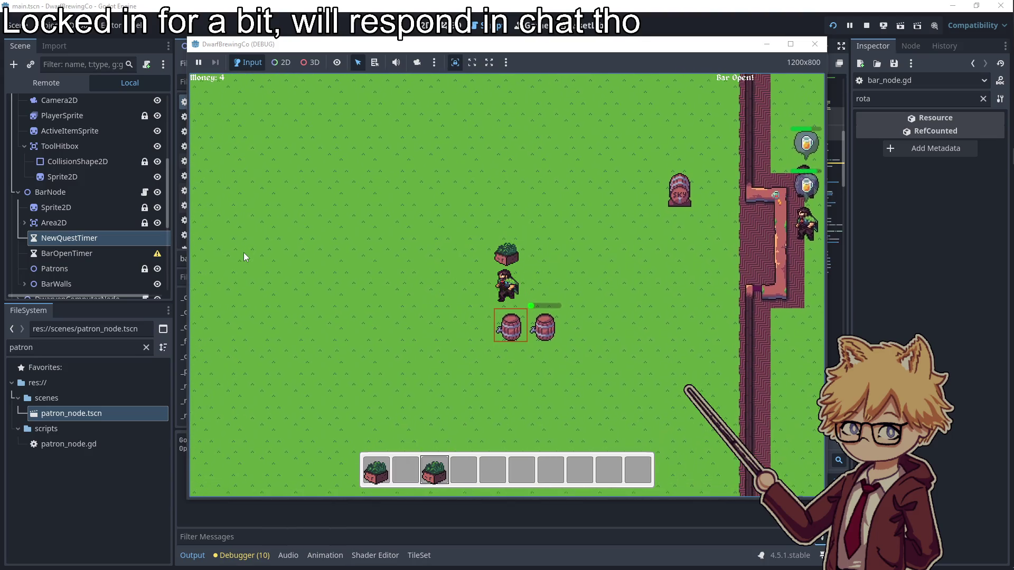
key("e")
key("d")
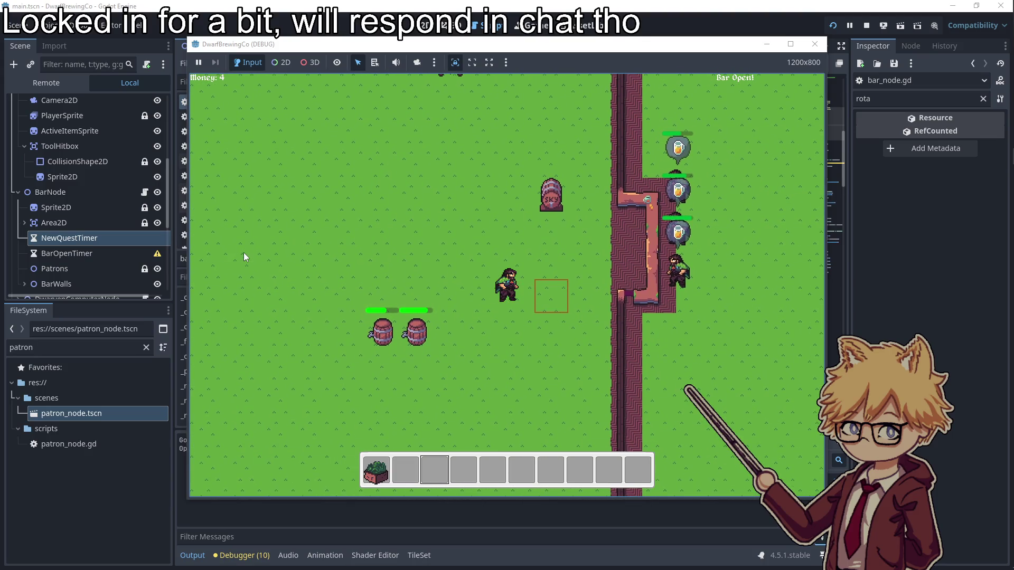
- Collect the finished beers from both kegs and serve one at the bar
key("a")
key("e")
key("e")
key("d")
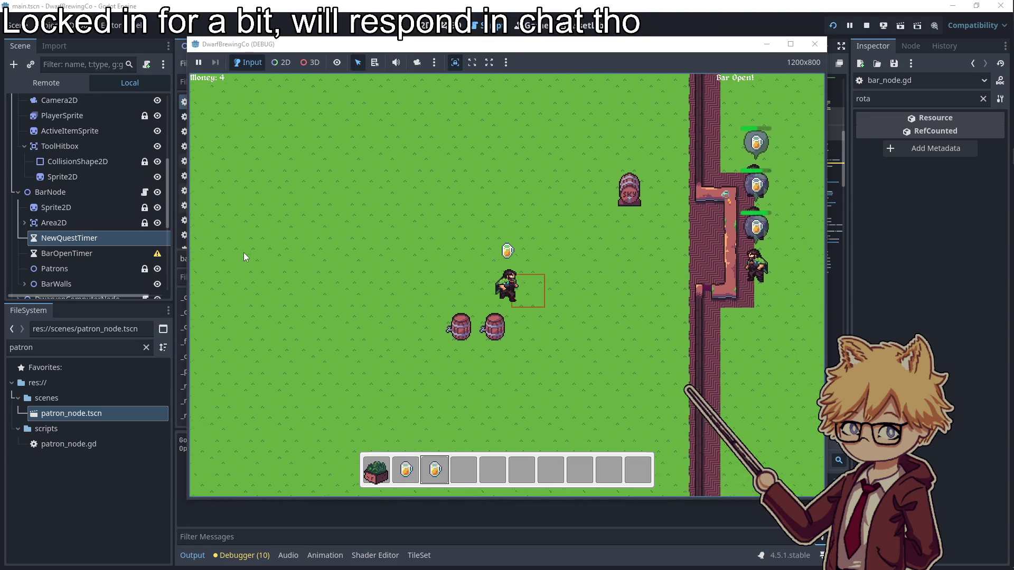
key("d")
key("e")
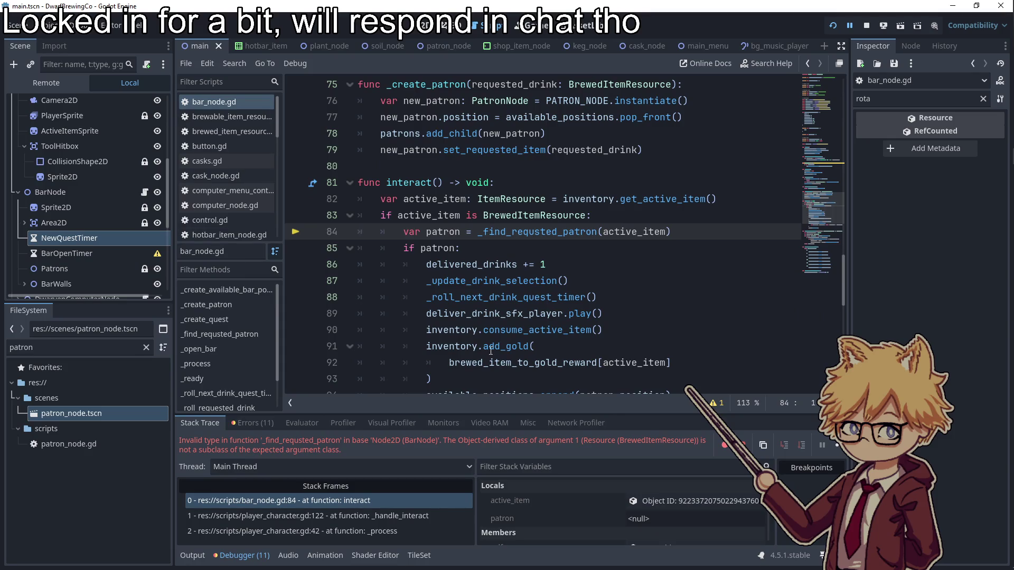
- Trace the delivery type error from line 84 to the _find_requsted_patron function
scroll("down", 3)
double_click(465, 248)
scroll("up", 3)
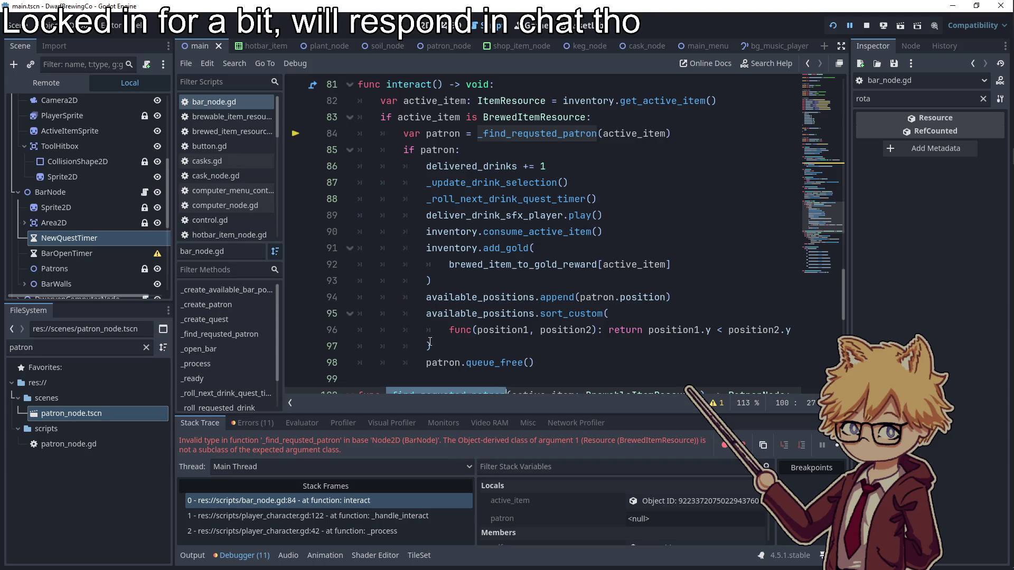
scroll("down", 3)
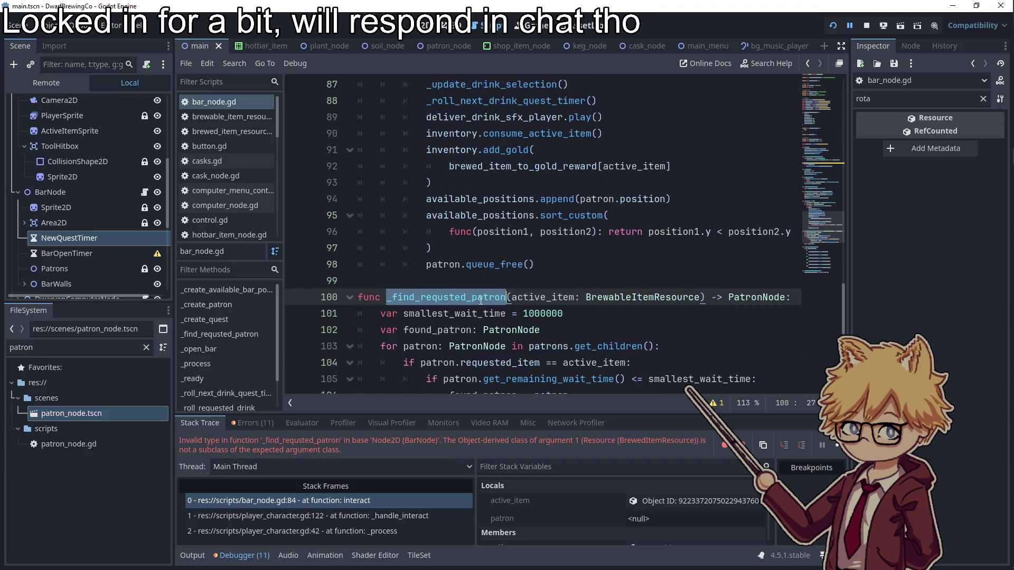
key("alt+Left")
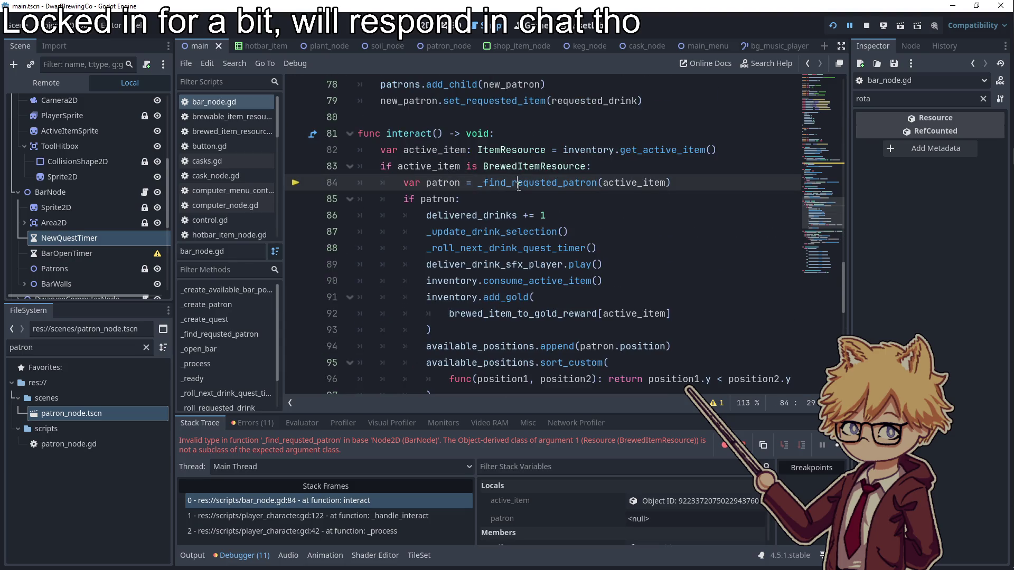
scroll("down", 3)
- Change the line 100 parameter type from BrewableItemResource to BrewedItemResource and relaunch the game
double_click(550, 247)
double_click(641, 248)
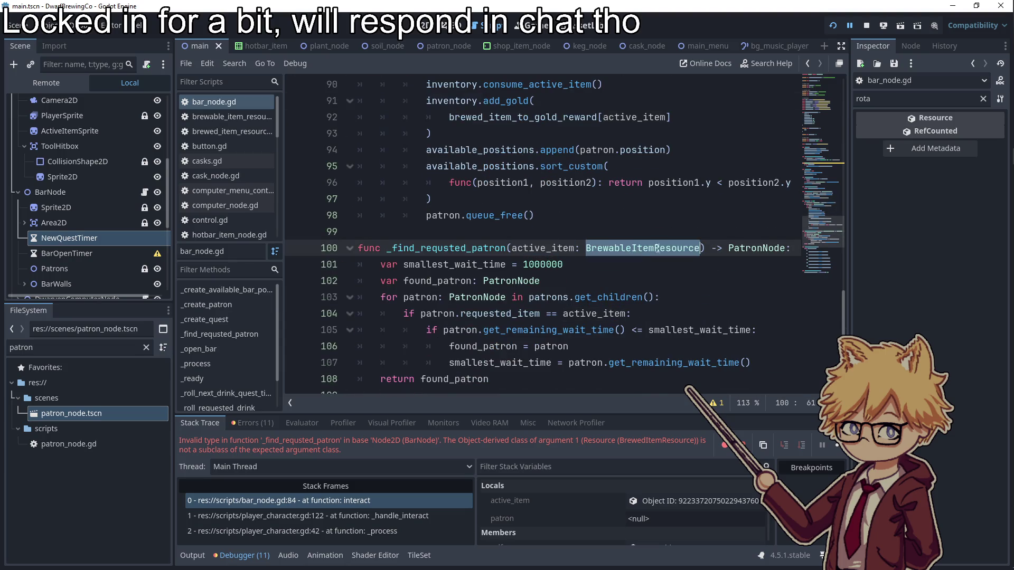
scroll("up", 3)
double_click(532, 166)
scroll("down", 3)
double_click(633, 297)
left_click(627, 271)
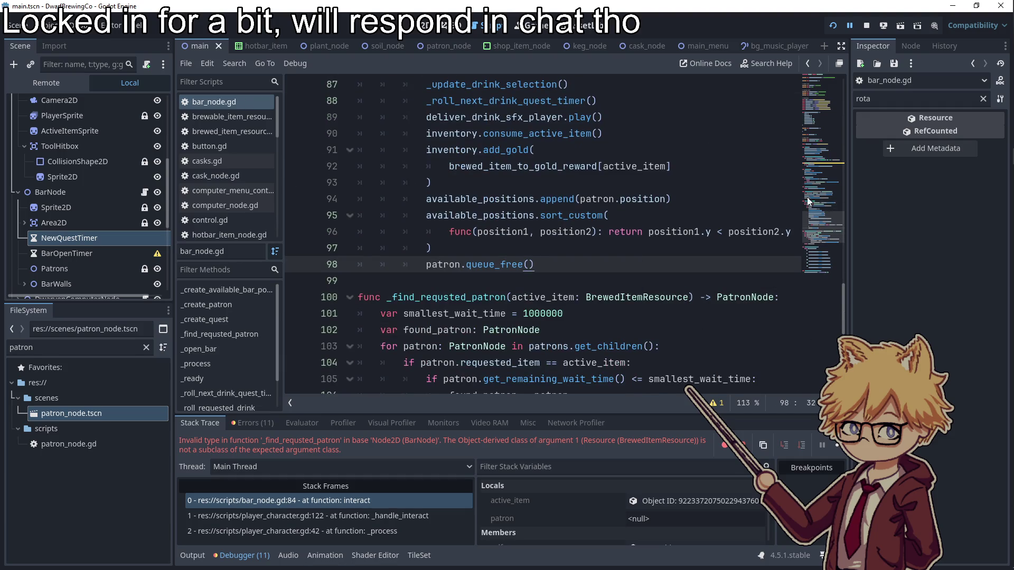
left_click(834, 26)
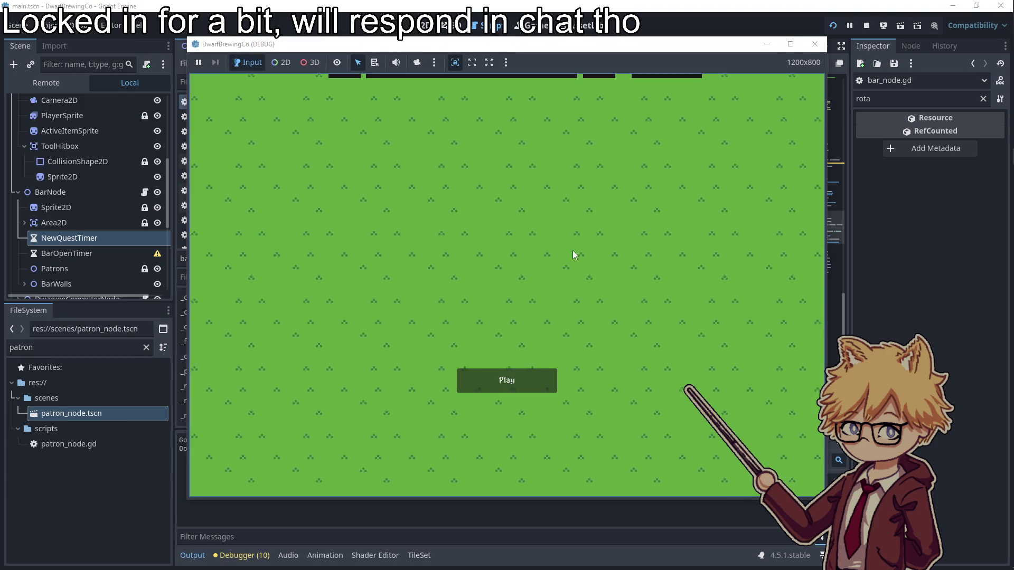
- Start a new game and buy Hops Seeds at the shop truck
left_click(516, 383)
key("Escape")
key("Escape")
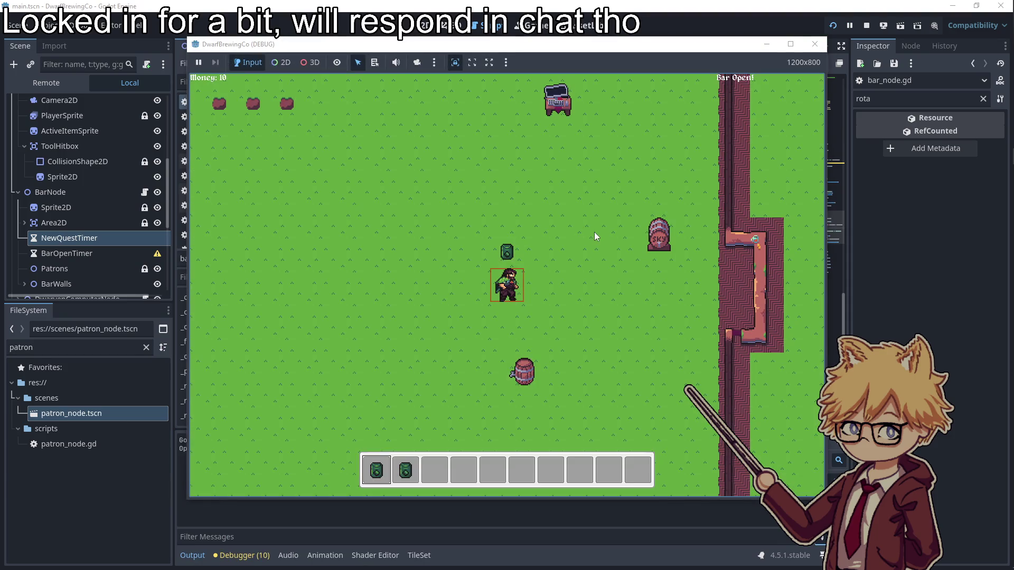
key("w")
key("e")
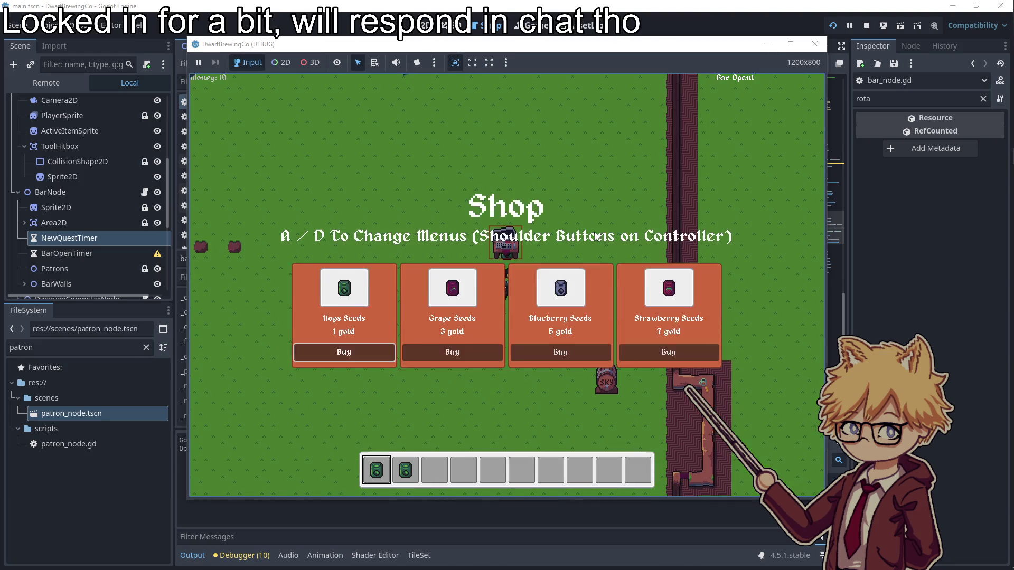
key("Return")
key("e")
- Plant three hops seeds in the soil plots and harvest the grown hops
key("a")
left_click(596, 237)
key("a")
key("2")
left_click(594, 233)
key("a")
key("3")
left_click(594, 232)
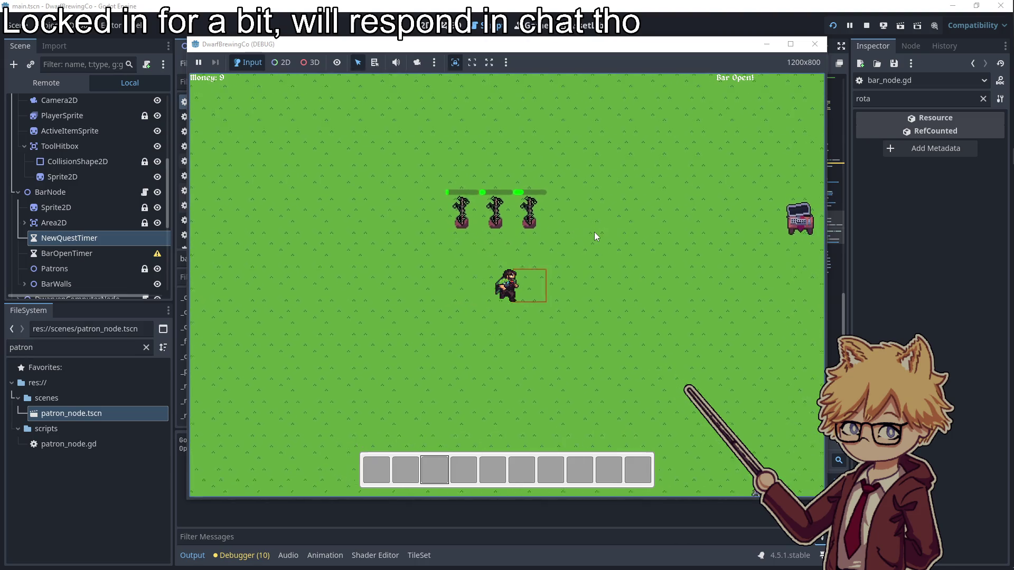
key("d")
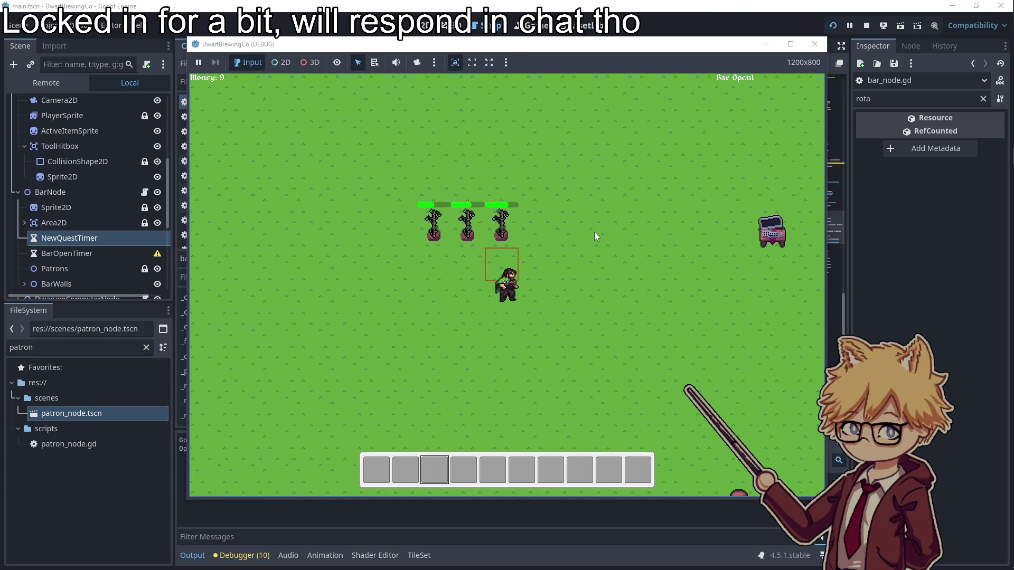
key("e")
key("e")
key("e")
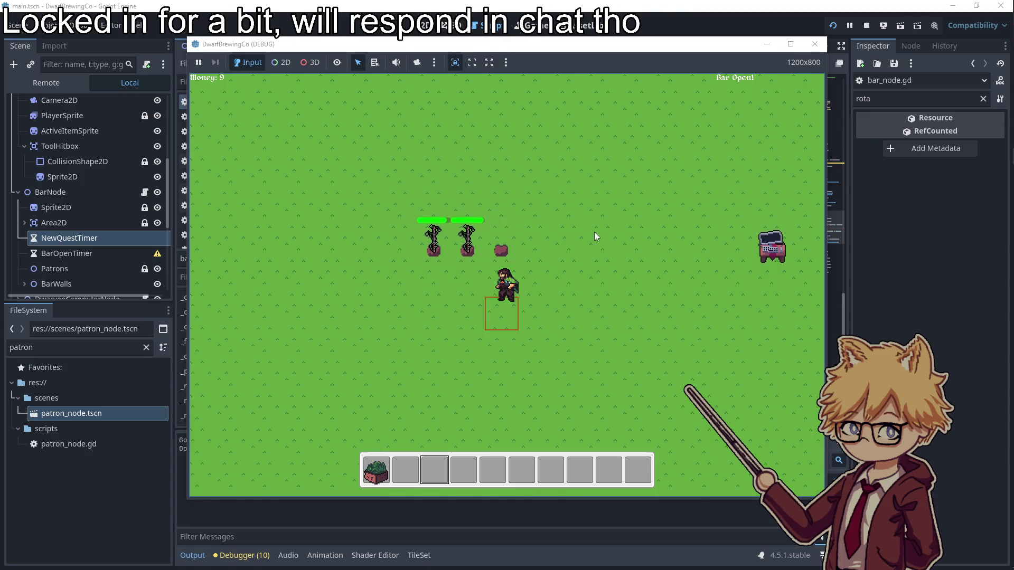
- Load a harvested hop into the keg, then buy a second Keg from the shop
key("d")
key("s")
key("e")
key("w")
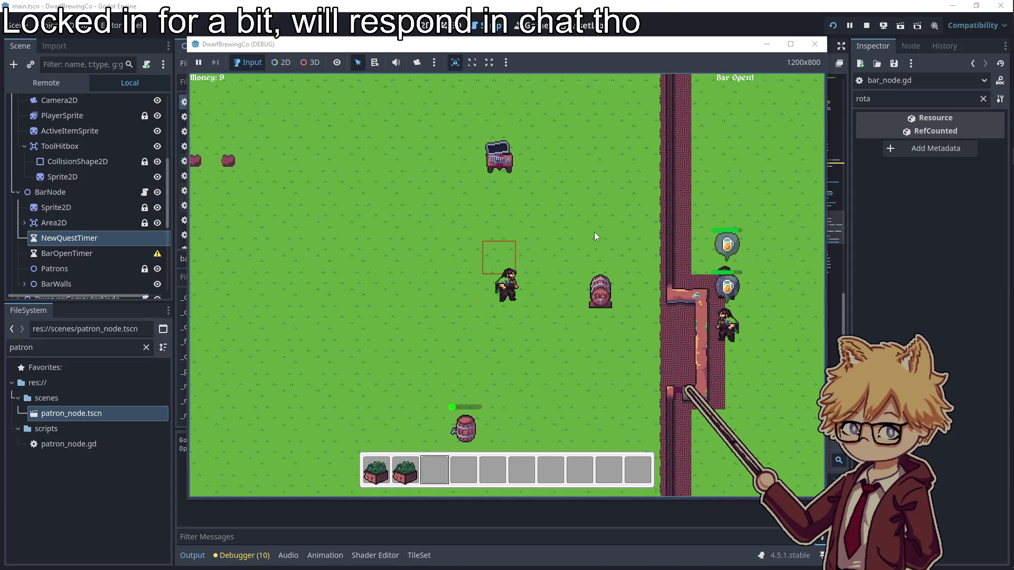
key("e")
key("Right")
key("Return")
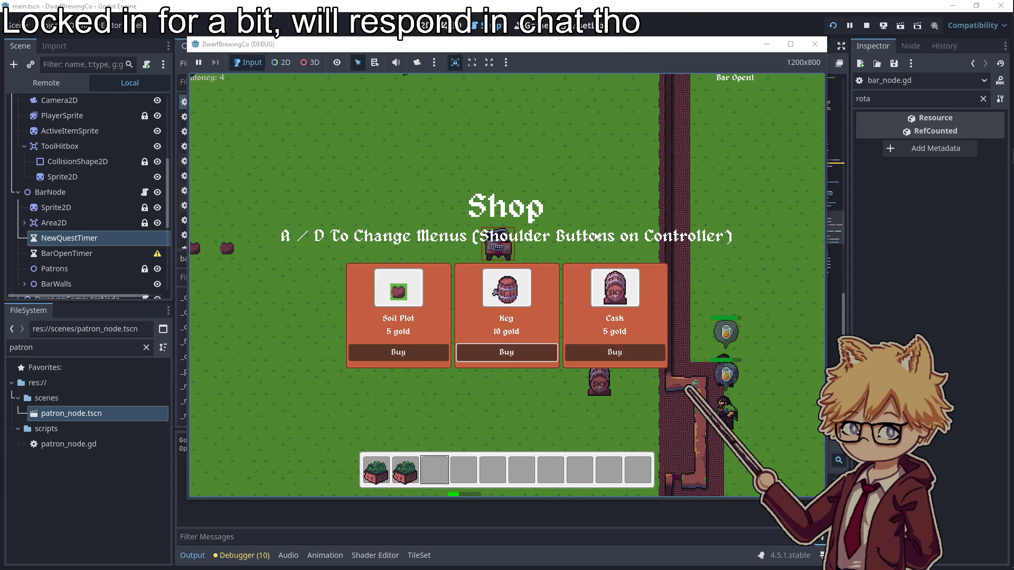
key("Escape")
- Fill both kegs with crops, collect the finished beer and serve two patrons
key("s")
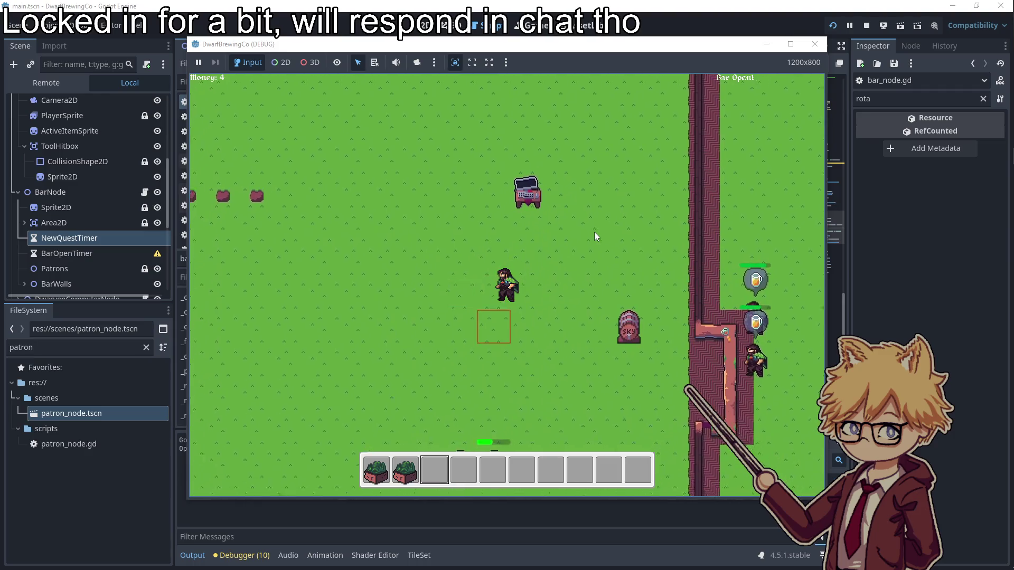
key("space")
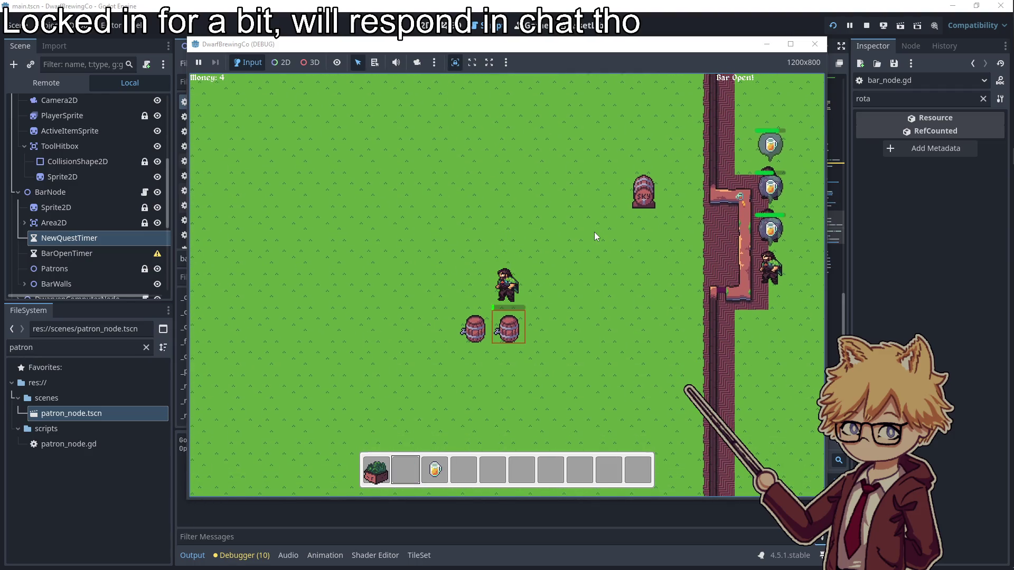
key("a")
key("space")
key("space")
key("d")
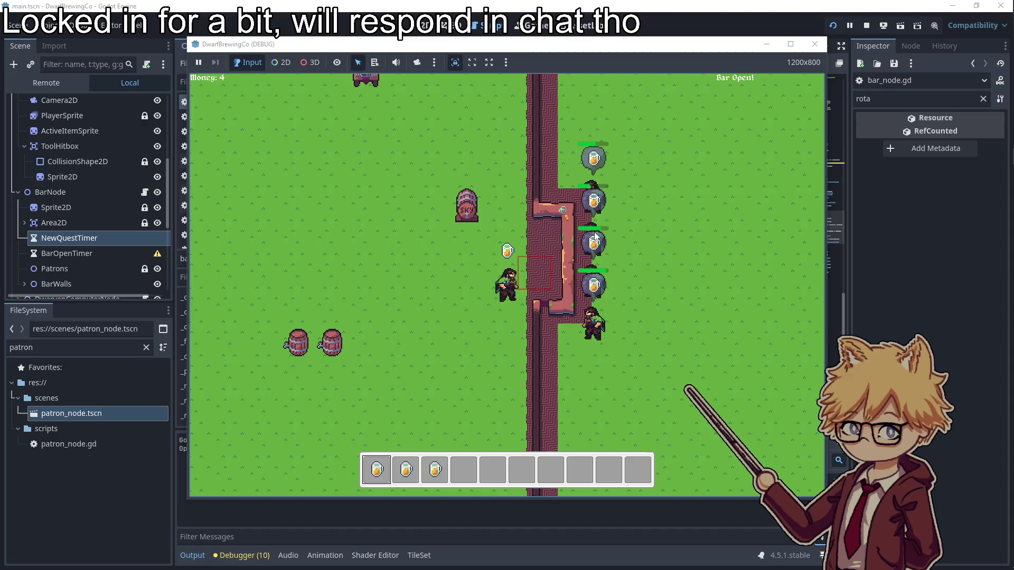
key("2")
key("space")
key("3")
key("space")
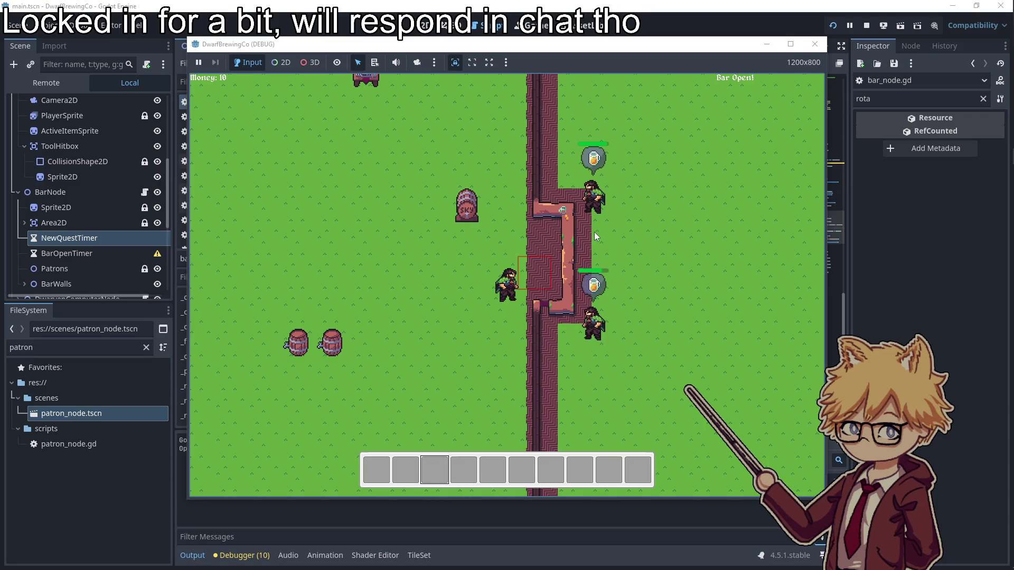
key("a")
- Buy more Hops Seeds from the shop's seeds page
key("w")
key("e")
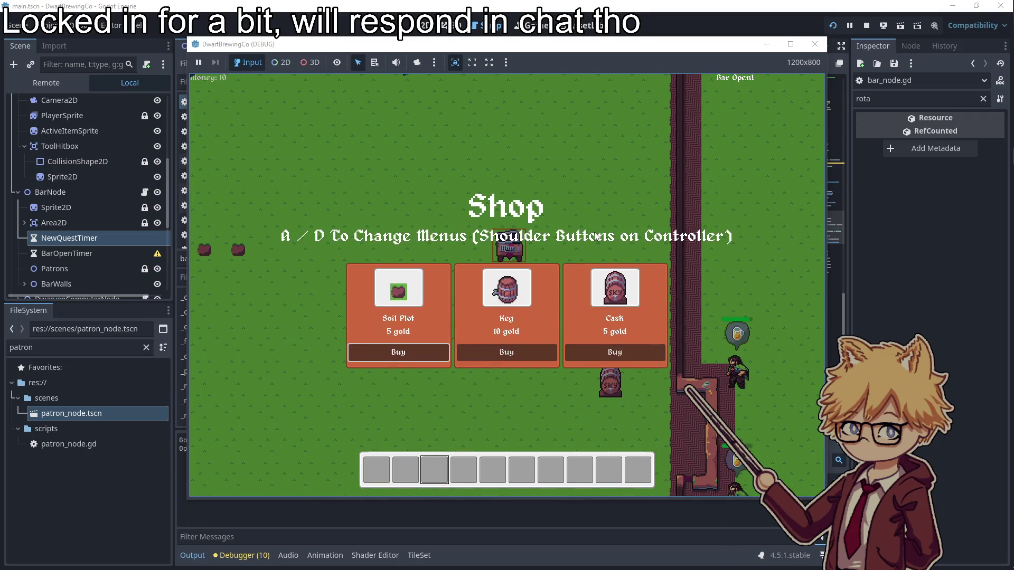
key("d")
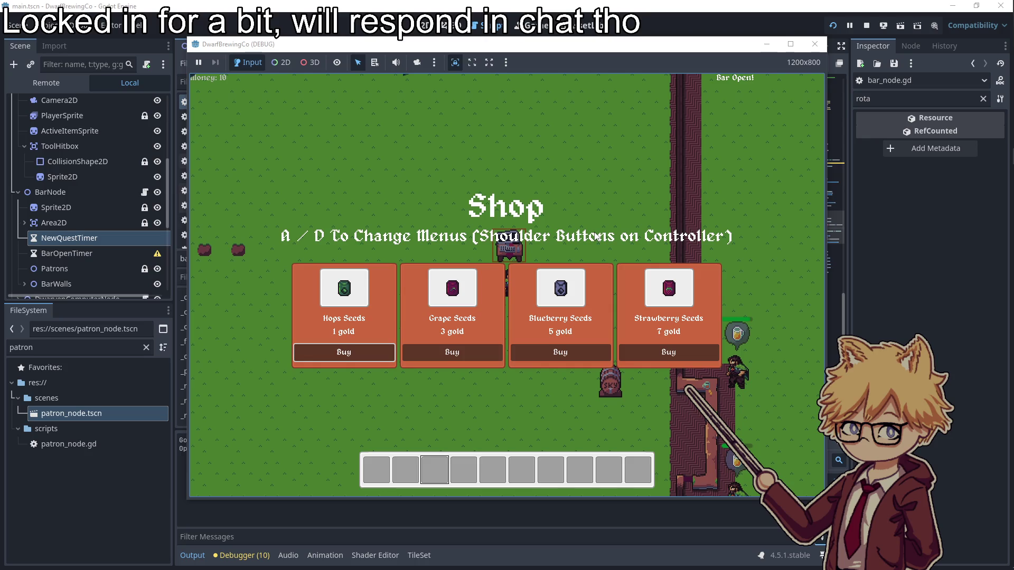
key("space")
key("s")
- Plant three more hops seeds in the soil plots
key("a")
key("2")
key("space")
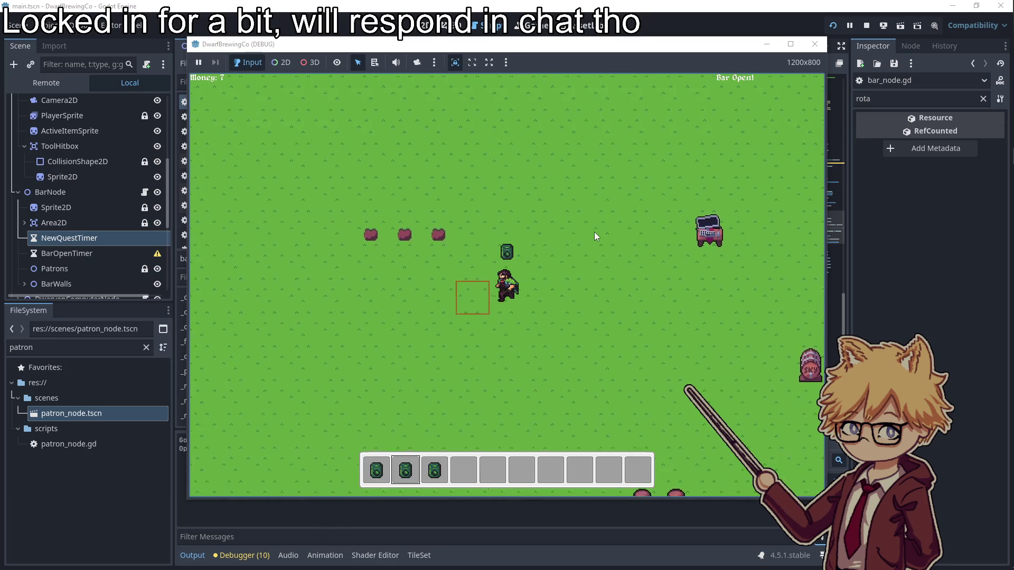
key("a")
key("1")
key("space")
key("3")
key("space")
key("s")
key("d")
key("d")
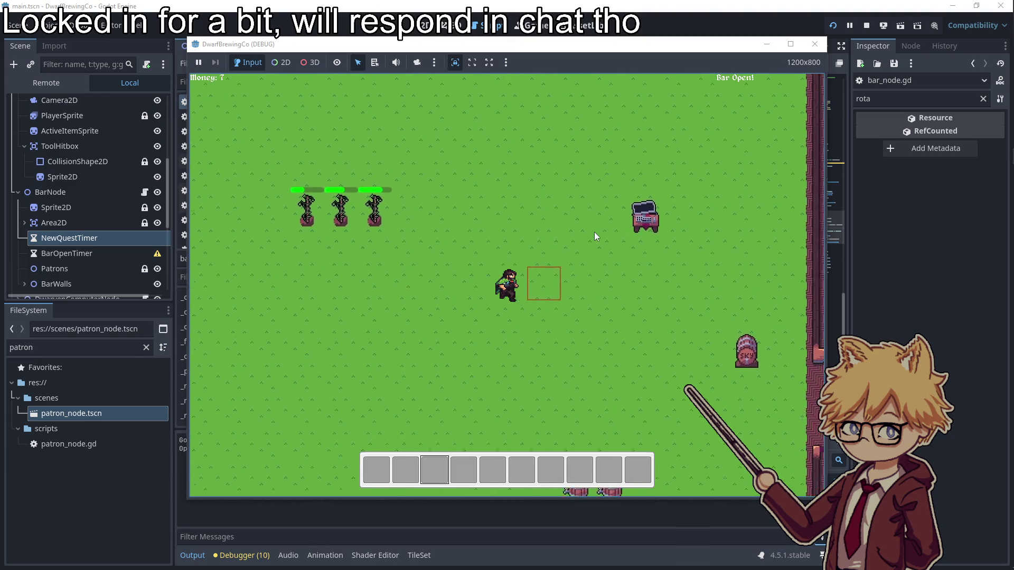
- Buy additional seeds at the truck and plant them in the empty farm spot
key("d")
key("w")
key("e")
key("Return")
key("Return")
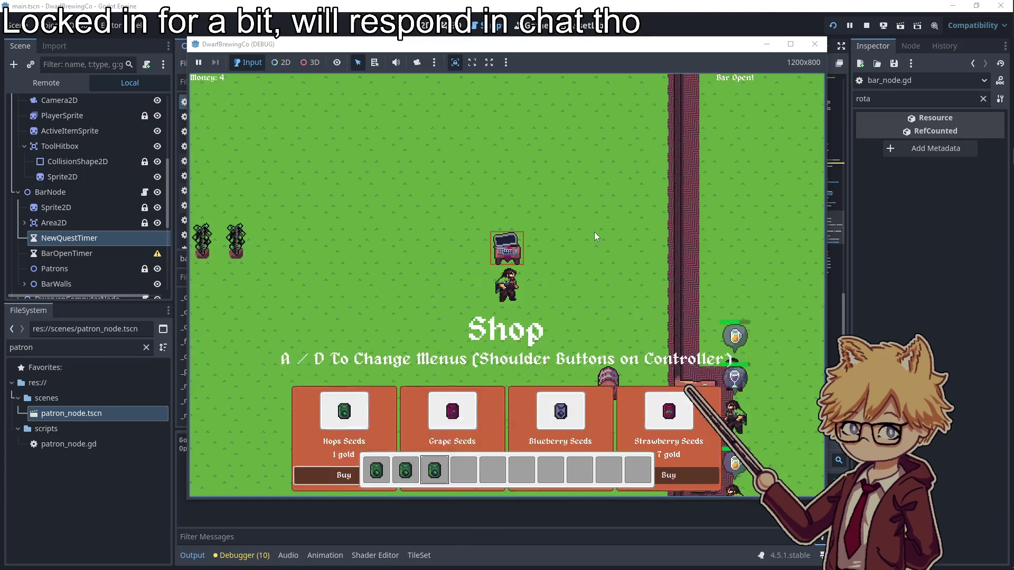
key("e")
key("a")
key("e")
key("s")
key("a")
- Load the harvested hops into a keg
key("d")
key("s")
key("2")
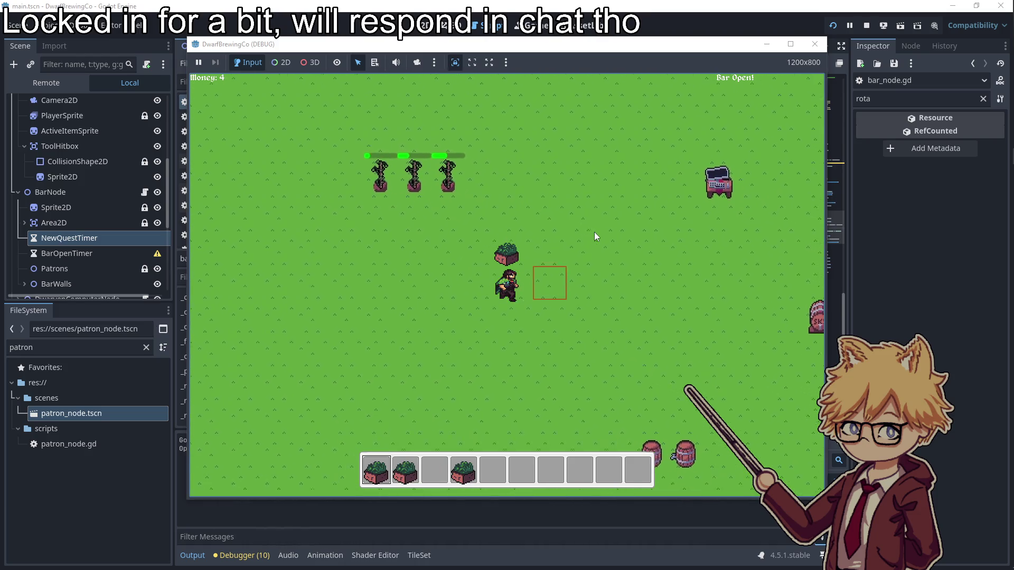
key("e")
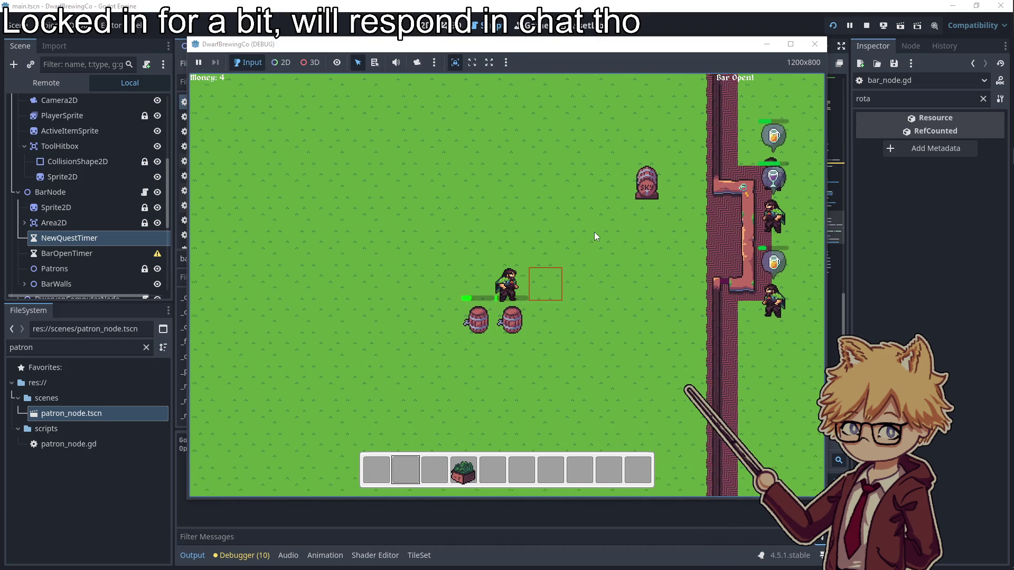
key("d")
key("w")
key("a")
- Collect the finished beer from a keg and serve the waiting patrons at the bar
key("s")
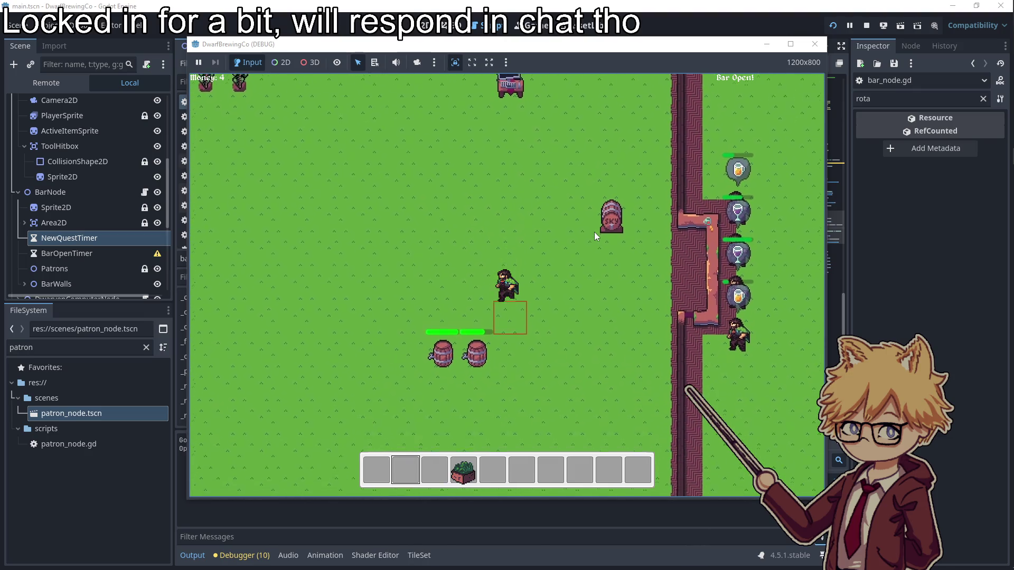
key("a")
key("e")
key("d")
key("a")
key("d")
key("e")
key("e")
key("a")
- Buy Hops Seeds, then place a new soil plot and a keg on the farm
key("w")
key("w")
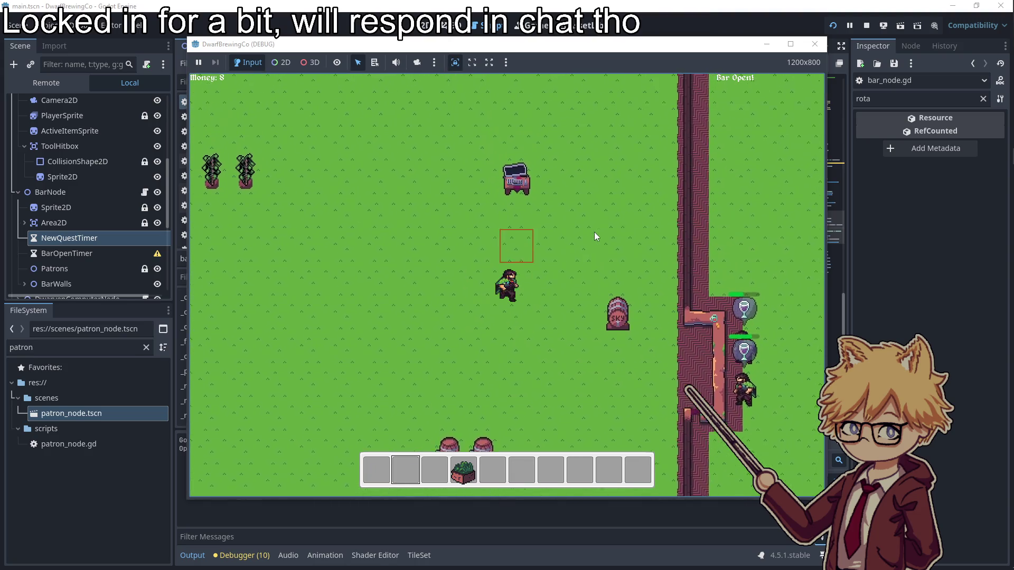
key("e")
key("space")
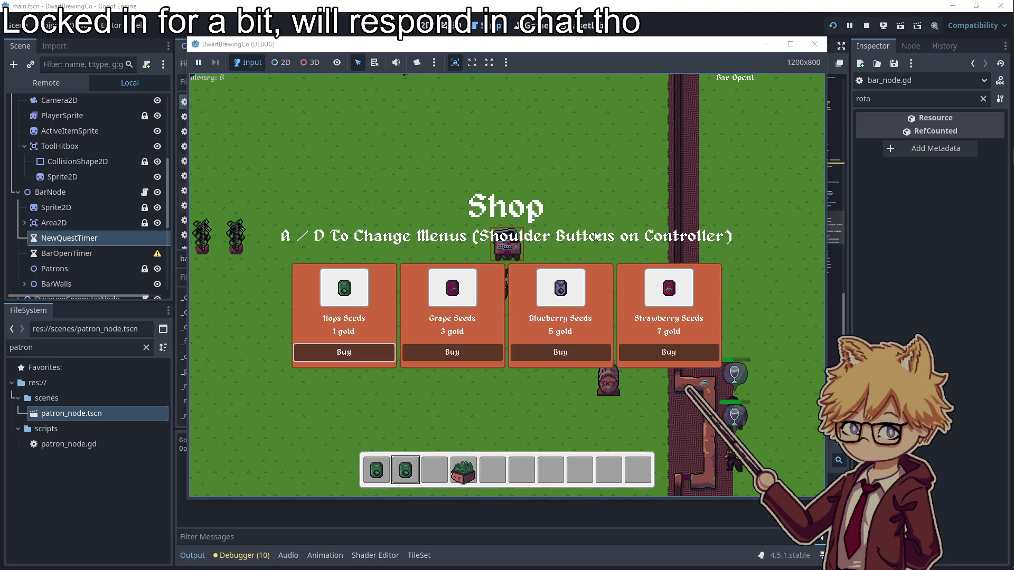
key("d")
key("a")
key("s")
key("a")
- Plant seeds in the new soil plot and harvest the grown plant
key("a")
key("w")
key("space")
key("2")
key("space")
key("a")
key("d")
key("a")
key("w")
key("space")
key("d")
key("space")
- Put harvested plants into both kegs, then pause the game with Esc
key("d")
key("s")
key("s")
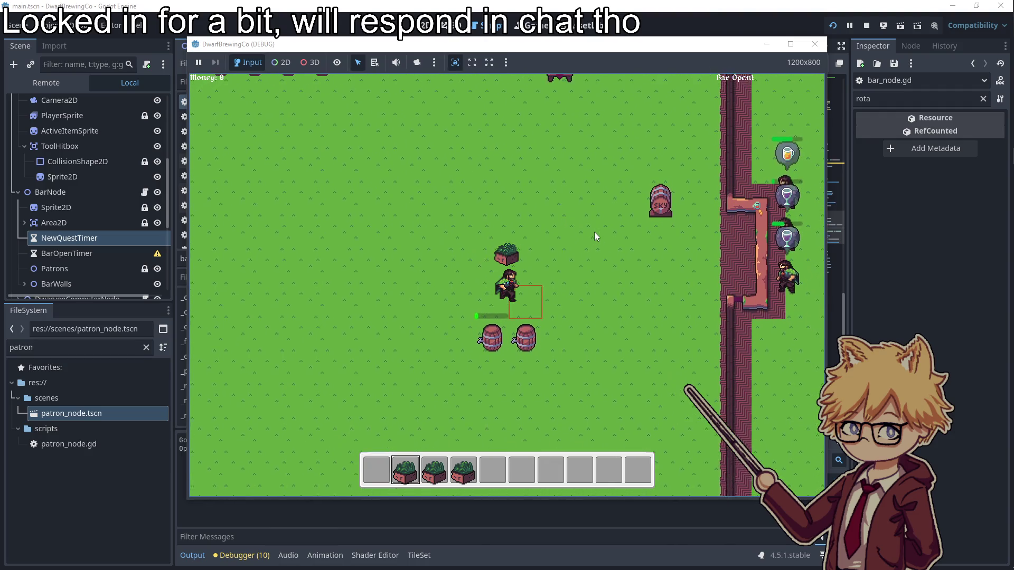
key("space")
key("2")
key("space")
key("d")
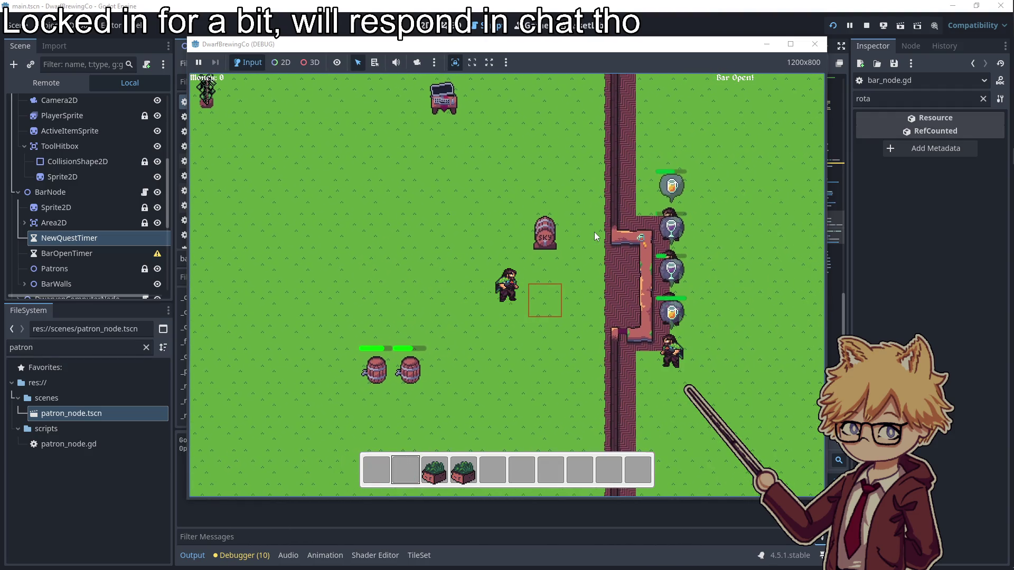
key("Escape")
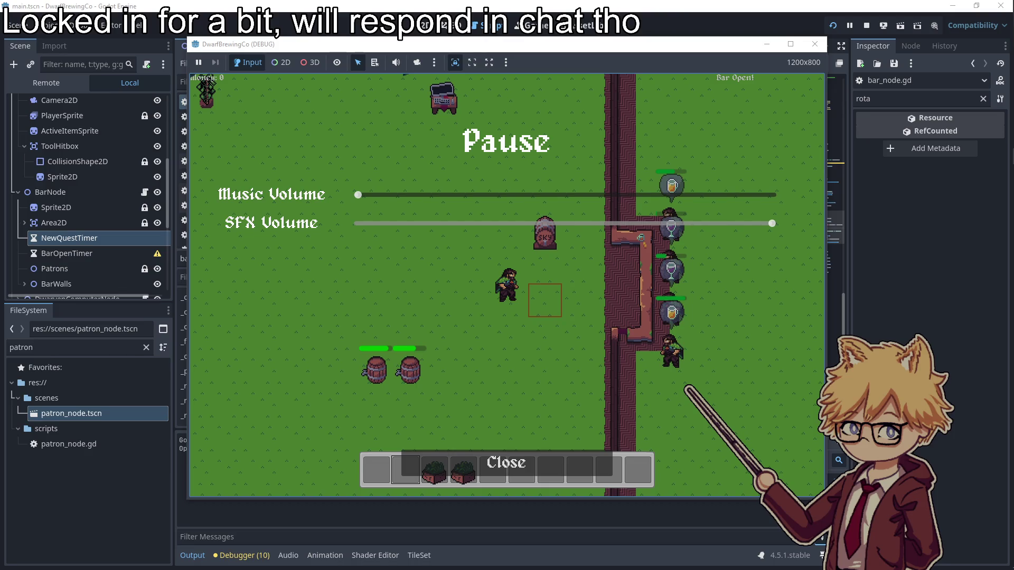
- Briefly switch windows with Alt+Tab, then press Esc on the Pause menu
key("alt+Tab")
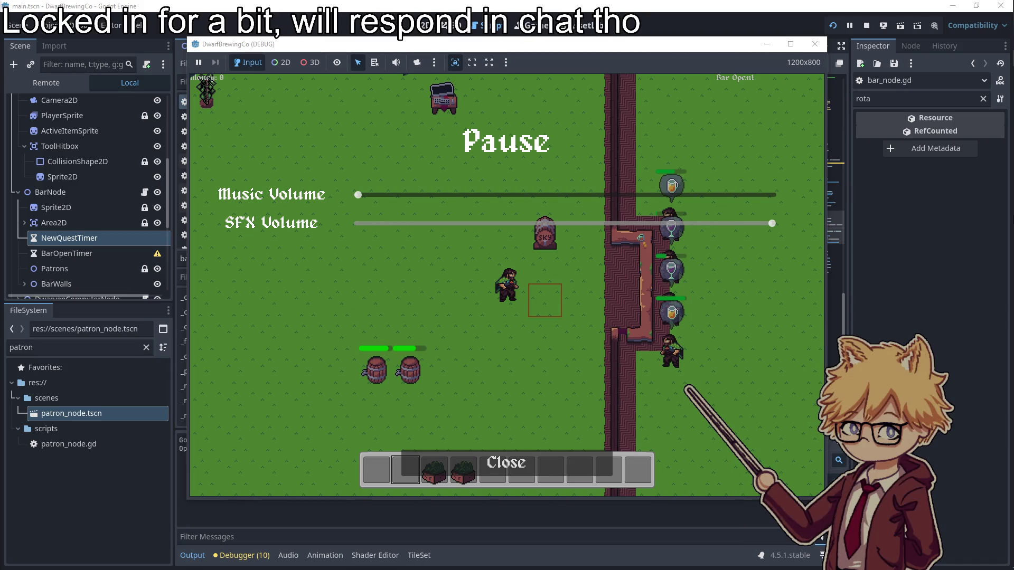
mouse_move(1000, 138)
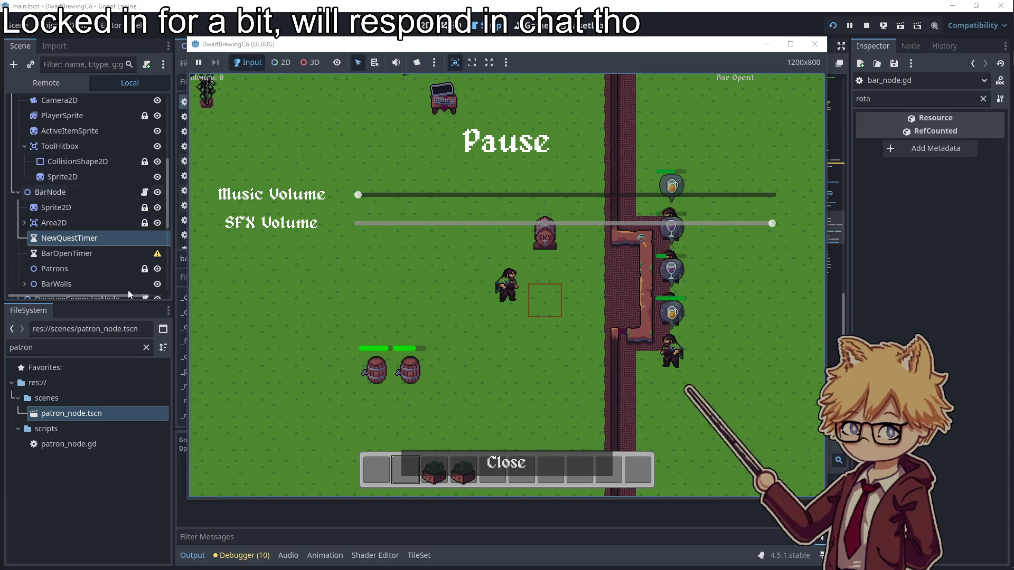
key("Escape")
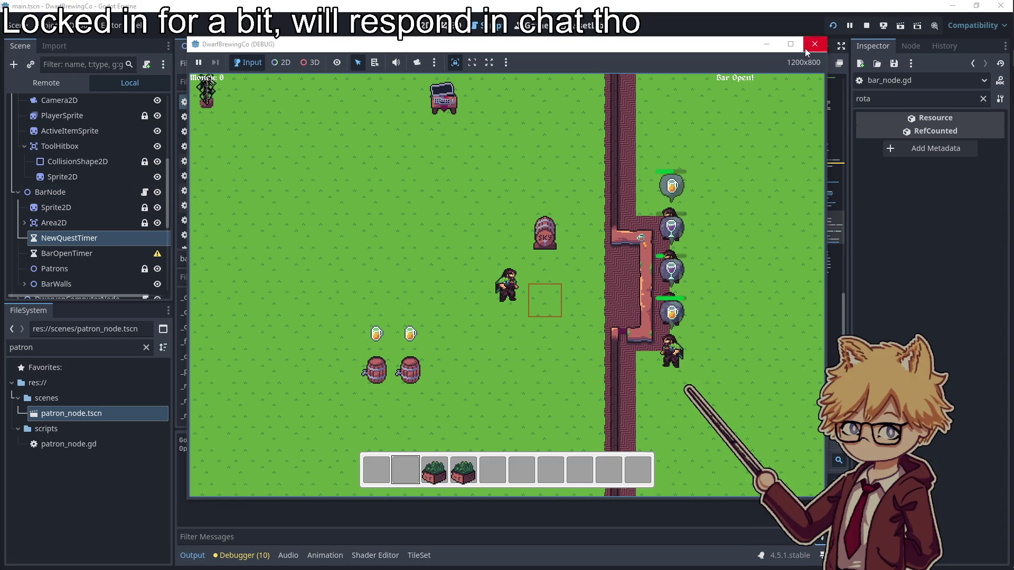
- Stop the game and set patron_node's RequestTimeOutTimer Wait Time to 60
left_click(806, 47)
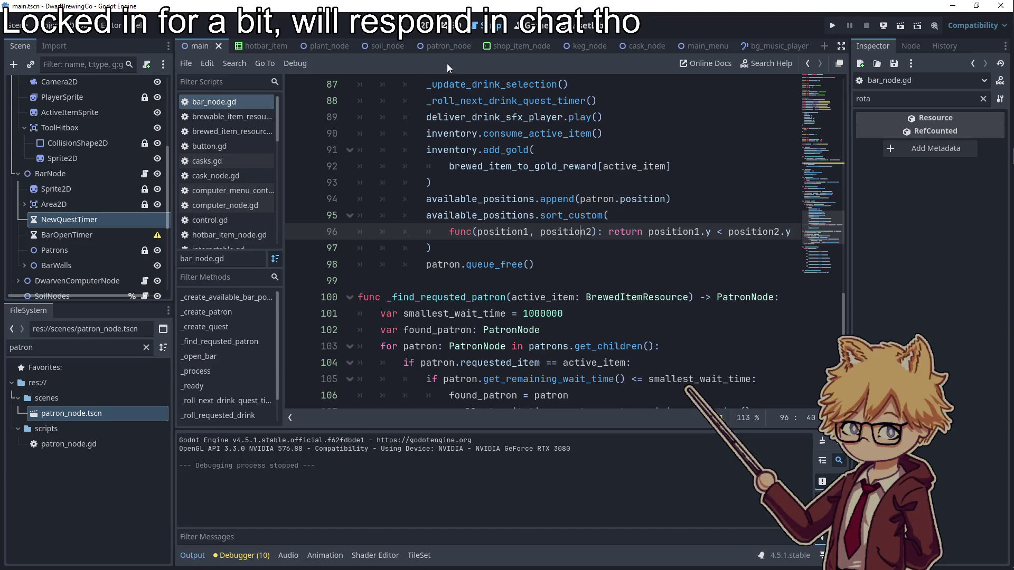
left_click(448, 46)
left_click(90, 146)
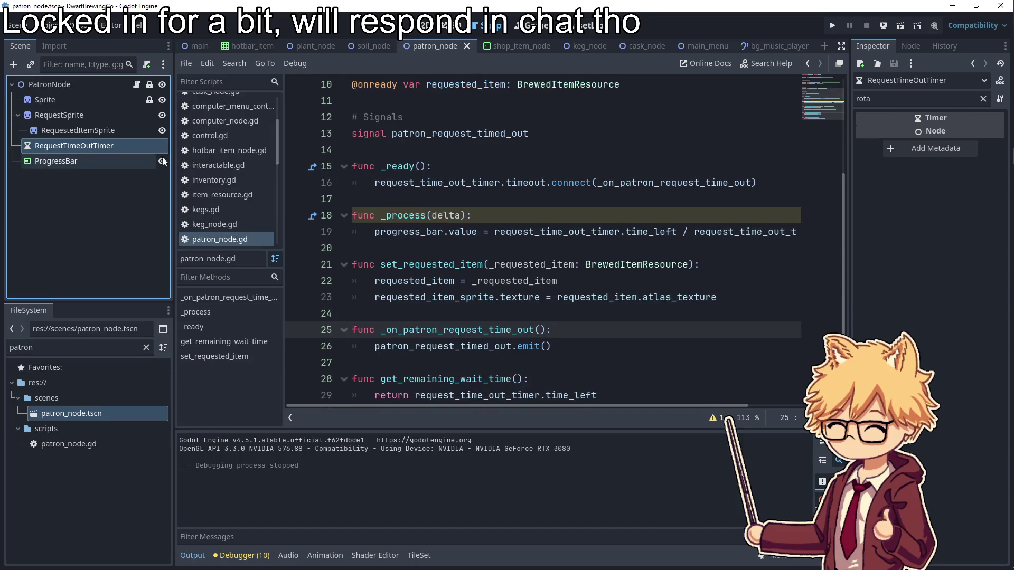
left_click(983, 99)
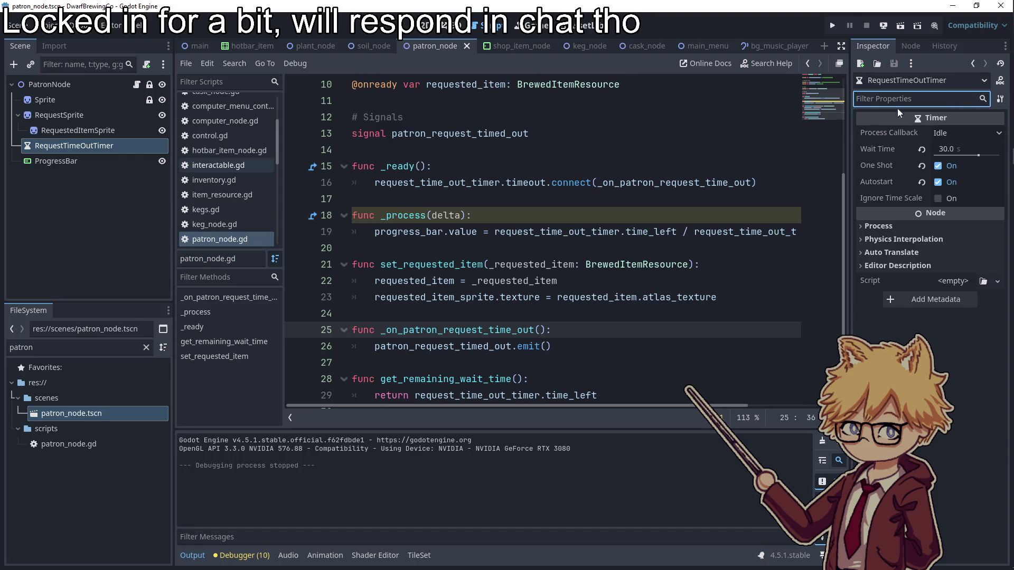
left_click(951, 150)
type("60")
key("Return")
left_click(650, 172)
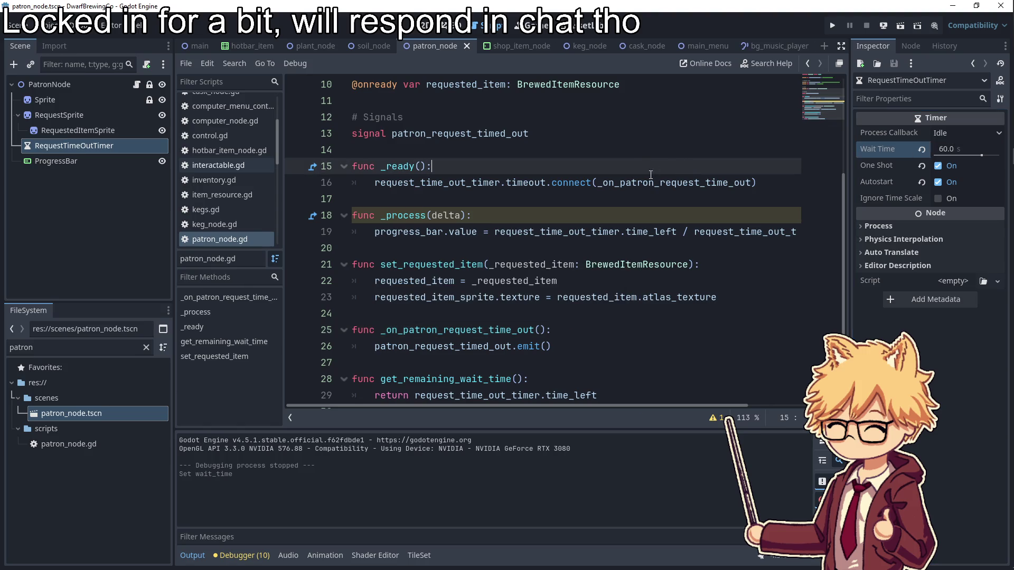
- Close the bg_music_player scene tab, click into line 18, and bring the Obsidian notes forward
middle_click(745, 45)
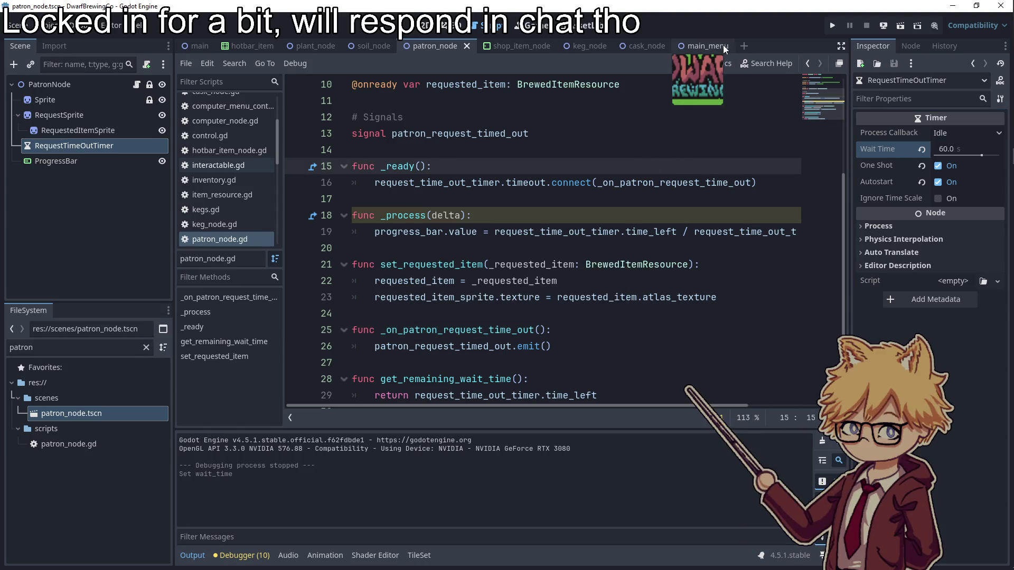
left_click(576, 133)
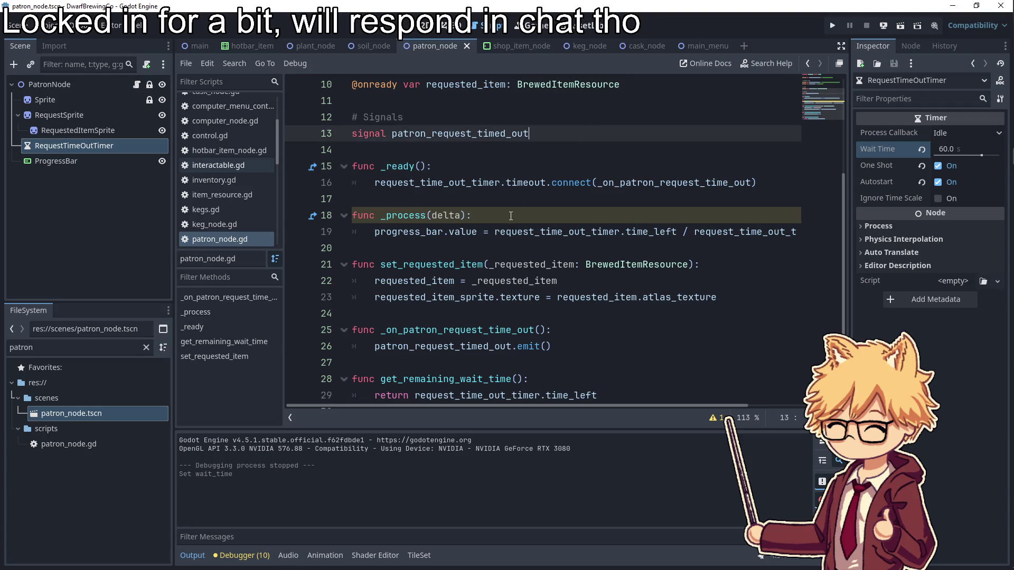
left_click(510, 216)
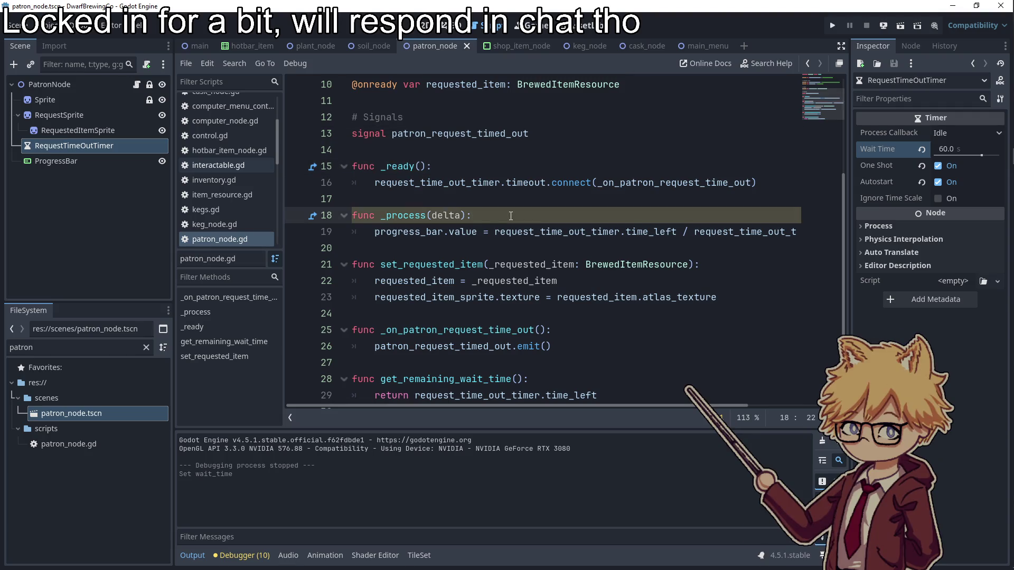
left_click(998, 205)
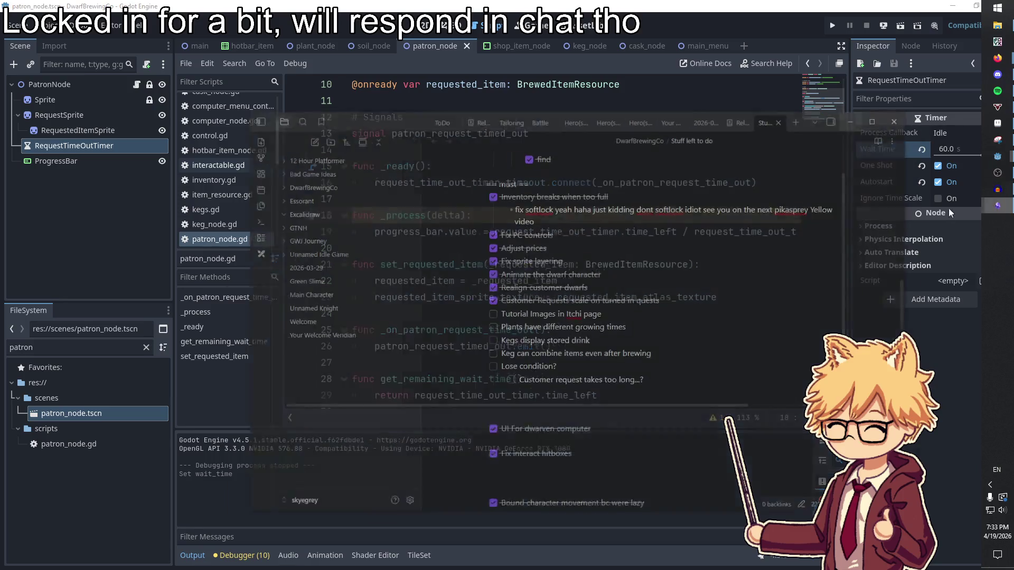
- Tick 'Plants have different growing times' and delete the 'Kegs display stored drink' line
left_click(450, 333)
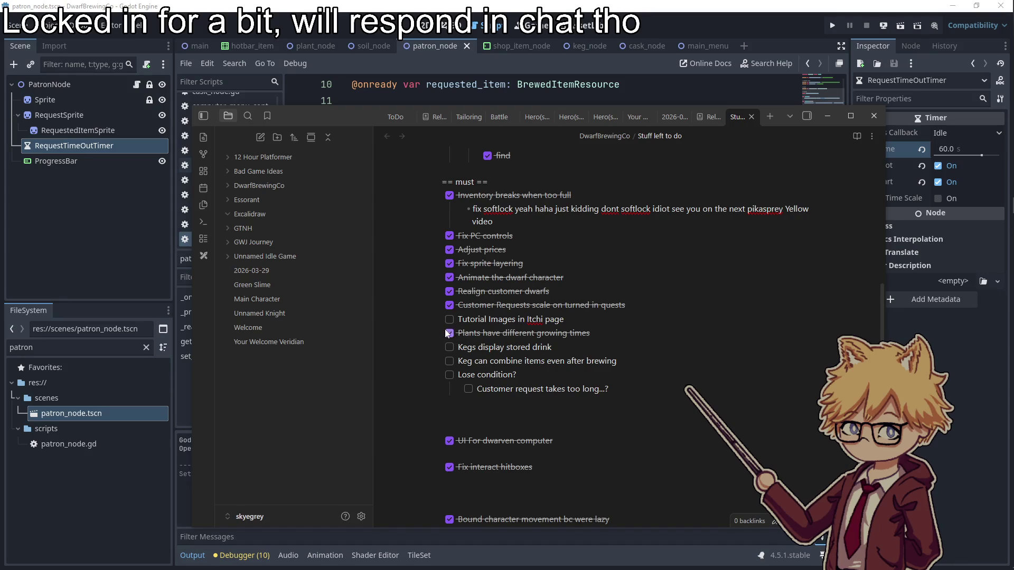
left_click_drag(557, 348, 416, 344)
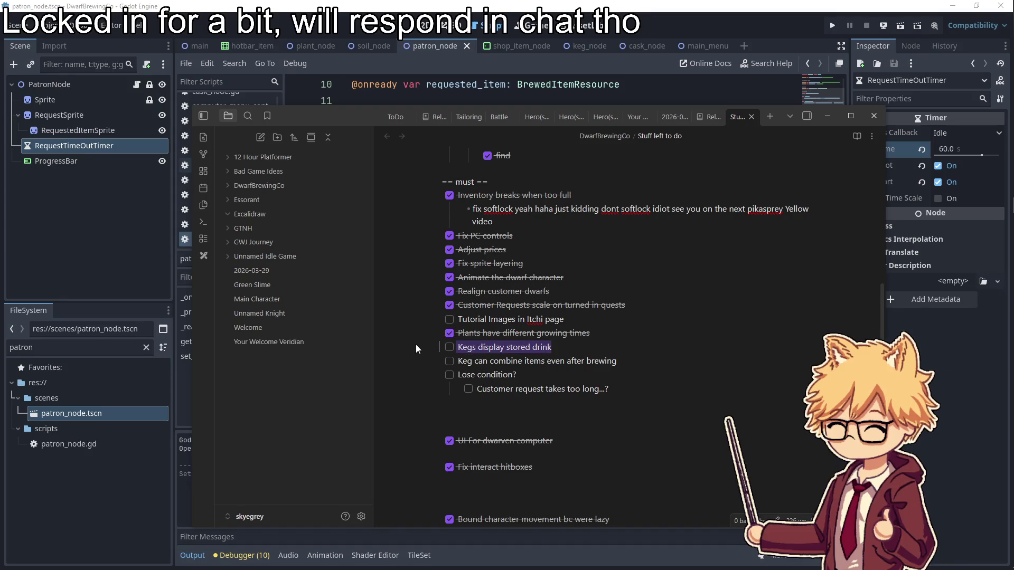
key("BackSpace")
key("BackSpace")
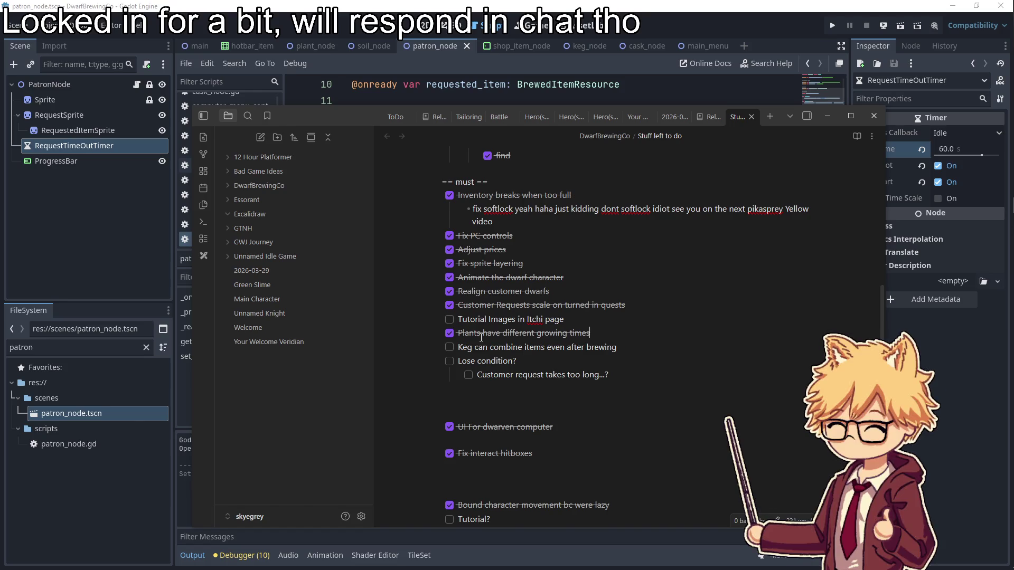
- Select text in the keg-combining and Tutorial Images tasks, then clear the selection
left_click_drag(653, 349, 450, 341)
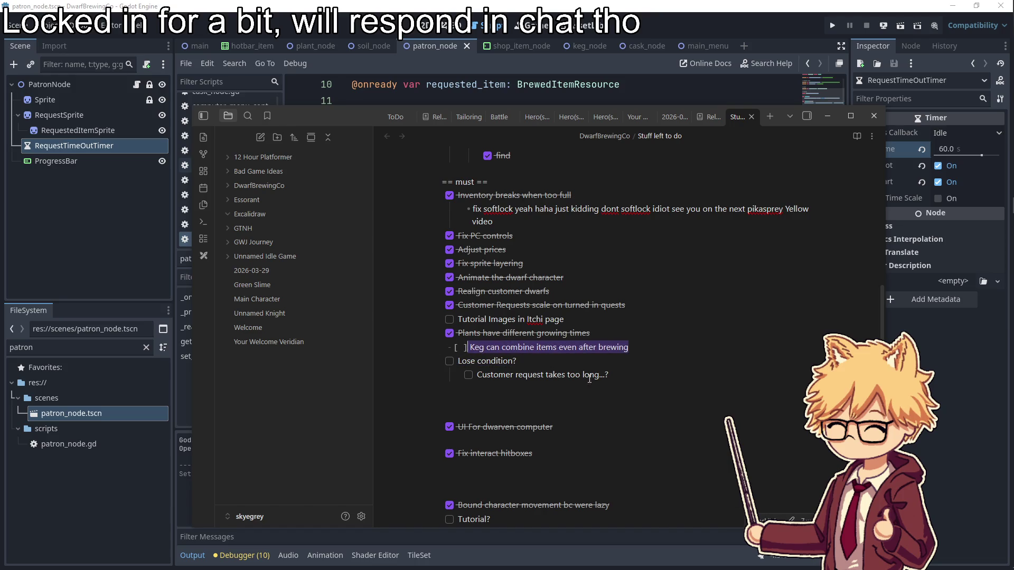
left_click_drag(590, 379, 608, 376)
left_click_drag(564, 319, 423, 318)
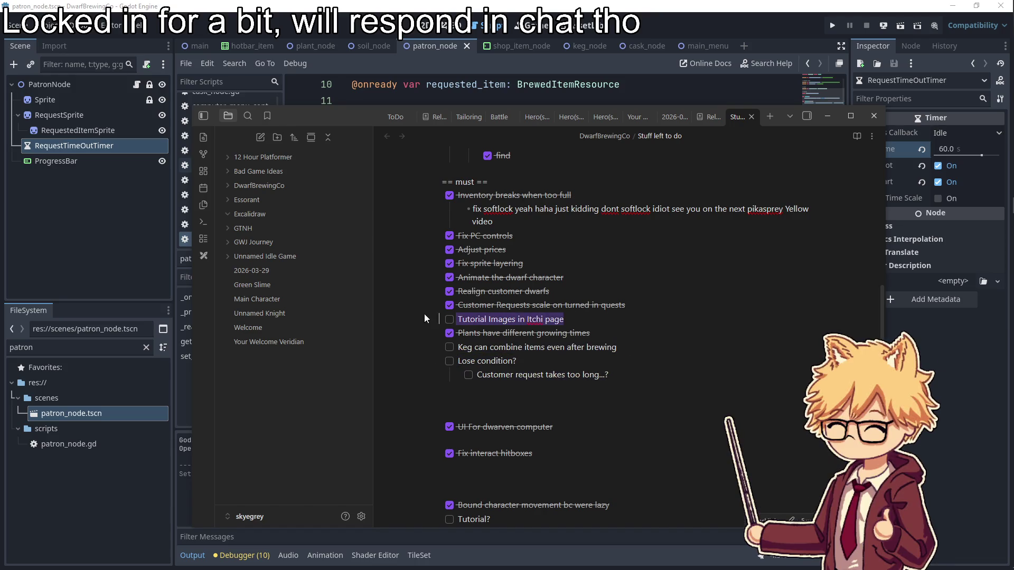
left_click(670, 354)
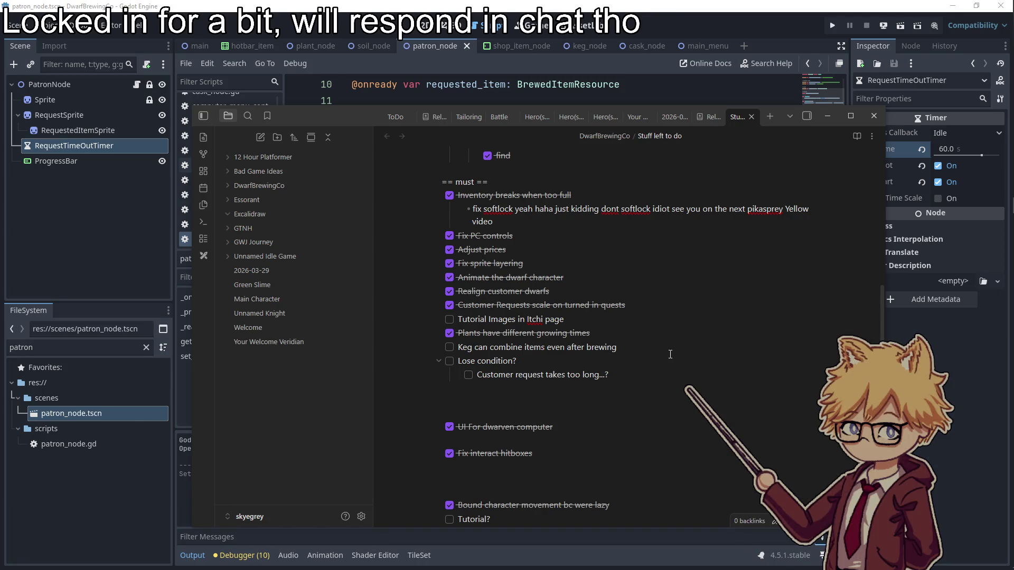
mouse_move(1011, 264)
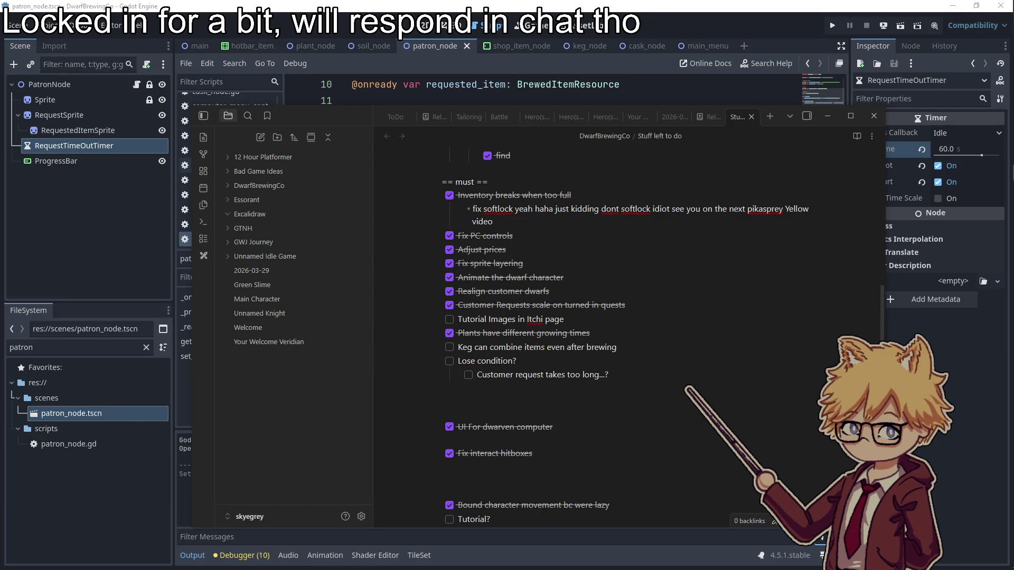
key("super")
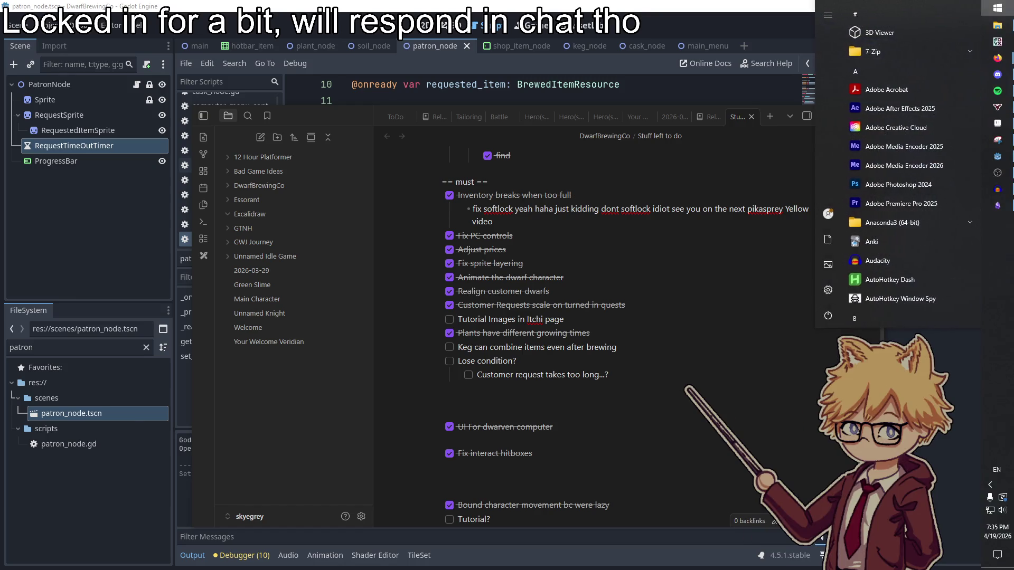
- Close the Start menu and minimize Obsidian to reveal Godot's patron_node.gd script
key("Escape")
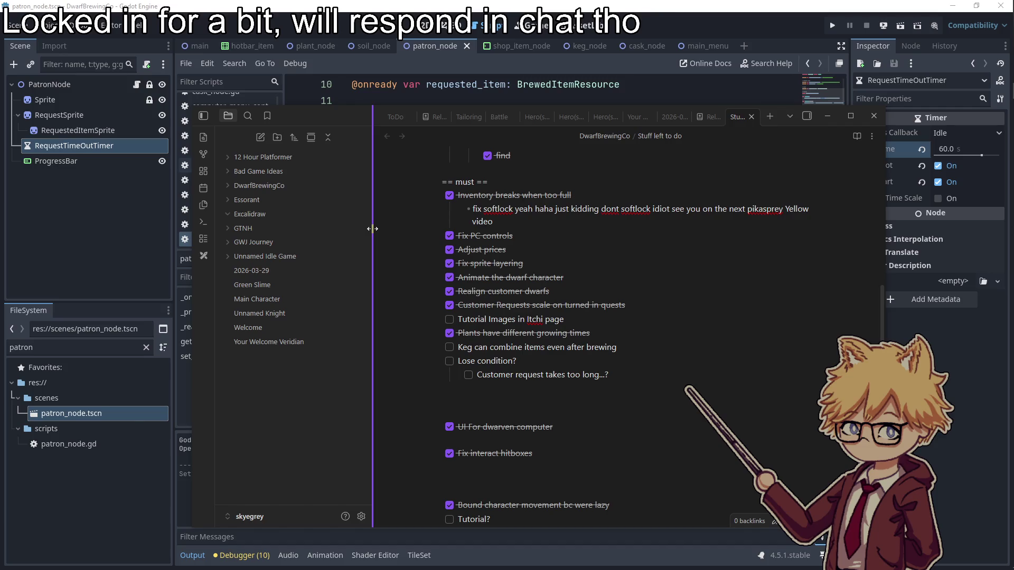
left_click(643, 247)
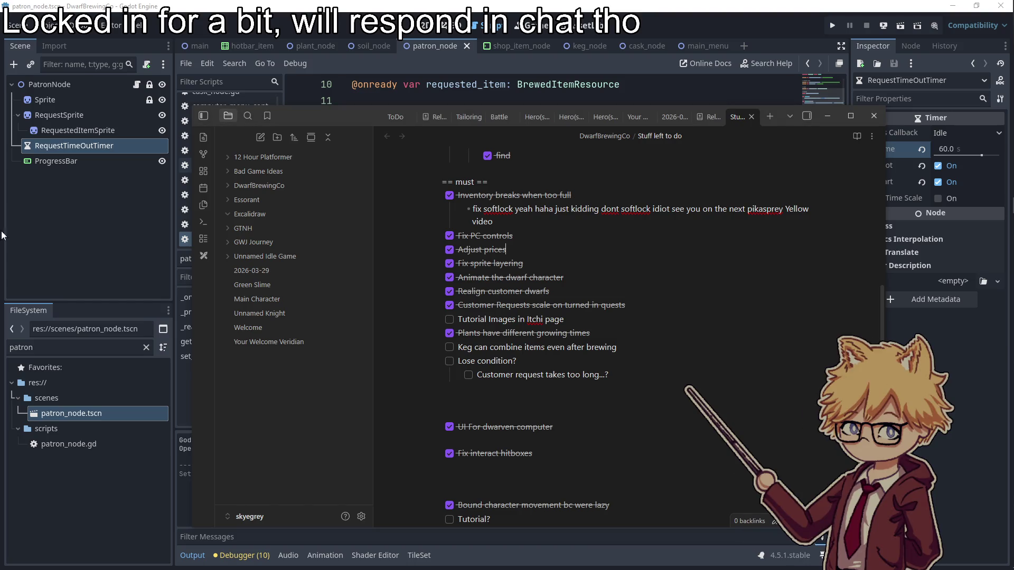
left_click(829, 117)
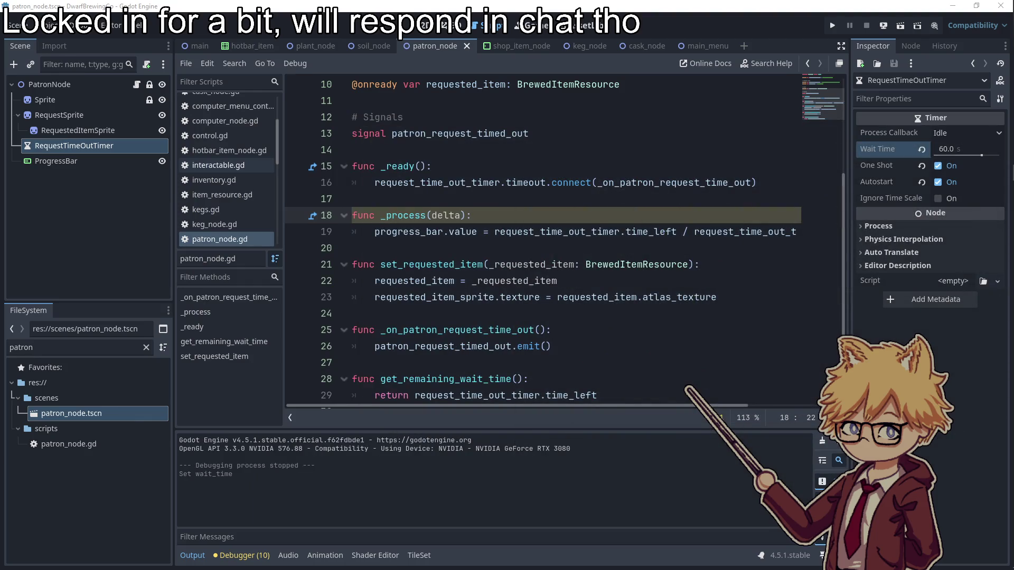
- Switch to the main scene tab and collapse the UI branch of its scene tree
left_click(502, 281)
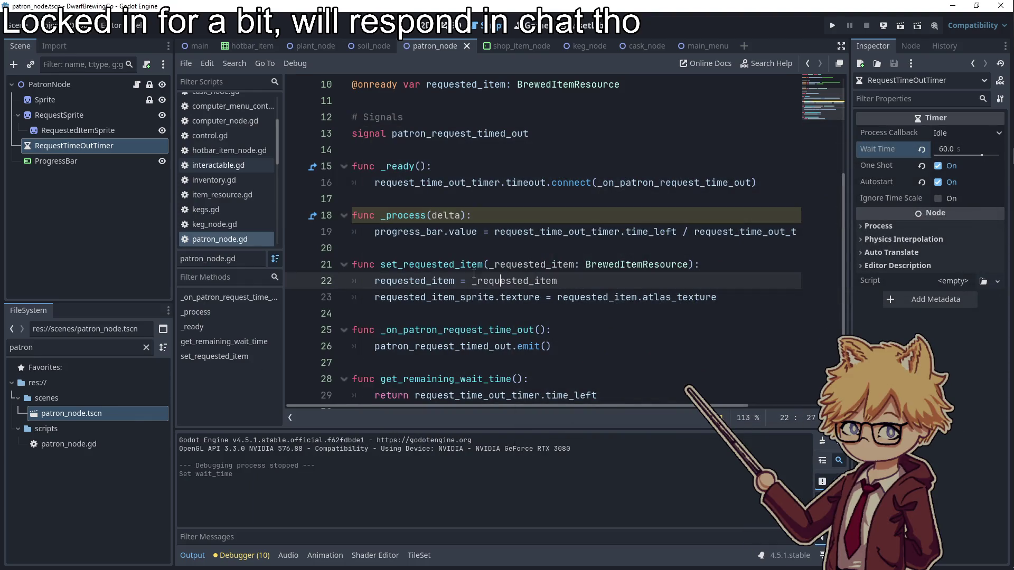
left_click(199, 47)
scroll("up", 3)
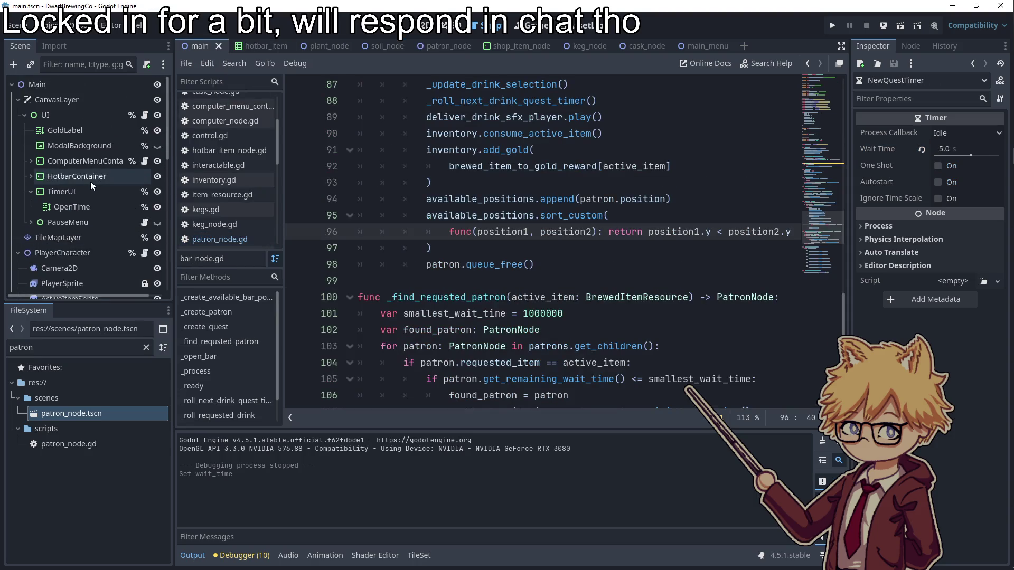
left_click(24, 114)
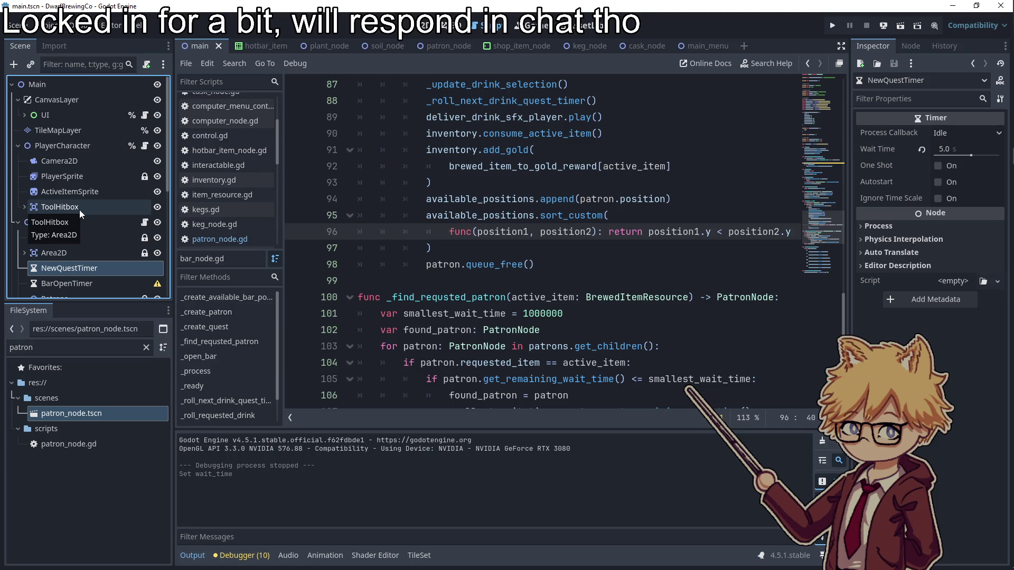
- Filter the FileSystem dock for 'keg' and open keg_node.tscn
scroll("down", 3)
left_click(74, 347)
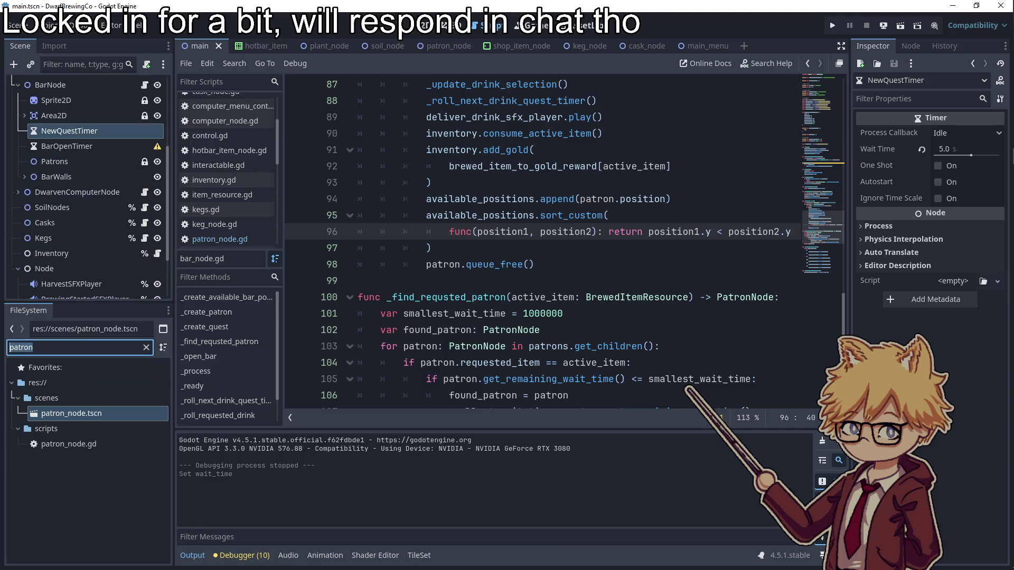
type("keg")
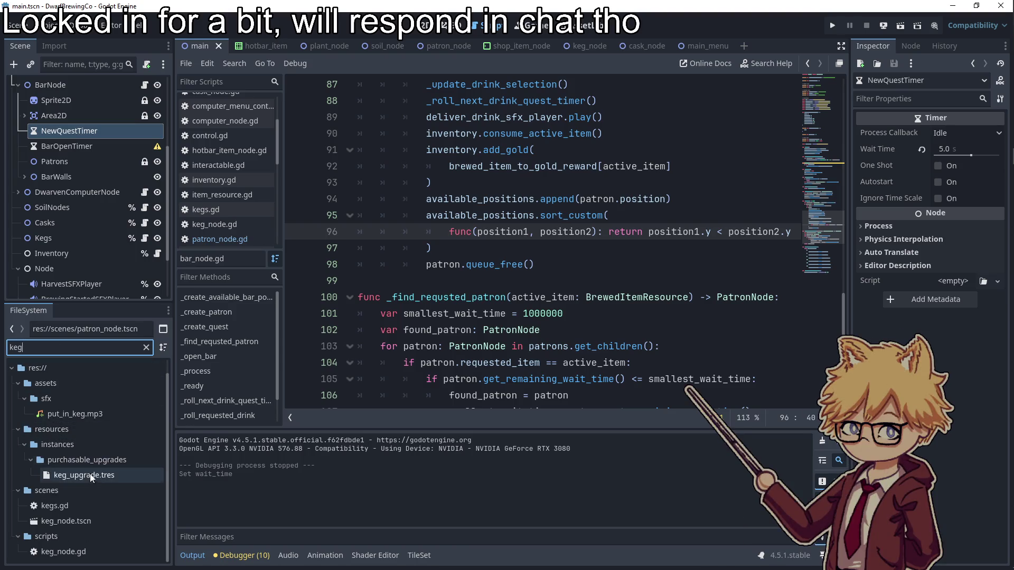
double_click(66, 521)
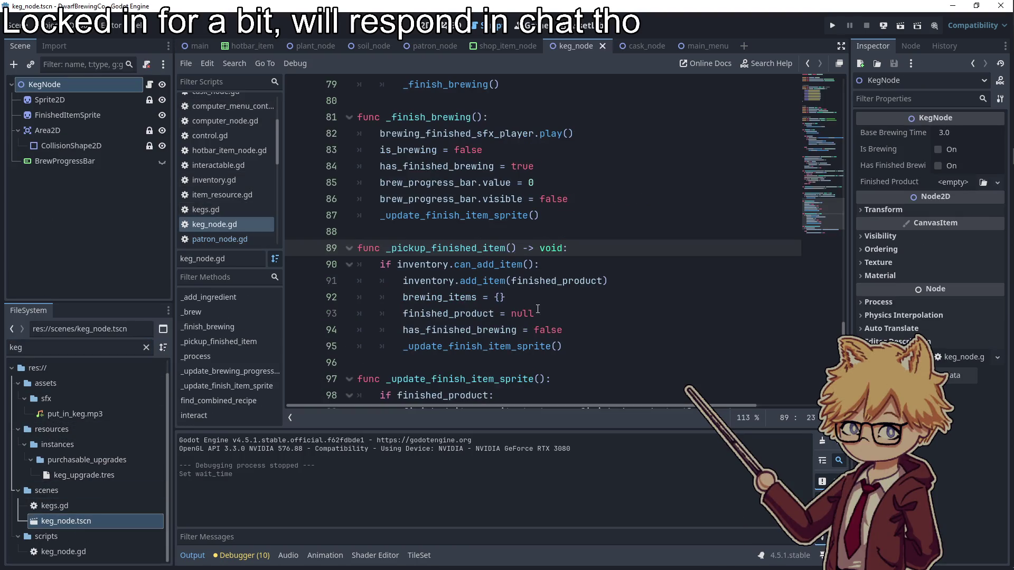
- Copy the recipe-combining block from under the is_brewing check in interact()
scroll("up", 3)
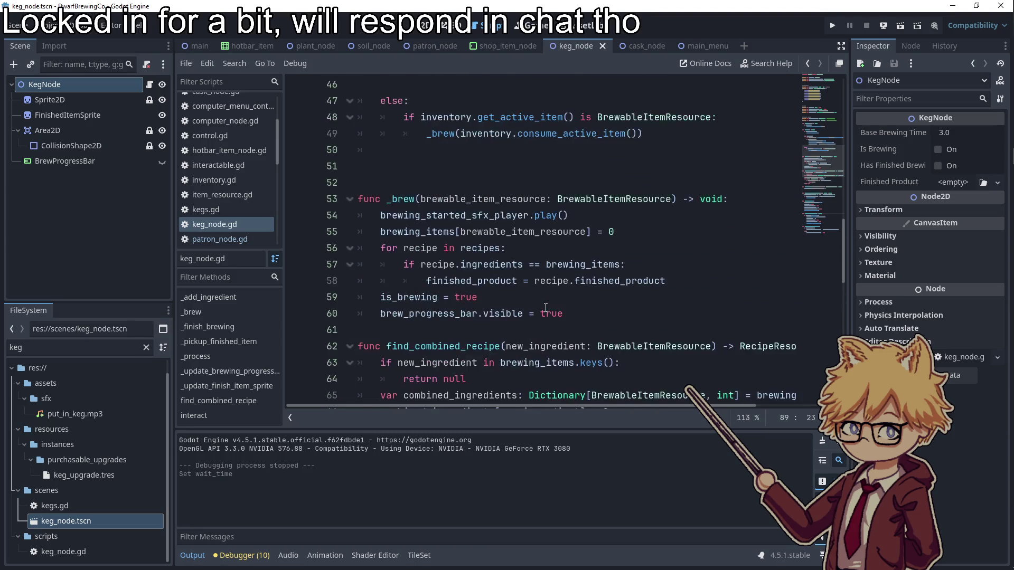
scroll("up", 3)
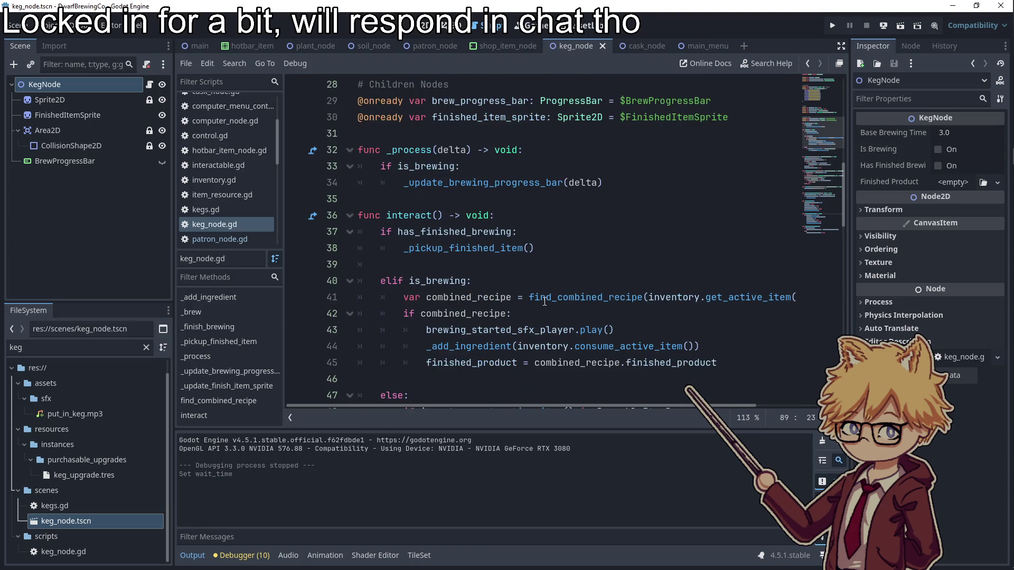
mouse_move(544, 301)
scroll("down", 3)
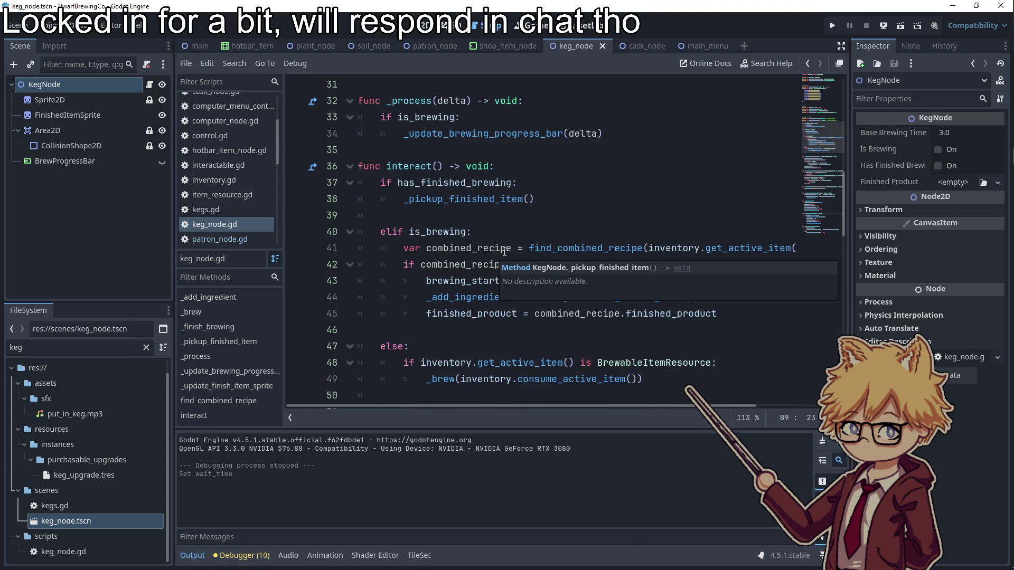
left_click(516, 165)
key("Return")
type("if is")
key("BackSpace")
key("BackSpace")
key("BackSpace")
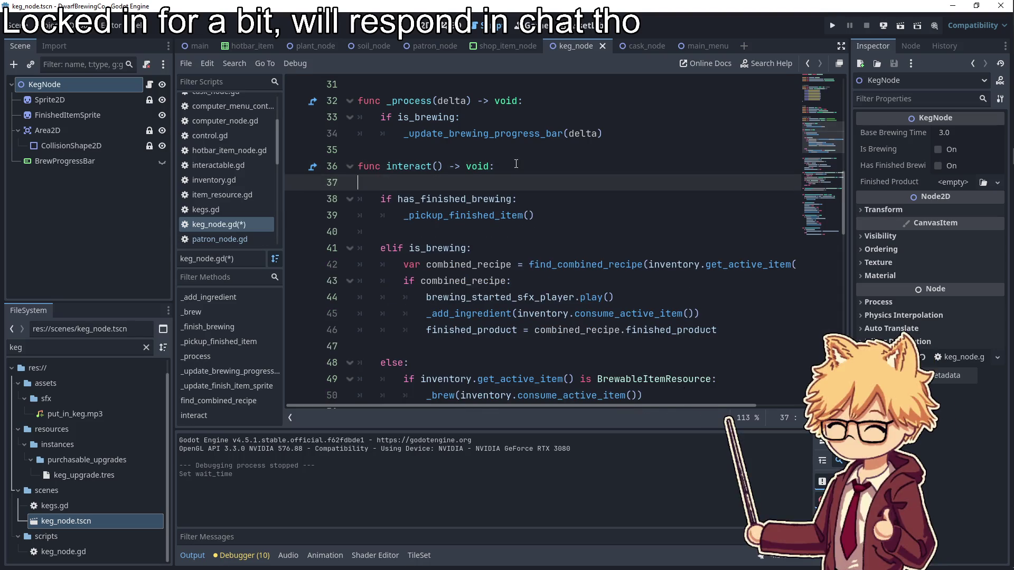
key("Delete")
left_click(533, 189)
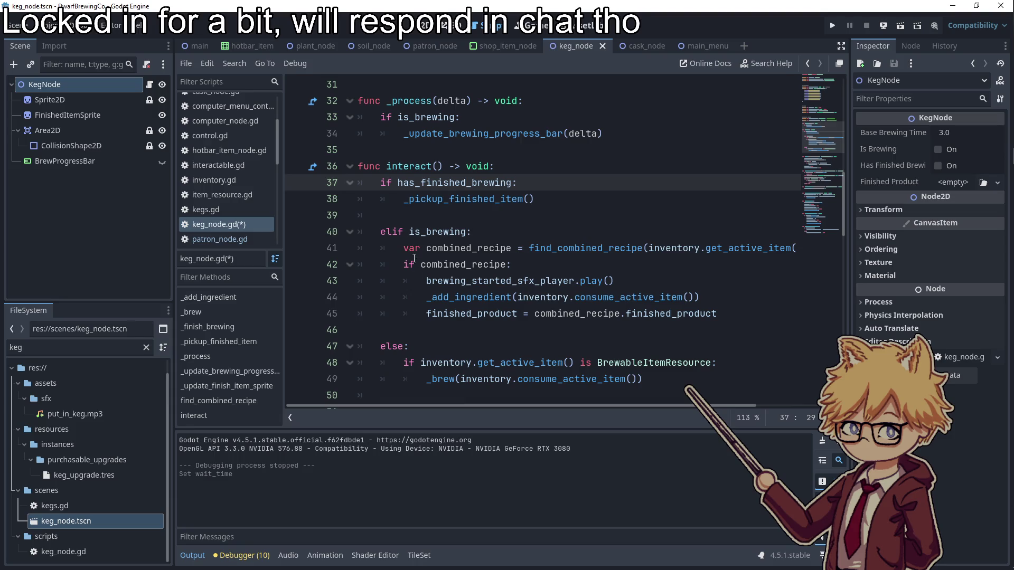
left_click_drag(404, 248, 716, 310)
key("ctrl+c")
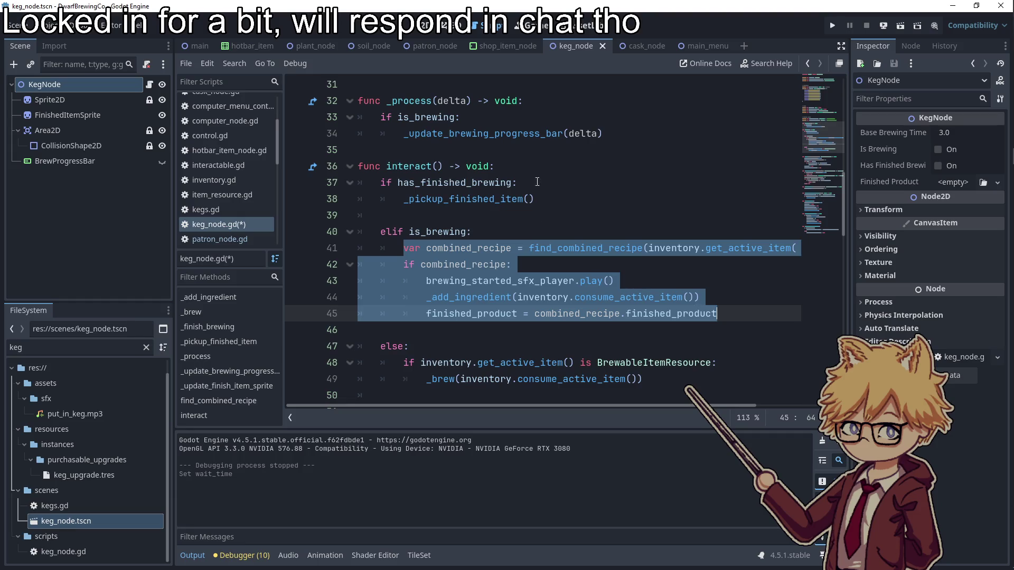
- Paste the block under has_finished_brewing and move _pickup_finished_item() into an else: branch
left_click(532, 182)
key("Return")
key("ctrl+v")
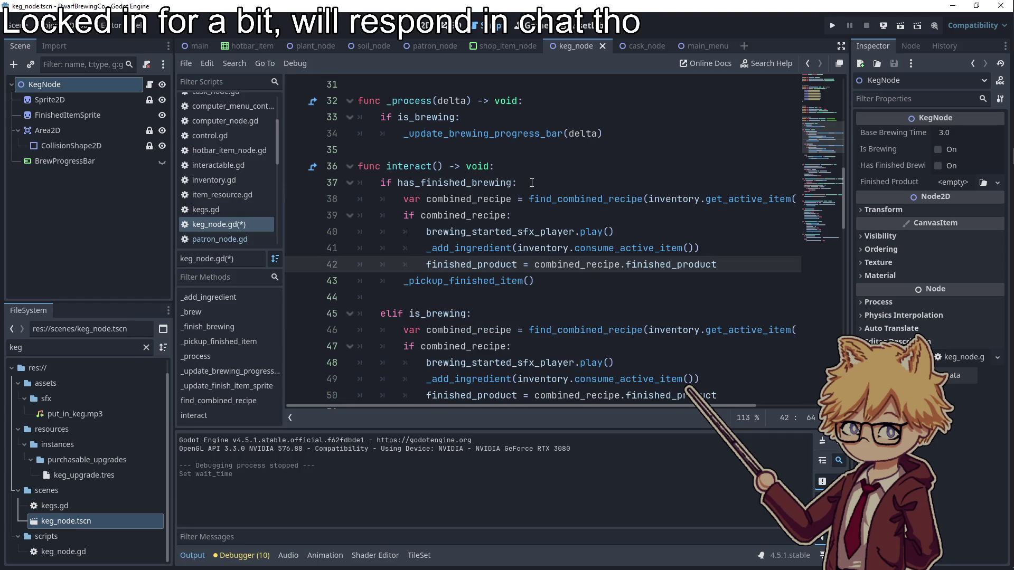
left_click(619, 288)
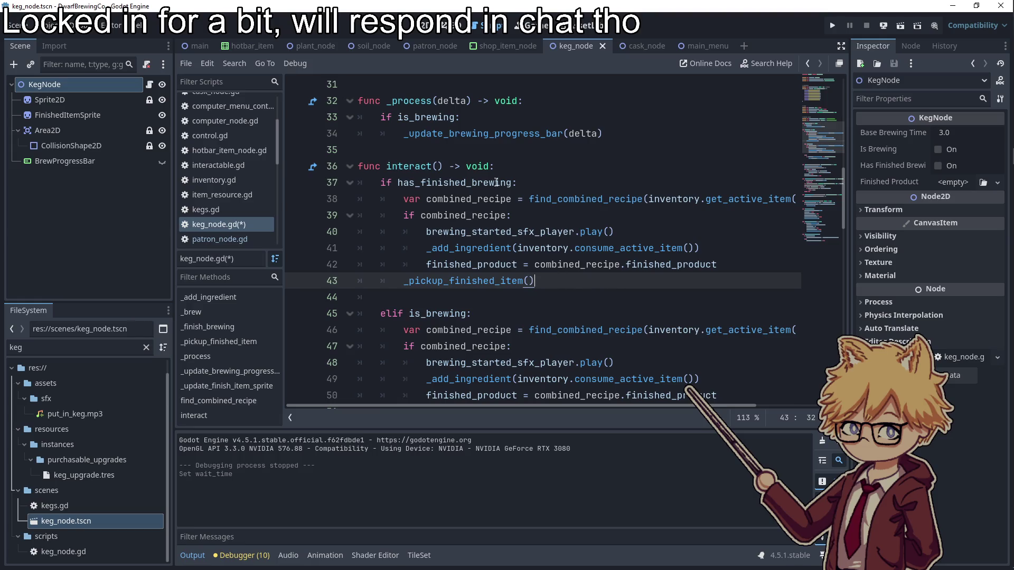
key("Home")
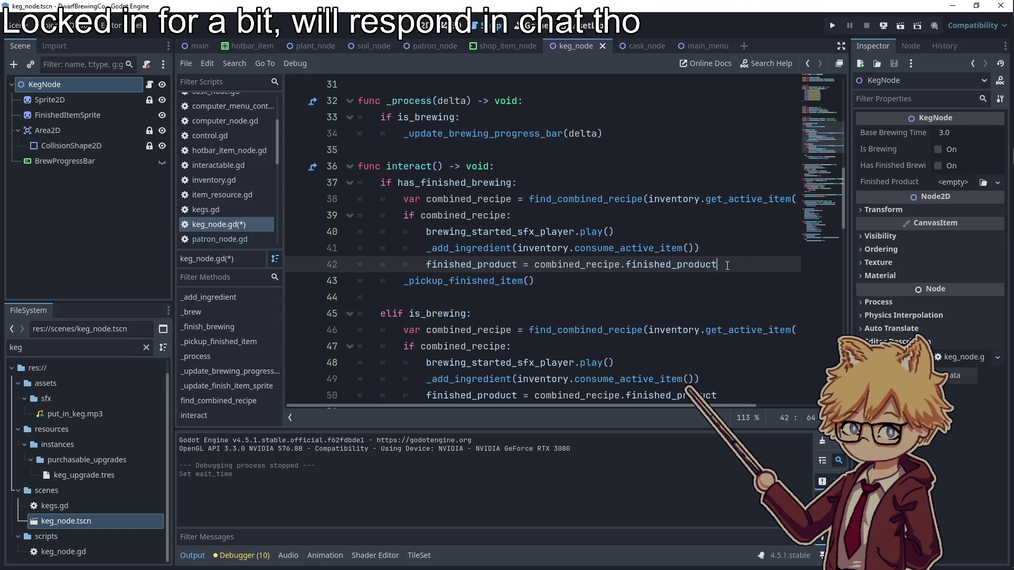
key("Return")
key("Up")
type("else:")
key("Down")
key("shift+Home")
key("Tab")
key("Up")
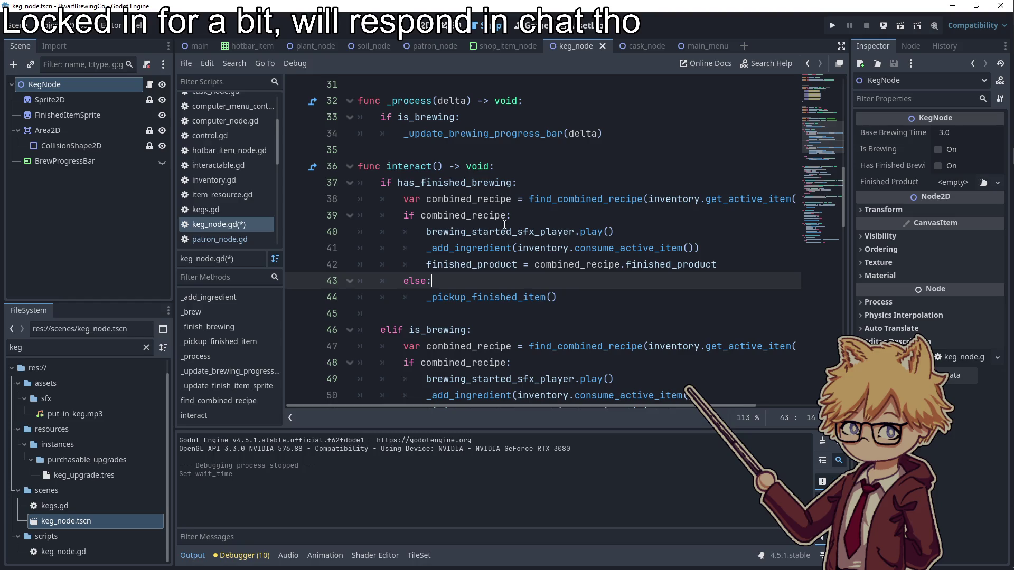
- Review where combined_recipe is used in the pasted block
left_click_drag(537, 405, 429, 381)
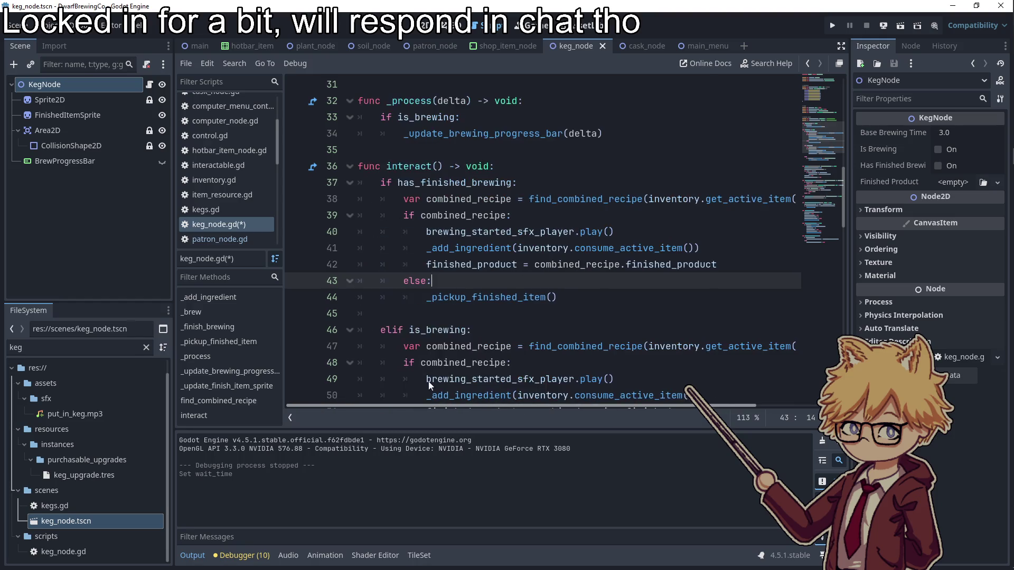
double_click(469, 199)
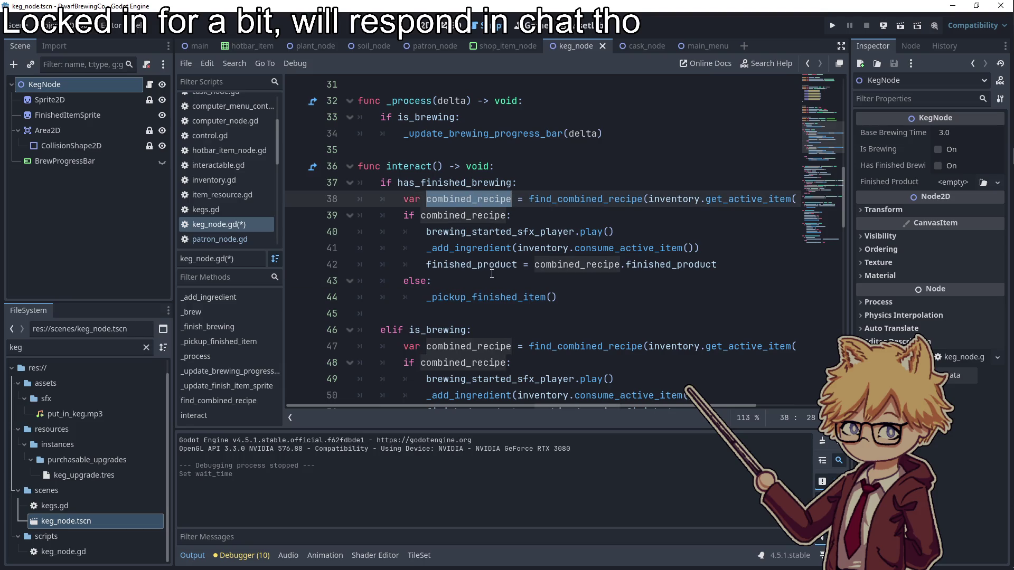
scroll("down", 3)
scroll("up", 3)
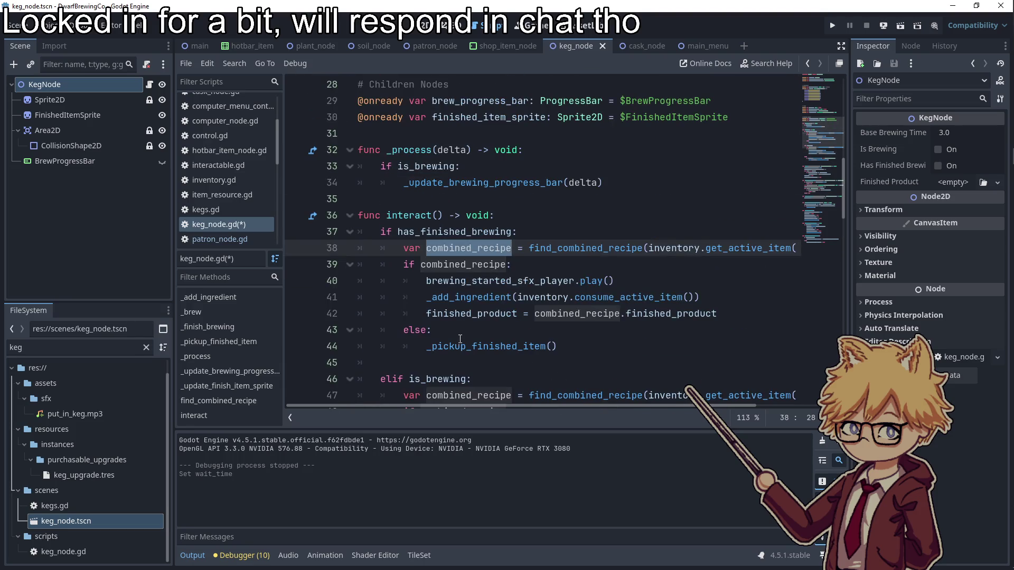
left_click(460, 338)
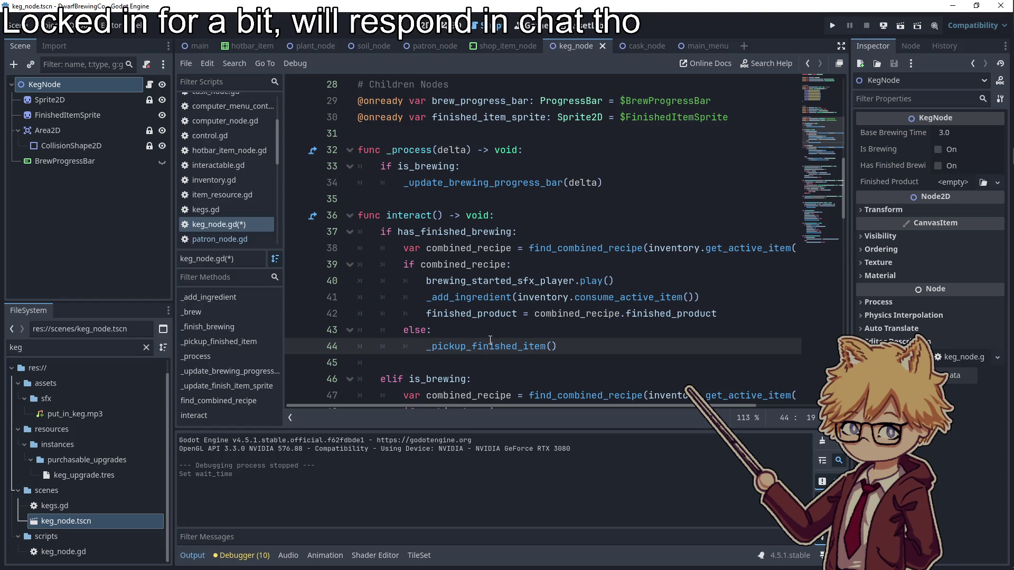
left_click(480, 298)
left_click(480, 297)
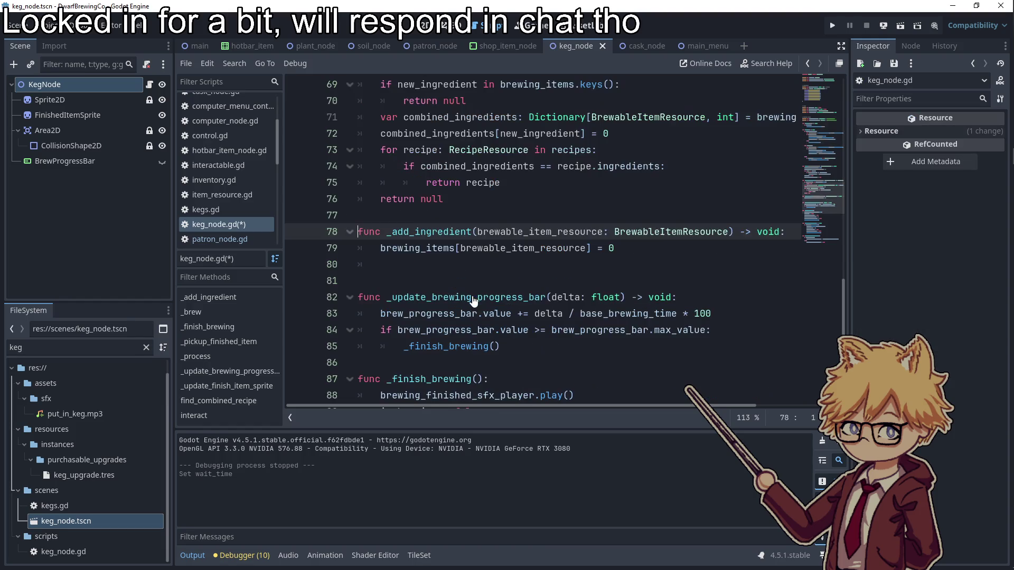
- Open a new line in _add_ingredient after checking base_brewing_time and _update_brewing_progress_bar
left_click(645, 250)
key("Return")
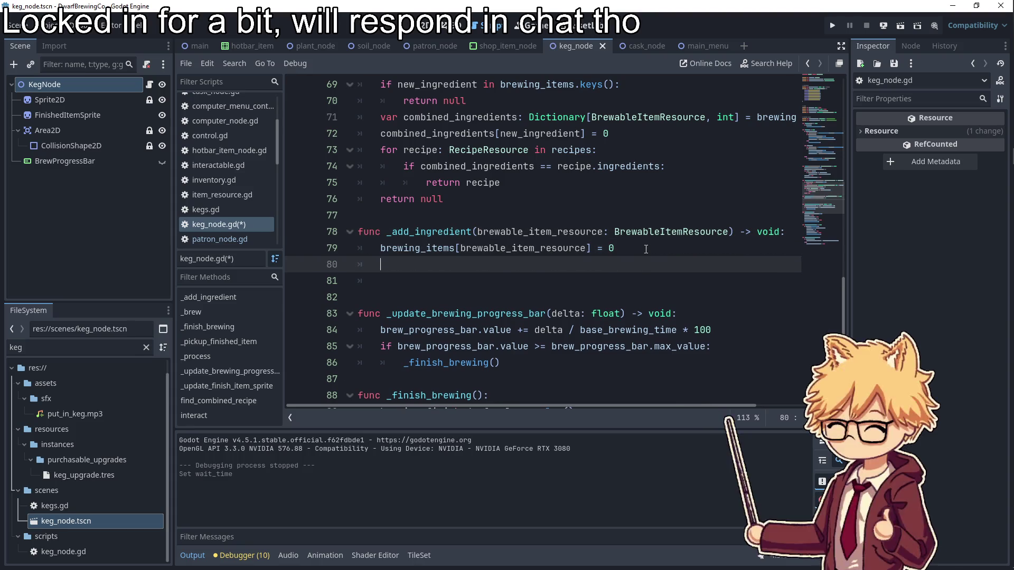
scroll("up", 3)
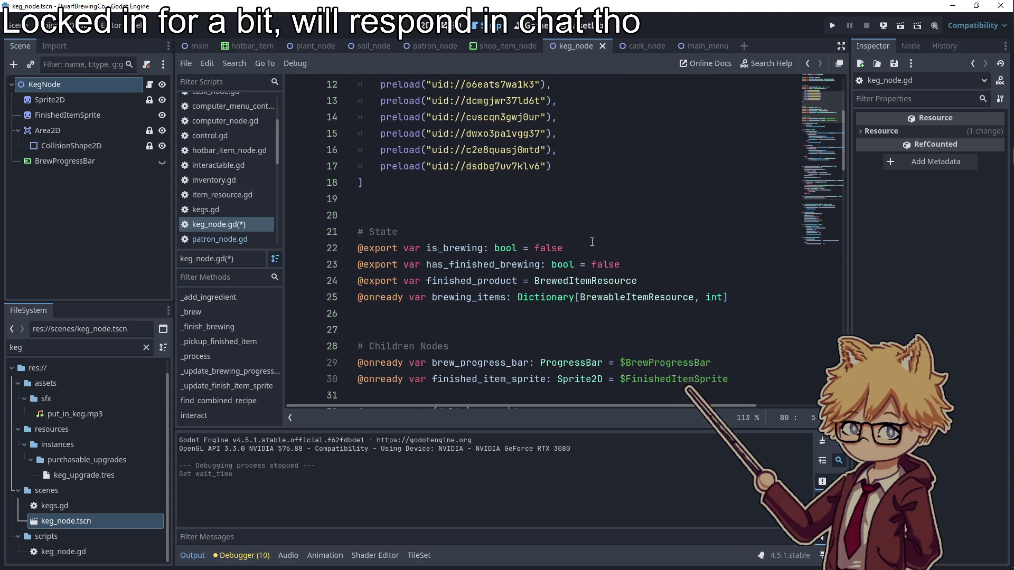
scroll("up", 3)
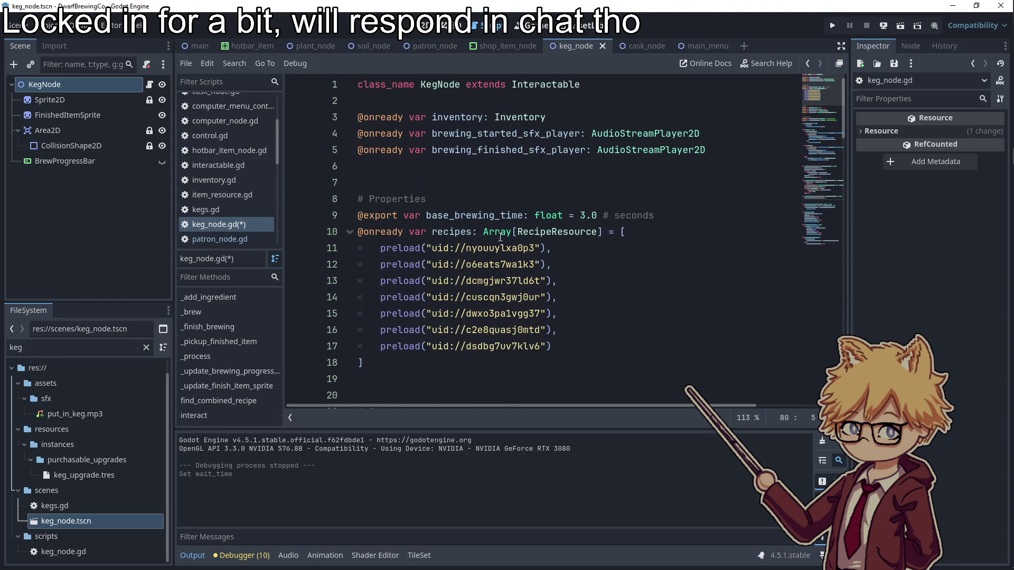
double_click(475, 216)
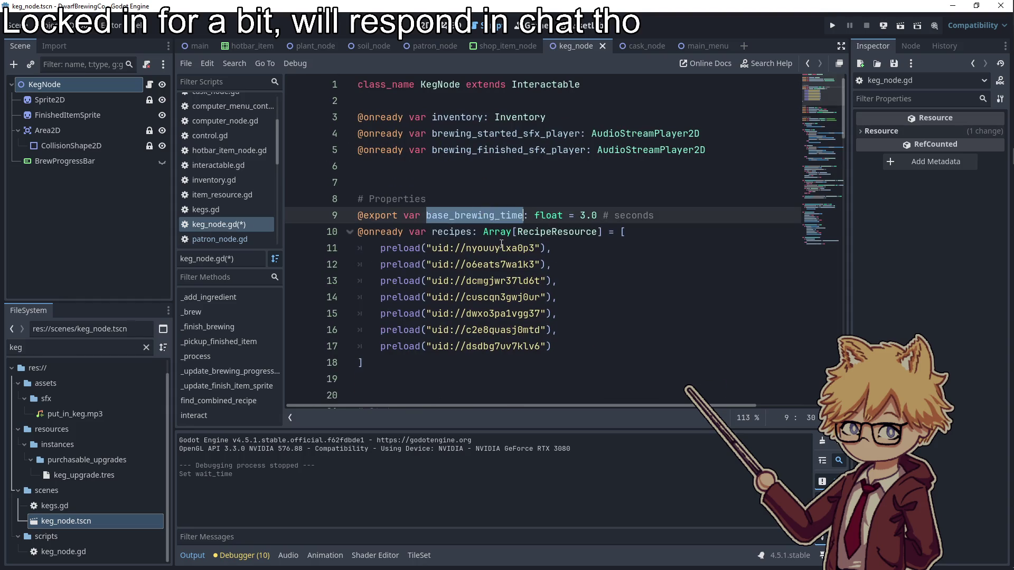
scroll("down", 3)
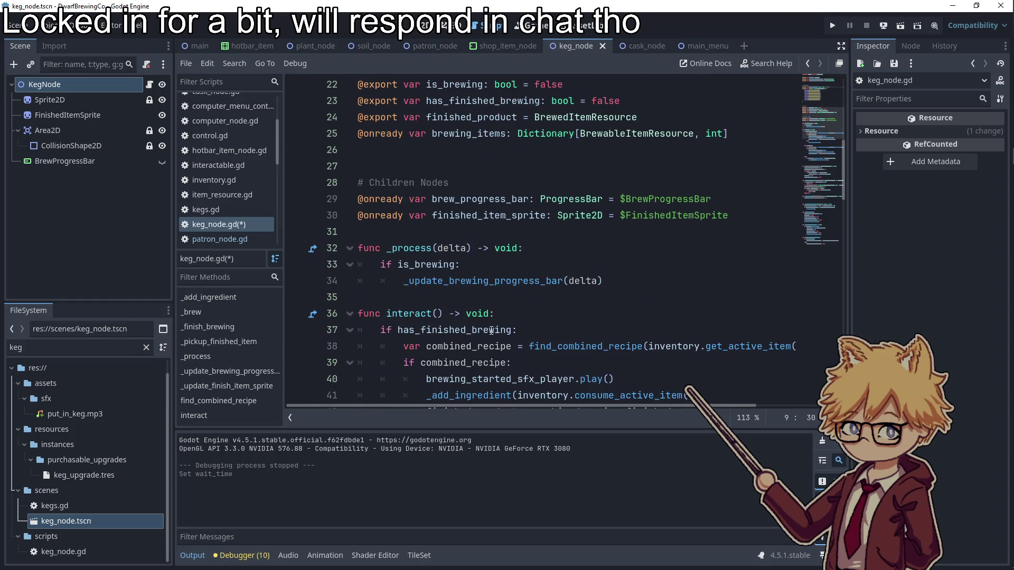
mouse_move(491, 330)
left_click(504, 285)
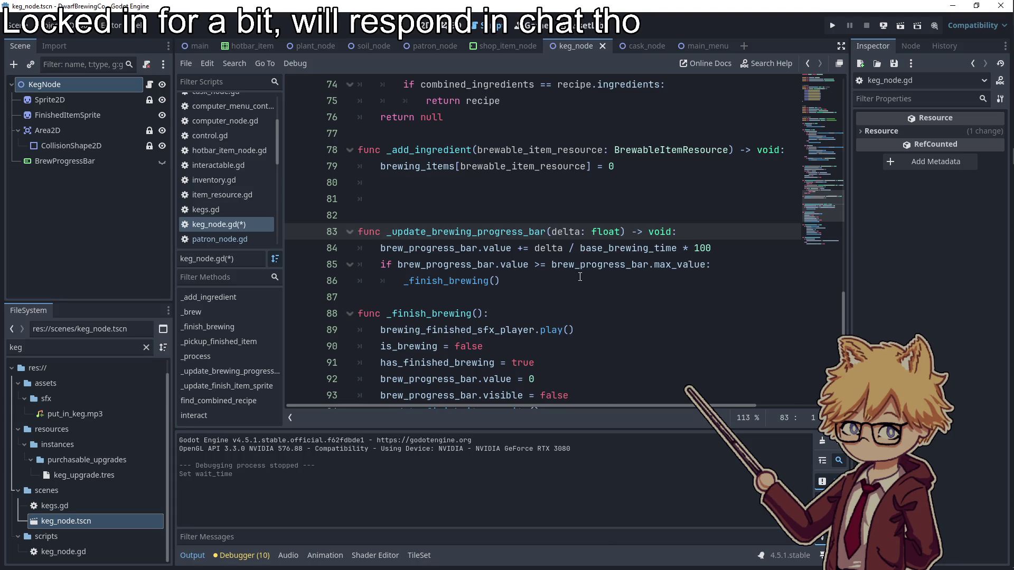
scroll("up", 3)
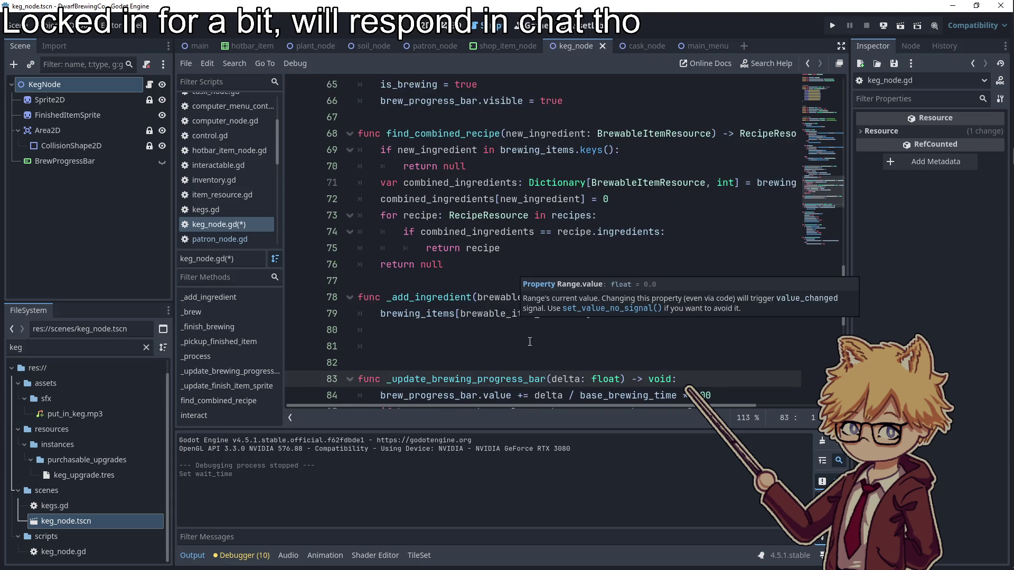
left_click(594, 330)
scroll("down", 3)
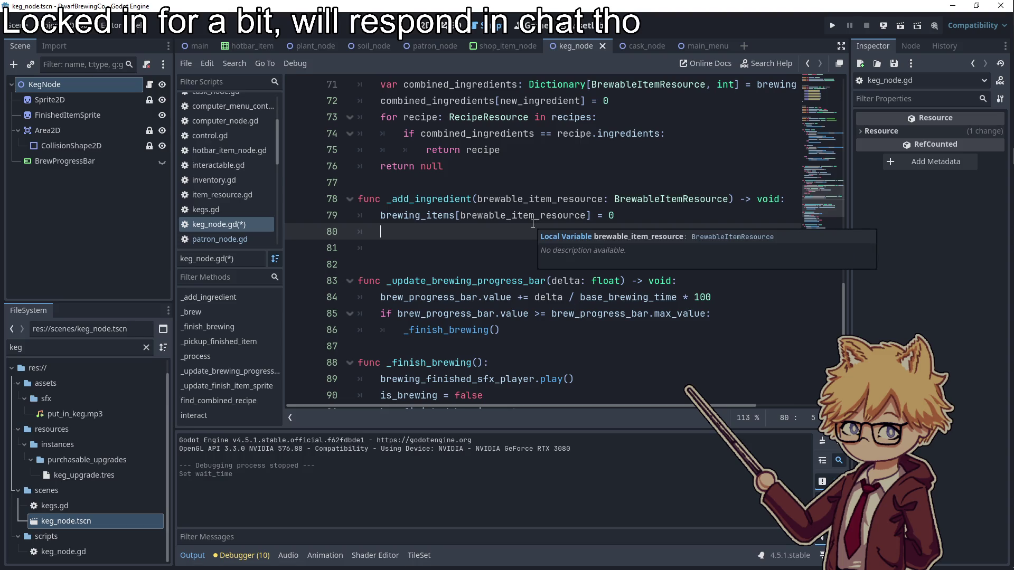
- Add brew_progress_bar.value /= 2 and delete the unfinished base_brewing_time line
type("brew_pro")
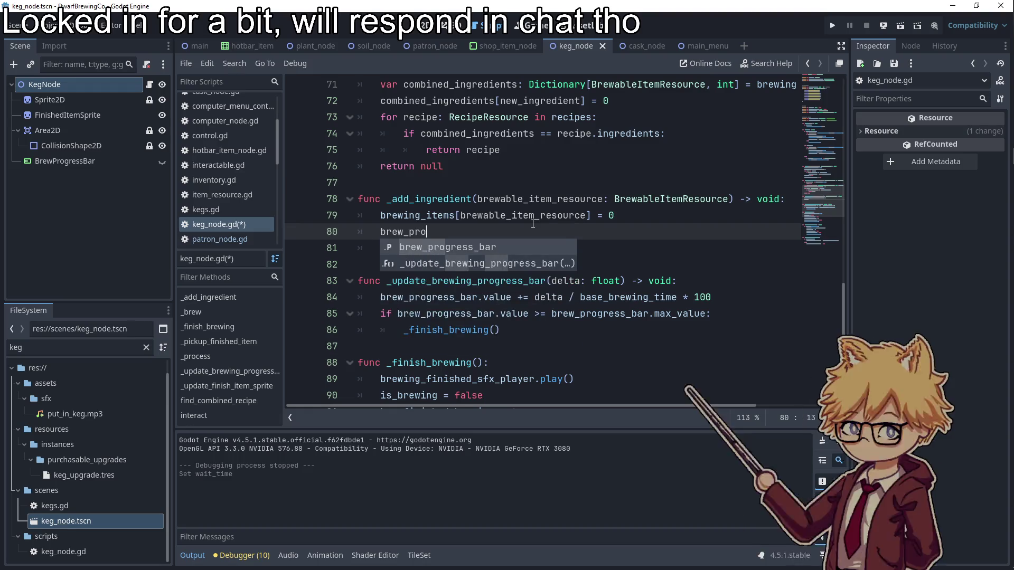
key("Return")
type(".value ")
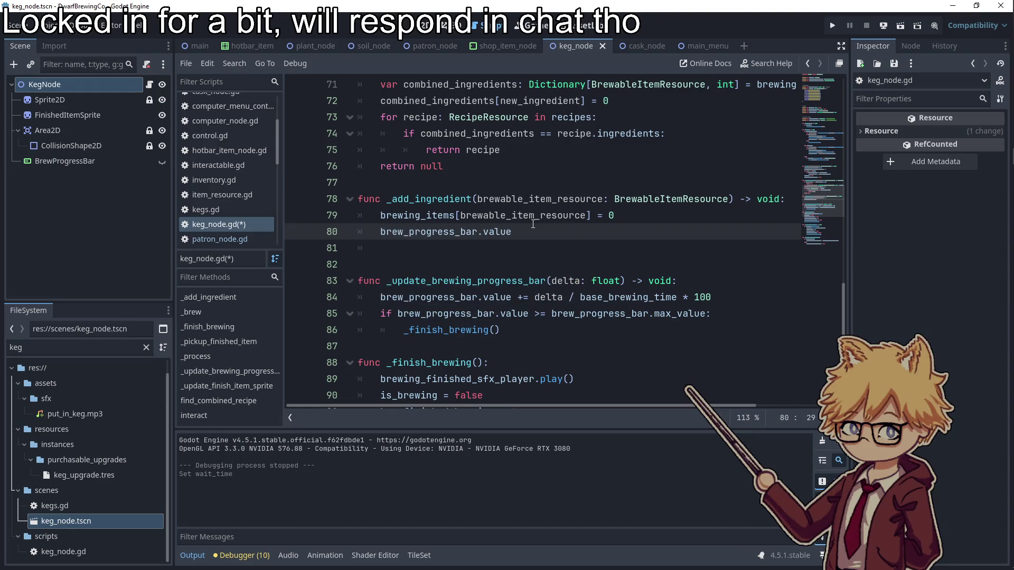
type("/= 2")
key("Return")
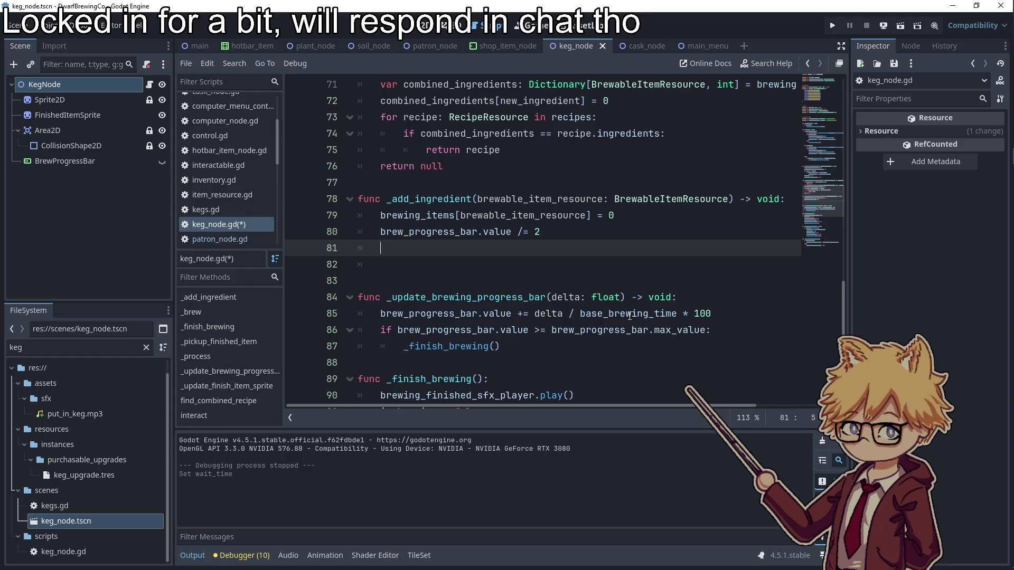
mouse_move(630, 316)
type("base_brewing_time ")
type("=")
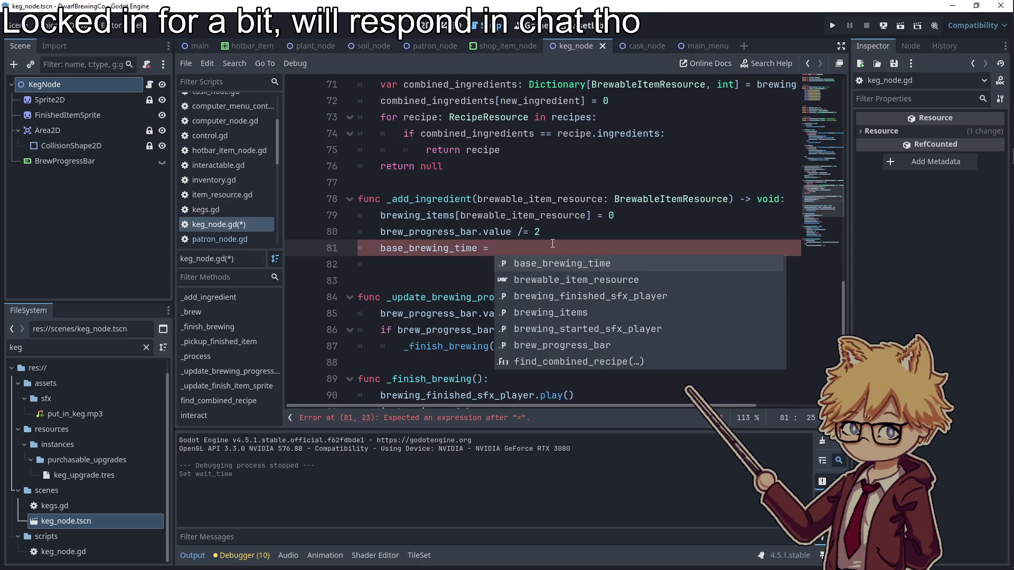
key("Escape")
left_click_drag(495, 248, 323, 256)
key("BackSpace")
key("BackSpace")
scroll("up", 3)
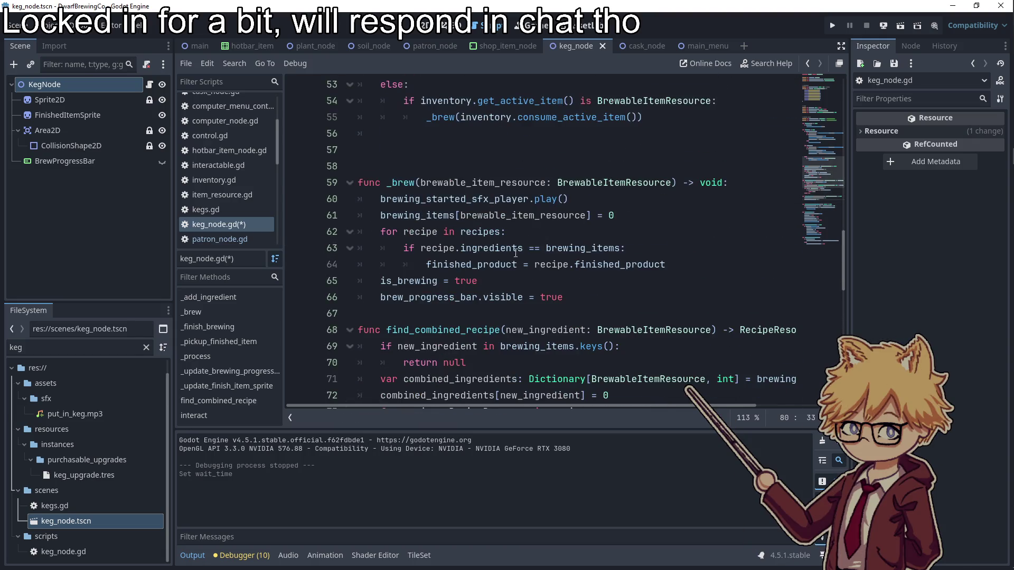
- Add base_brewing_time = finished_product.base_brewing_time below line 42's finished_product assignment
left_click(668, 266)
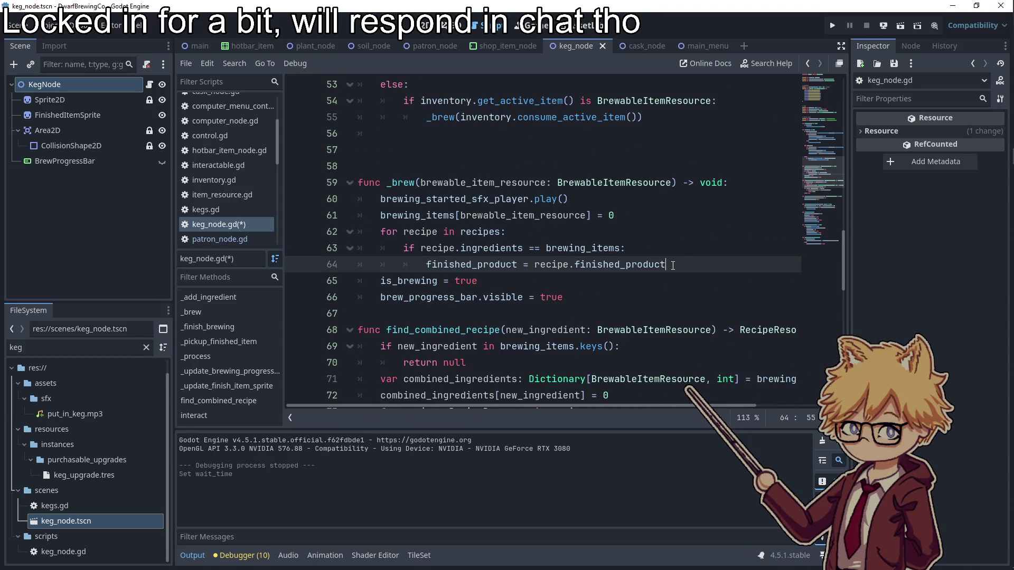
scroll("up", 3)
left_click(746, 263)
left_click(731, 296)
key("Return")
key("Tab")
type("base_brewing_time =")
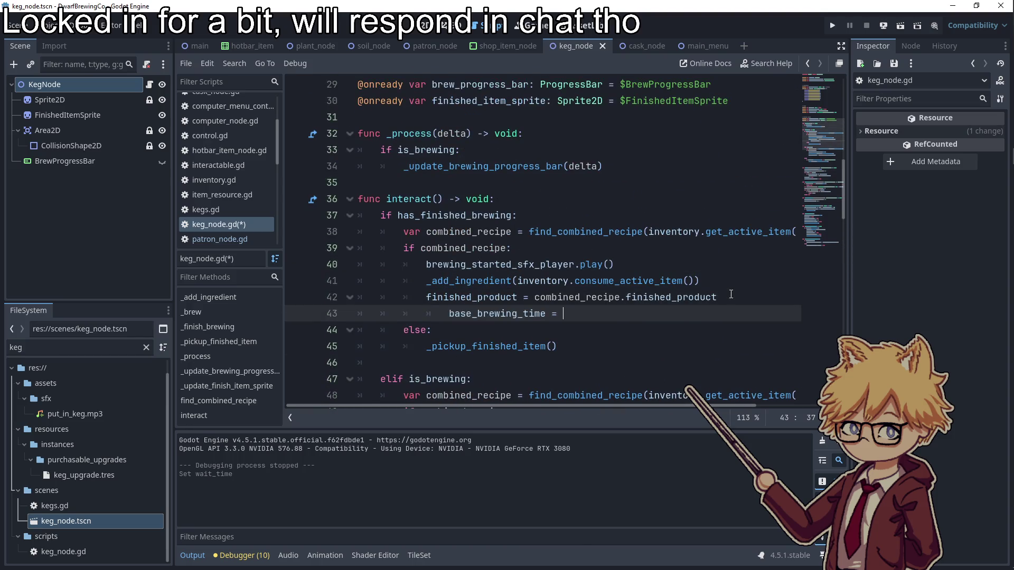
key("shift+Tab")
type("finish")
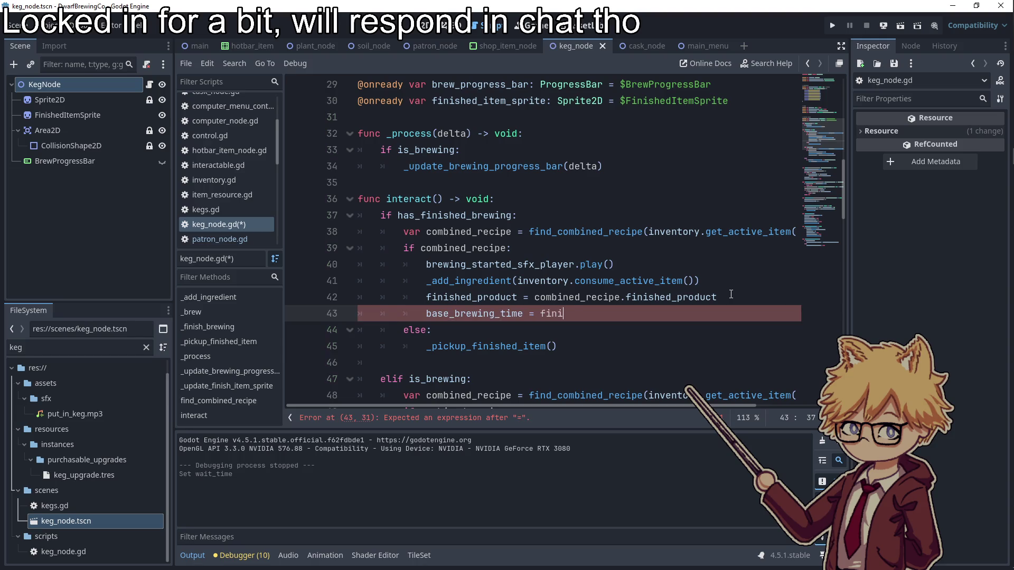
key("Down")
key("Return")
type(".base_")
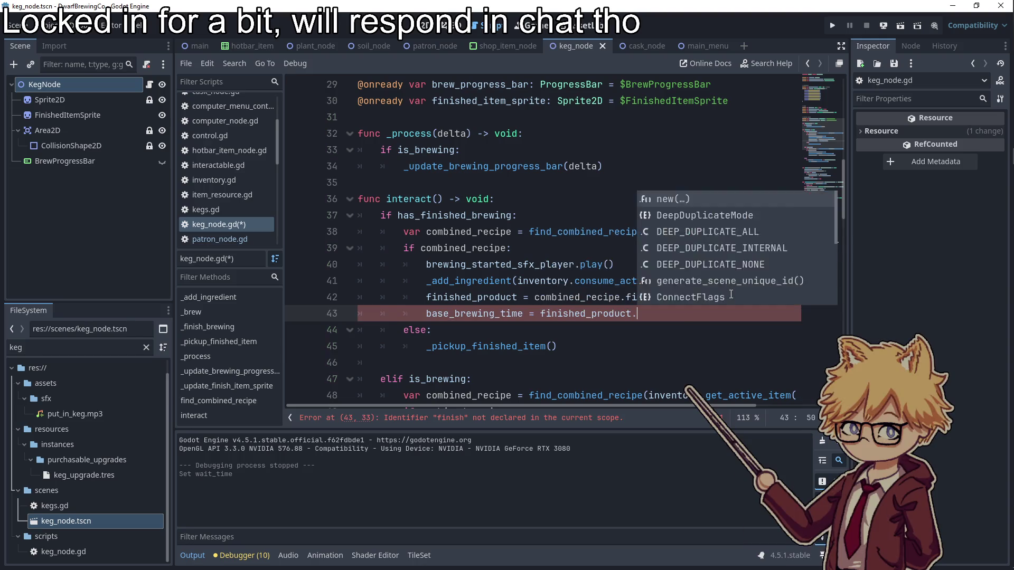
type("brewing_time")
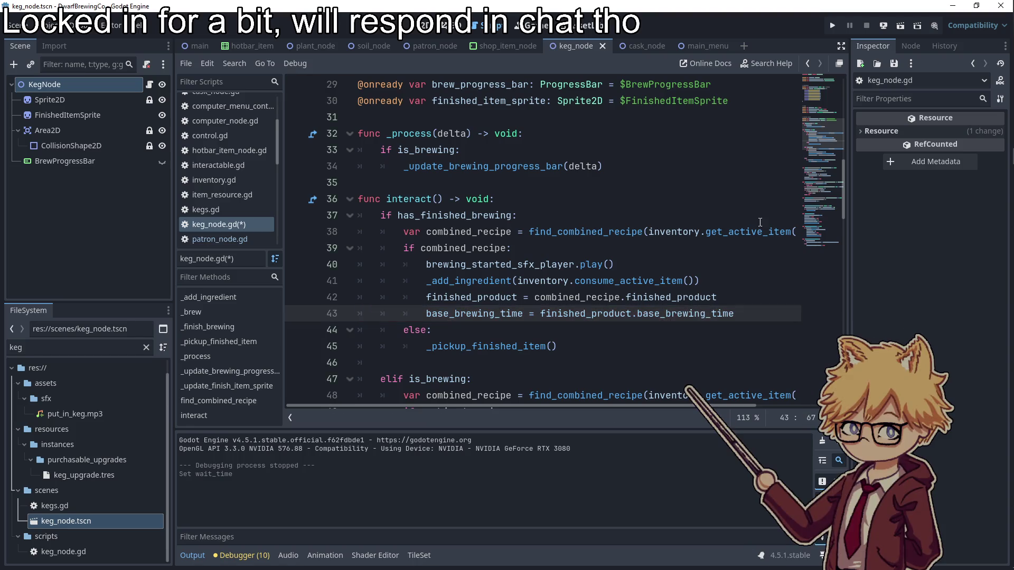
left_click_drag(765, 309, 426, 314)
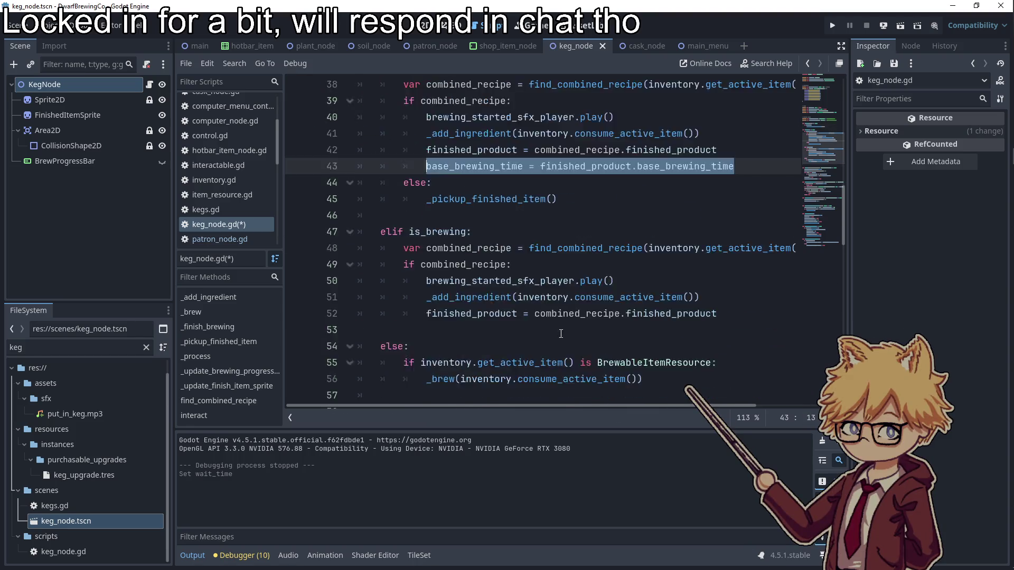
- Paste the same base_brewing_time line after line 52 and save keg_node.gd
scroll("down", 3)
left_click(731, 265)
key("Return")
key("ctrl+v")
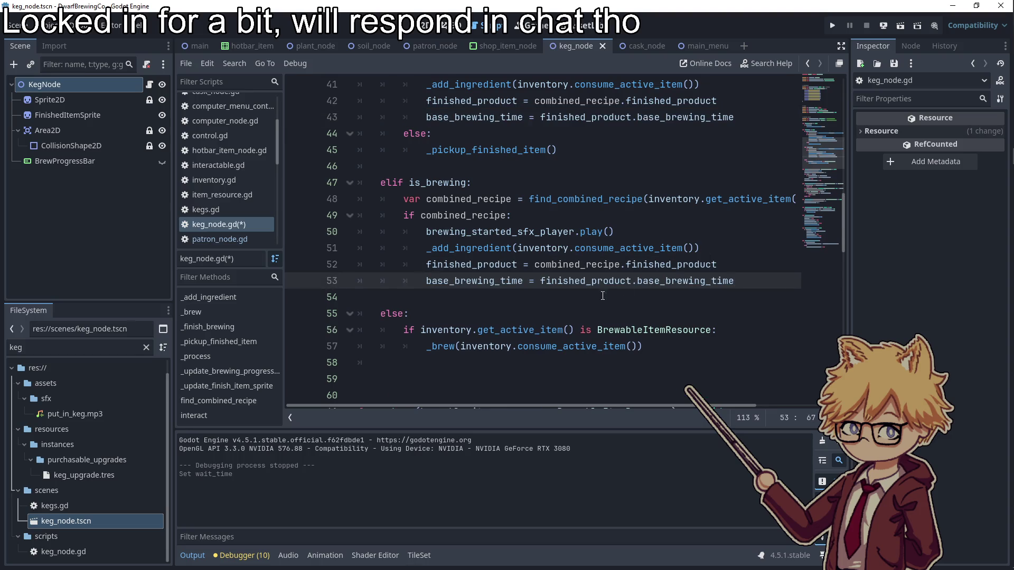
key("Down")
scroll("down", 3)
scroll("down", 3)
key("ctrl+s")
key("Up")
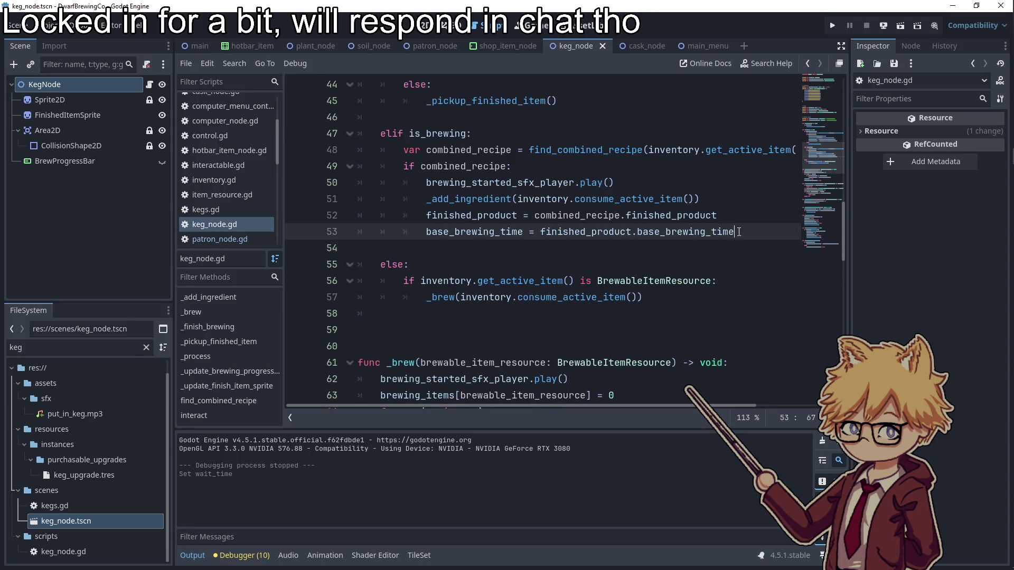
scroll("down", 3)
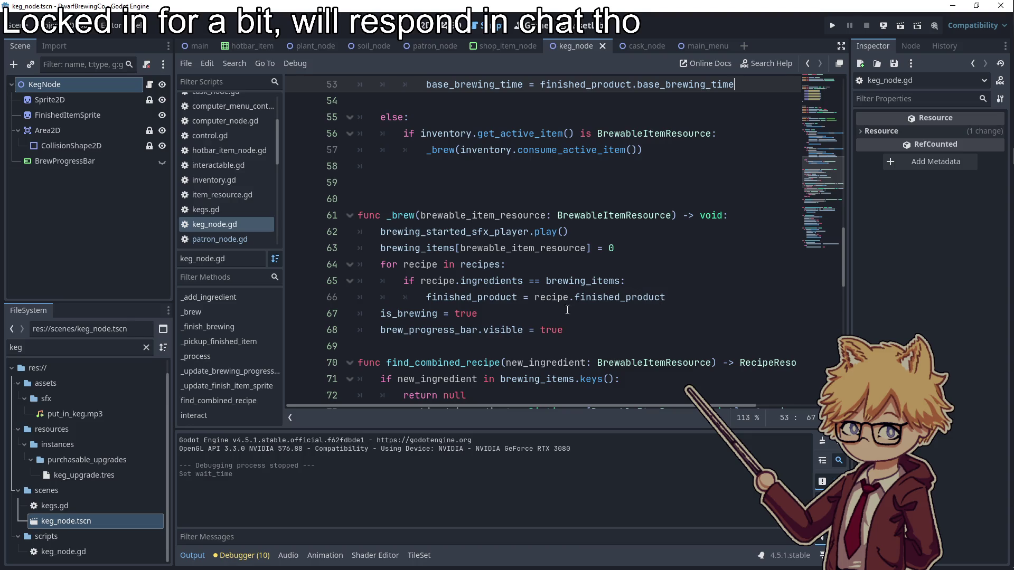
- Paste the base_brewing_time line after _brew's finished_product assignment on line 66
left_click(696, 302)
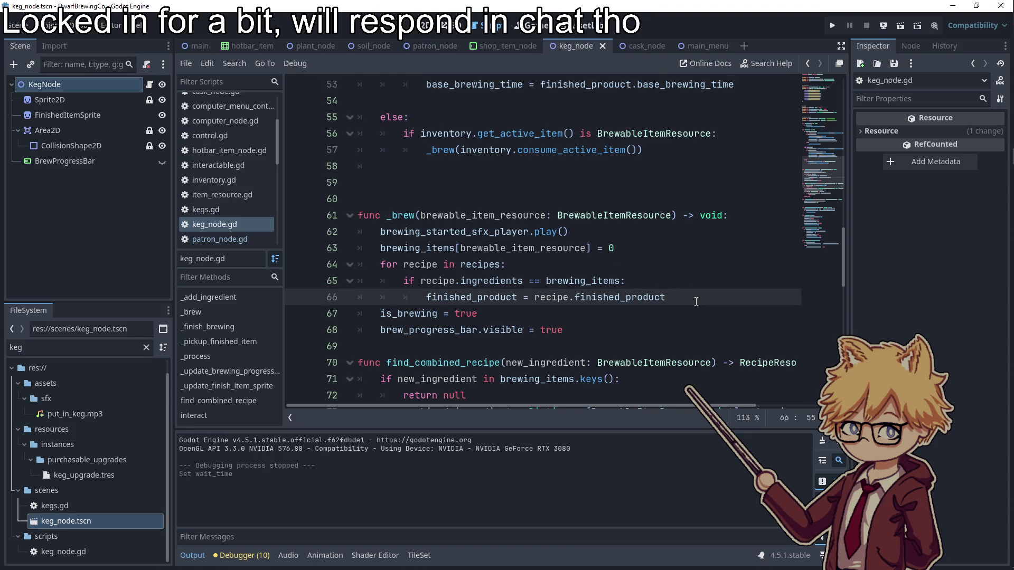
key("Return")
key("ctrl+v")
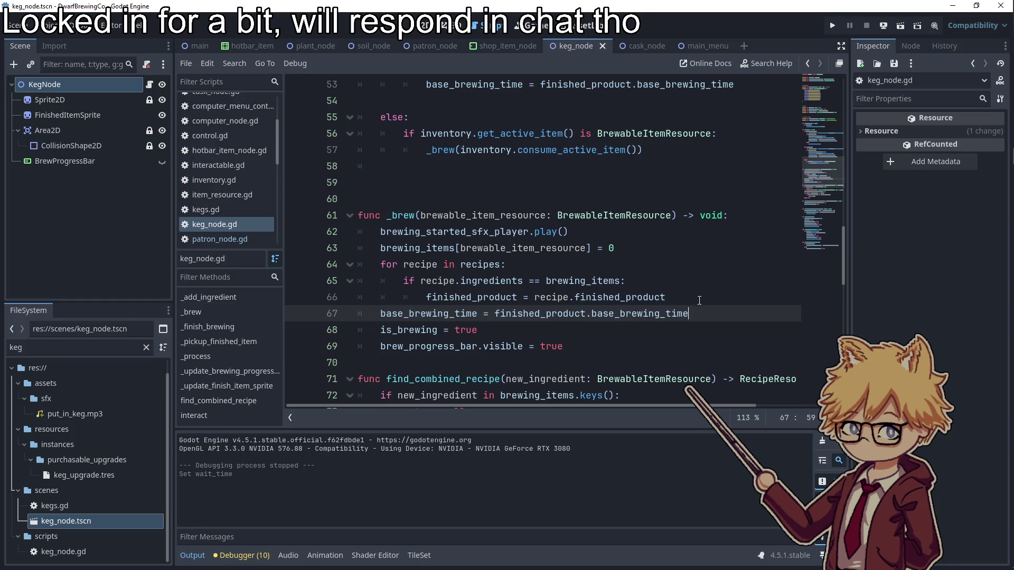
double_click(639, 313)
double_click(562, 313)
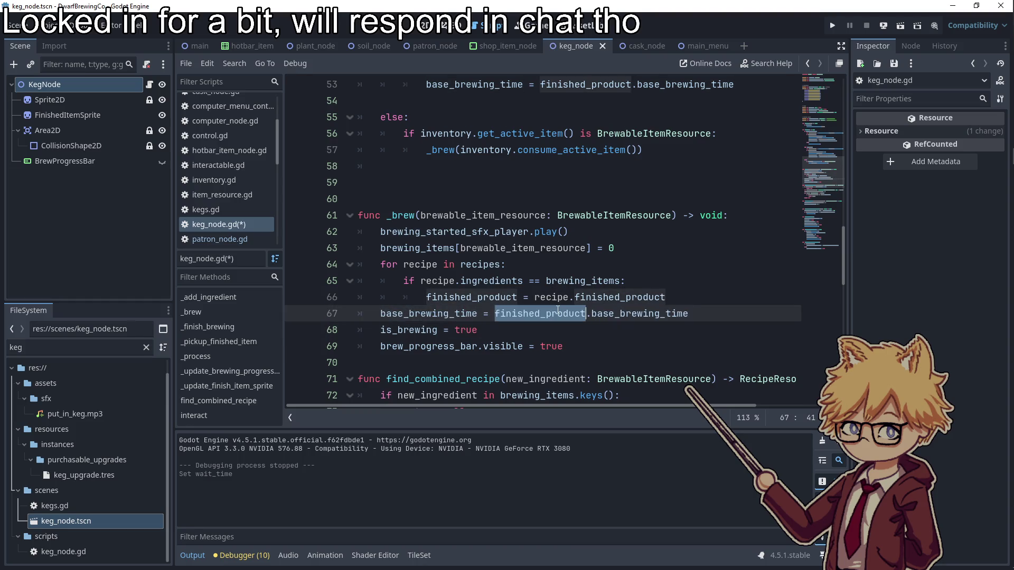
- Filter FileSystem by 'brewed' and open brewed_item_resource.gd
left_click(79, 348)
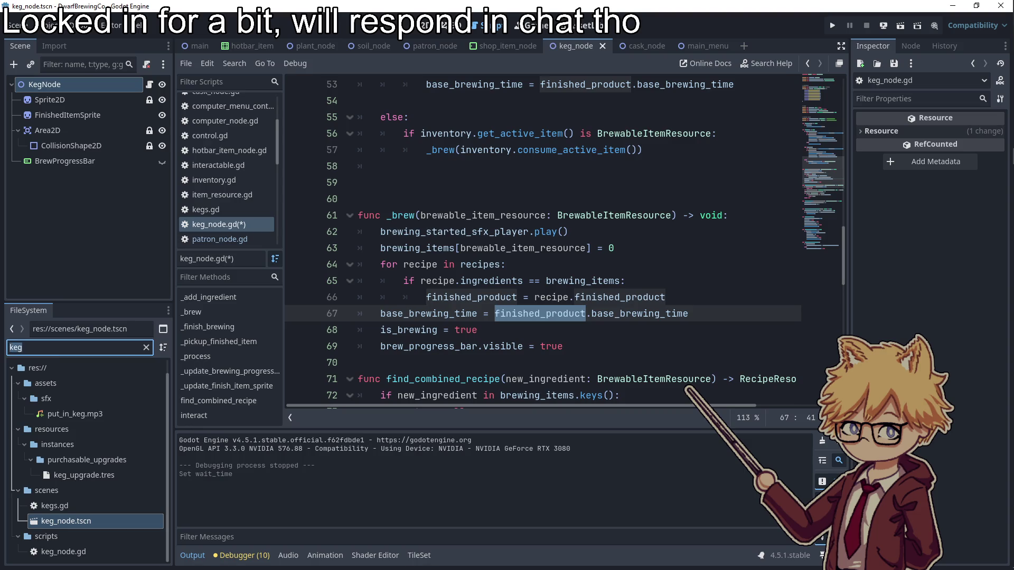
type("brewed")
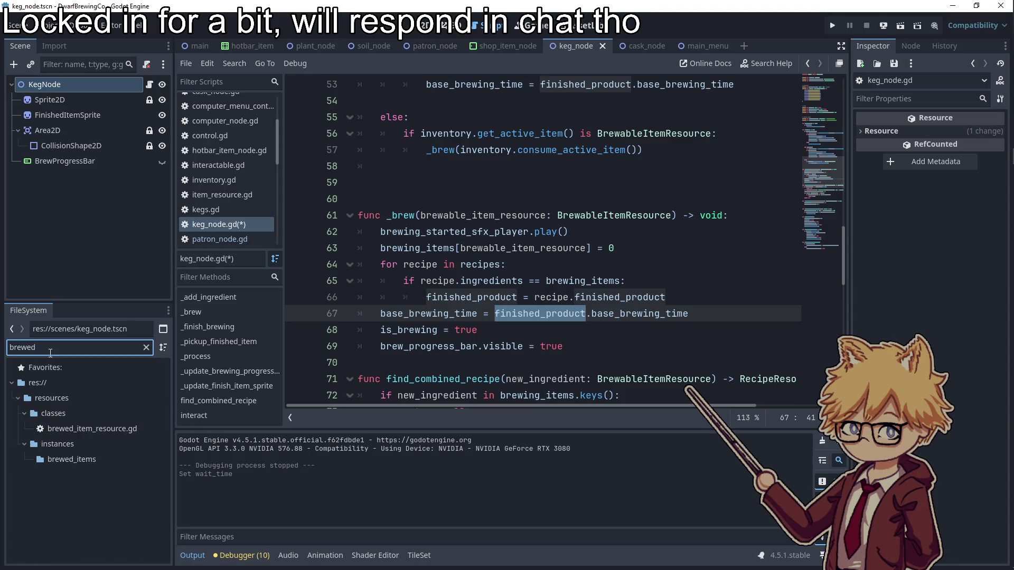
double_click(91, 429)
- Add base_brewing_time: int as an exported variable on line 4
left_click(603, 139)
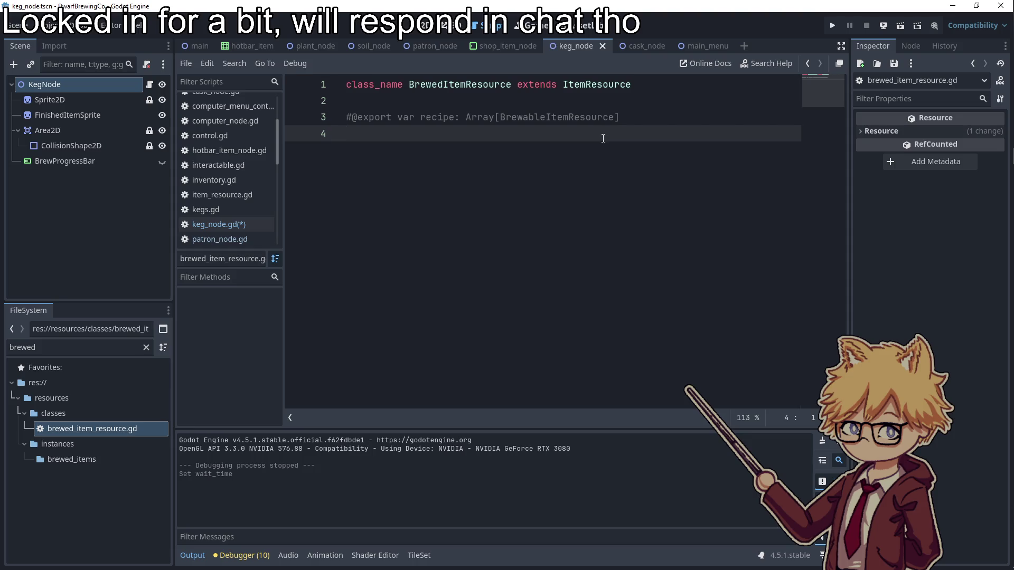
type("@export varbase_brewing_time: ")
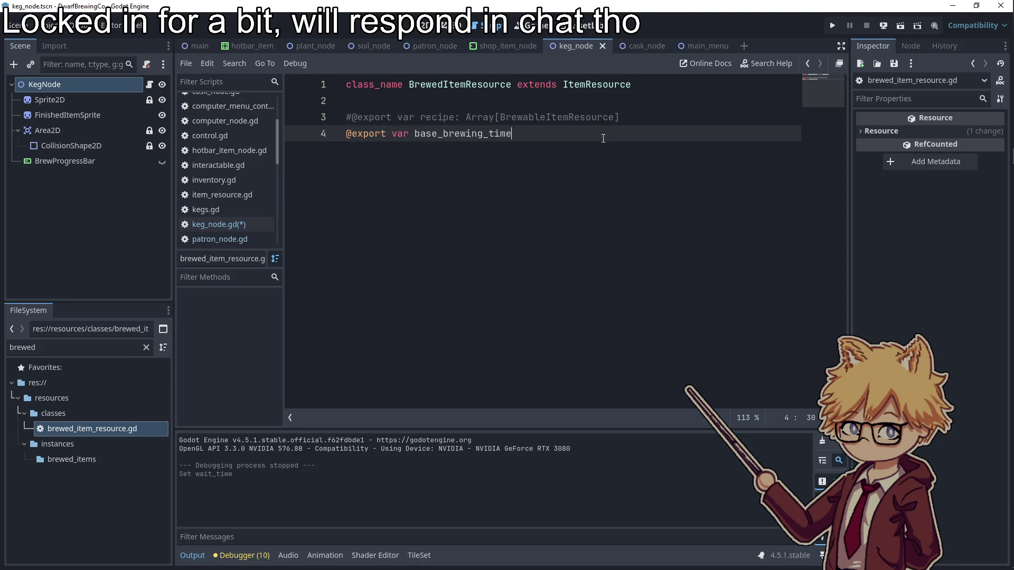
type("int")
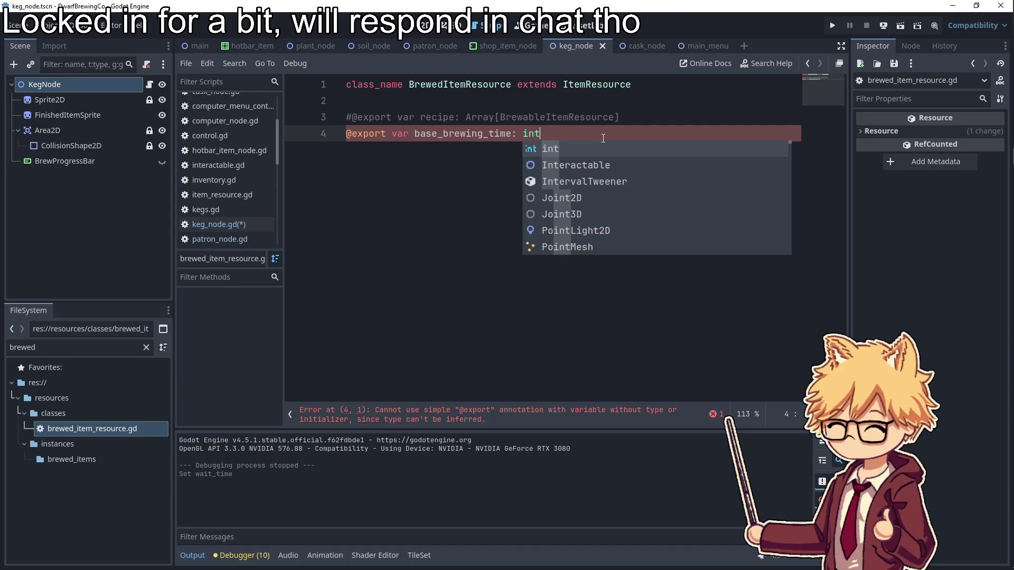
key("Return")
- Clear the FileSystem filter and expand the resources/instances/brewed_items folder
left_click(70, 353)
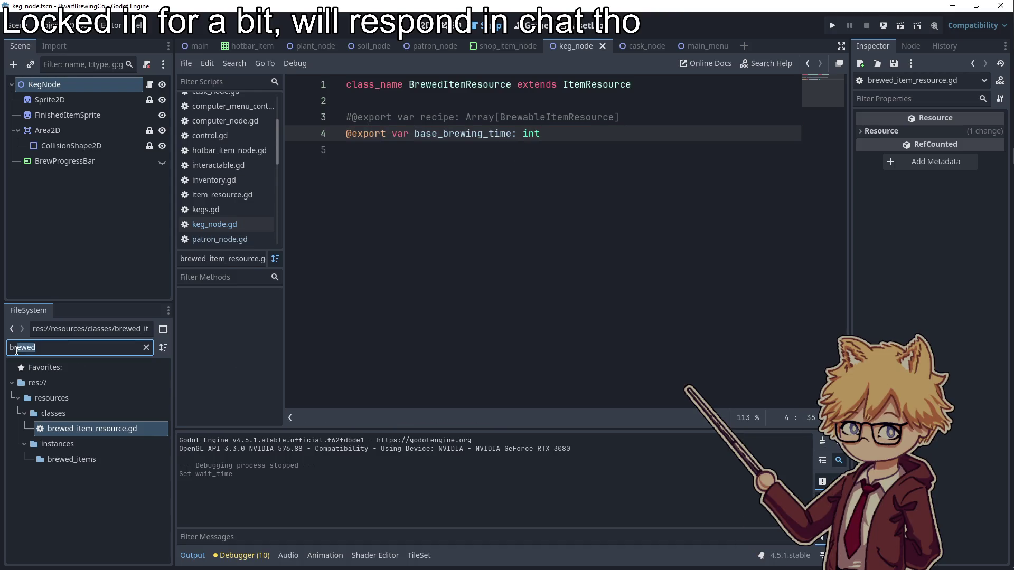
key("BackSpace")
key("BackSpace")
type("fini")
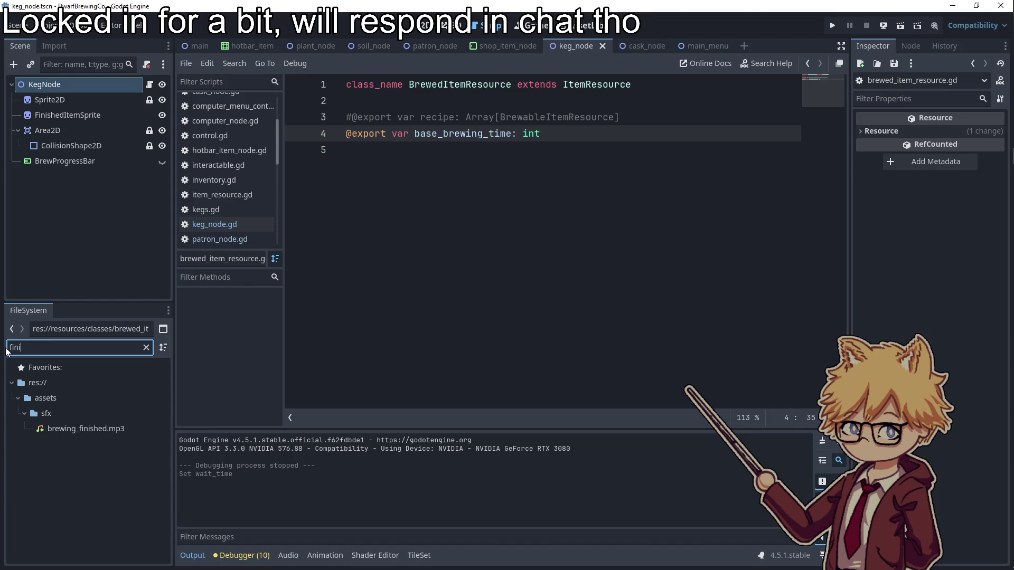
type("brew")
type("able")
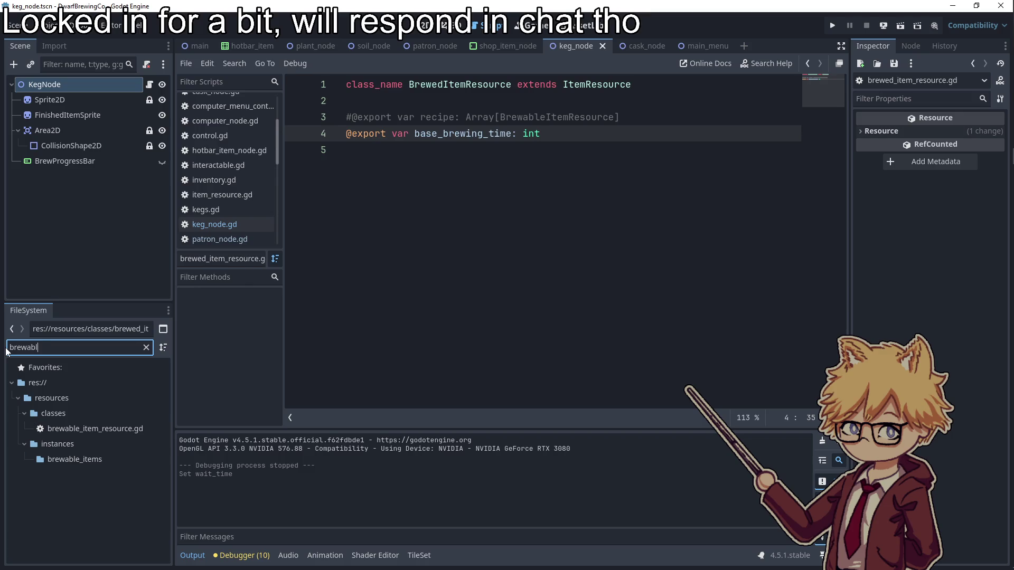
key("ctrl+a")
key("BackSpace")
scroll("down", 3)
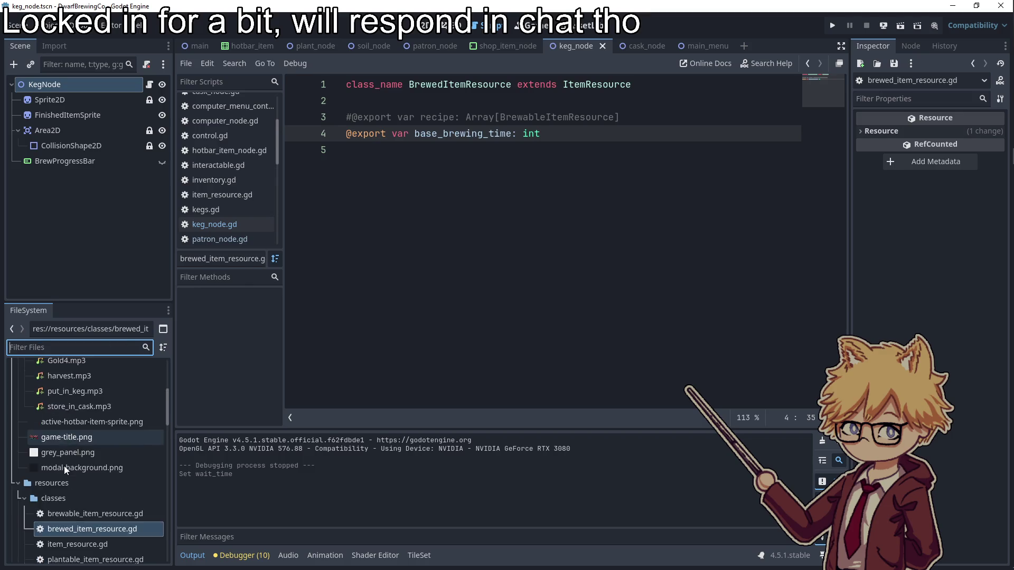
scroll("up", 3)
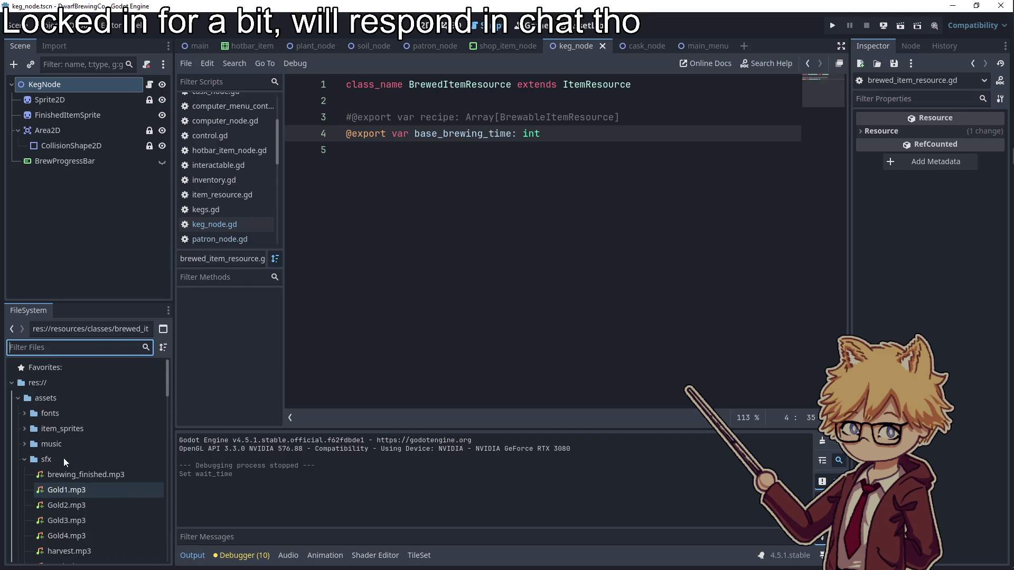
scroll("down", 3)
scroll("down", 3)
left_click(31, 404)
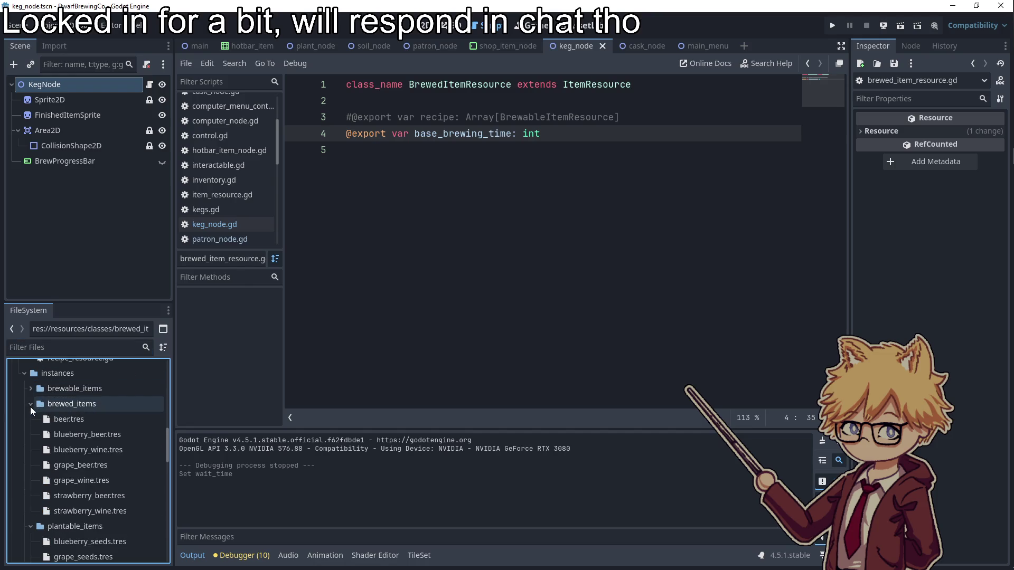
- Set Base Brewing Time for beer (3), grape beer (5) and grape wine (4)
left_click(55, 419)
left_click(943, 137)
type("3")
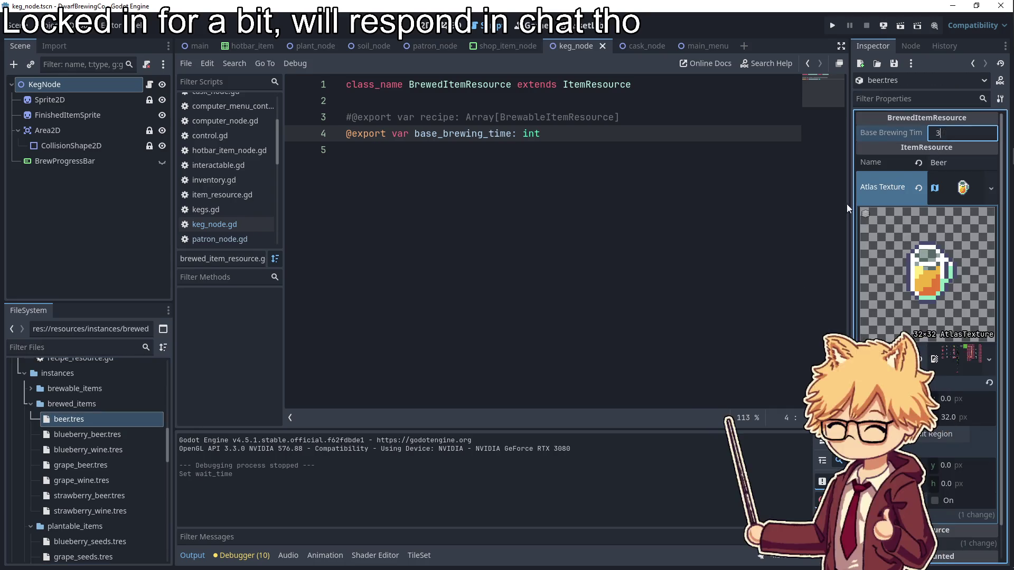
left_click(528, 275)
left_click(132, 434)
left_click(955, 135)
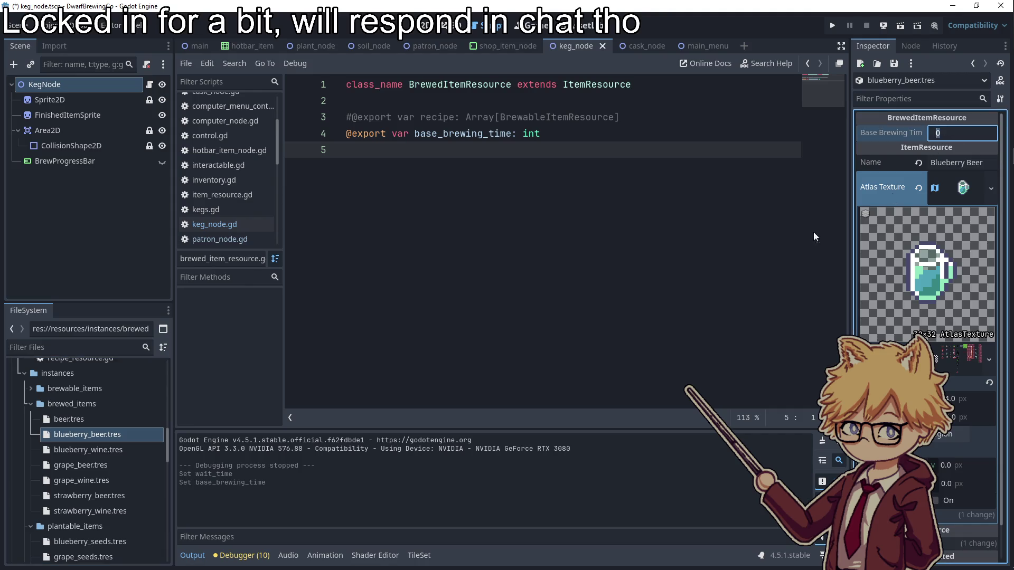
left_click(123, 465)
left_click(939, 135)
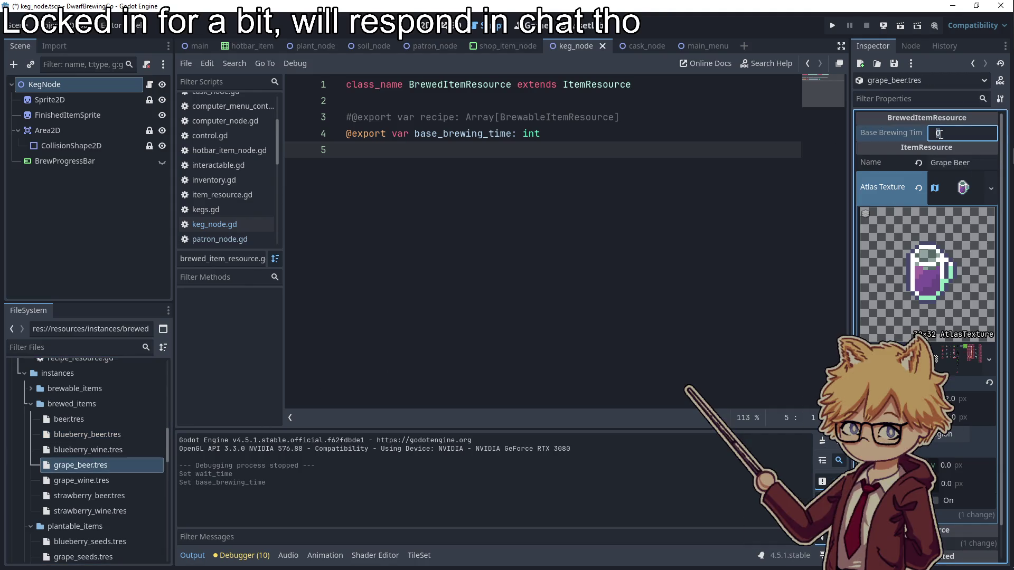
type("5")
left_click(672, 253)
left_click(103, 480)
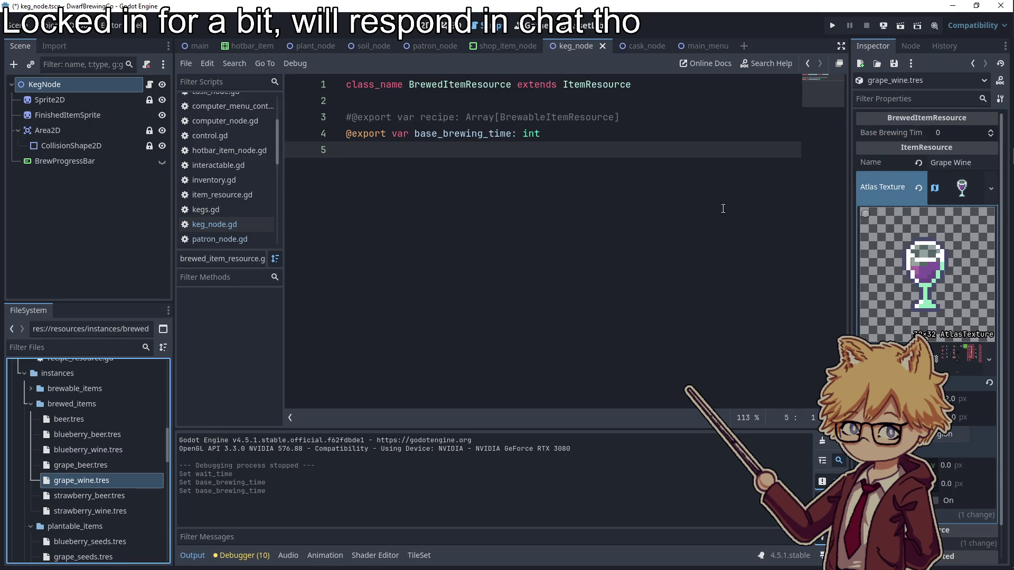
left_click(948, 137)
type("4")
left_click(581, 264)
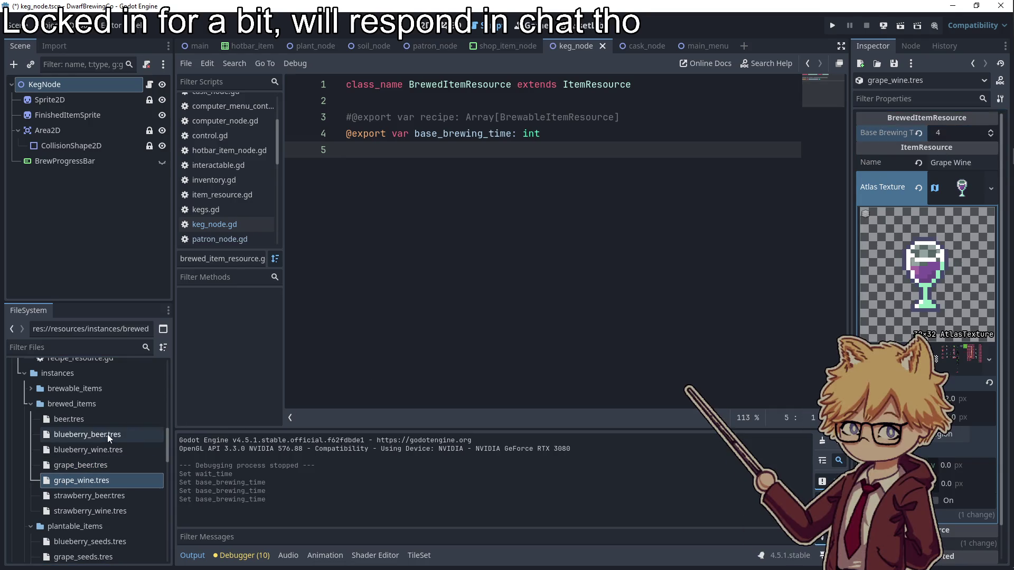
- Set brewing times for the blueberry and strawberry items (strawberry 8), then run the game
left_click(101, 439)
left_click(944, 132)
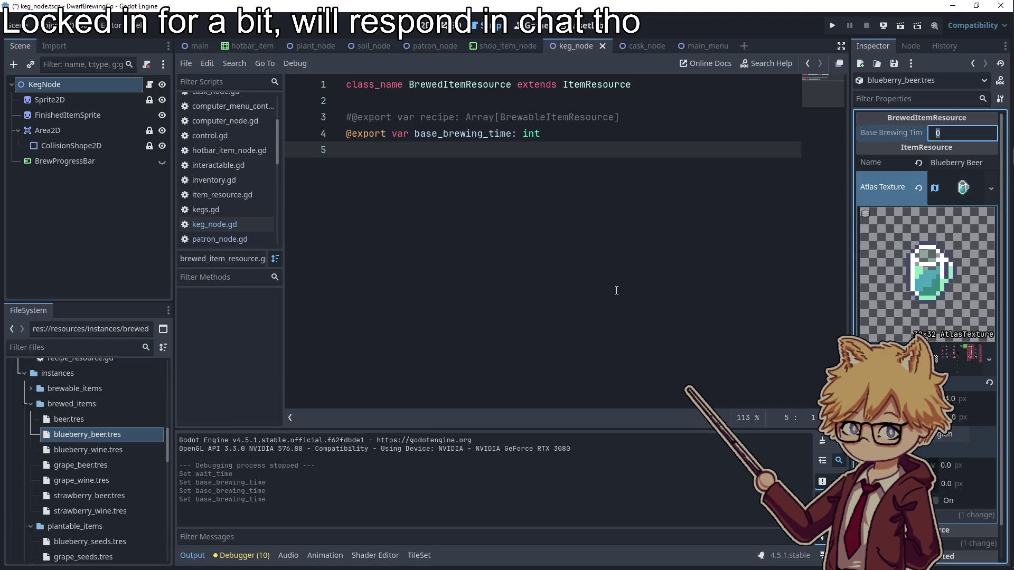
left_click(616, 290)
left_click(104, 449)
left_click(956, 134)
left_click(505, 321)
left_click(90, 495)
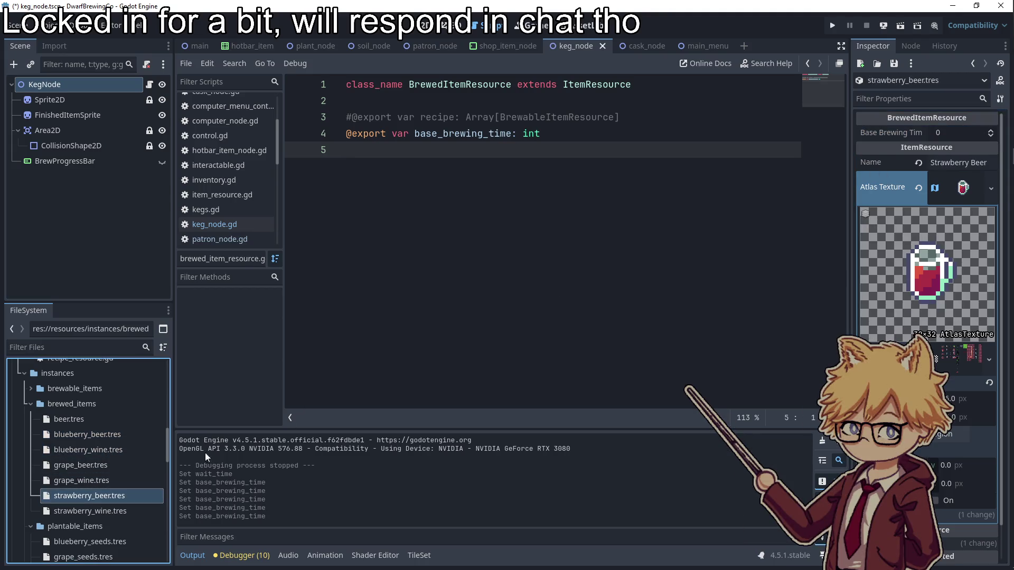
left_click(963, 133)
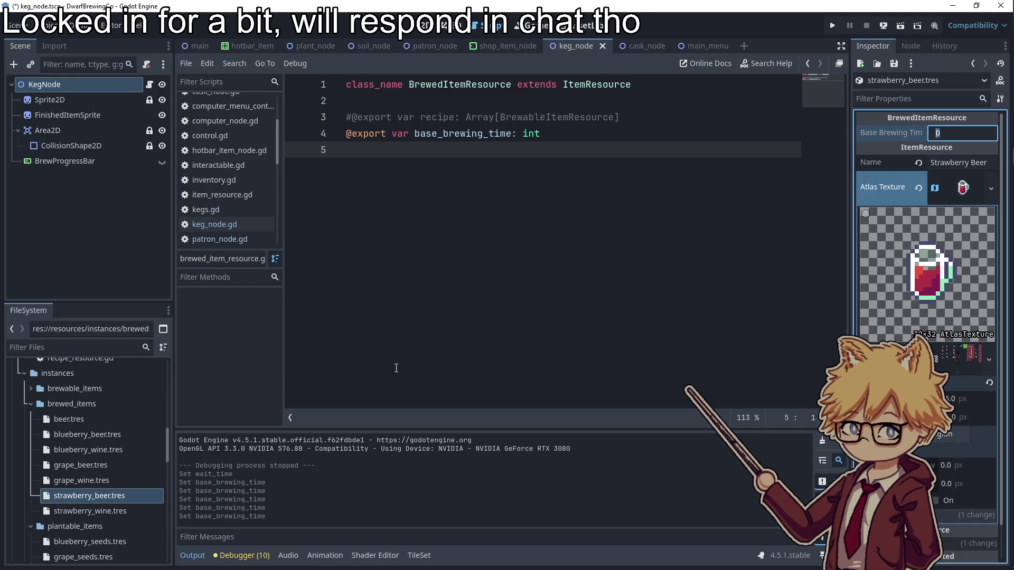
type("8")
key("Return")
left_click(114, 512)
left_click(962, 133)
type("8")
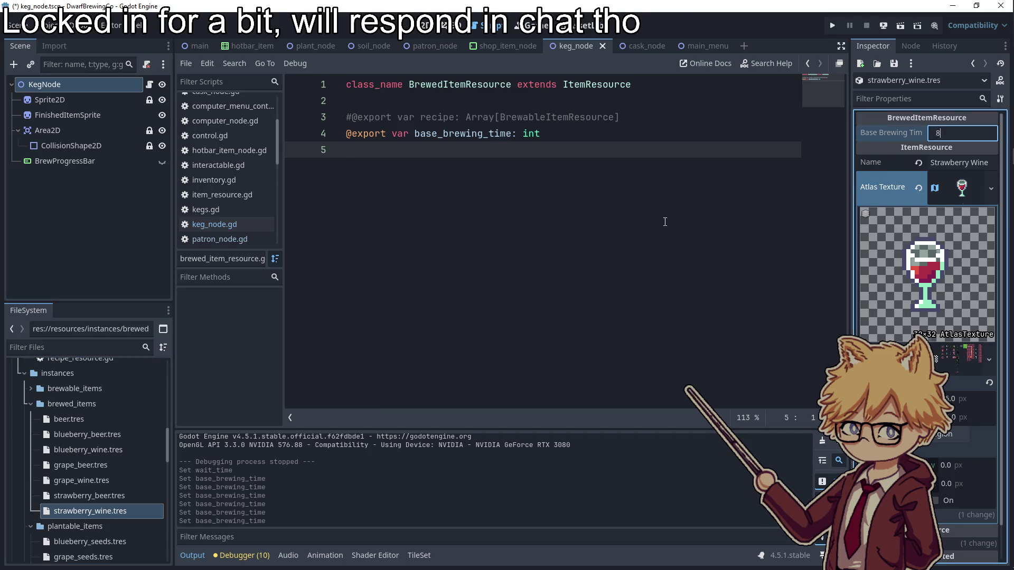
key("Return")
key("F5")
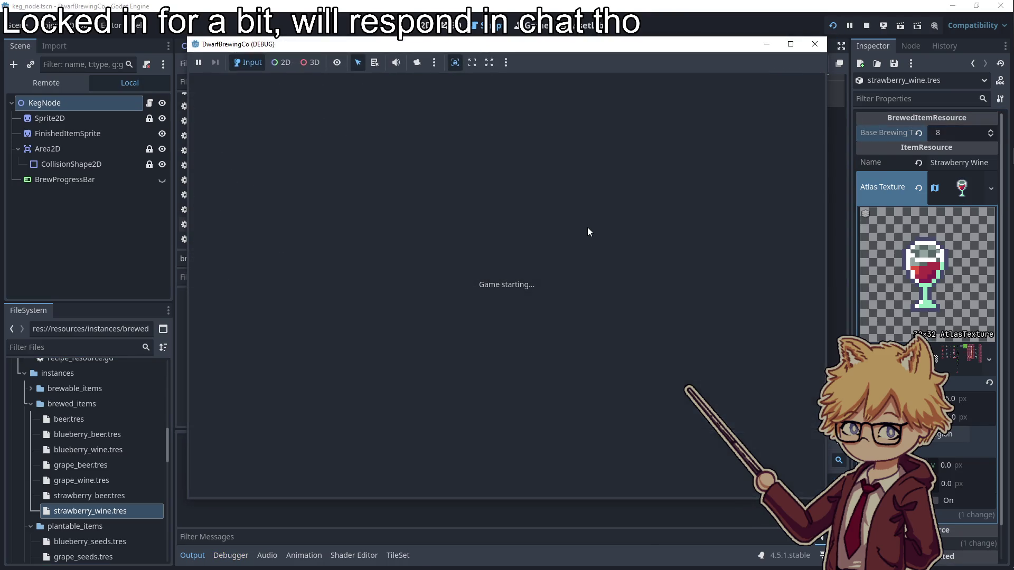
- Start a playtest and buy Blueberry and Grape Seeds from the shop cart
left_click(505, 376)
key("Escape")
key("Escape")
key("w")
key("d")
key("w")
key("e")
key("d")
key("a")
key("Right")
key("Right")
key("Return")
key("Left")
key("Return")
key("Escape")
key("a")
- Plant the seeds in the soil plots and harvest the third crop
key("s")
key("a")
key("e")
key("w")
key("e")
key("e")
key("d")
key("w")
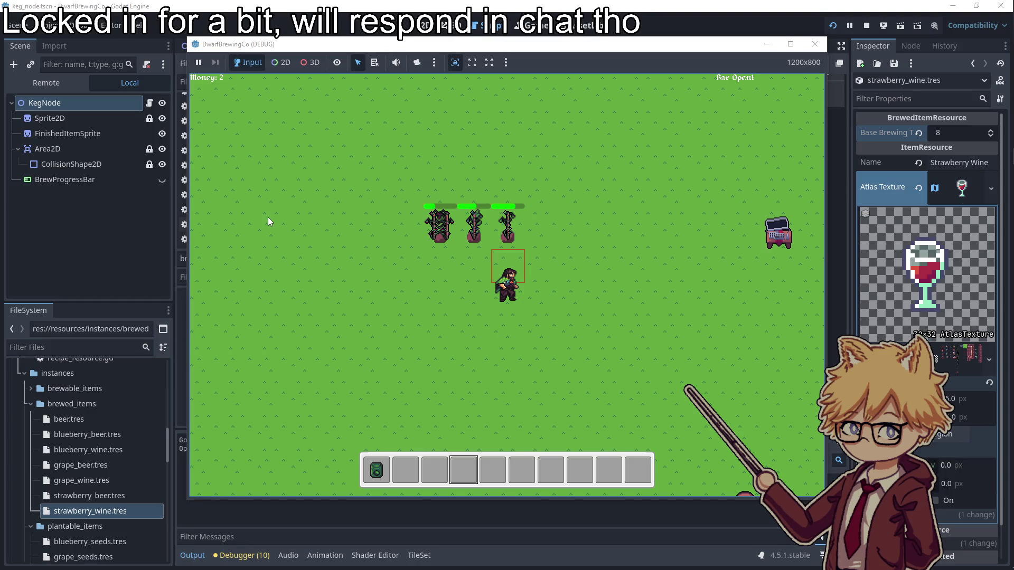
key("e")
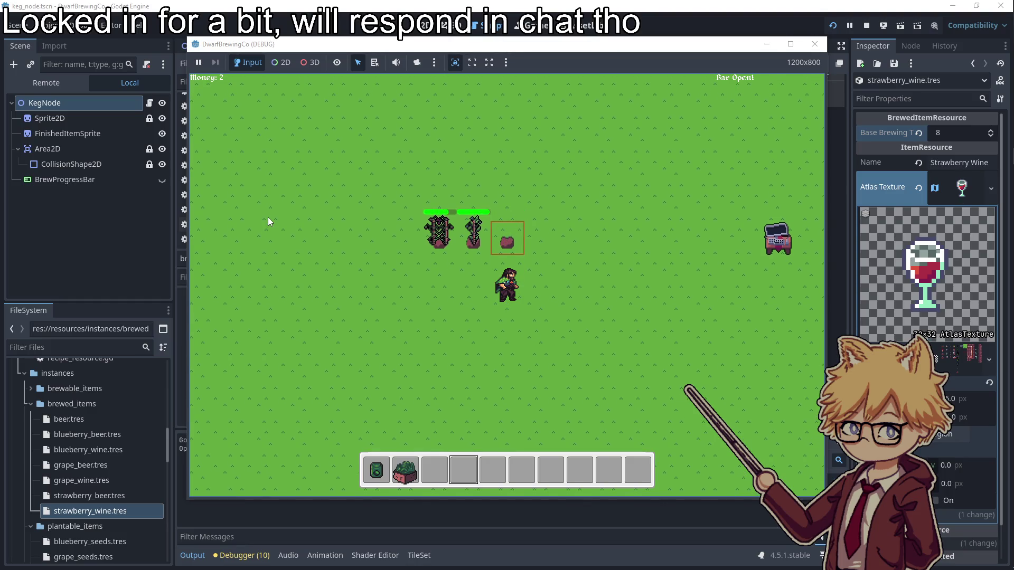
- Harvest the remaining crops and walk the player down toward the kegs
scroll("down", 3)
key("a")
key("w")
key("e")
key("a")
scroll("down", 3)
key("e")
key("s")
key("d")
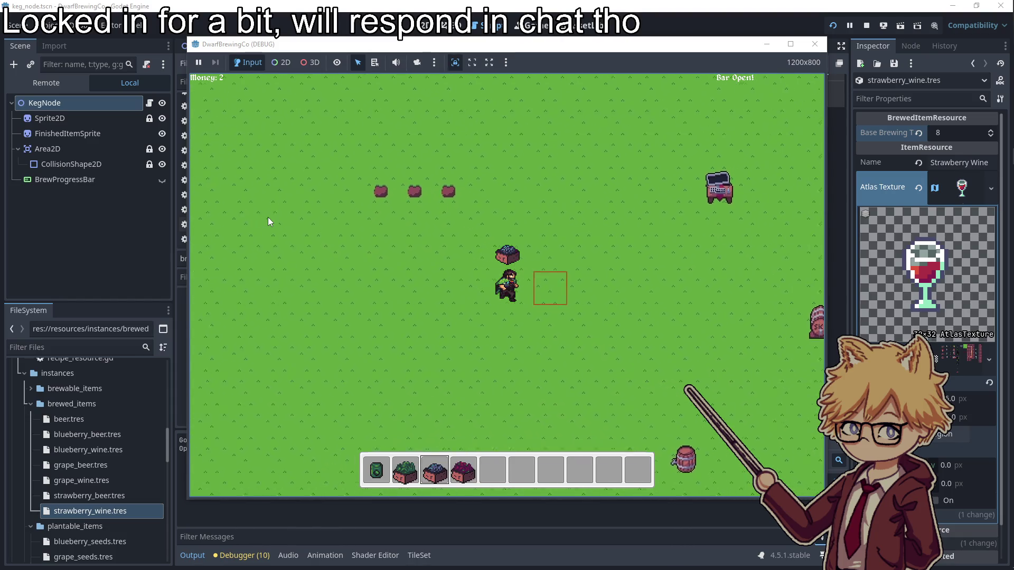
scroll("up", 3)
key("w")
key("s")
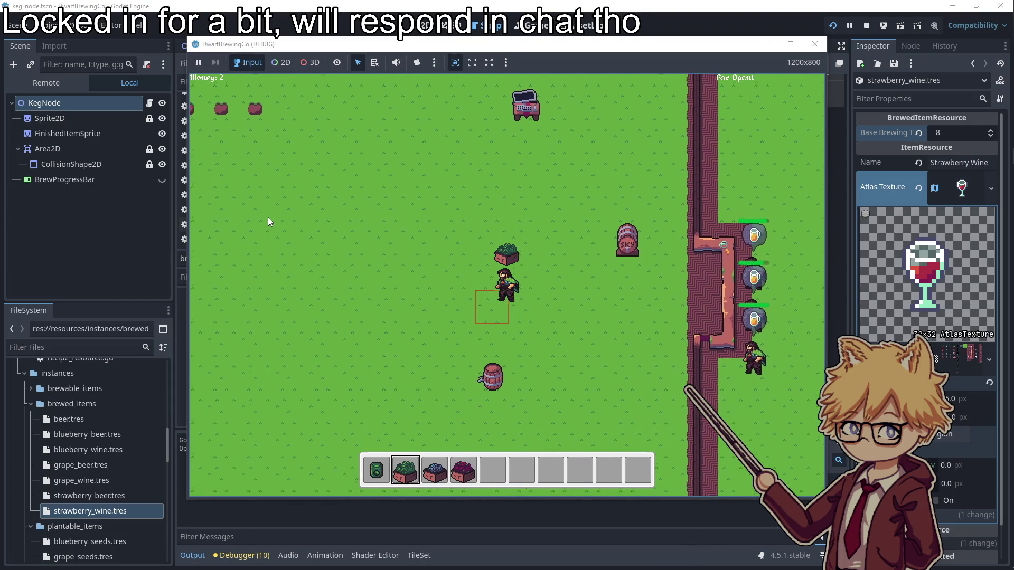
- Stop the game and open the Inventory node's script from the main scene
key("Escape")
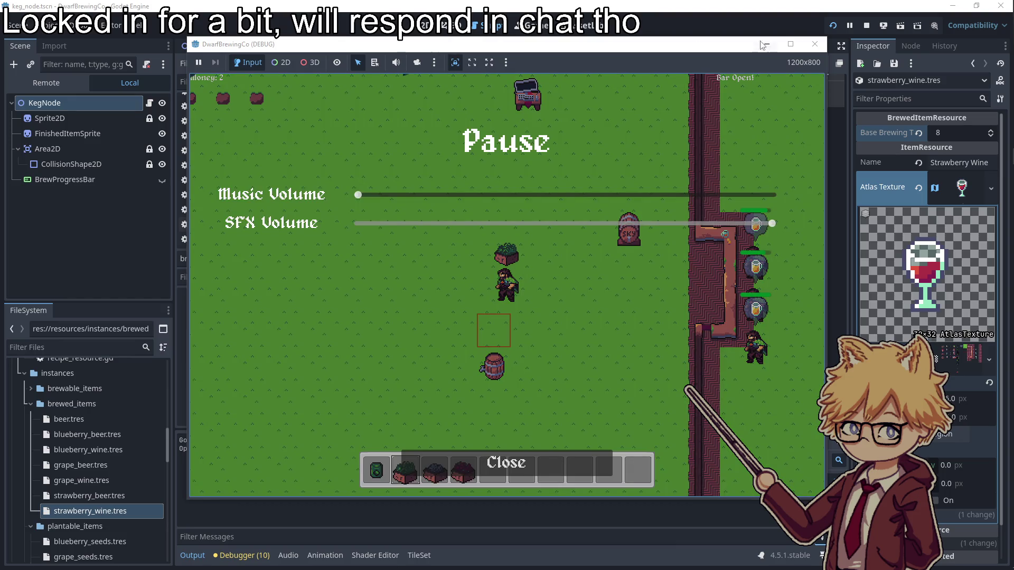
left_click(814, 44)
left_click(190, 46)
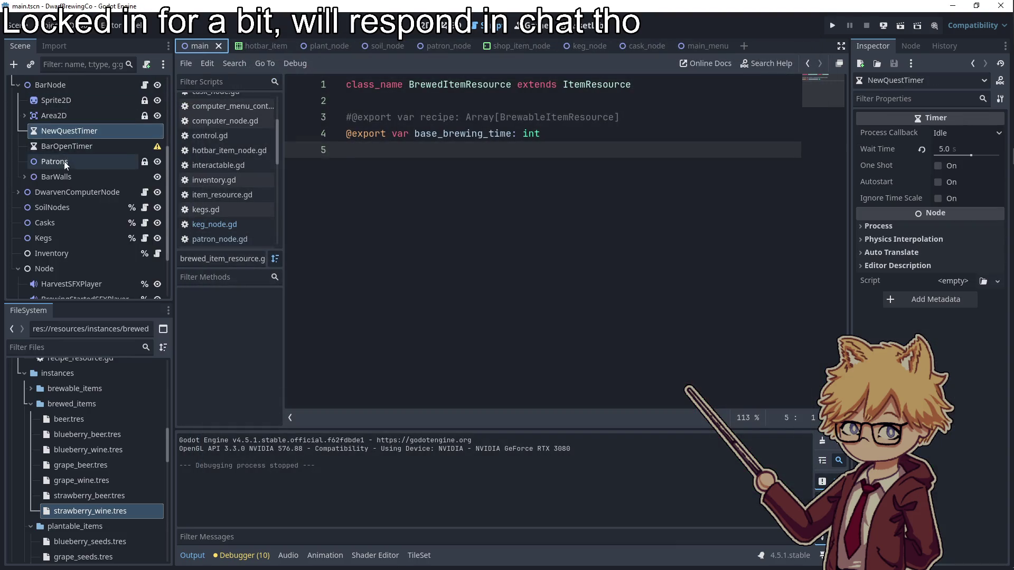
scroll("down", 3)
left_click(158, 181)
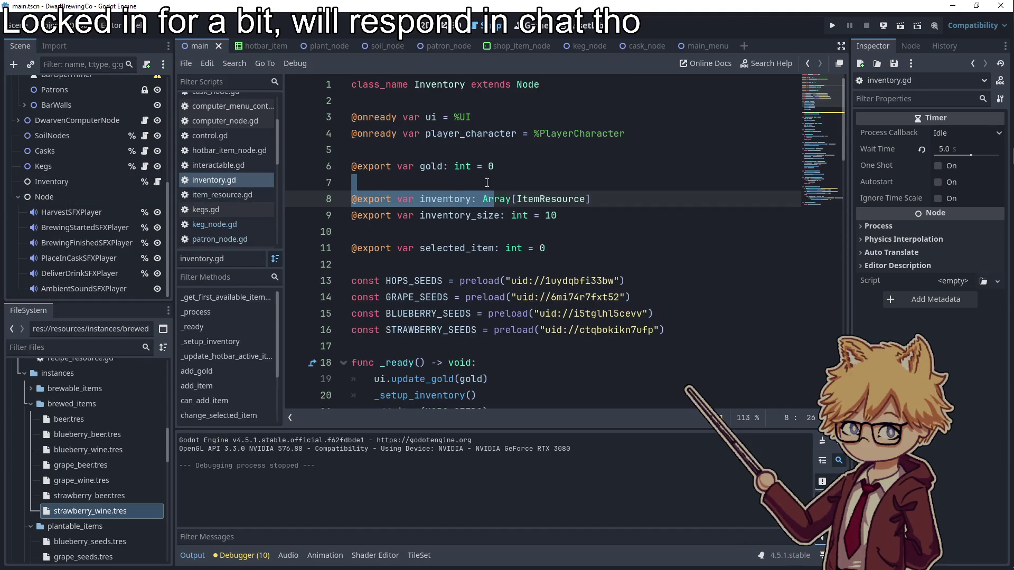
- Change the starting add_gold(10) call to add_gold(100) and rerun the game
left_click(492, 167)
scroll("down", 3)
left_click(427, 346)
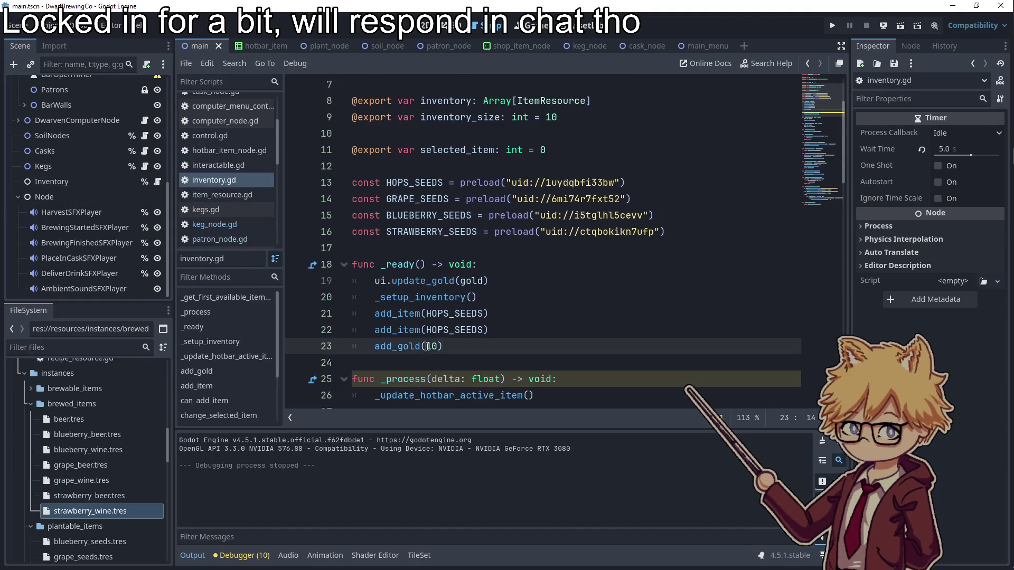
key("F5")
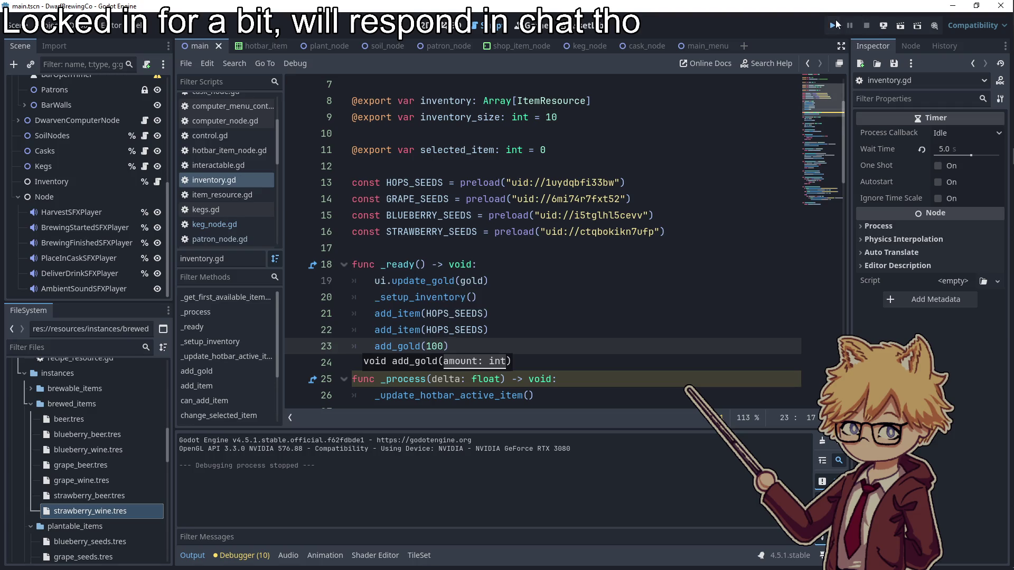
- Enter gameplay and buy Grape, Blueberry and Strawberry Seeds at the shop cart
key("Return")
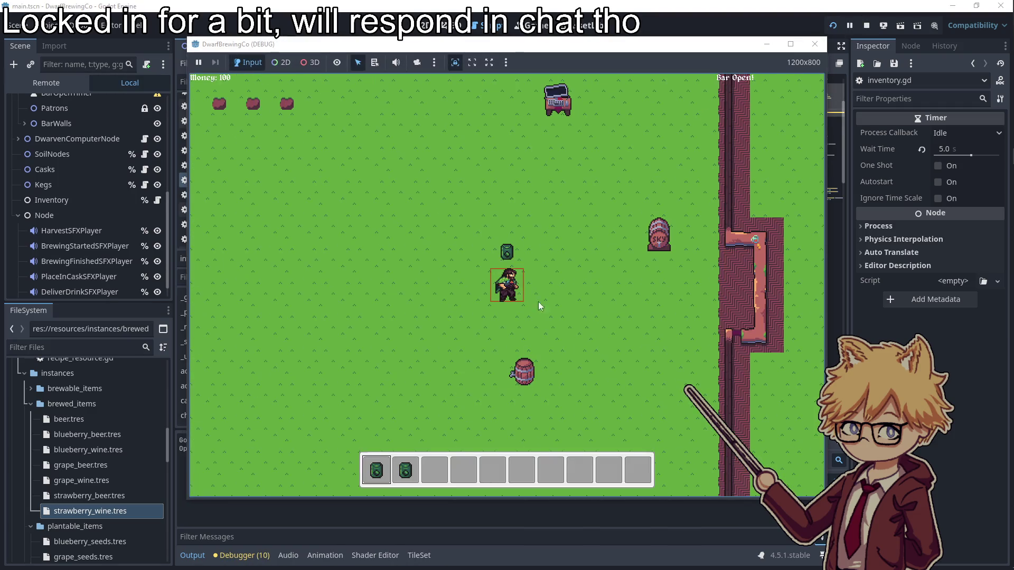
key("Escape")
key("Escape")
key("w")
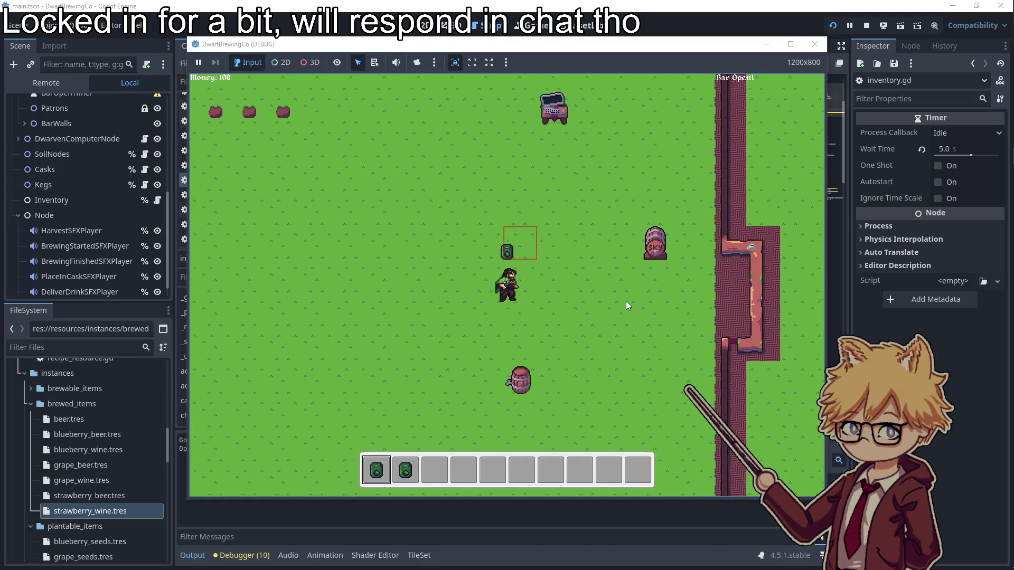
key("e")
key("d")
key("a")
key("Right")
key("Return")
key("Right")
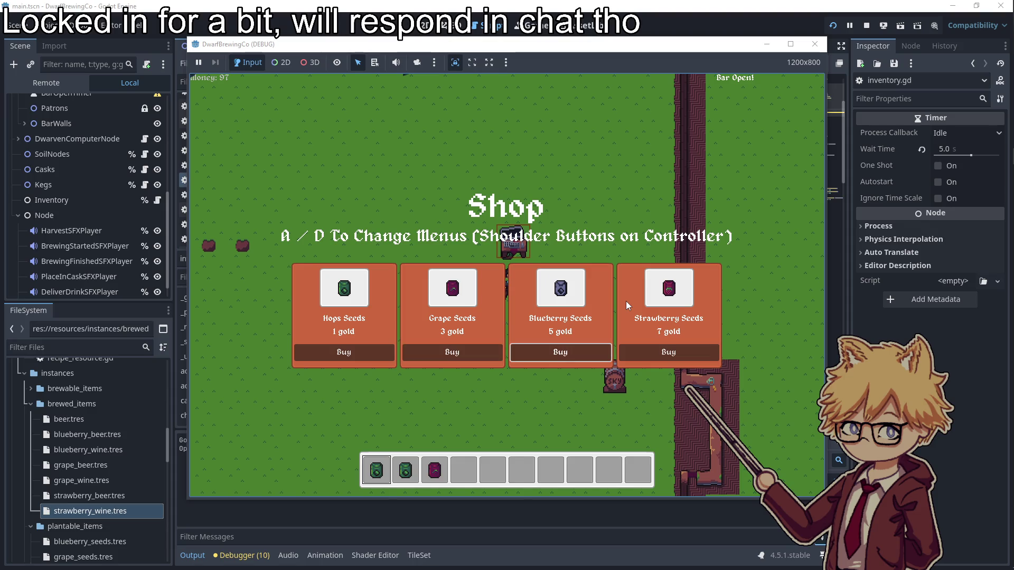
key("Return")
key("Right")
key("Return")
key("Escape")
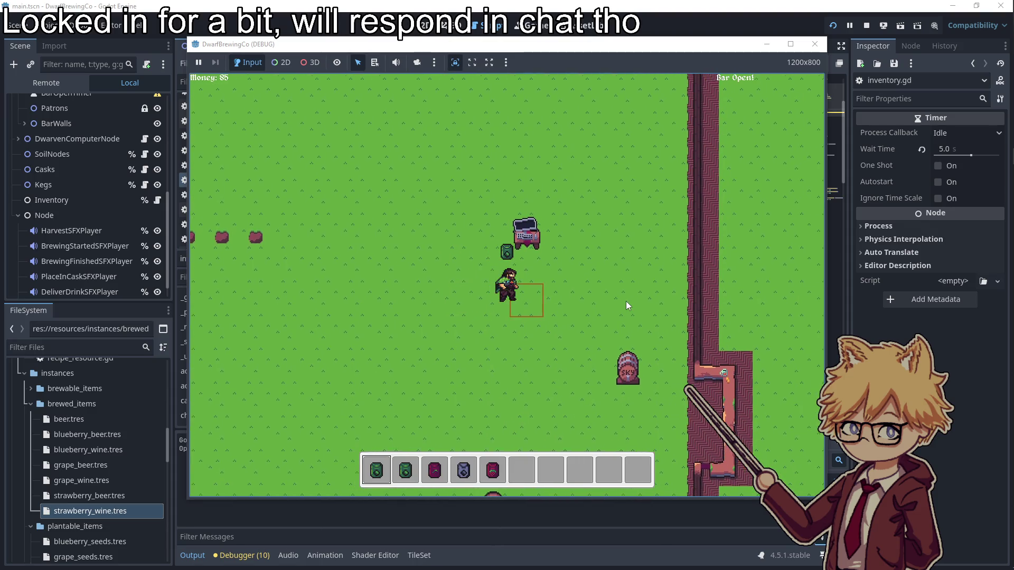
- Buy soil plots from the soil plot, keg and cask shop
key("s")
key("e")
key("Return")
key("Right")
key("Left")
key("Return")
key("Right")
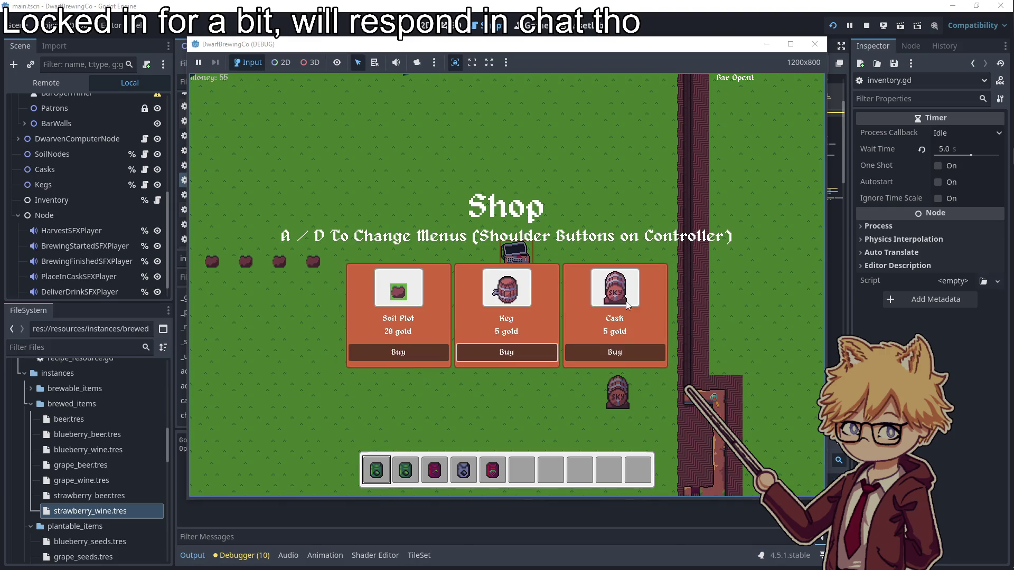
key("Escape")
- Plant seeds in each of the empty soil plots
key("a")
key("s")
key("a")
key("w")
key("e")
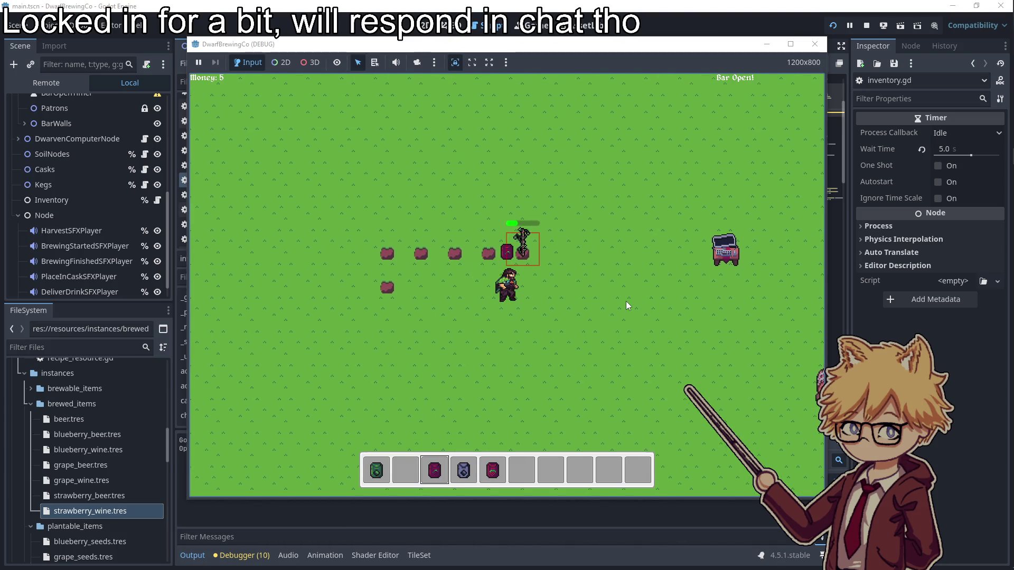
key("e")
key("s")
key("a")
key("e")
key("a")
key("e")
- Harvest the ripe plant beside the planted plots
key("d")
key("w")
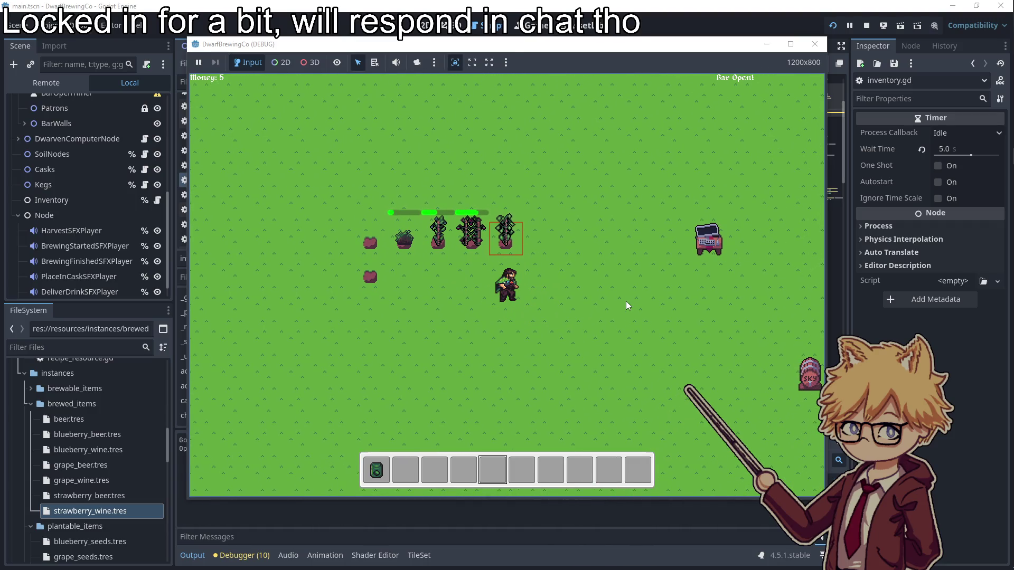
key("s")
key("a")
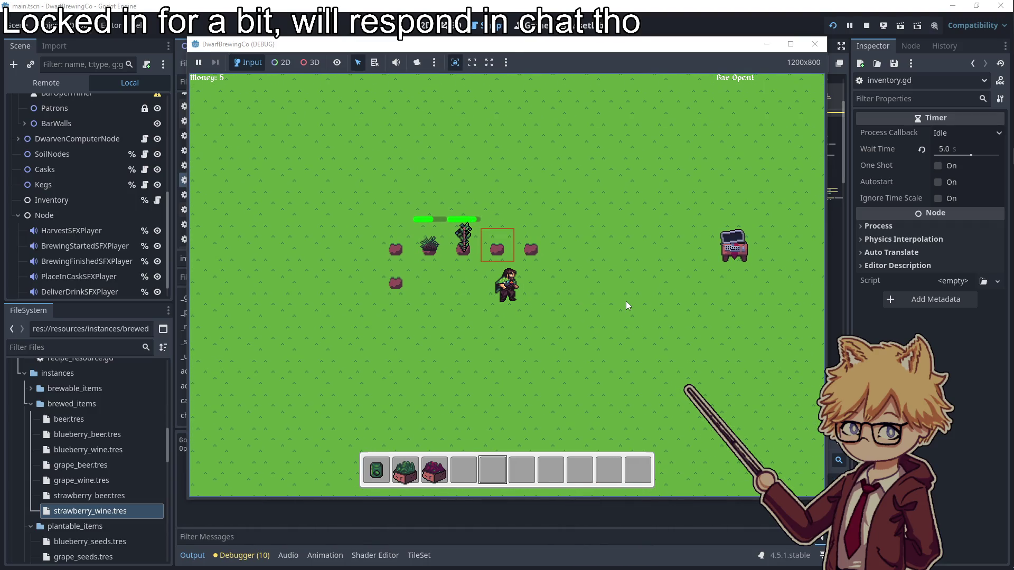
key("e")
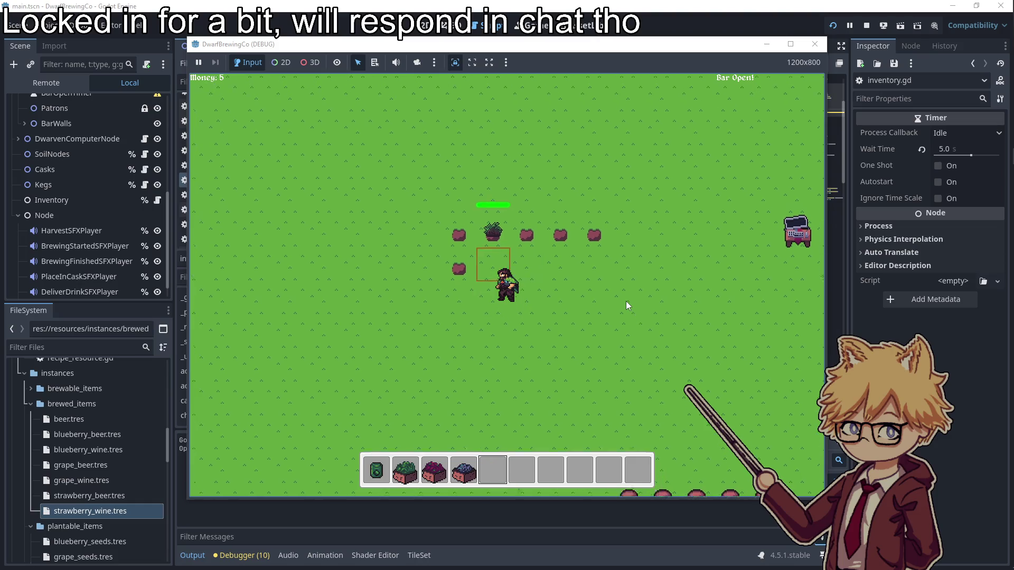
- Load ingredients from hotbar slots 3, 4 and 5 into the kegs
key("3")
key("d")
key("s")
key("s")
key("e")
key("w")
key("4")
key("s")
key("d")
key("e")
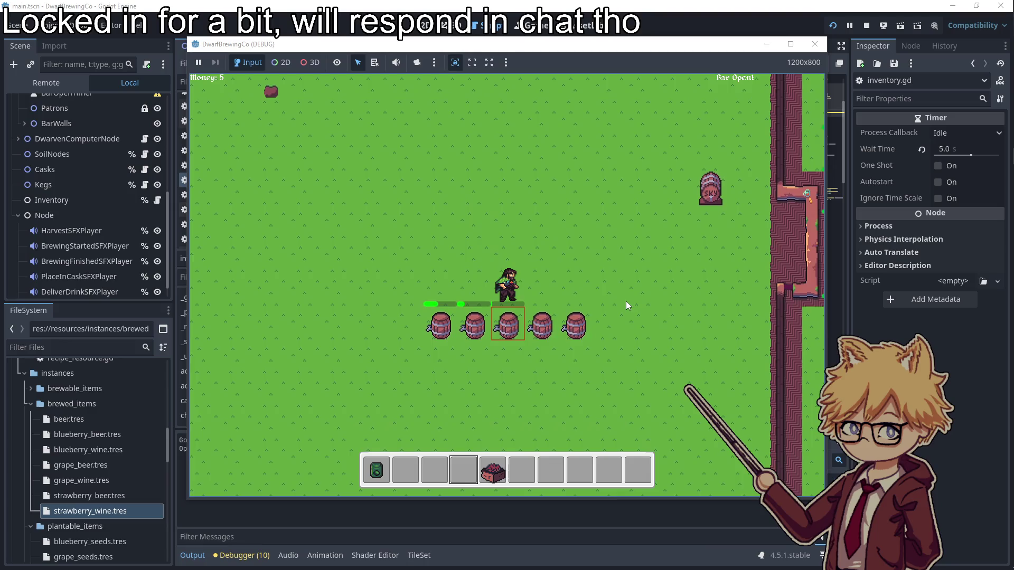
key("5")
key("d")
key("e")
- Plant the first-slot seed in the fifth plot, harvest it, and add it to a keg
key("a")
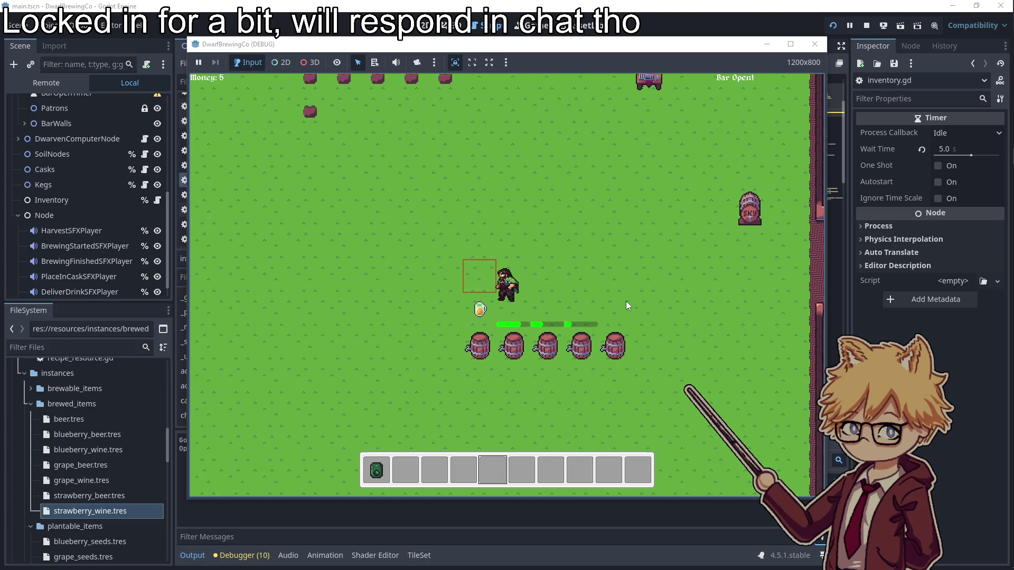
key("w")
key("a")
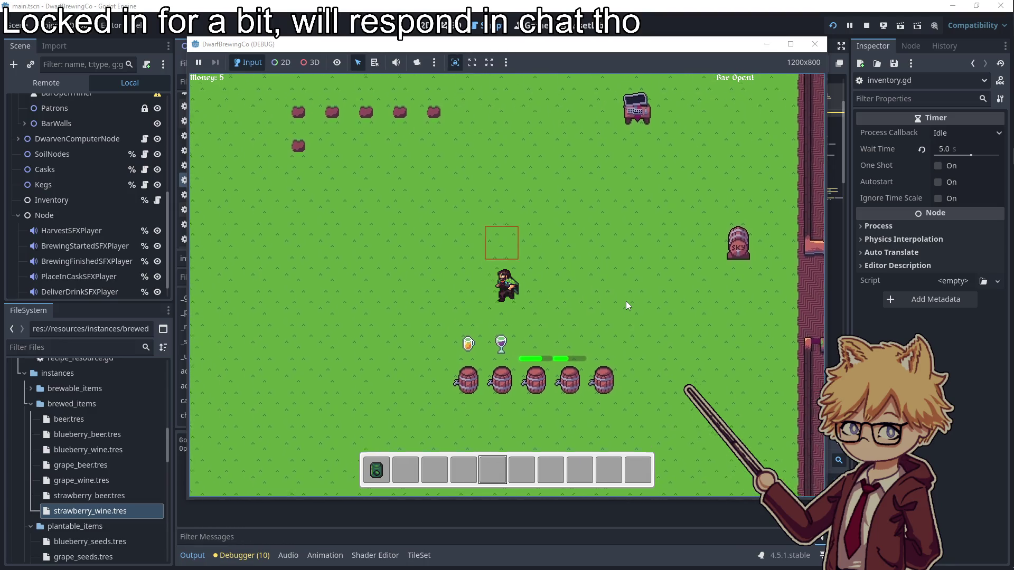
key("1")
key("w")
key("e")
key("s")
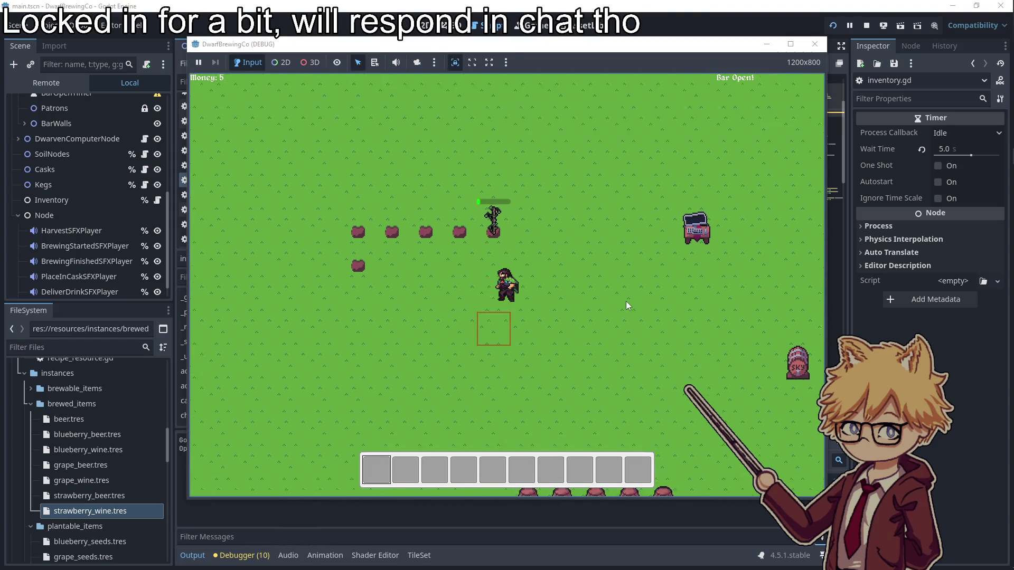
key("w")
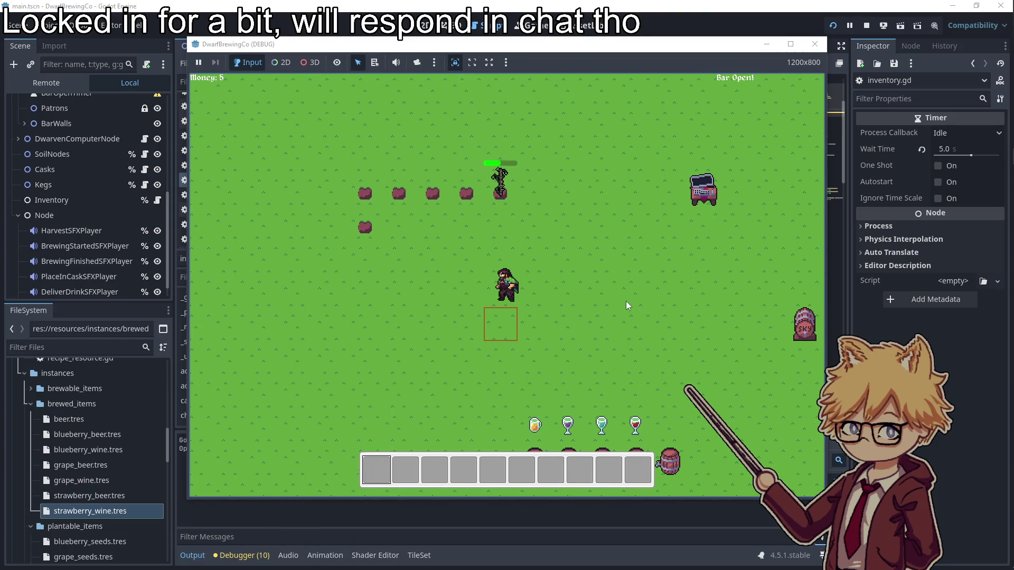
key("w")
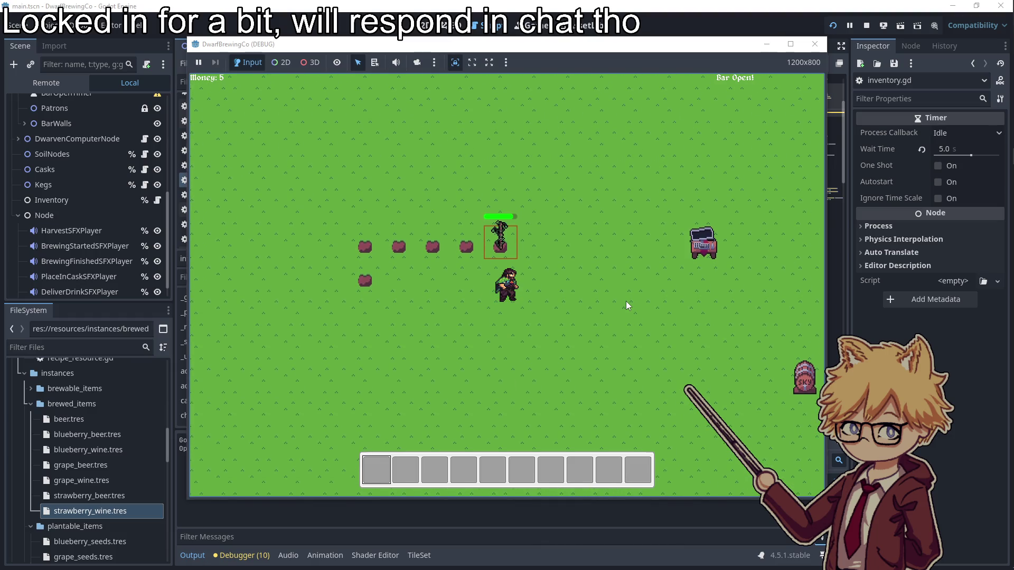
key("e")
key("s")
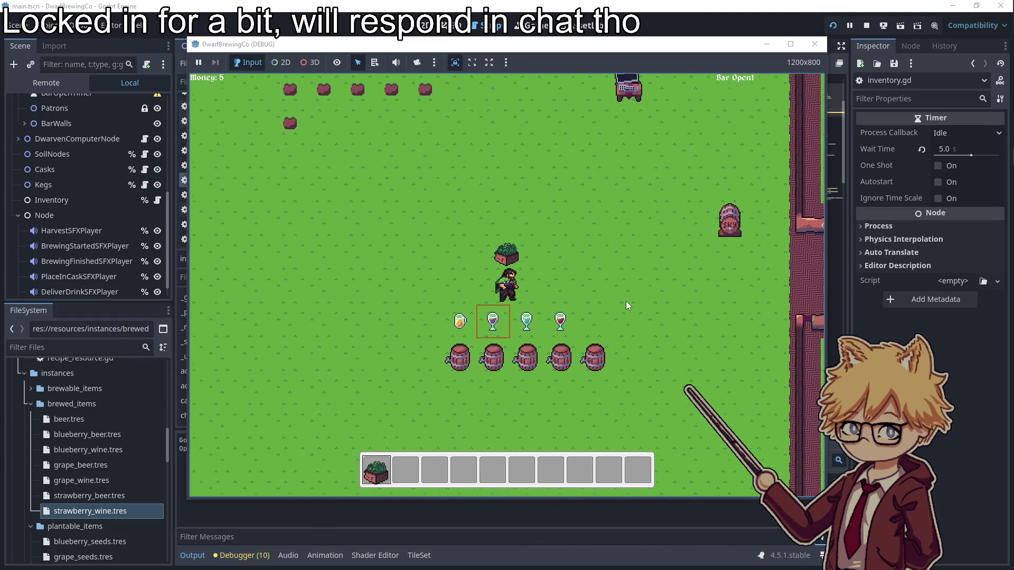
key("s")
key("e")
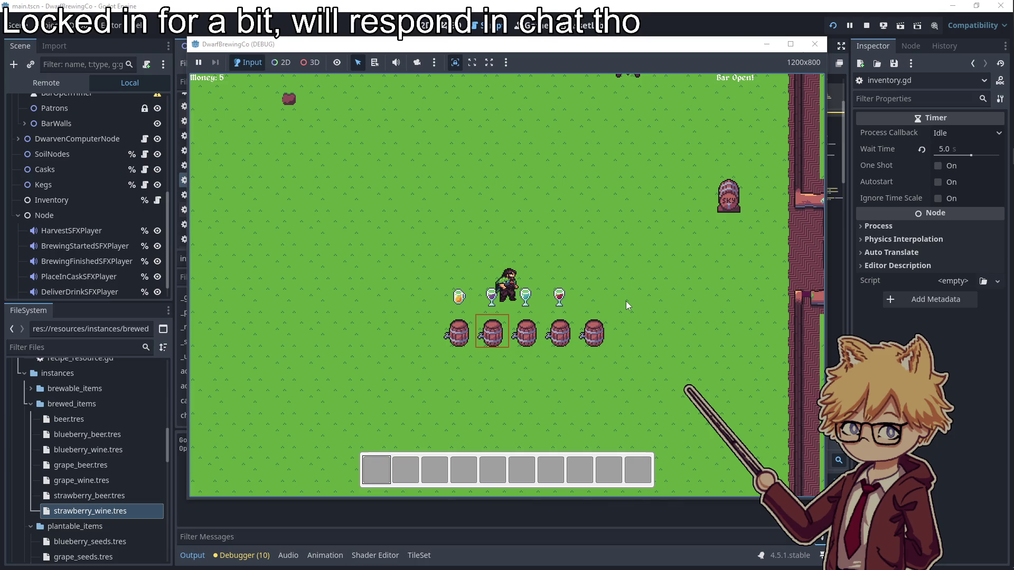
- Collect the cask's finished drink, walk toward the bar, and stop the game
key("e")
key("d")
key("w")
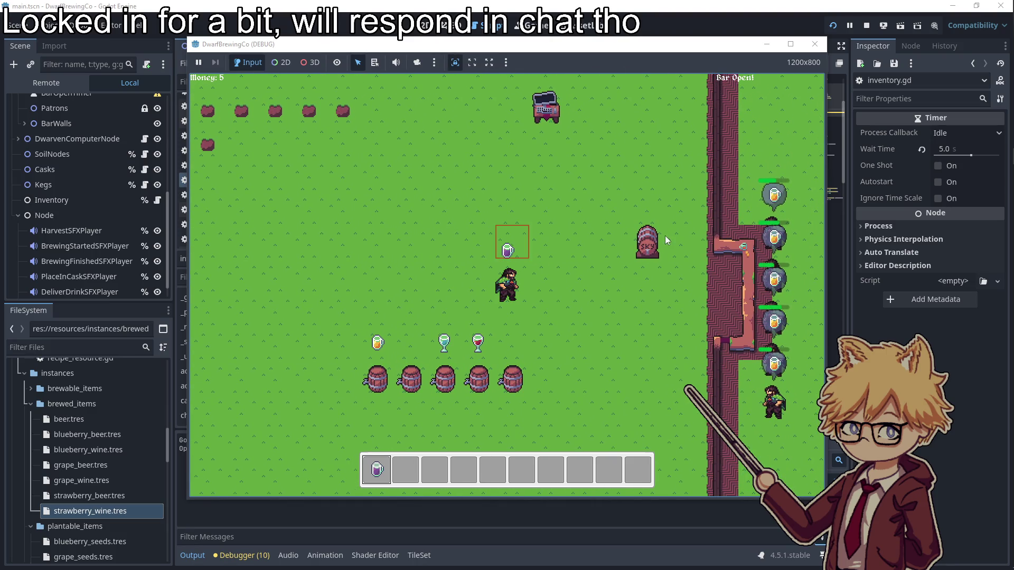
left_click(815, 44)
scroll("down", 3)
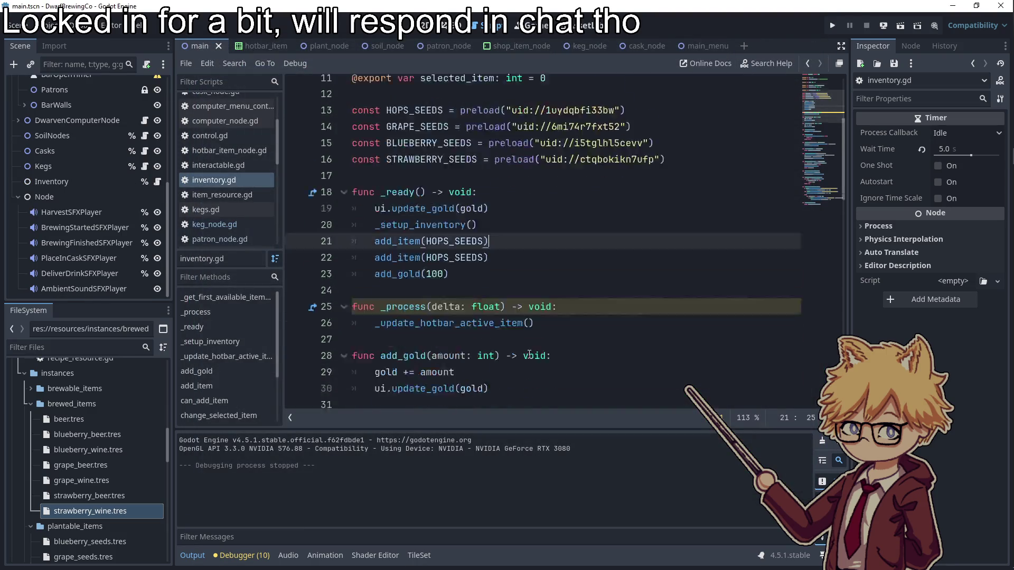
- Filter FileSystem for 'caskeg' and open keg_node.tscn with its script
scroll("down", 3)
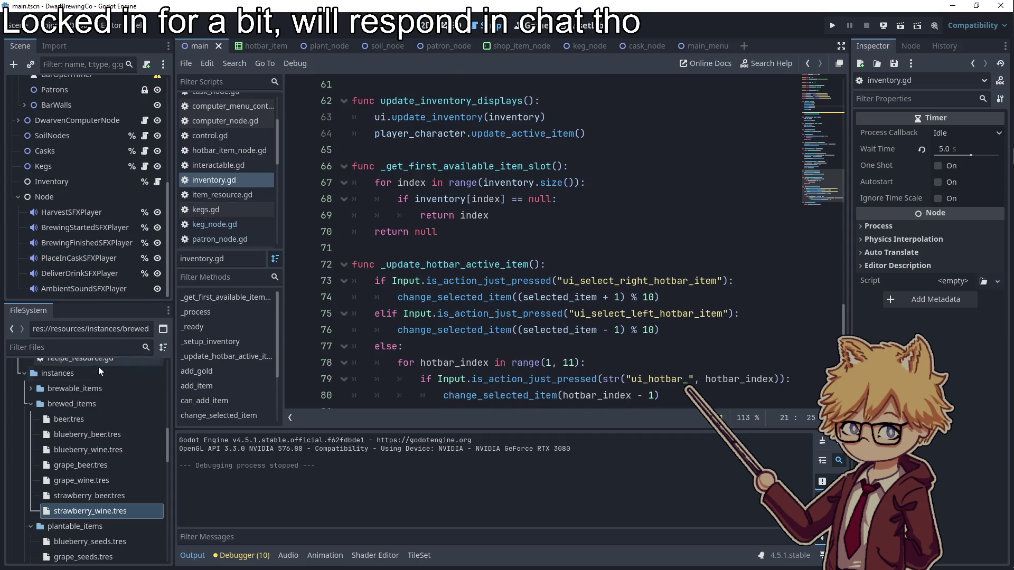
left_click(68, 345)
type("cask")
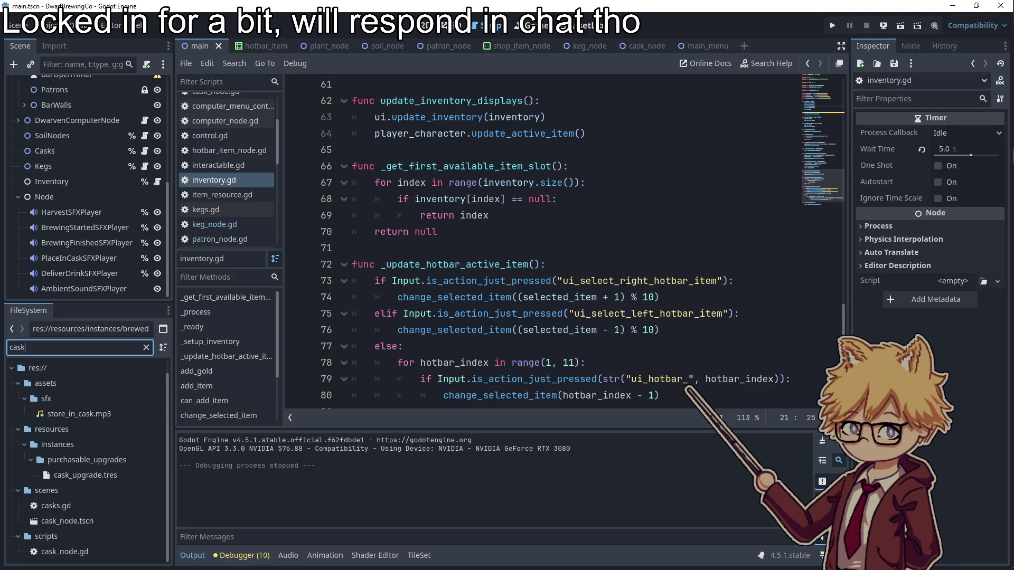
type("eg")
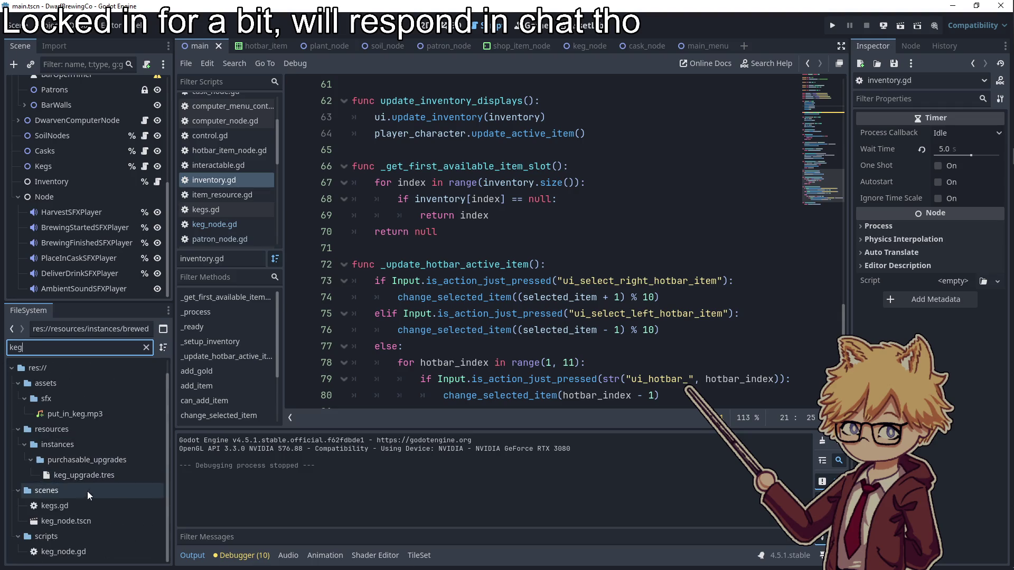
left_click(79, 520)
double_click(79, 521)
scroll("down", 3)
double_click(441, 265)
scroll("up", 3)
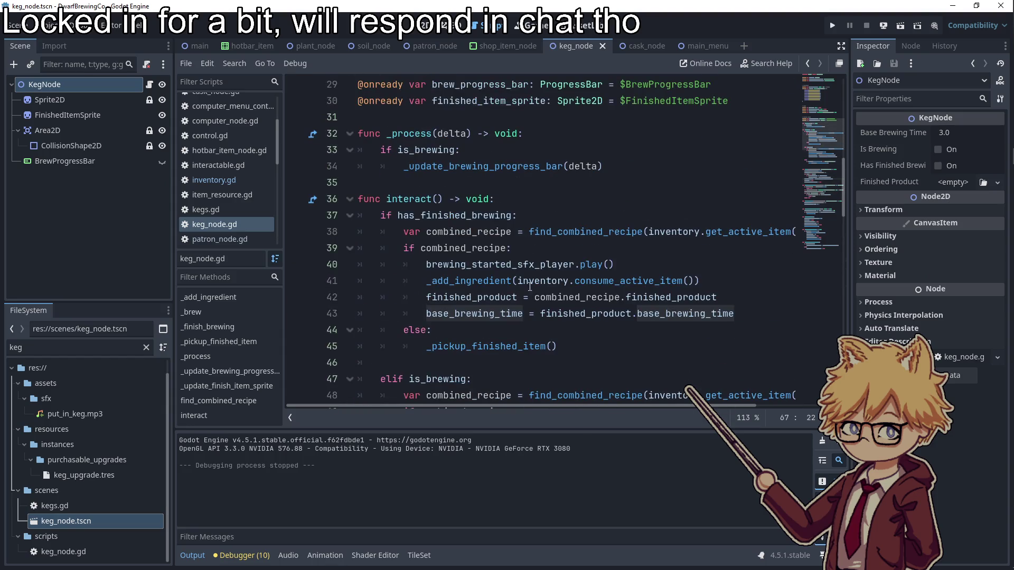
- Add a _update_finish_item_sprite() call on a new line after line 43
left_click(691, 310)
scroll("down", 3)
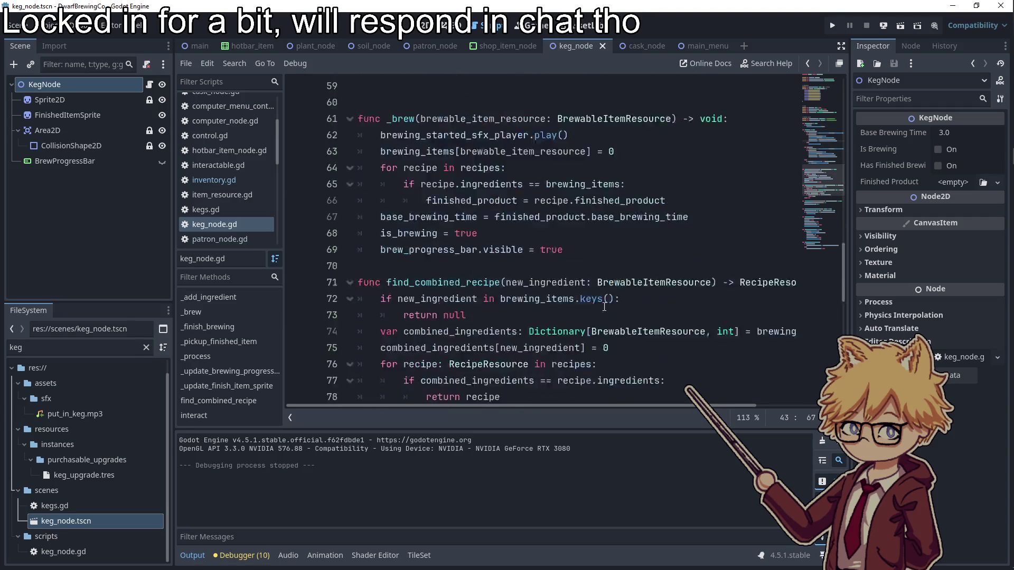
scroll("down", 3)
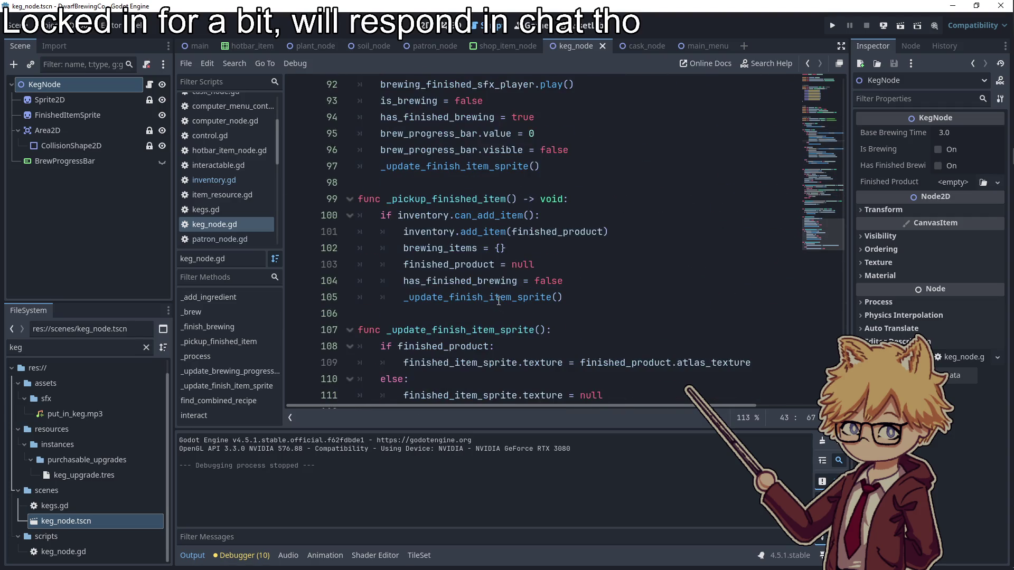
double_click(498, 299)
scroll("up", 3)
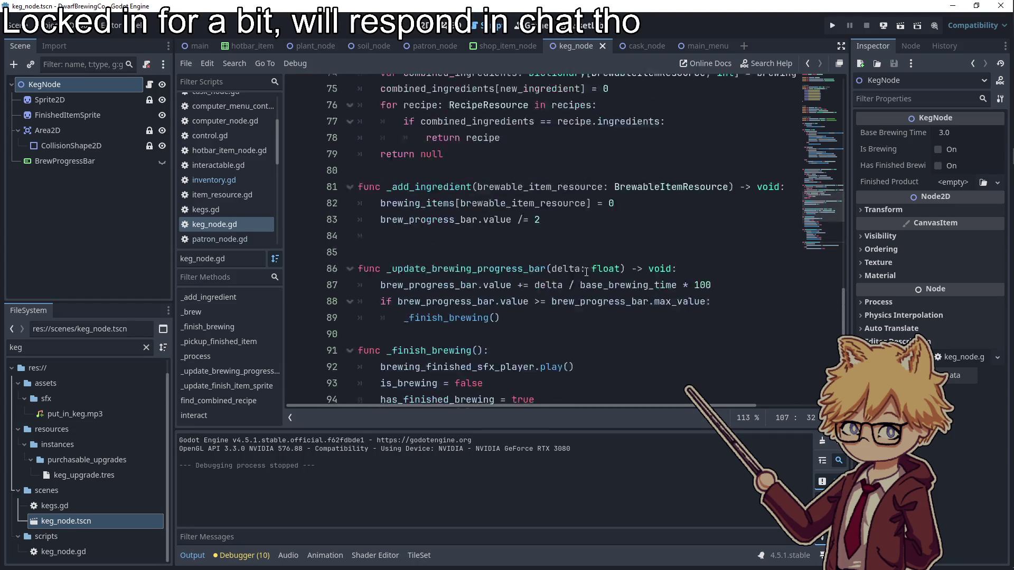
left_click(752, 233)
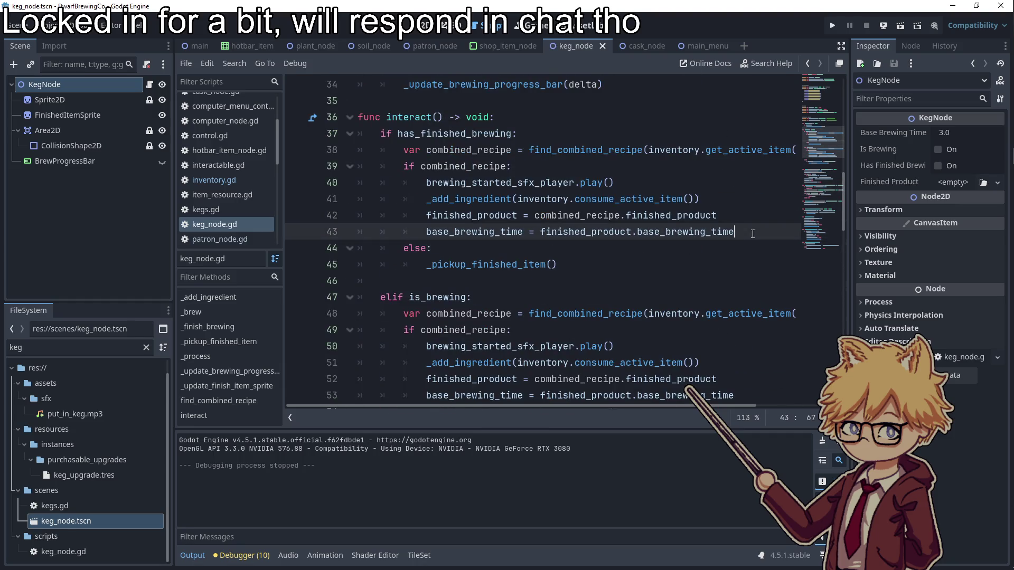
key("Return")
key("ctrl+v")
type("()")
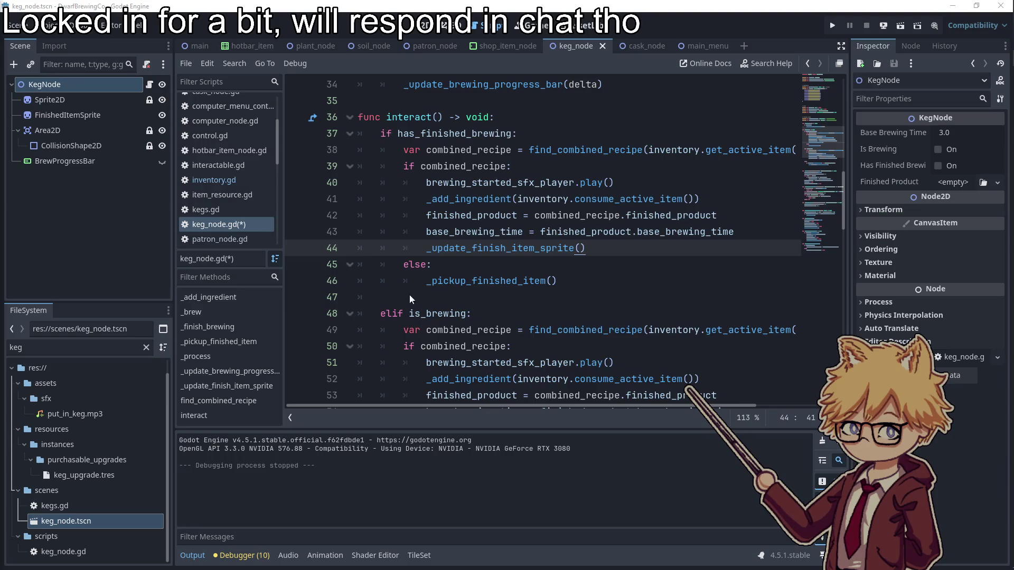
- Inspect finished_product, base_brewing_time and _add_ingredient, then go to the end of _add_ingredient
double_click(503, 217)
double_click(478, 232)
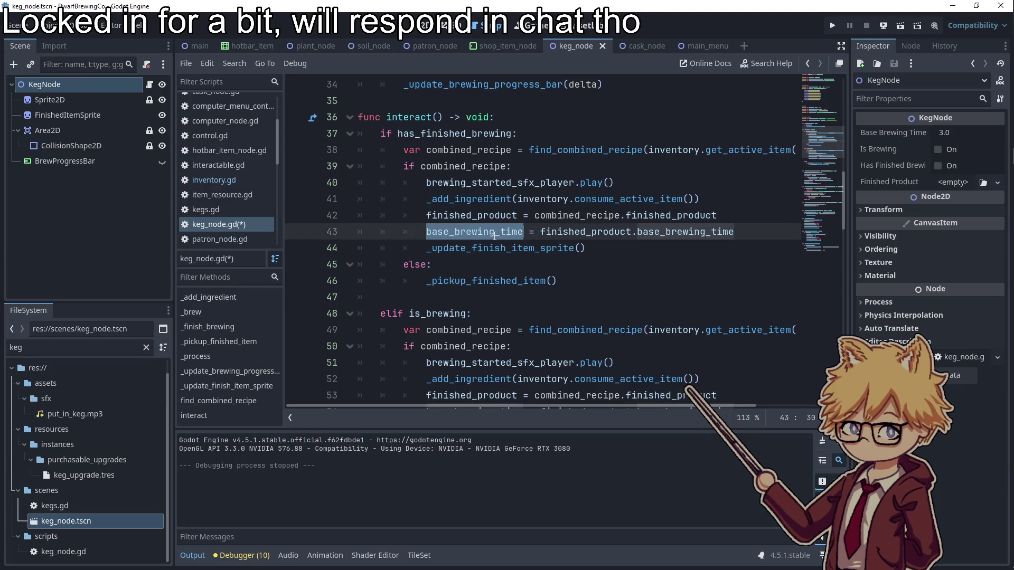
double_click(469, 199)
left_click(643, 282)
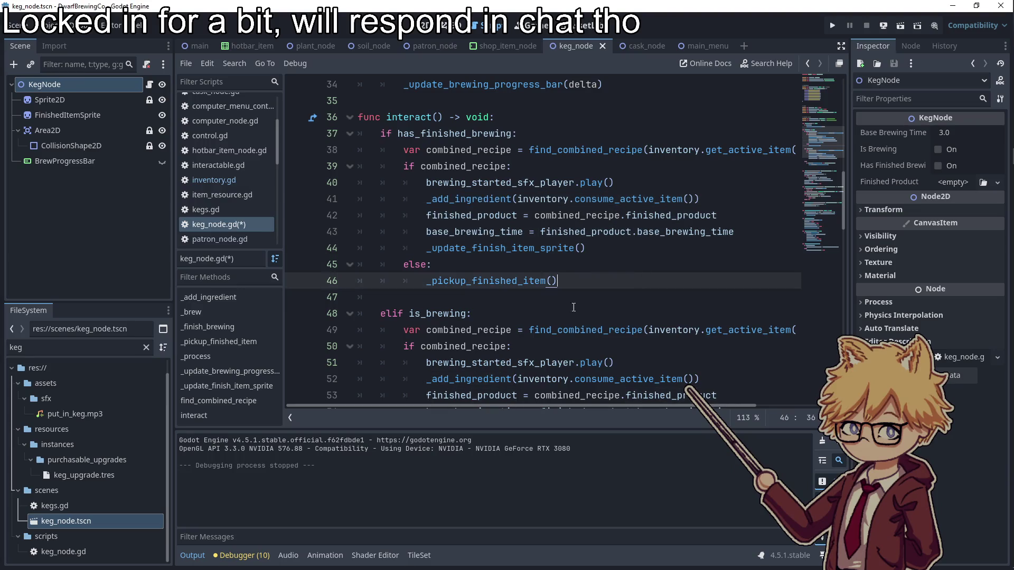
scroll("down", 3)
scroll("down", 3)
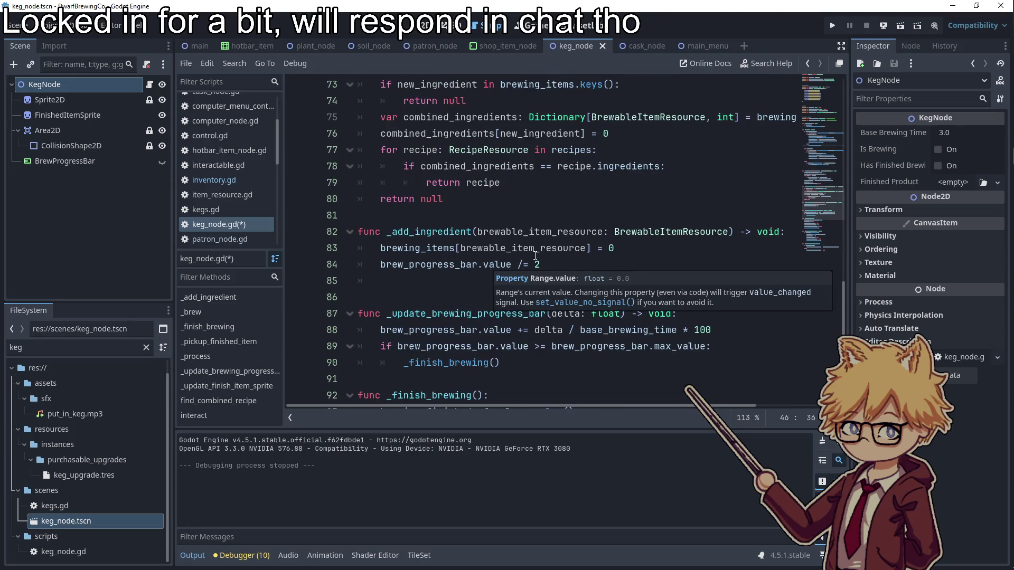
scroll("up", 3)
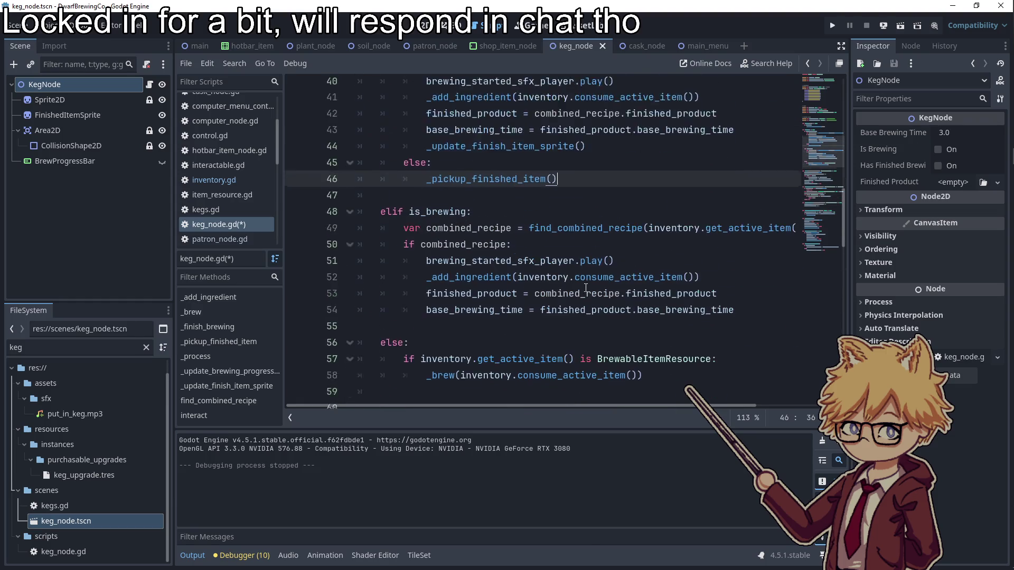
scroll("down", 3)
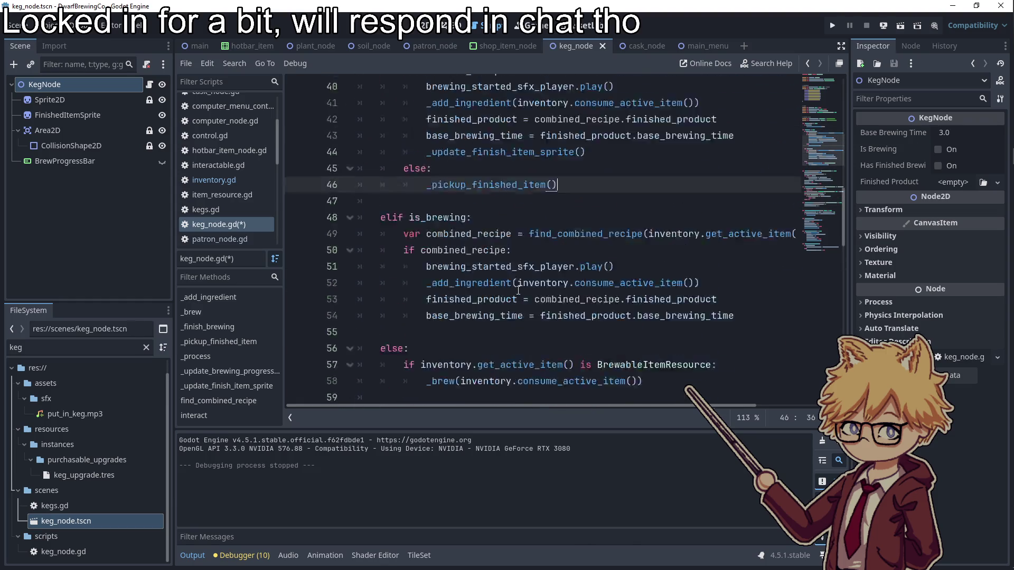
scroll("down", 3)
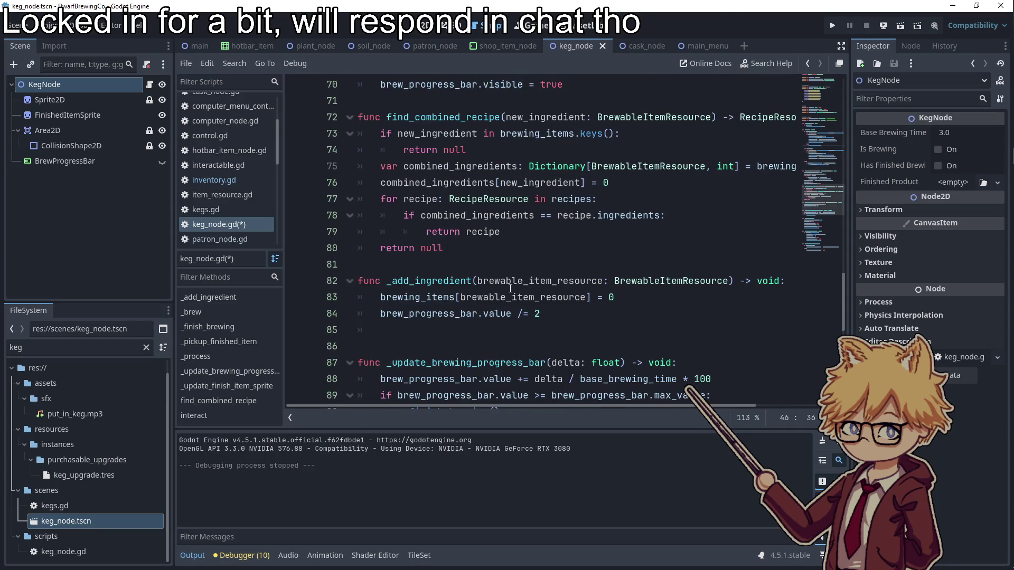
left_click(548, 312)
- In _add_ingredient, set brew_progress_bar.visible = true and is_brewing = true, then save the script
key("Return")
type("brew")
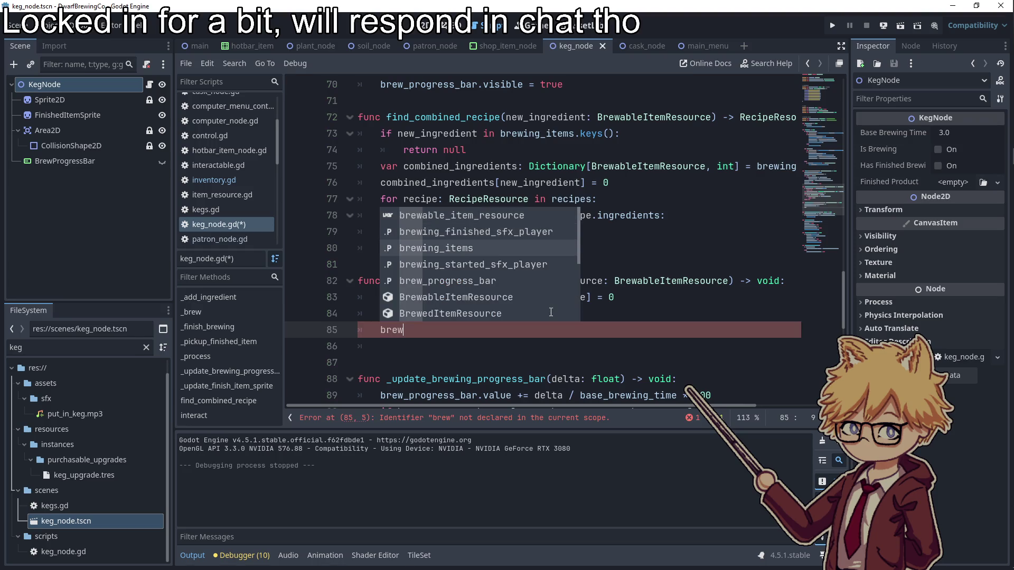
key("Down")
key("Down")
key("Return")
type(".visi")
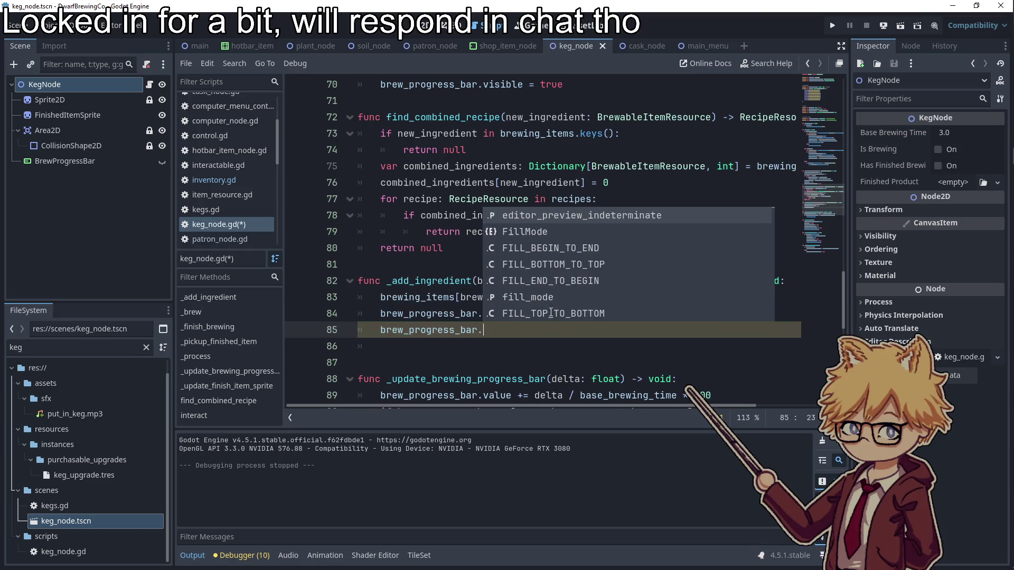
type("ble = true")
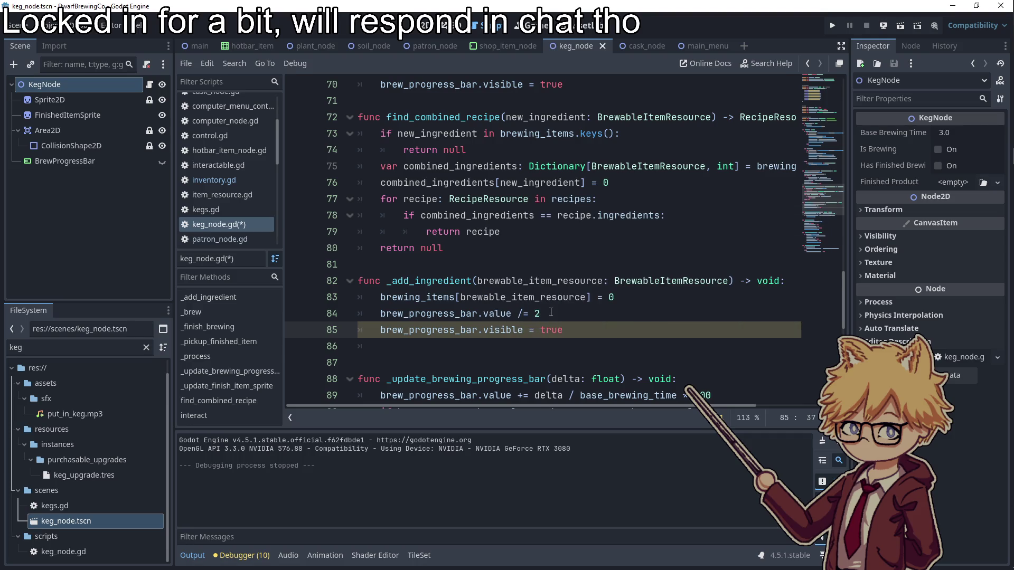
key("Return")
type("is_brewing =")
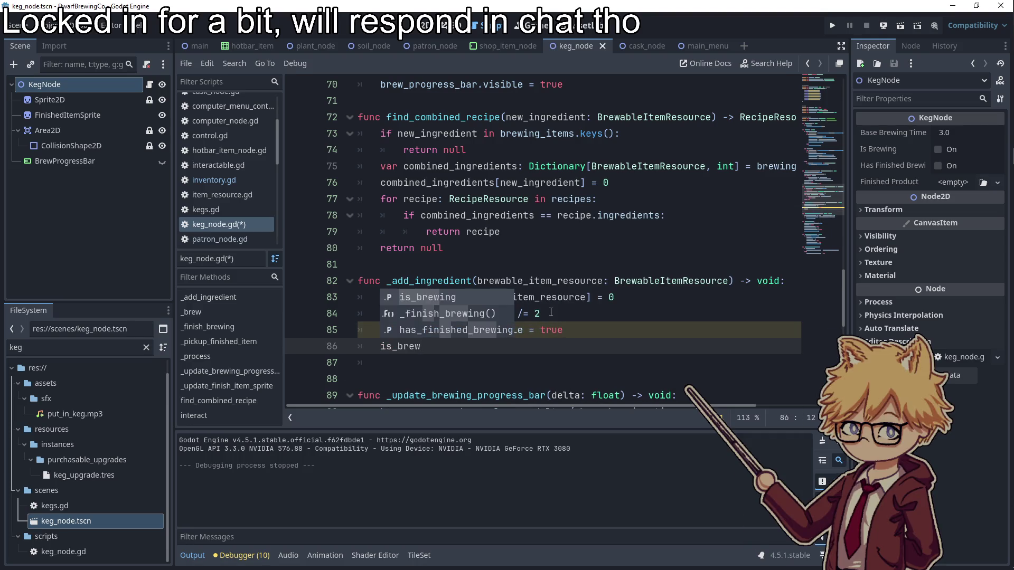
type(" true")
left_click(576, 280)
key("ctrl+s")
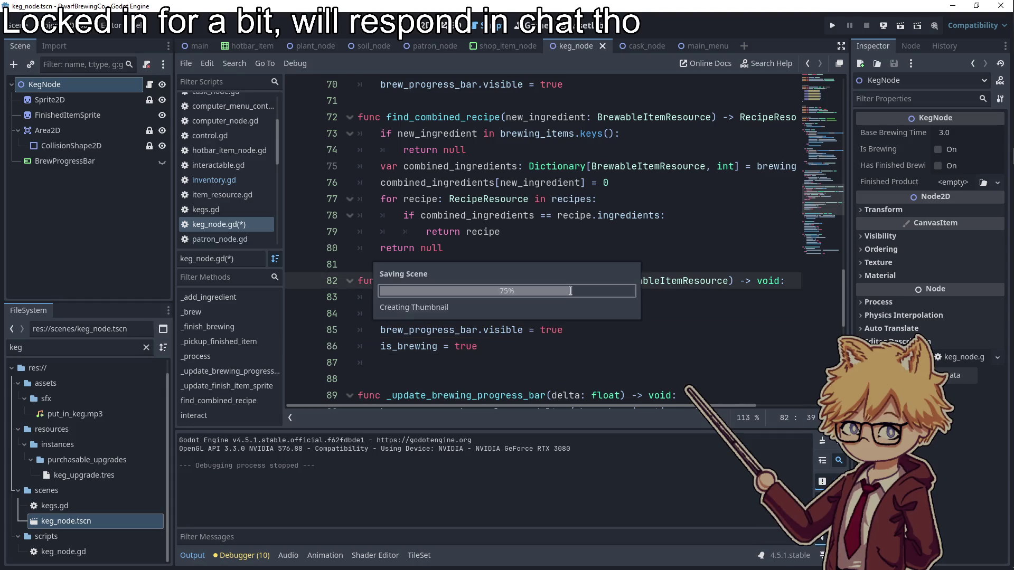
- Add has_finished_brewing = false below is_brewing = true in _add_ingredient
scroll("down", 3)
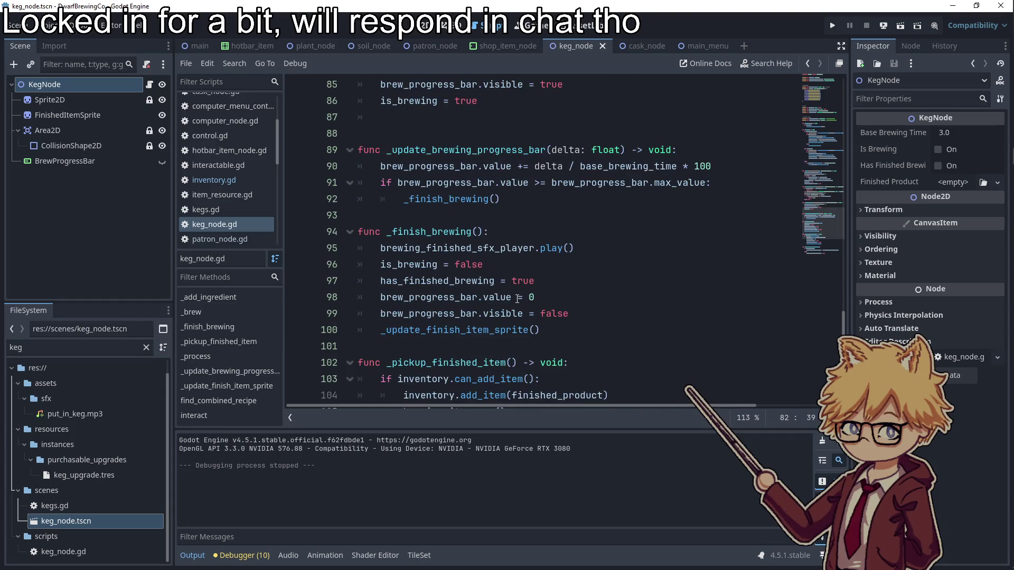
left_click(400, 264)
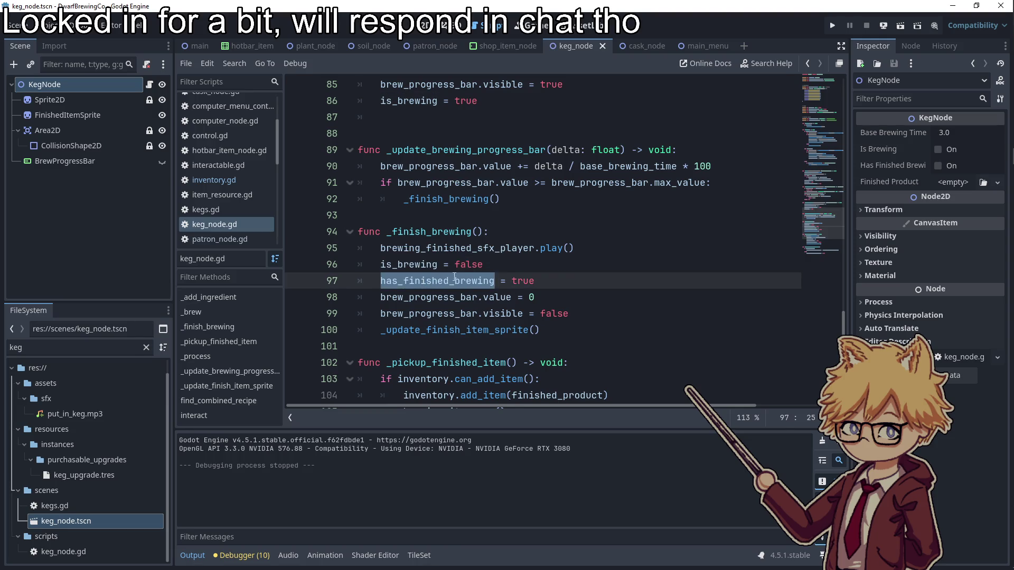
left_click(511, 102)
key("Return")
type("has_finished_brewing = fals")
type("e")
- Take the brew_progress_bar.value = 0 line out of _finish_brewing
left_click(582, 308)
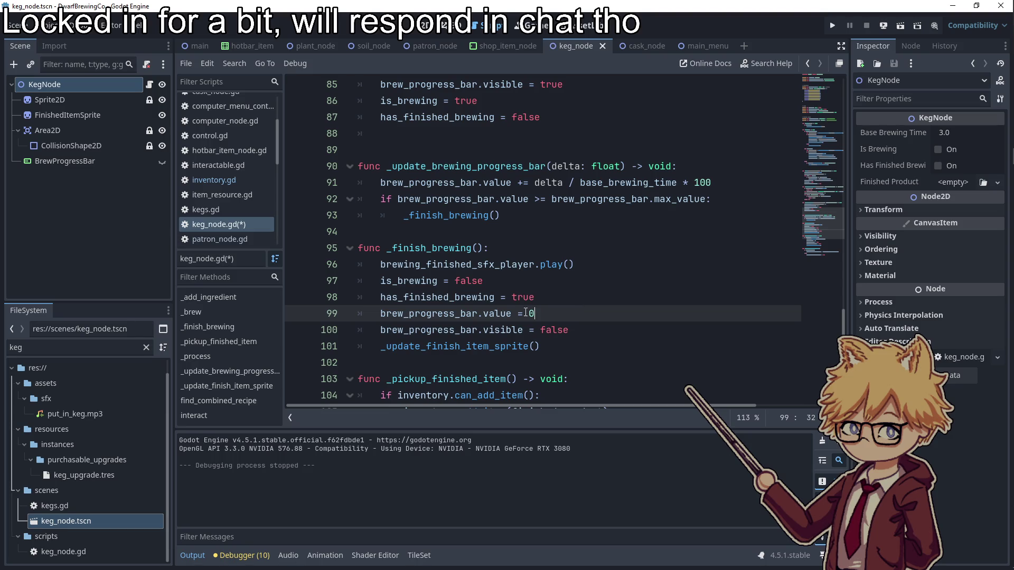
scroll("up", 3)
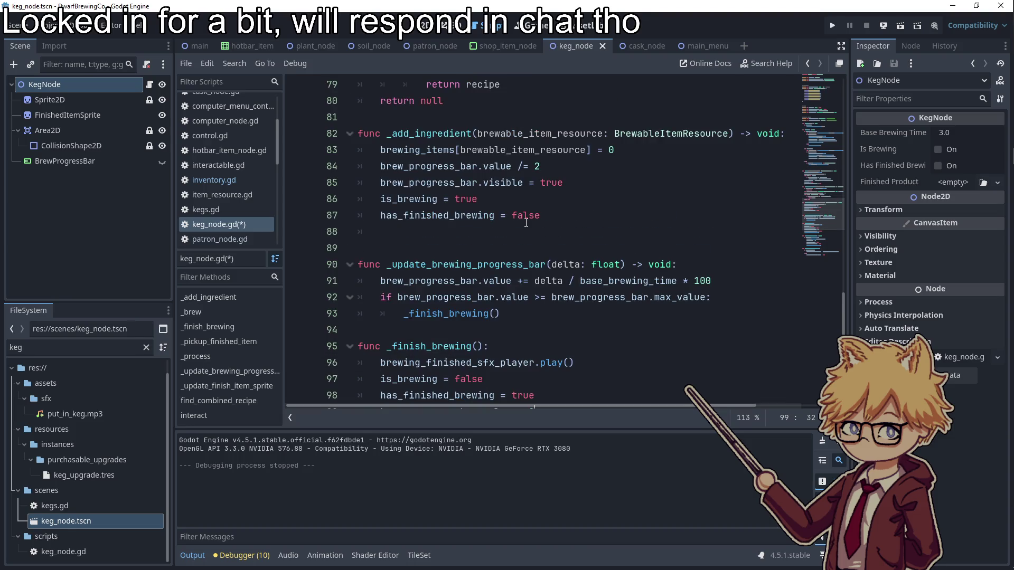
scroll("down", 3)
left_click_drag(534, 316, 530, 315)
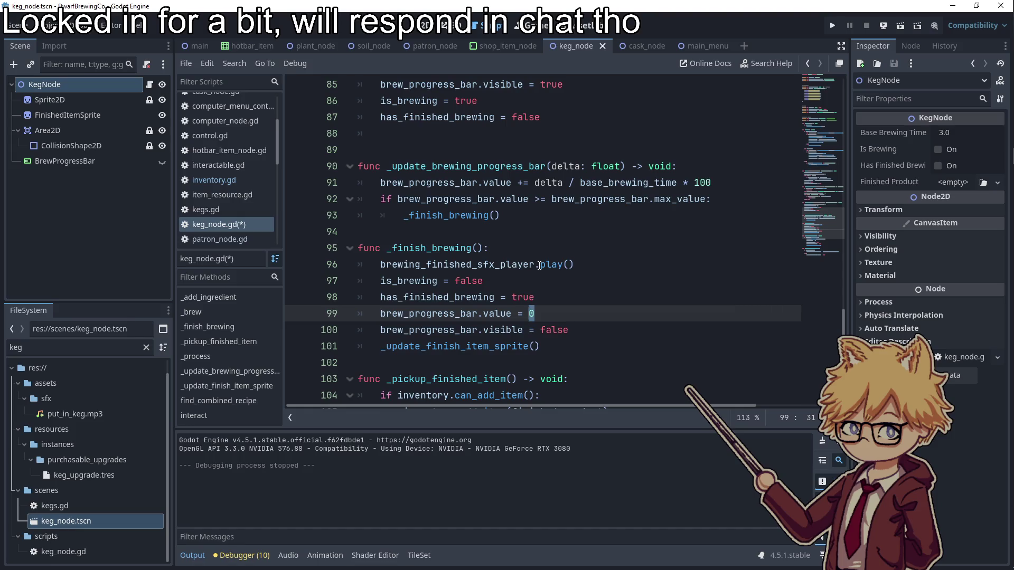
left_click_drag(538, 265, 327, 296)
left_click(326, 314)
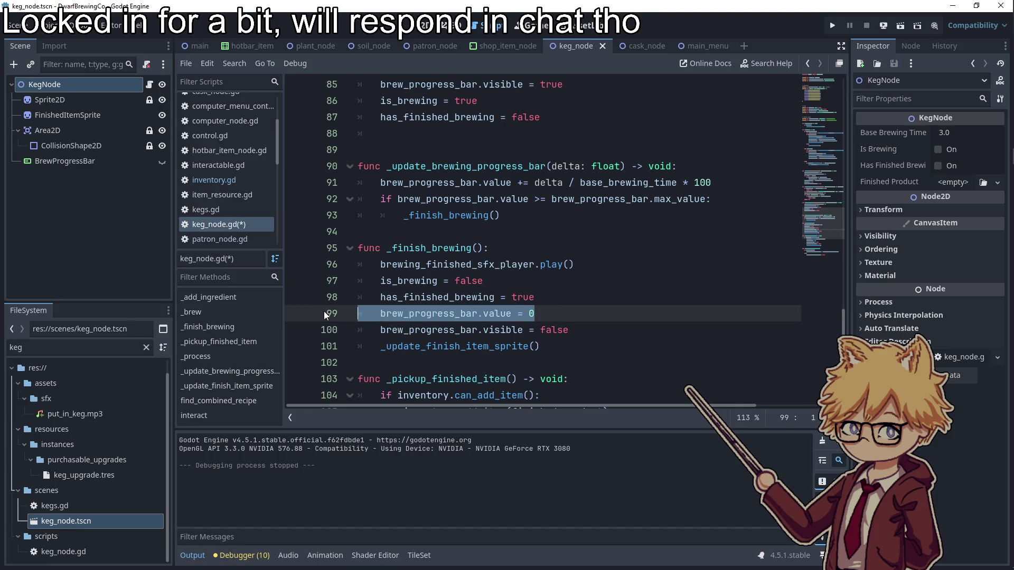
key("BackSpace")
key("BackSpace")
- Paste brew_progress_bar.value = 0 at the start of _brew and launch the game
scroll("up", 3)
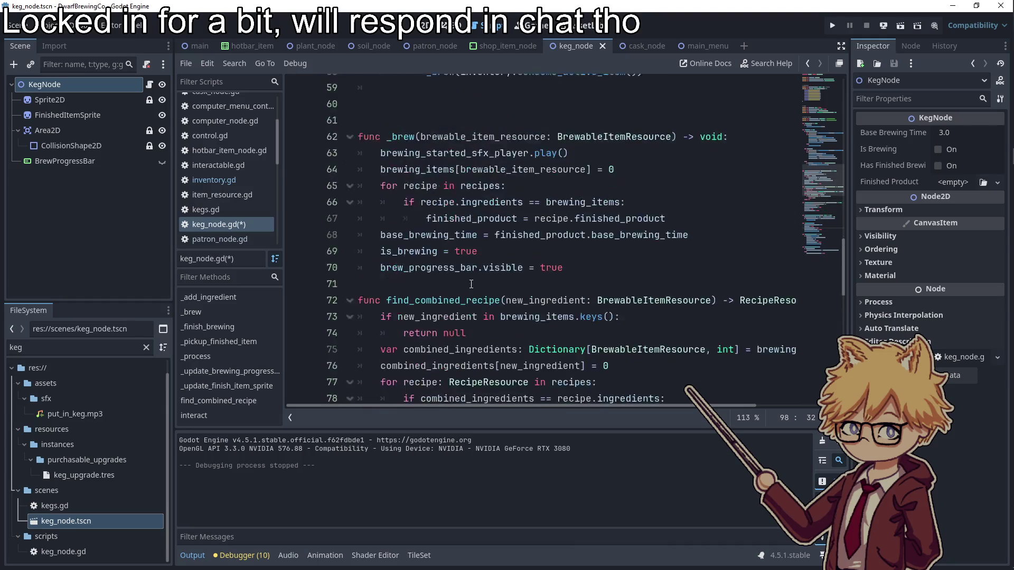
scroll("up", 3)
left_click(729, 198)
key("Return")
type("brew_progress_bar.value = 0")
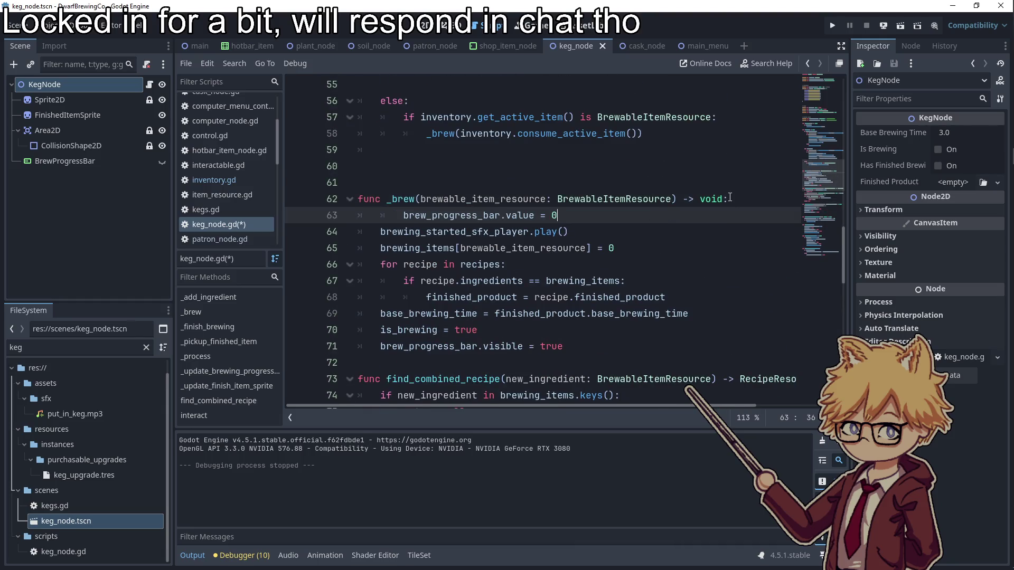
key("shift+Tab")
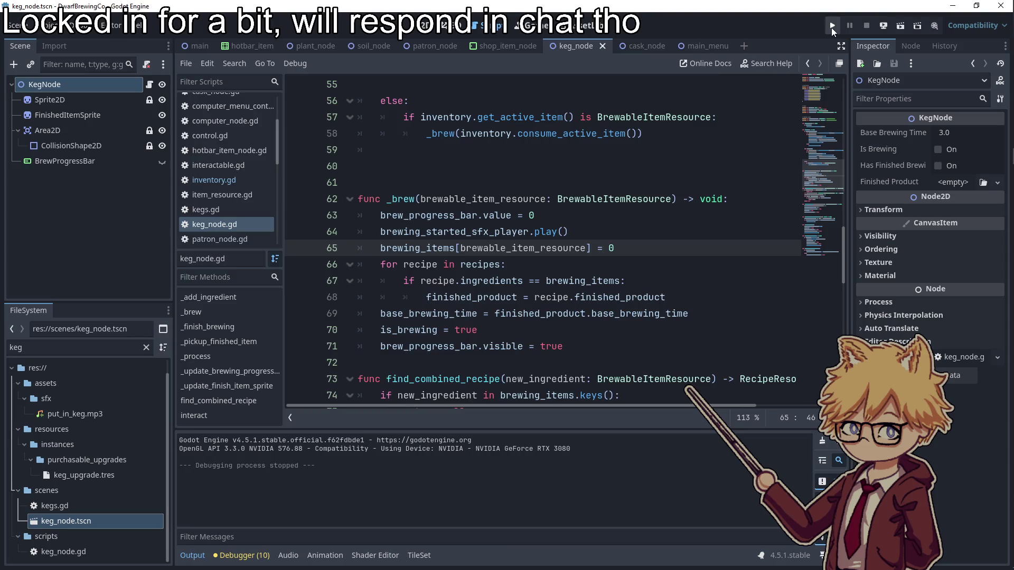
- Start a new game and buy Grape, Blueberry and Strawberry Seeds at the cart
left_click(832, 25)
left_click(520, 375)
key("Escape")
key("Escape")
key("w")
key("d")
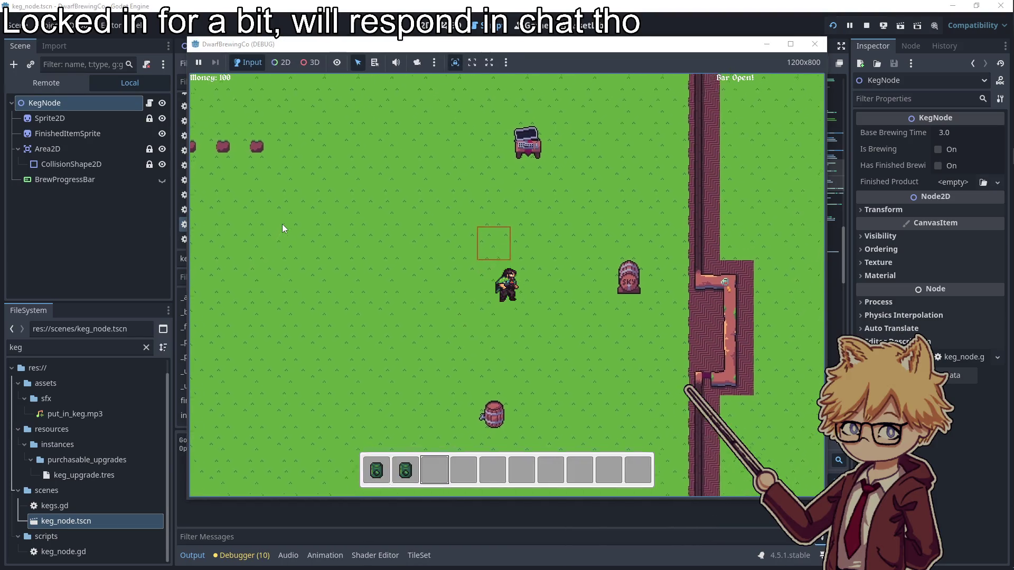
key("e")
key("Right")
key("Return")
key("Right")
key("Return")
key("Right")
key("Return")
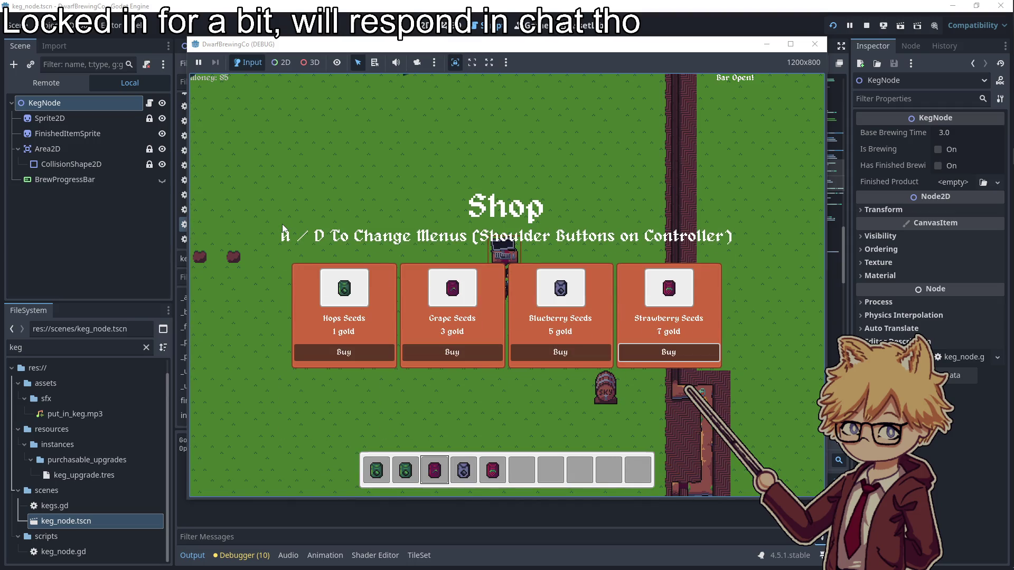
key("Escape")
- Plant the purchased seeds in the soil plots
key("s")
key("a")
key("e")
key("e")
key("a")
key("e")
- Browse the shop's Soil Plot, Keg and Cask offers, then plant seeds from hotbar slots 2 and 1
key("d")
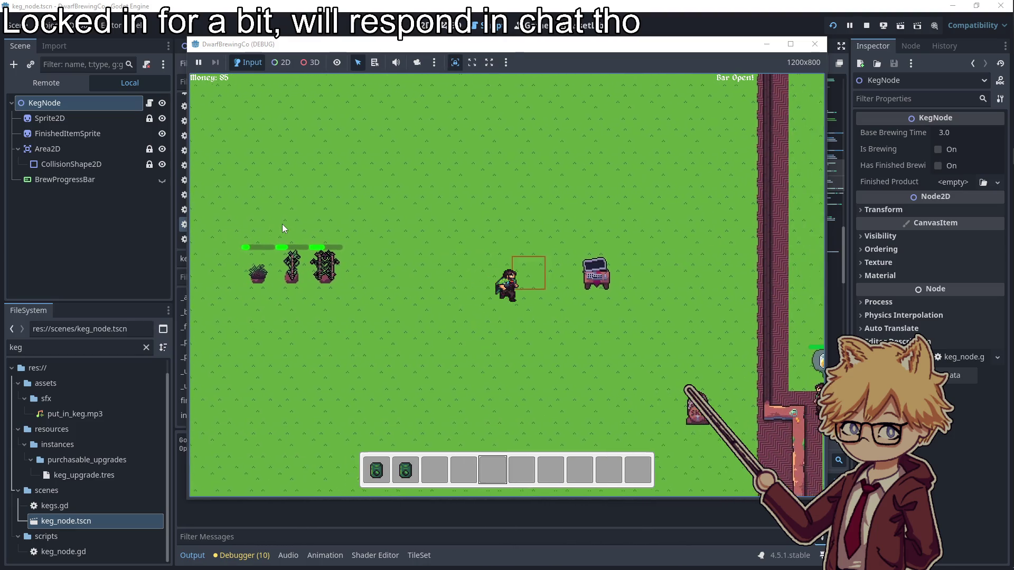
key("e")
key("d")
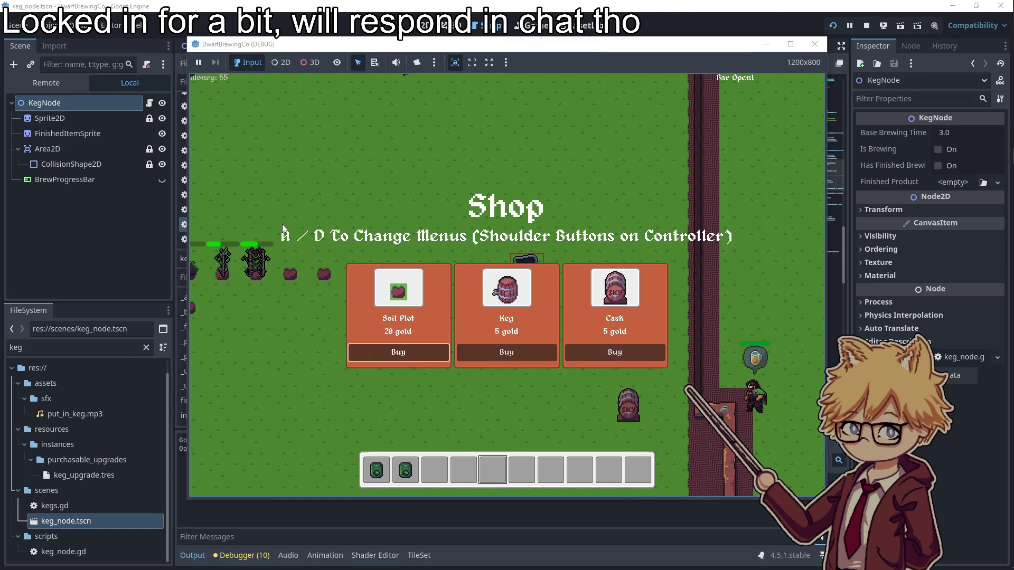
key("Escape")
key("a")
key("2")
key("e")
key("1")
key("e")
key("a")
key("s")
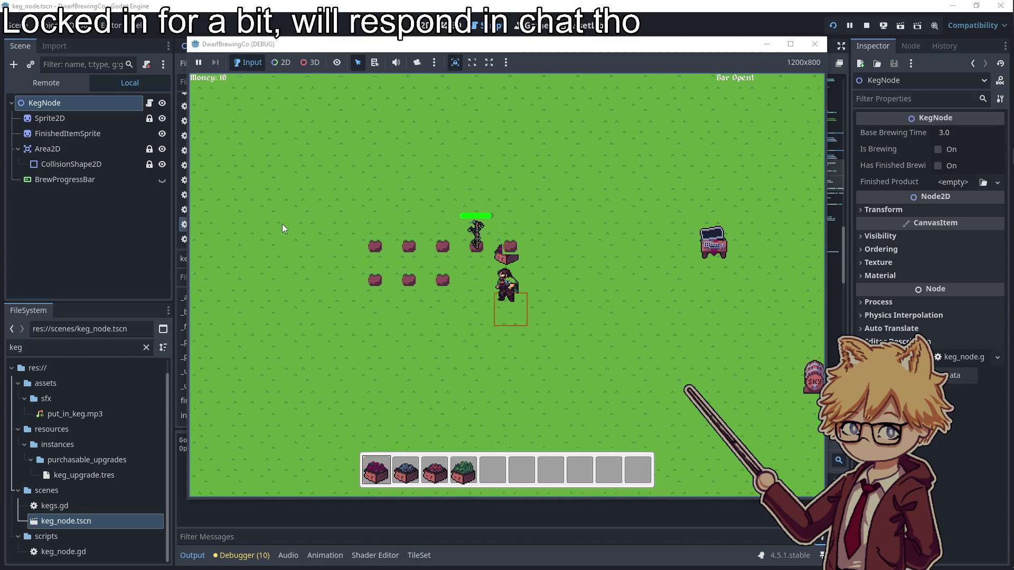
- Walk to the cart holding the green ingredient and buy a Keg for 5 gold
key("d")
key("s")
key("4")
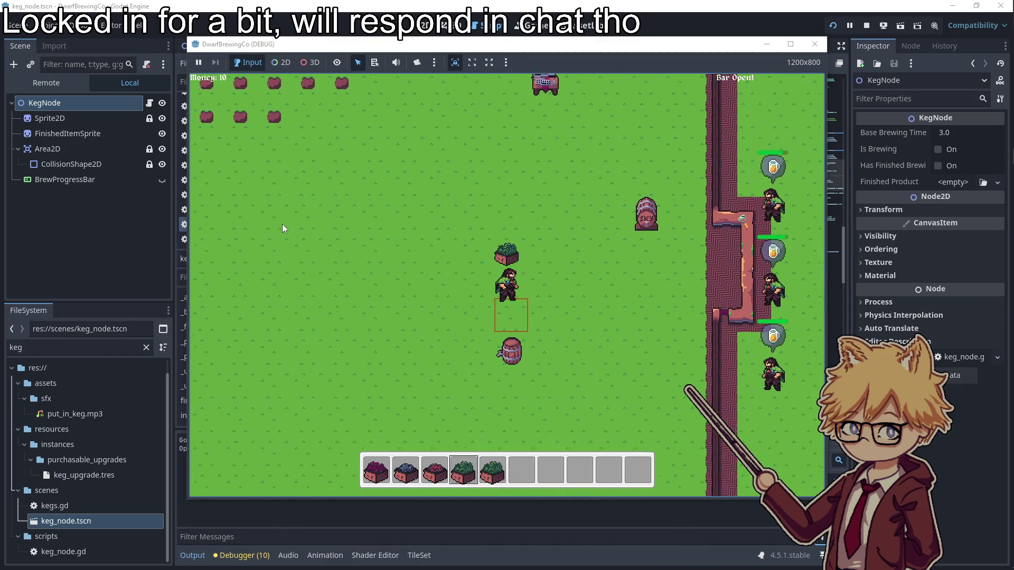
key("w")
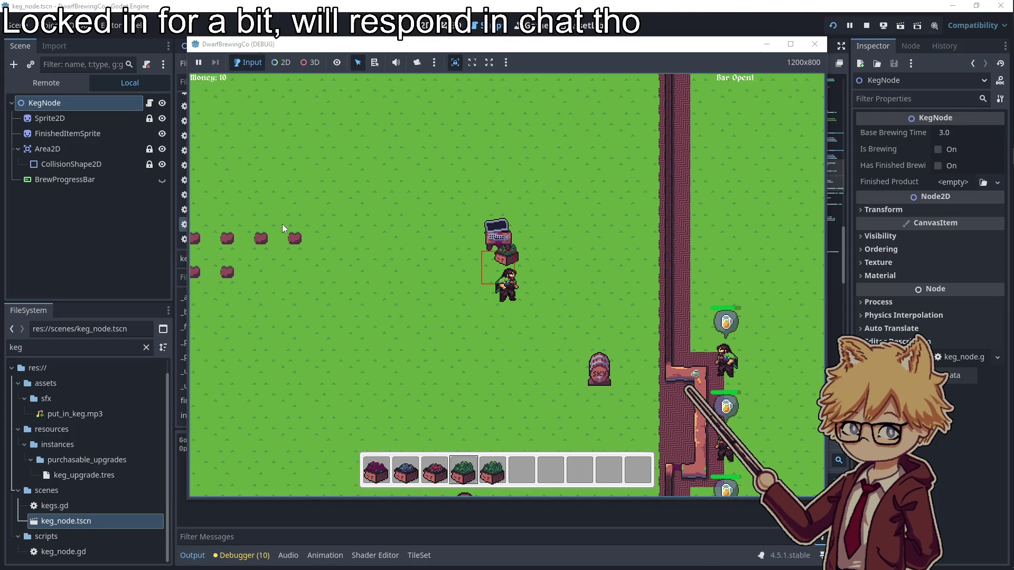
key("e")
key("Right")
key("Return")
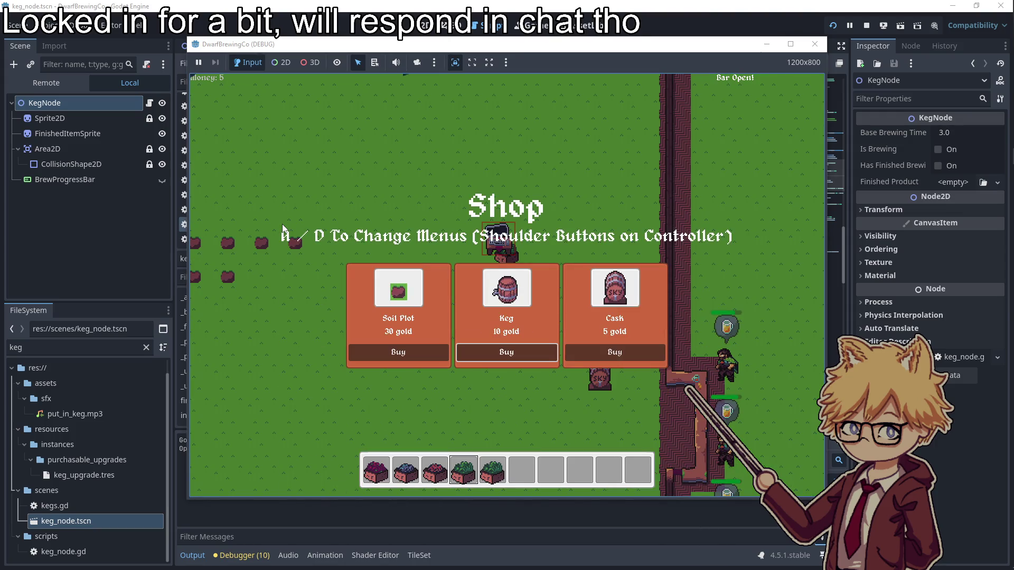
key("e")
- Put the green ingredient in one keg, red in the left keg, and pick up the finished beer
key("s")
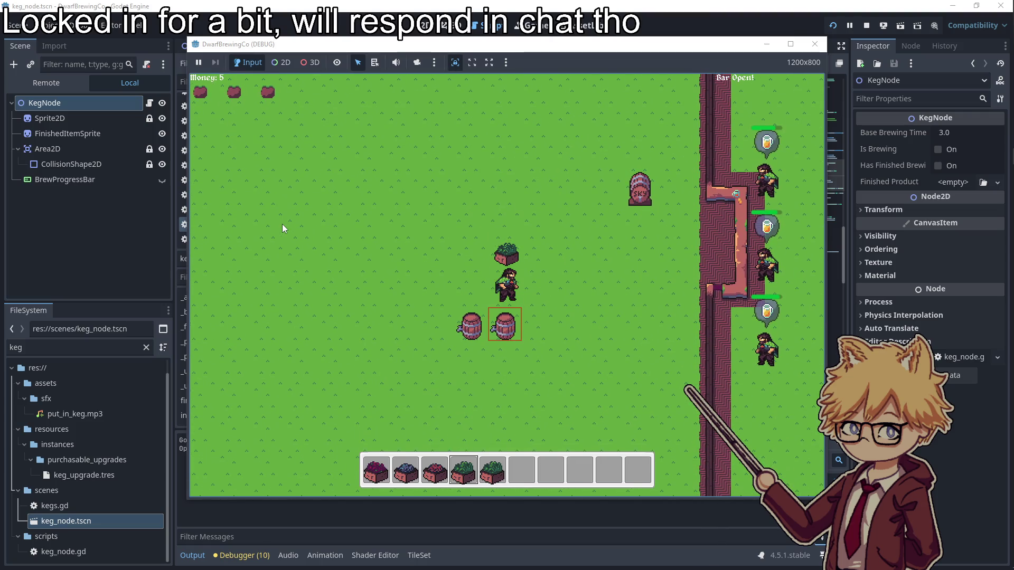
key("e")
key("w")
key("a")
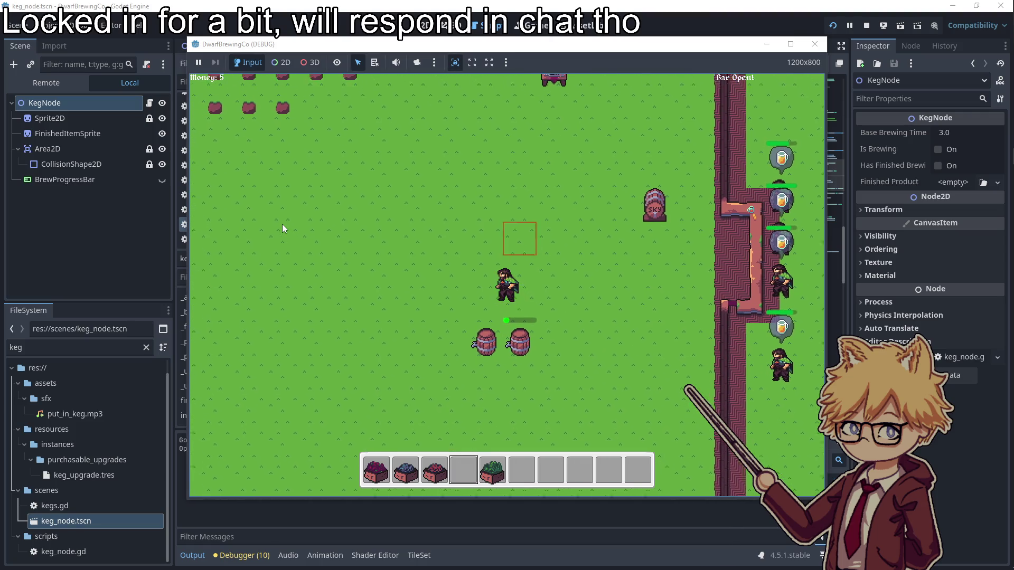
key("2")
key("3")
key("s")
key("e")
key("d")
key("w")
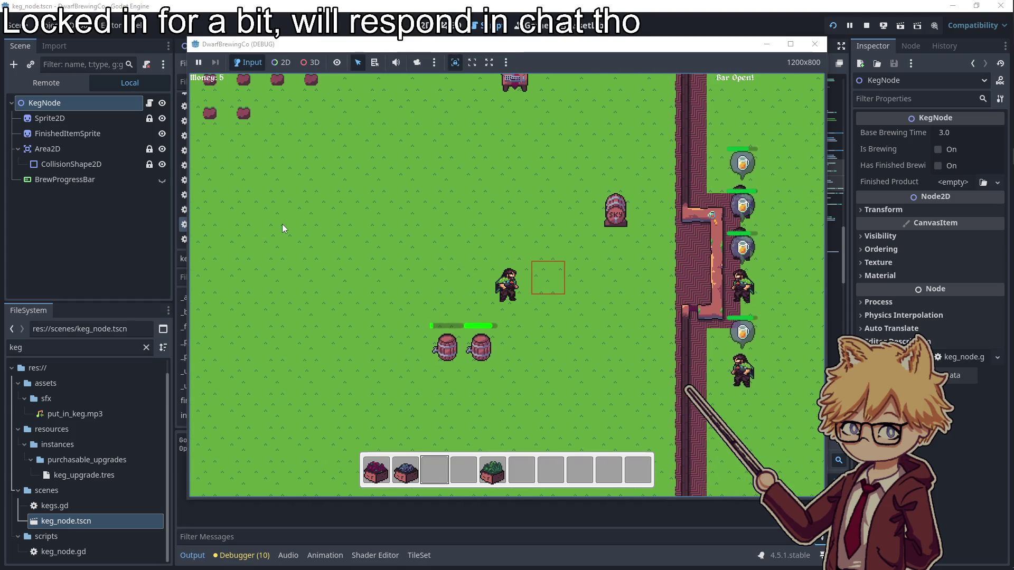
key("a")
key("s")
key("5")
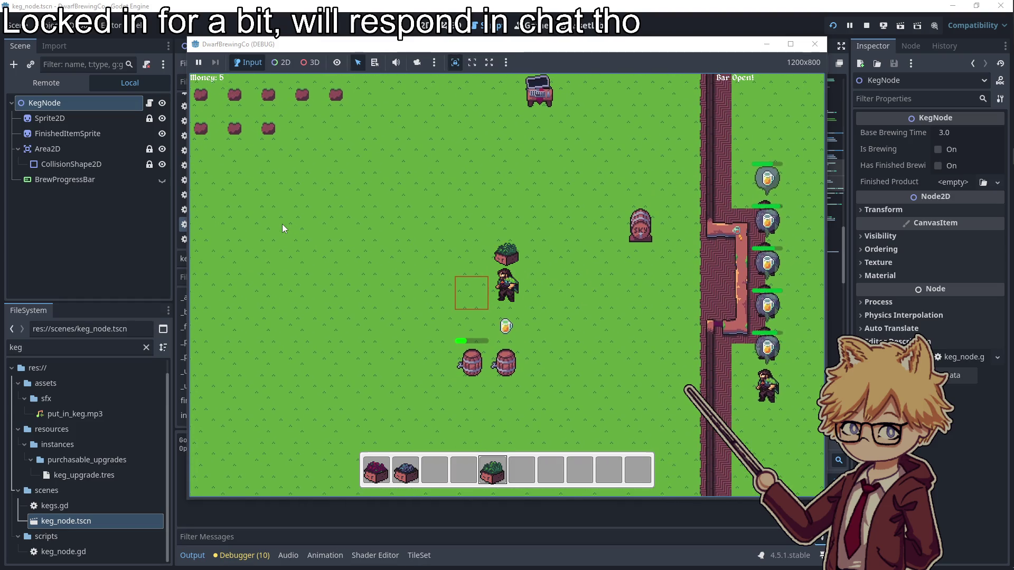
- Brew the blue ingredient in the right keg, collect the blue potion, then add a green ingredient
scroll("up", 3)
key("d")
key("s")
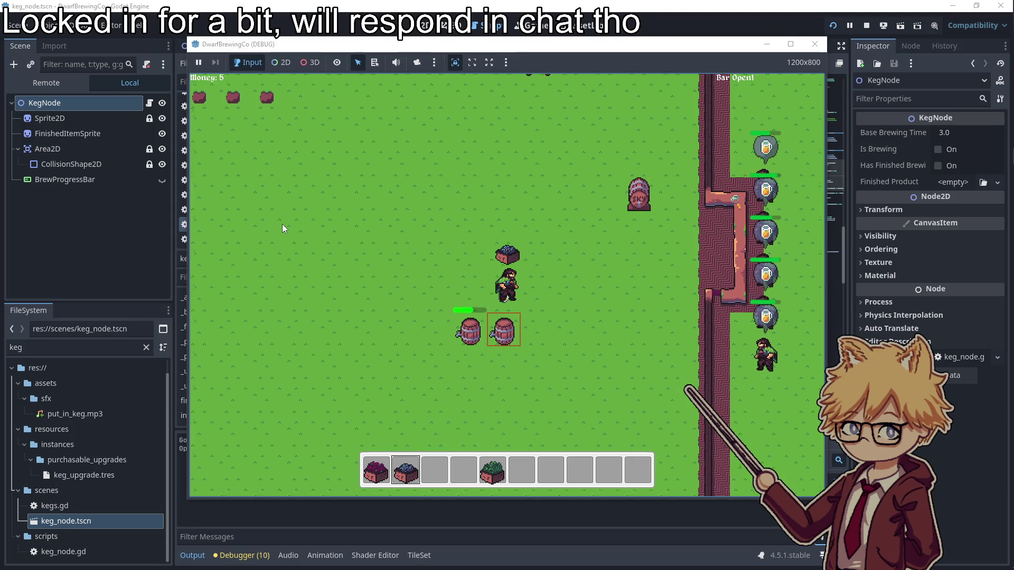
key("e")
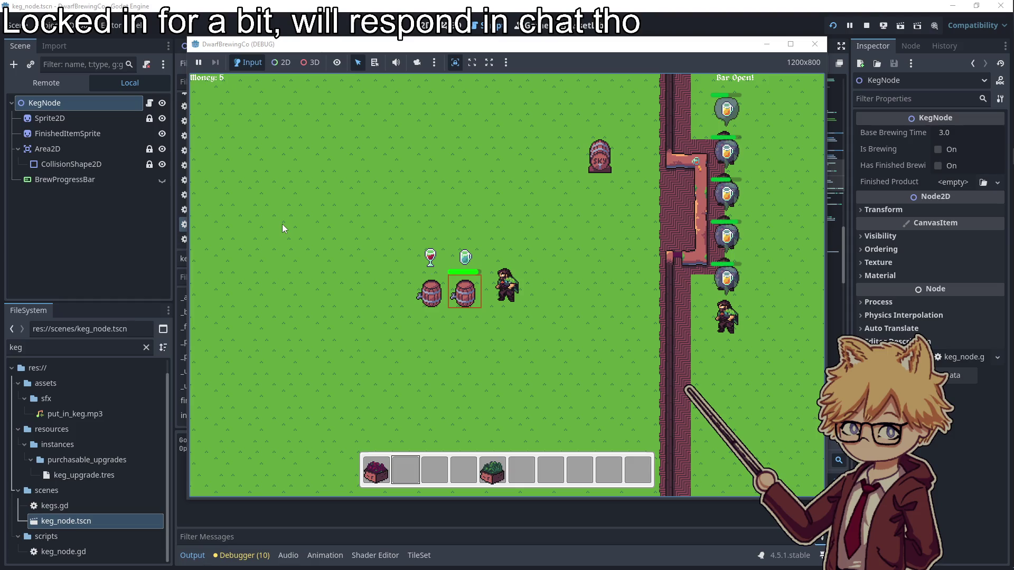
key("e")
key("3")
key("w")
key("s")
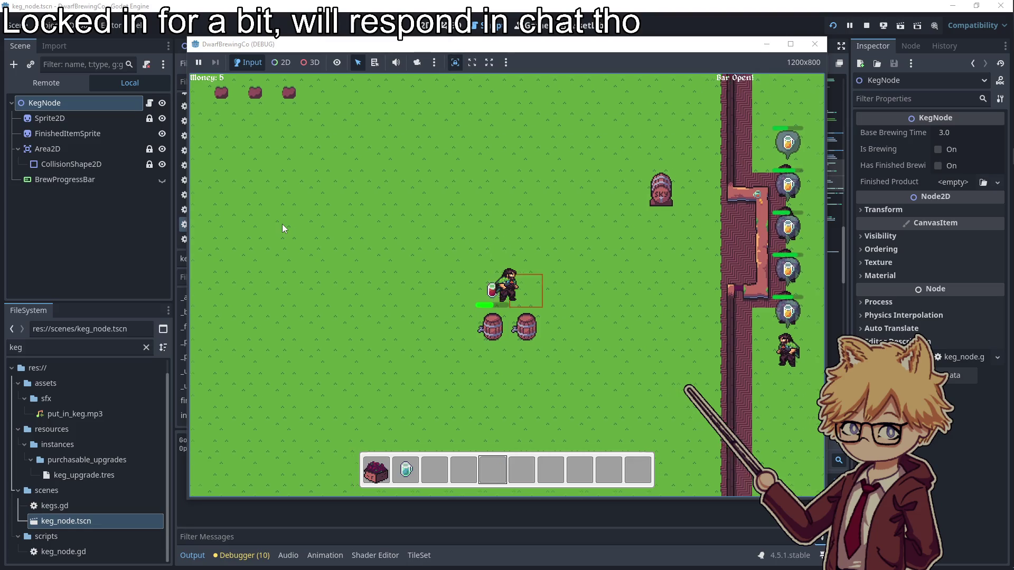
key("5")
key("e")
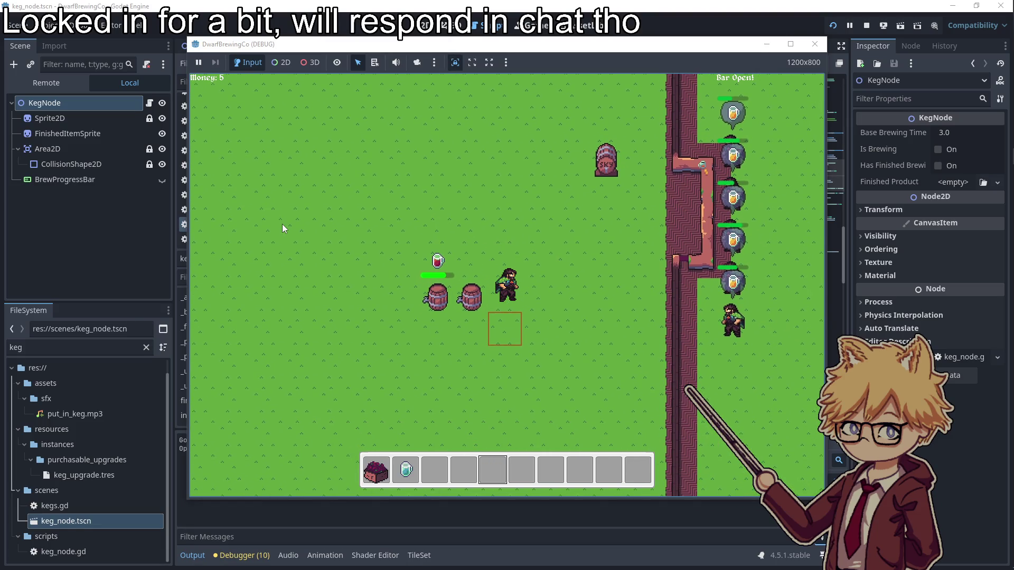
- Collect the red potion from the left keg and stop the game
key("a")
key("s")
key("w")
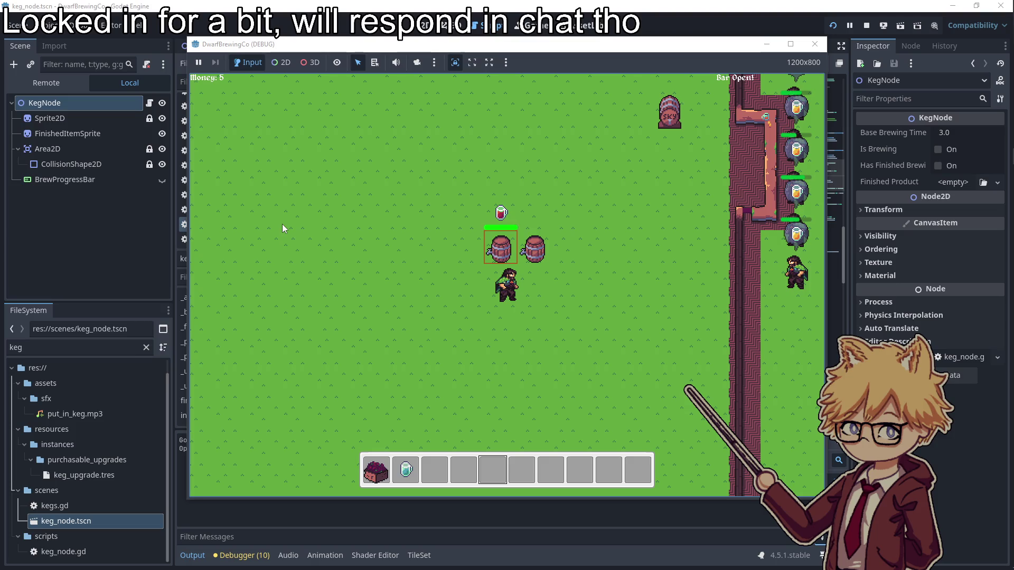
key("e")
key("d")
key("w")
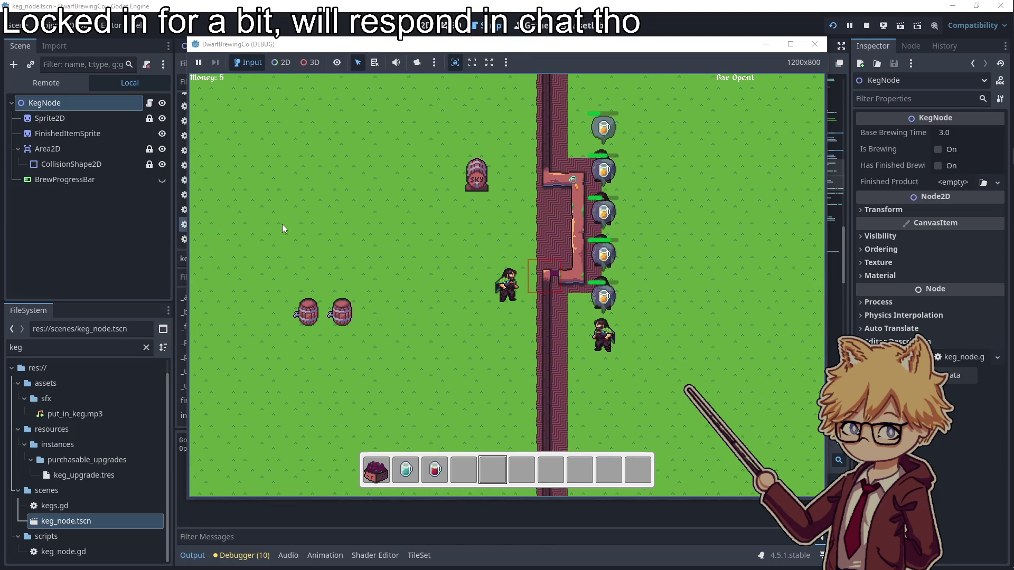
left_click(814, 44)
left_click(483, 264)
scroll("down", 3)
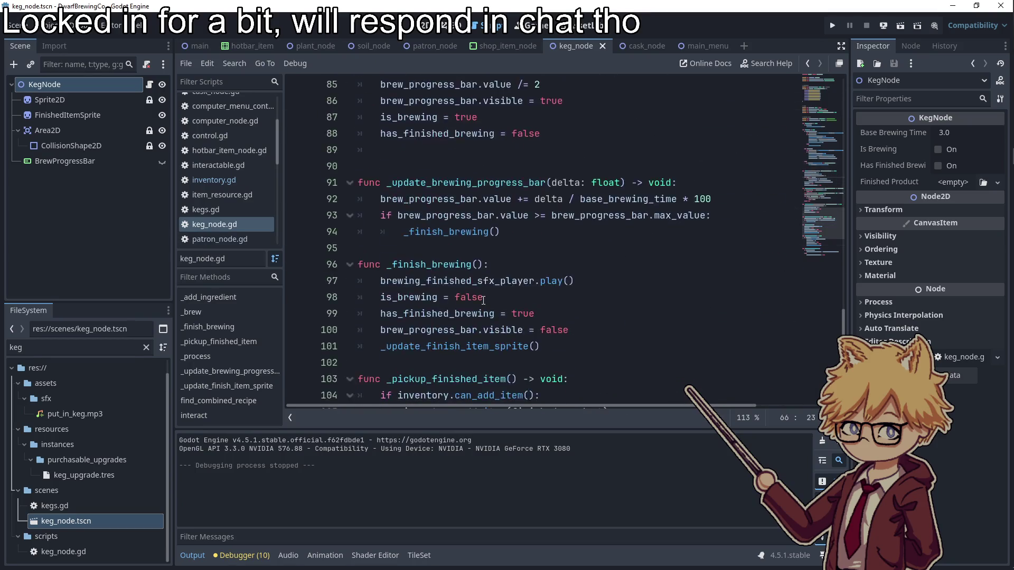
- Review the _brew function in keg_node.gd, checking where base_brewing_time is used
scroll("down", 3)
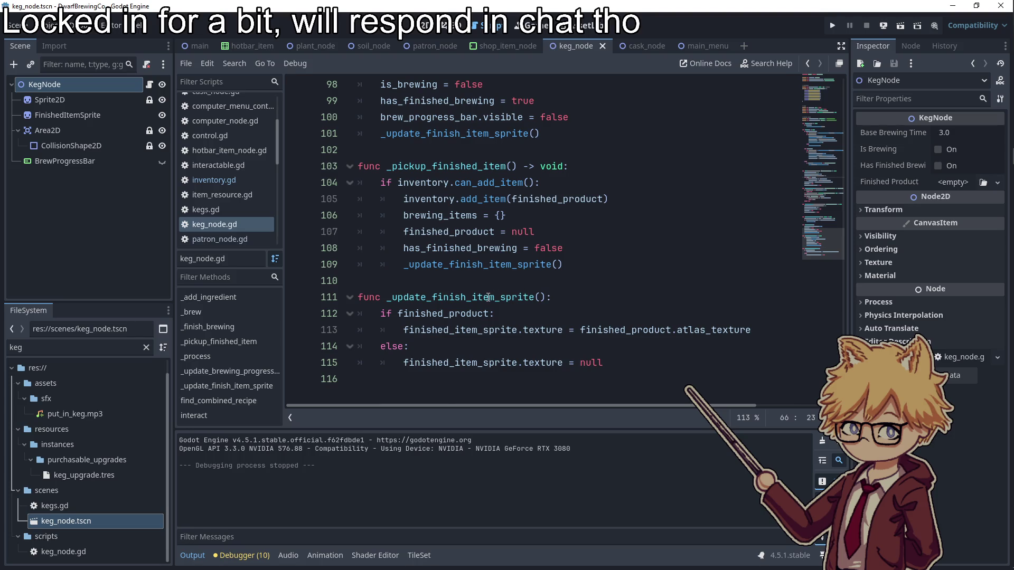
scroll("up", 3)
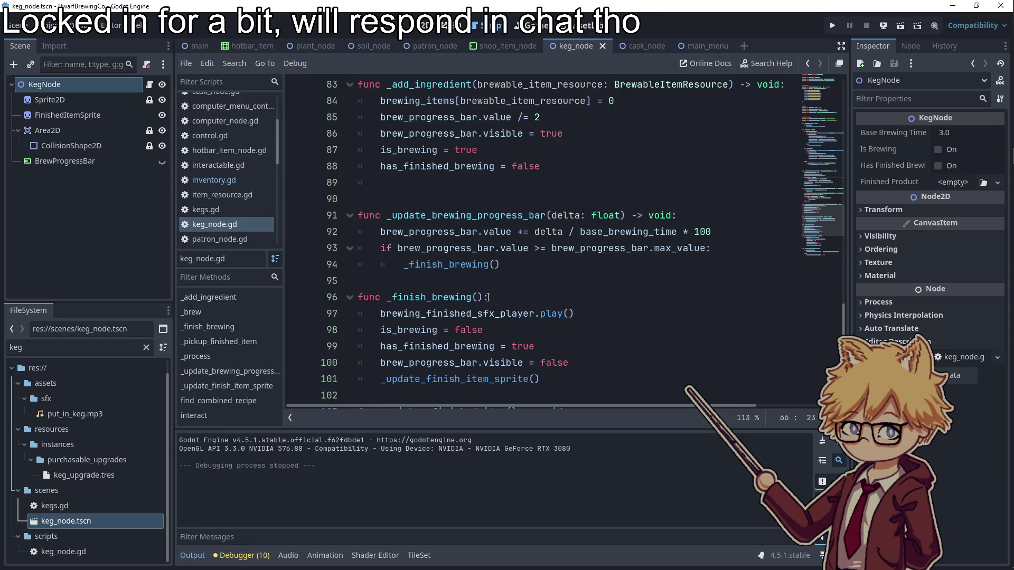
scroll("up", 3)
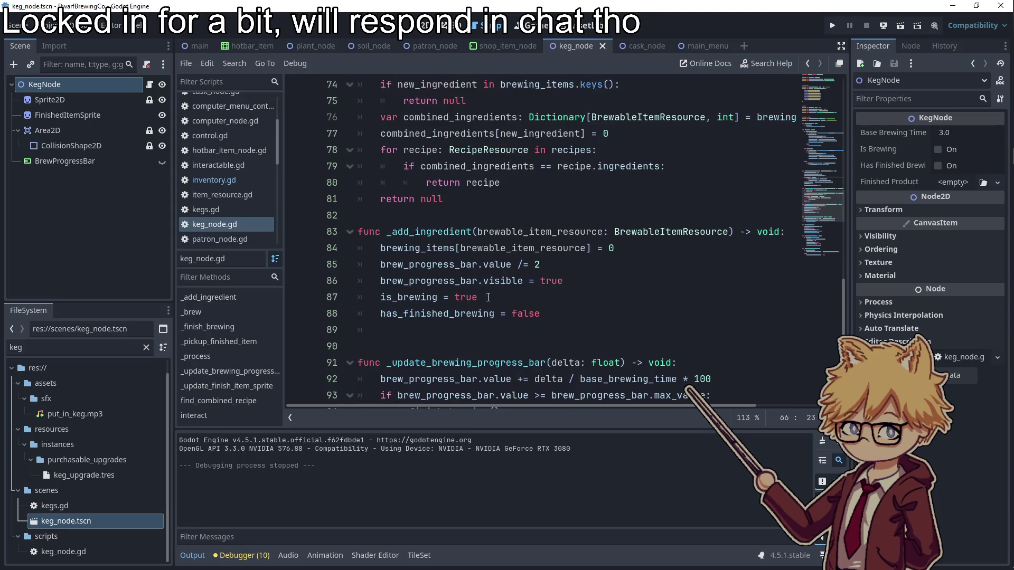
scroll("up", 3)
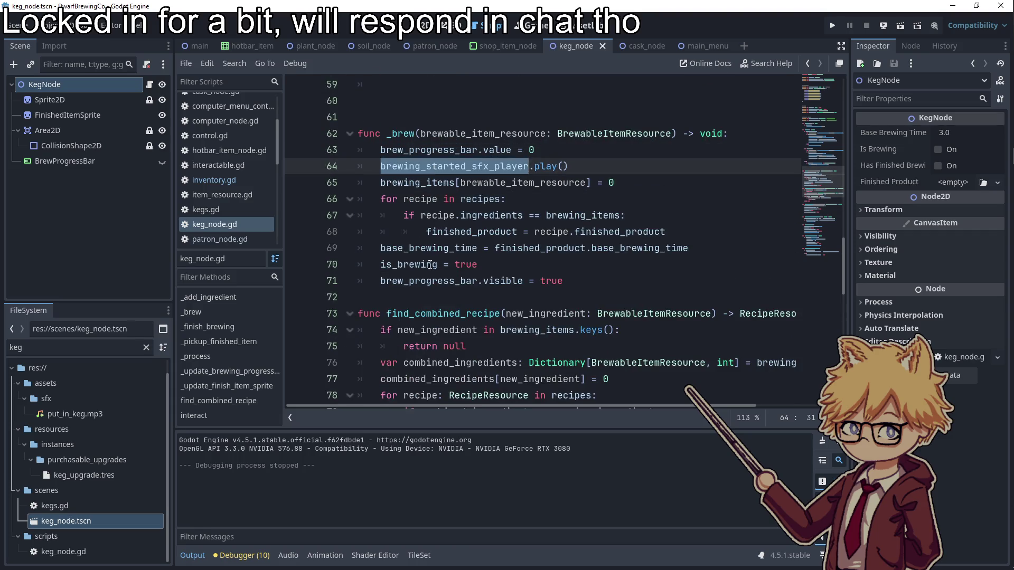
left_click(435, 280)
double_click(466, 246)
scroll("up", 3)
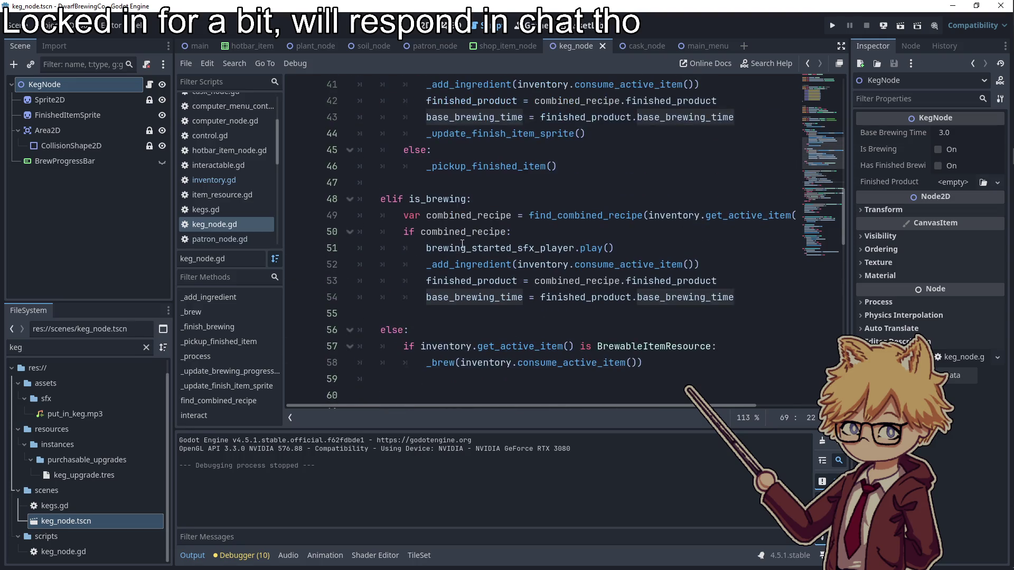
scroll("down", 3)
scroll("down", 3)
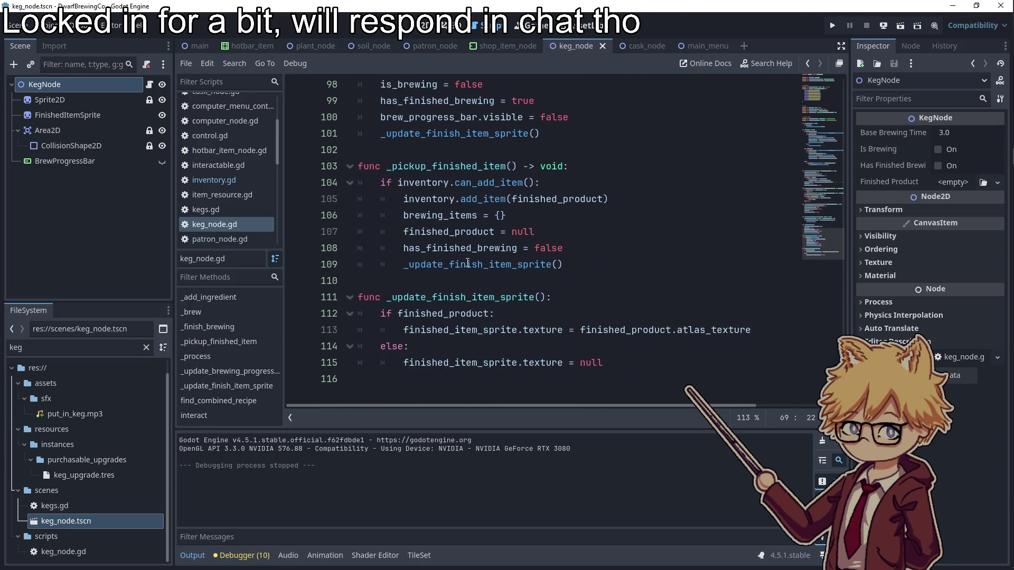
left_click_drag(570, 296, 388, 297)
scroll("up", 3)
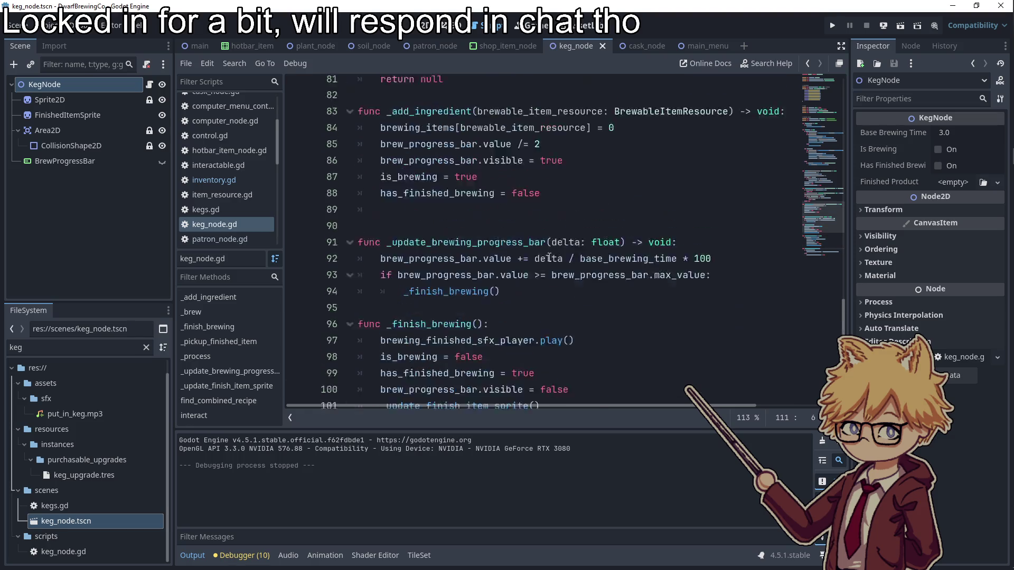
scroll("up", 3)
- Call _update_finish_item_sprite() after line 71 at the end of _brew and run the game
left_click(593, 278)
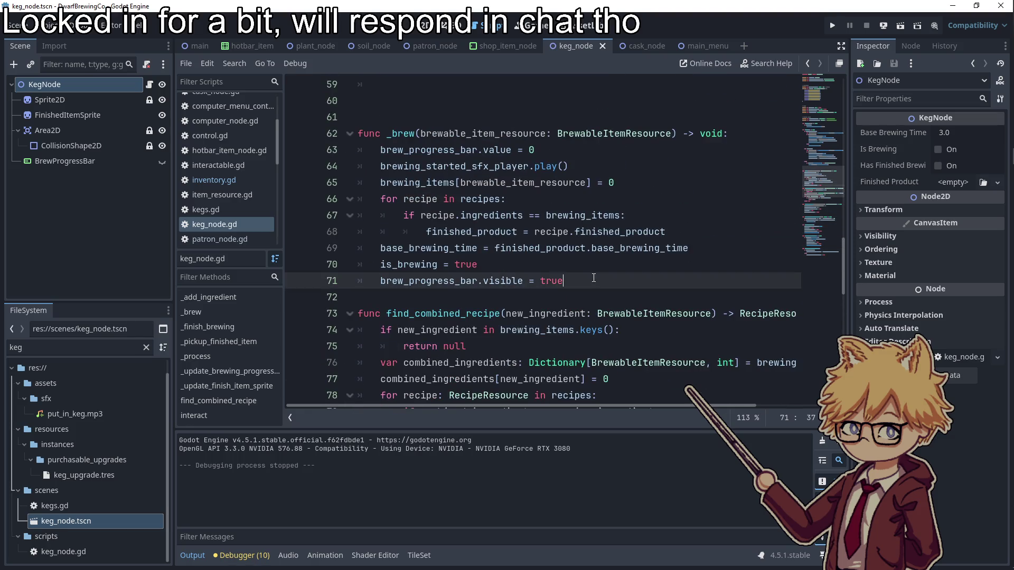
key("Return")
type("_update_finish_item_sprite():")
type("()")
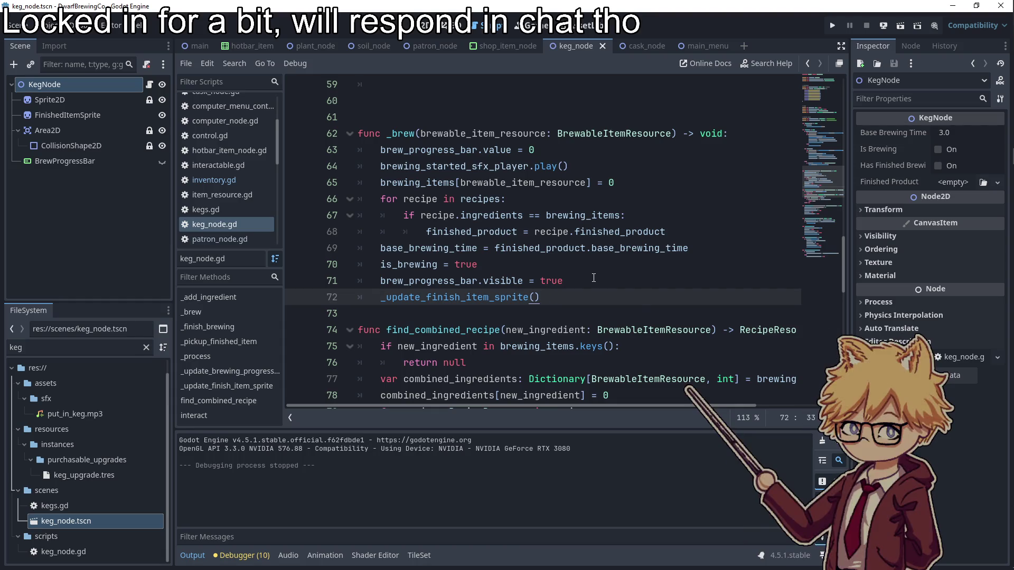
left_click(832, 25)
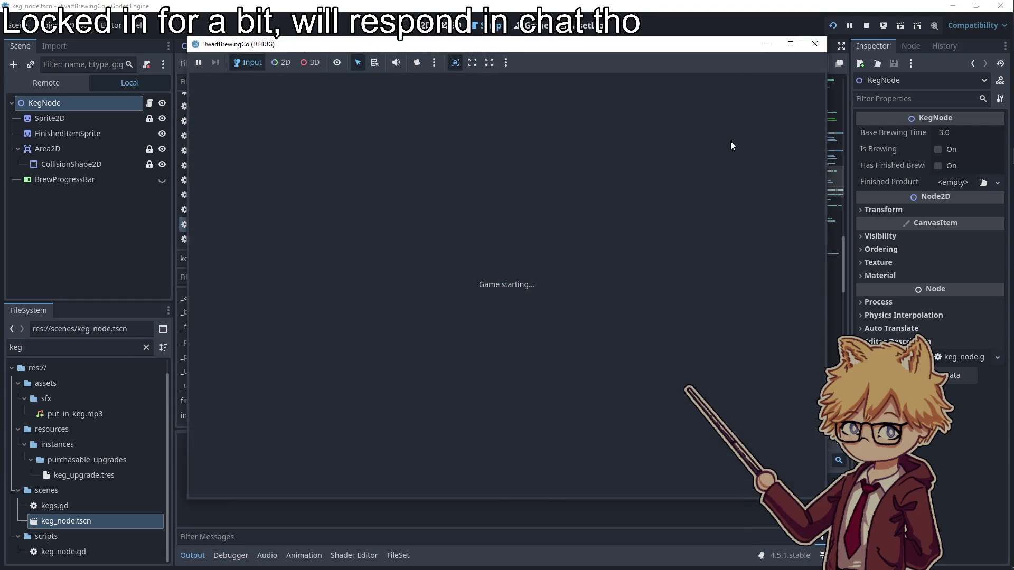
- Start a new game, dismiss the pause menu and walk up to the cart's shop
left_click(504, 376)
key("Escape")
key("Escape")
key("w")
key("d")
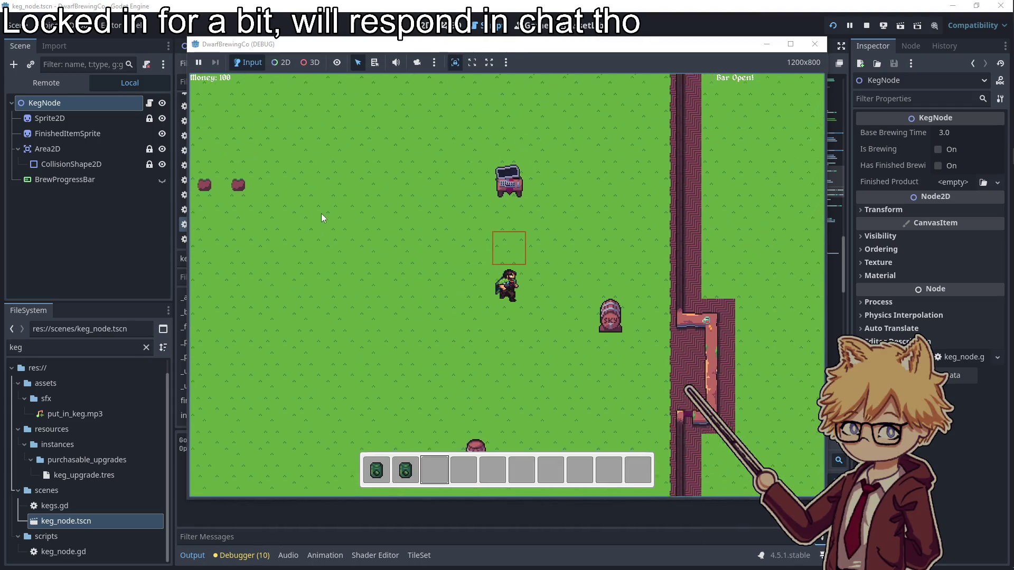
key("e")
- Buy three seeds from the cart shop and leave it
key("Right")
key("Return")
key("d")
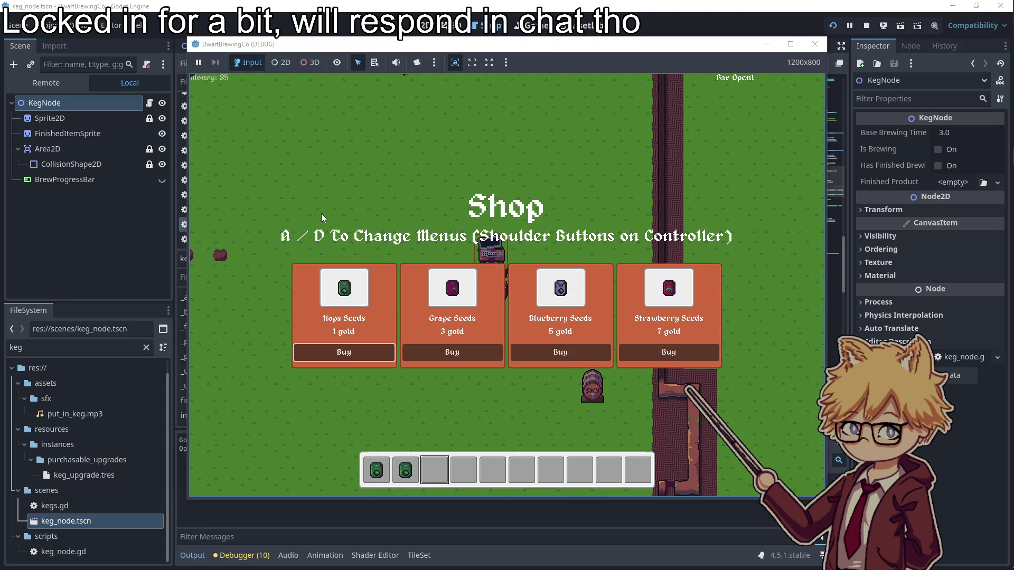
key("Return")
key("Right")
key("Return")
key("Right")
key("Return")
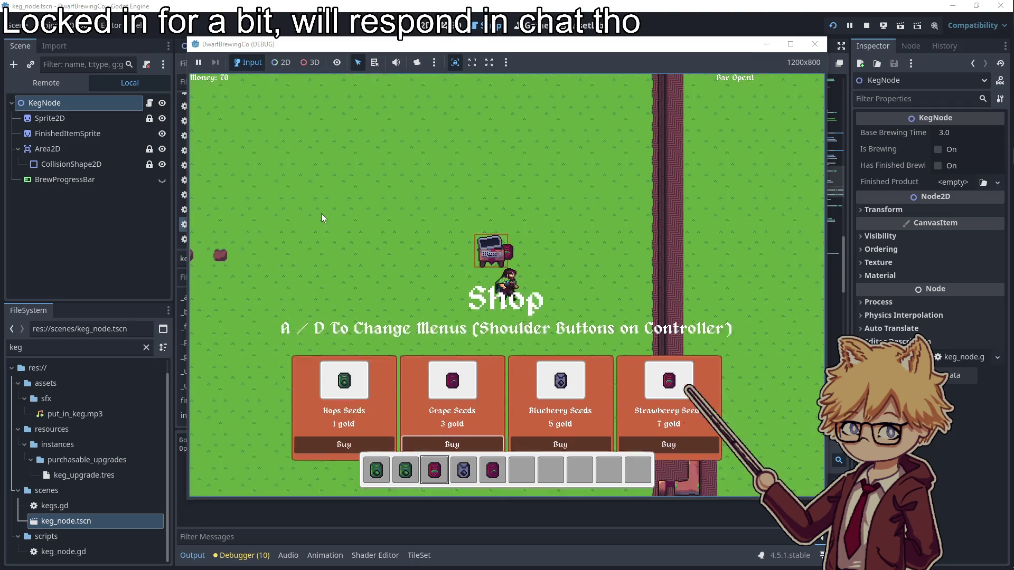
key("Escape")
key("a")
- Put seeds into the three kegs to start brewing
key("w")
key("e")
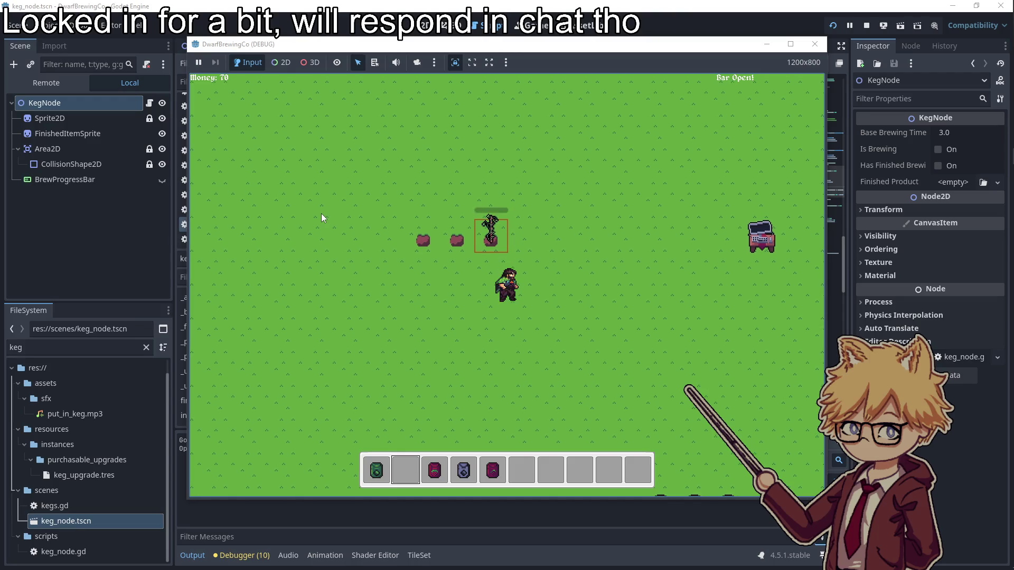
key("e")
key("4")
key("e")
key("d")
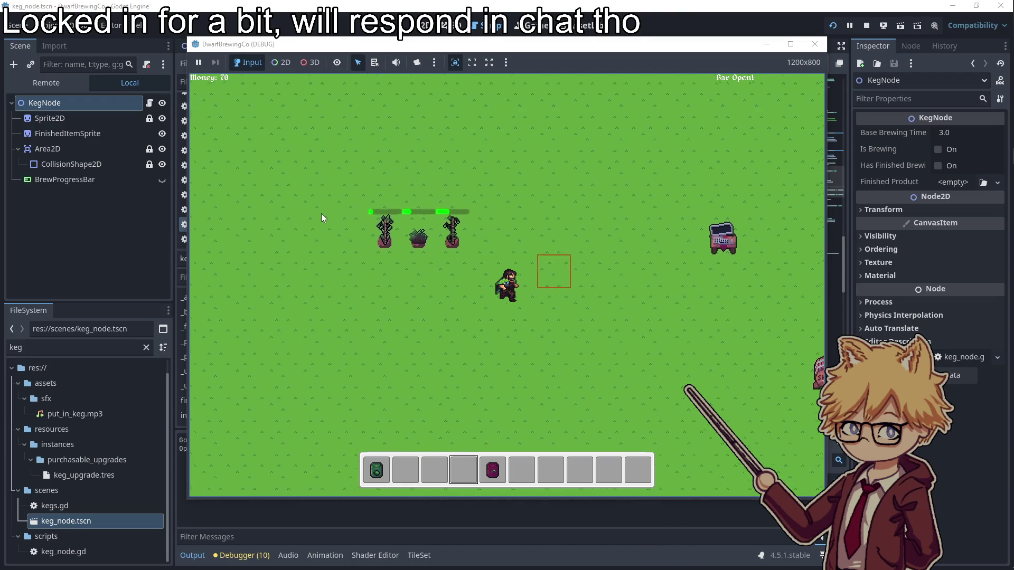
- Walk to the bar shop and buy a Soil Plot
key("d")
key("e")
key("d")
key("a")
key("Return")
key("d")
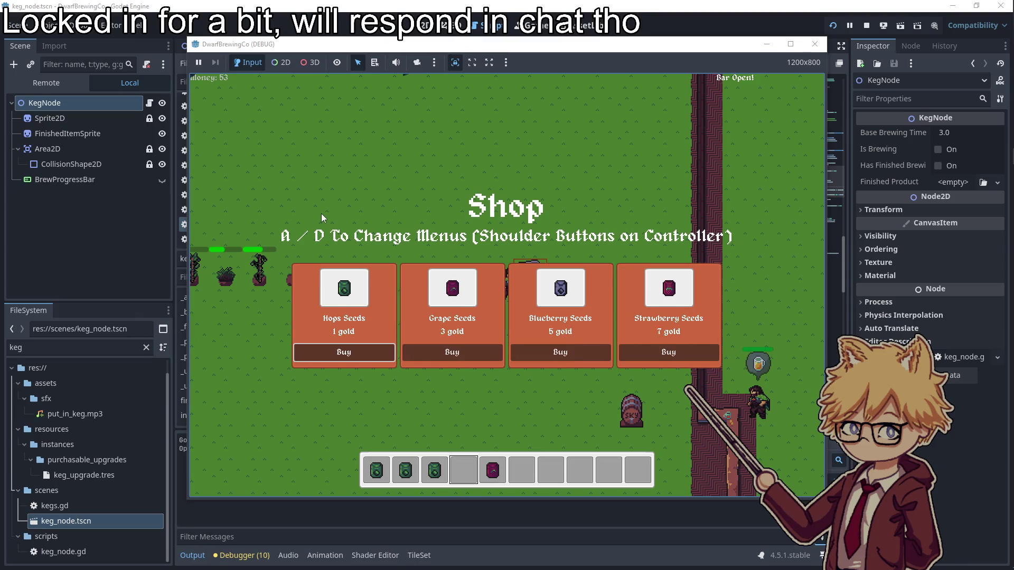
- Leave the shop and plant a seed in the plot row
key("Escape")
key("a")
key("3")
key("e")
key("2")
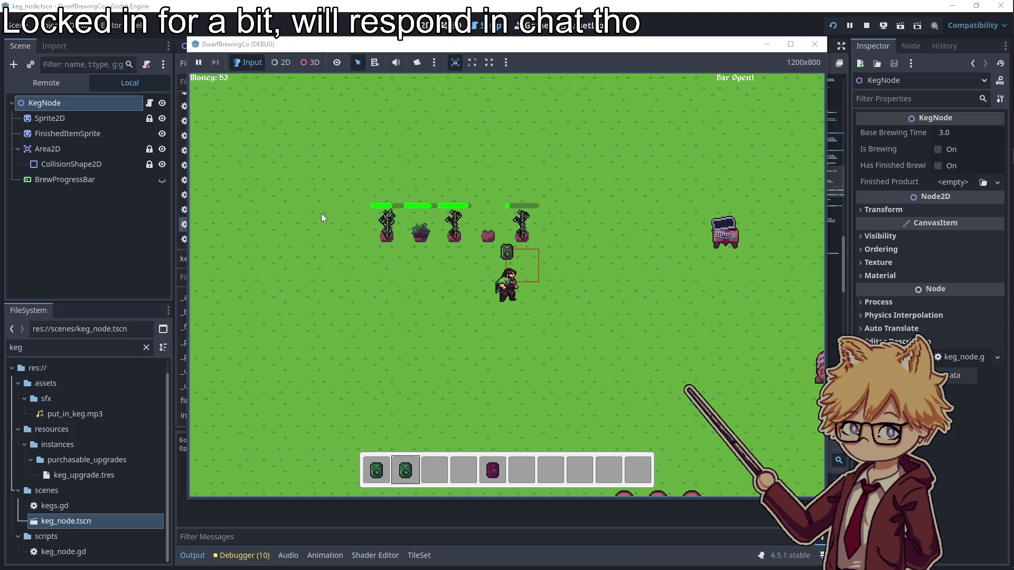
key("a")
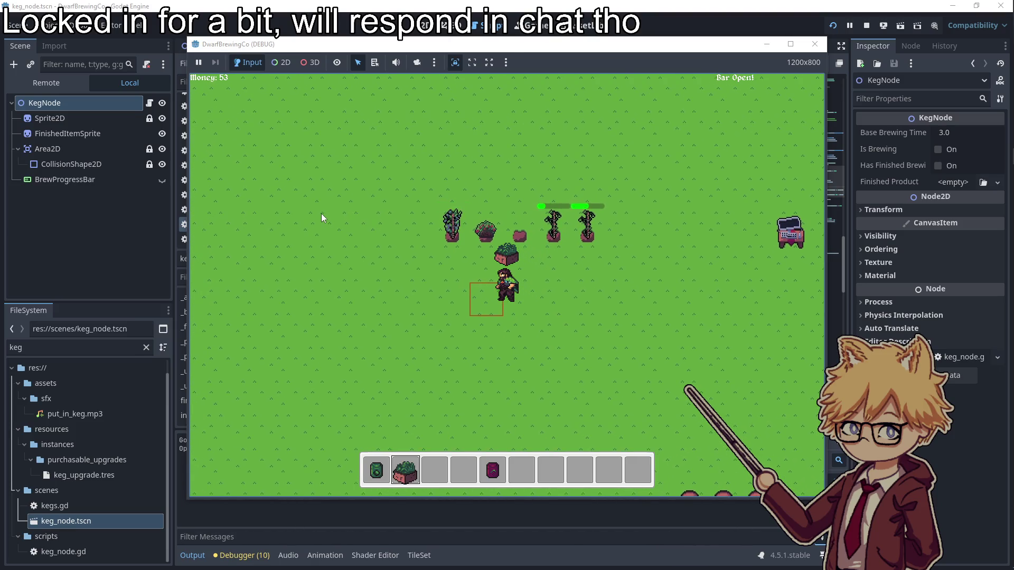
- Harvest the two grown crops and head back toward the kegs
key("e")
key("a")
key("w")
key("e")
key("s")
key("d")
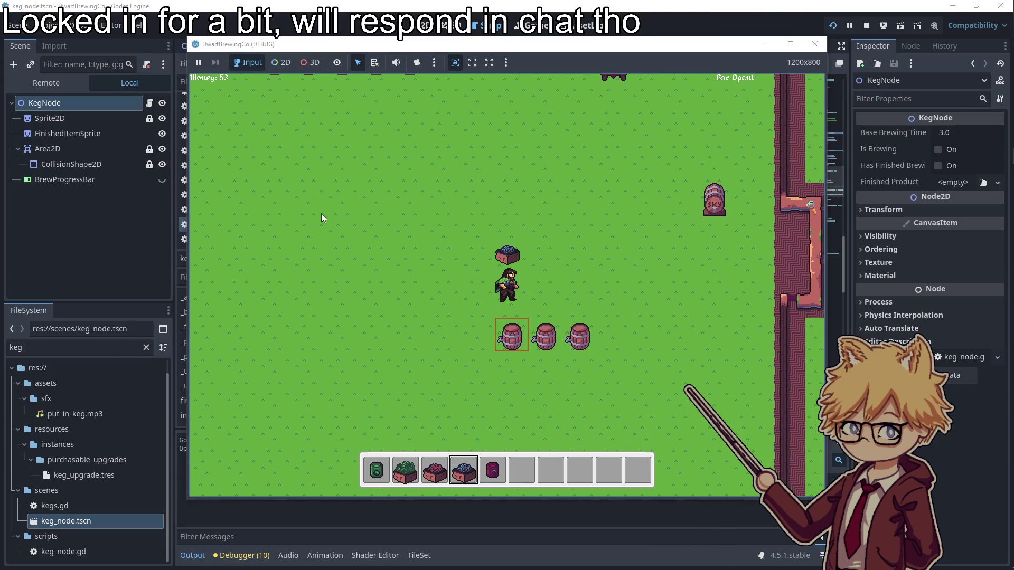
- Load a harvested crop and a second ingredient into the first keg, then stop the game
key("e")
key("s")
key("a")
key("2")
key("d")
key("e")
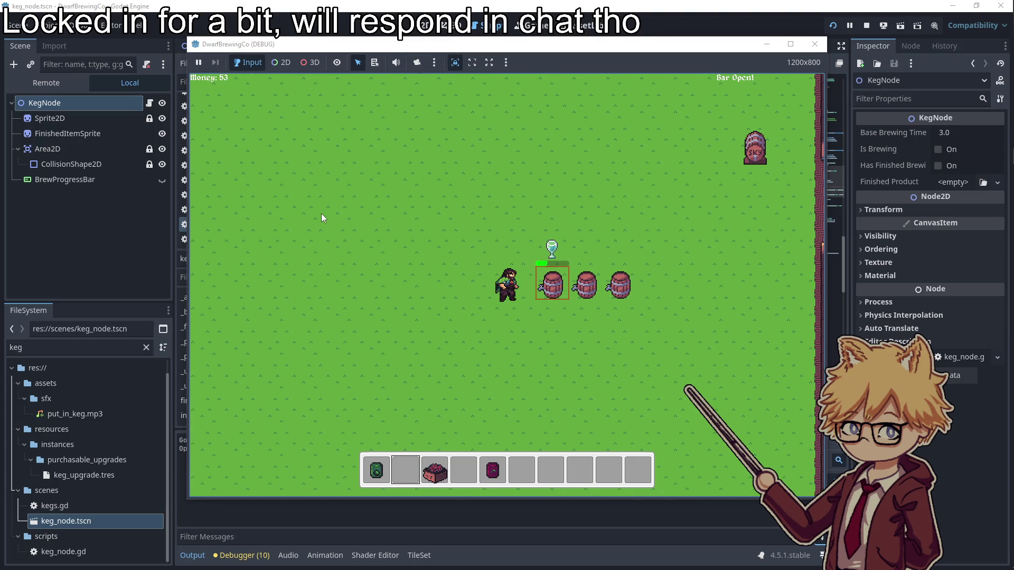
key("Escape")
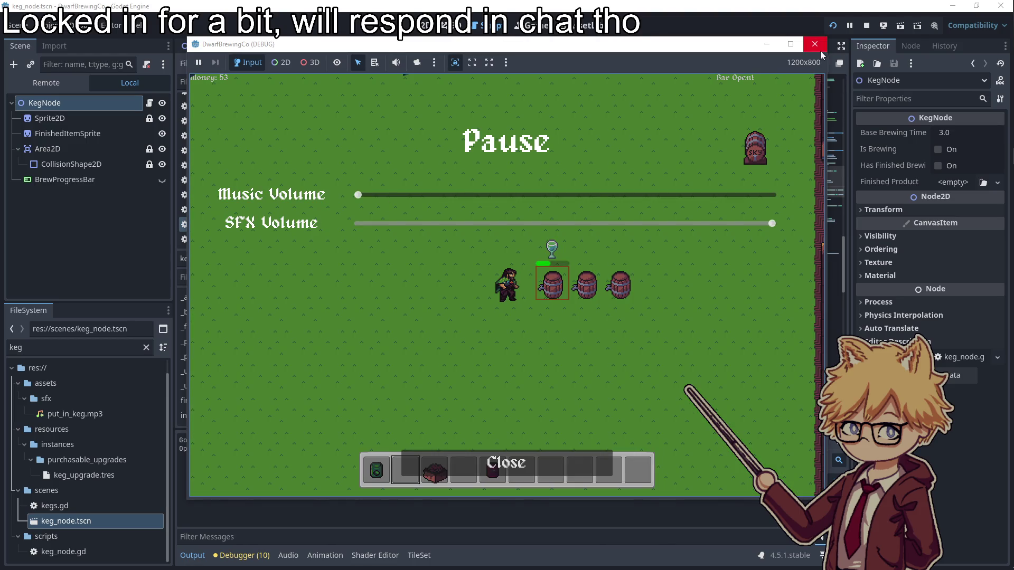
left_click(818, 47)
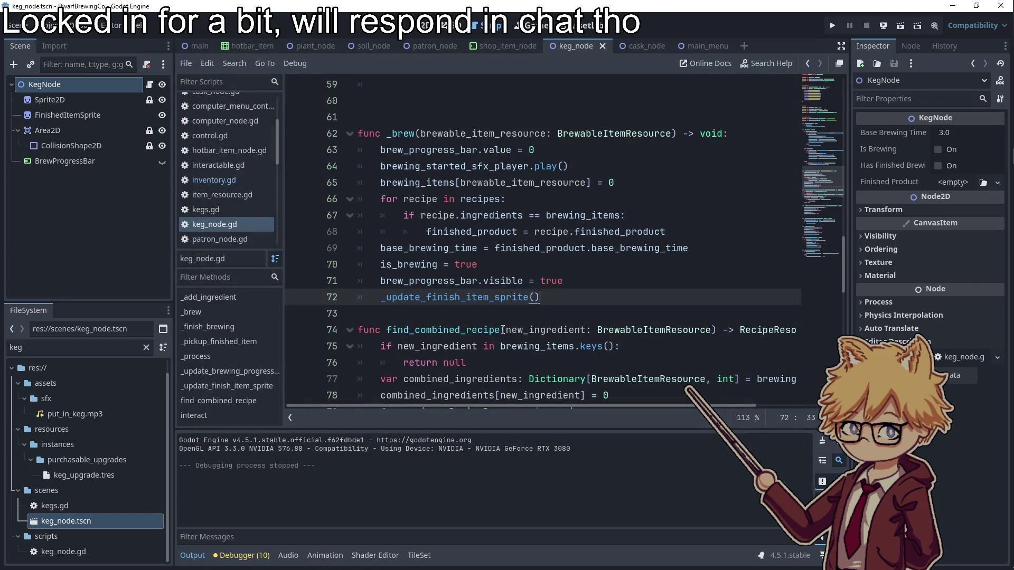
- Copy _update_finish_item_sprite() from line 44 into the elif is_brewing branch after line 53, then relaunch the game
scroll("up", 3)
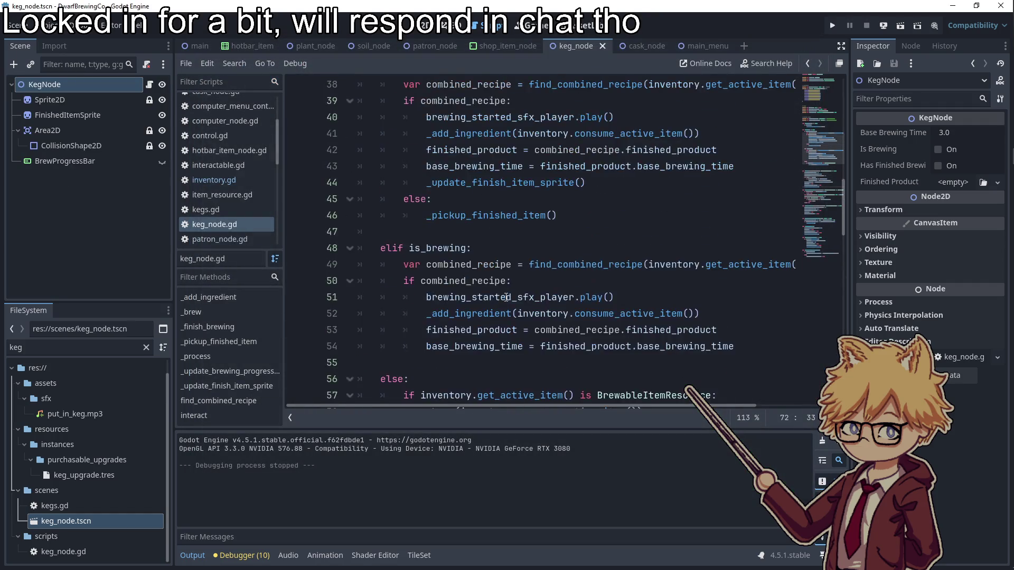
left_click_drag(610, 278, 586, 281)
scroll("down", 3)
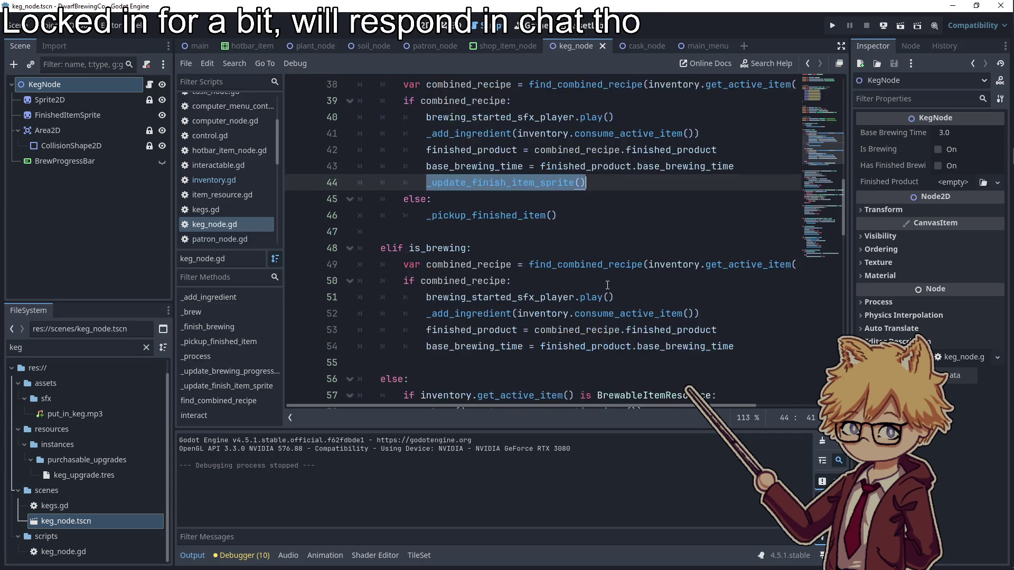
left_click(723, 266)
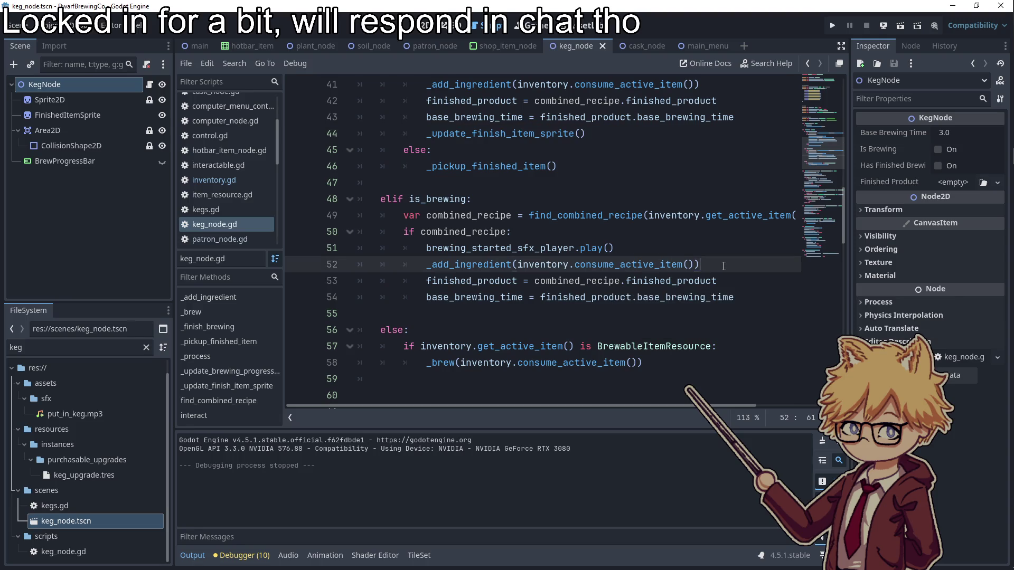
key("Down")
key("Return")
type("_update_finish_item_sprite()")
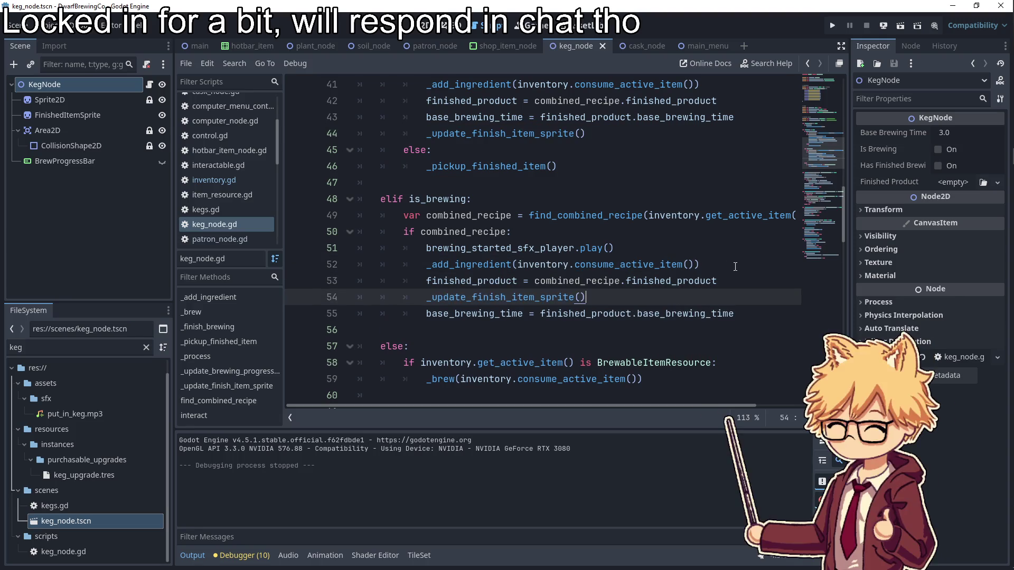
key("Up")
key("Up")
key("Up")
left_click(832, 27)
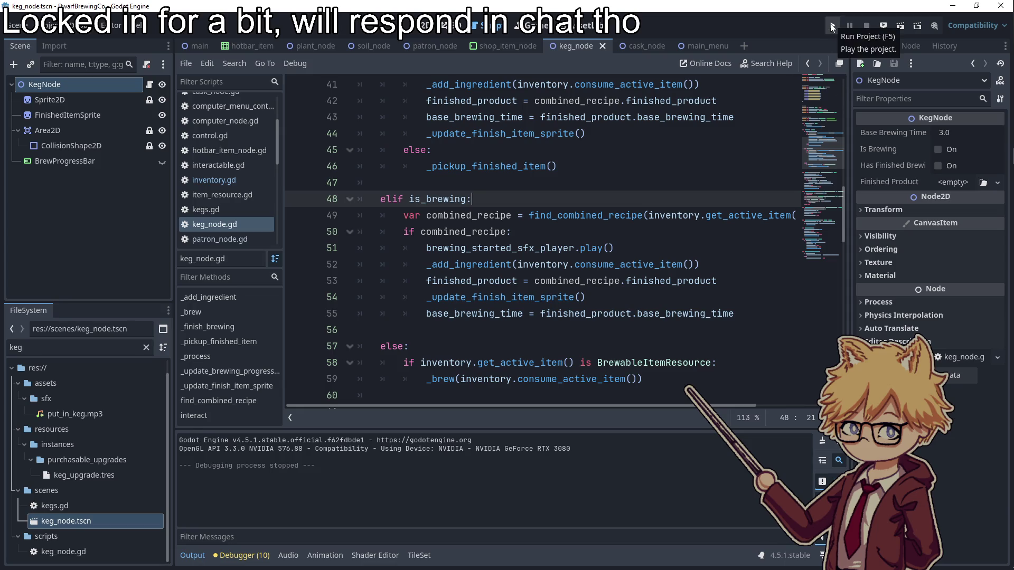
left_click(507, 380)
- Open the shop truck, buy two more Hops Seeds and some soil plots
key("Escape")
key("Escape")
key("w")
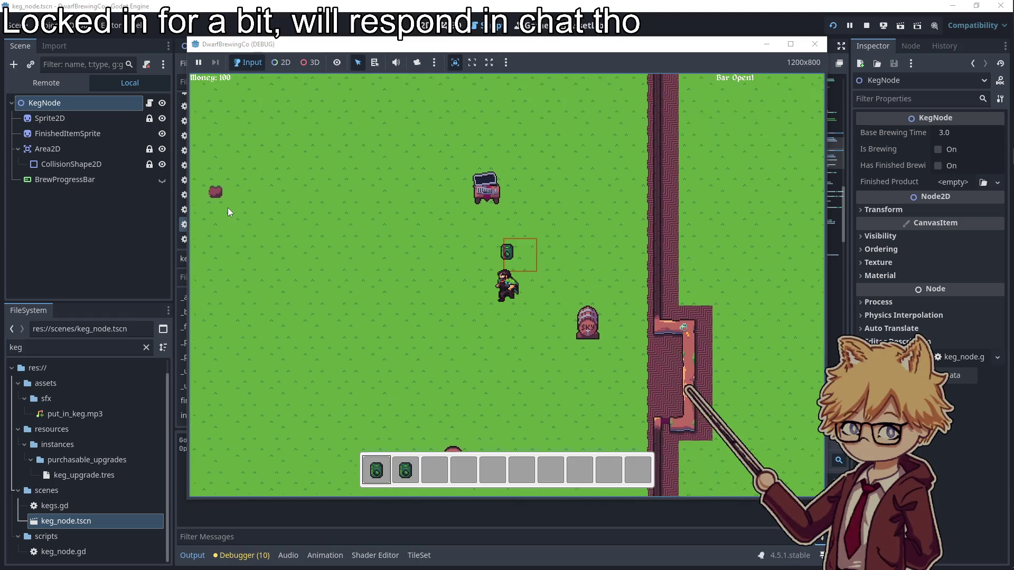
key("e")
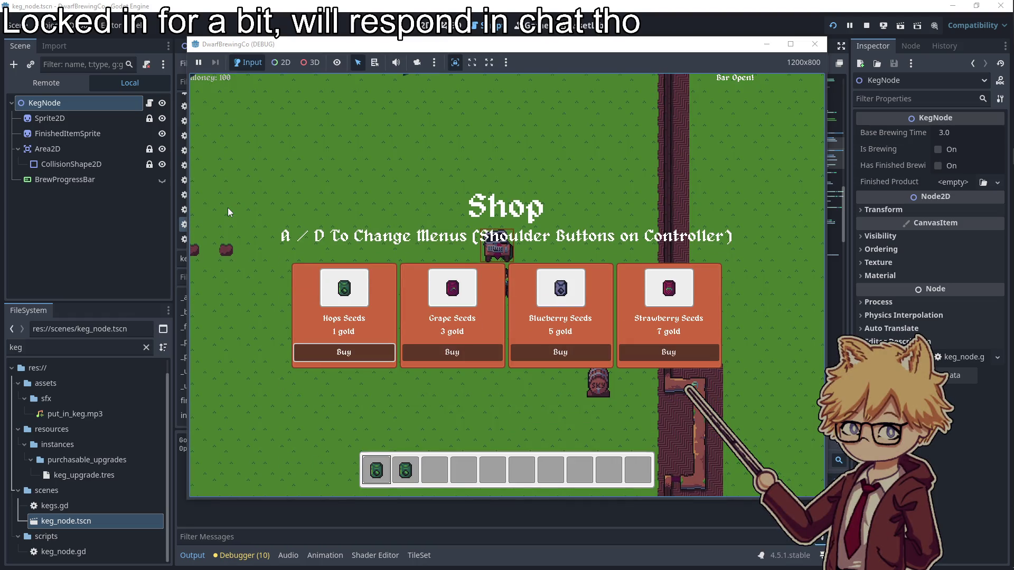
key("Return")
key("Return")
key("d")
key("Return")
key("Return")
key("Right")
- Buy Grape, blueberry and strawberry seeds, leave the shop and plant hops
key("Return")
key("Return")
key("a")
key("Return")
key("Right")
key("Return")
key("Right")
key("Escape")
key("a")
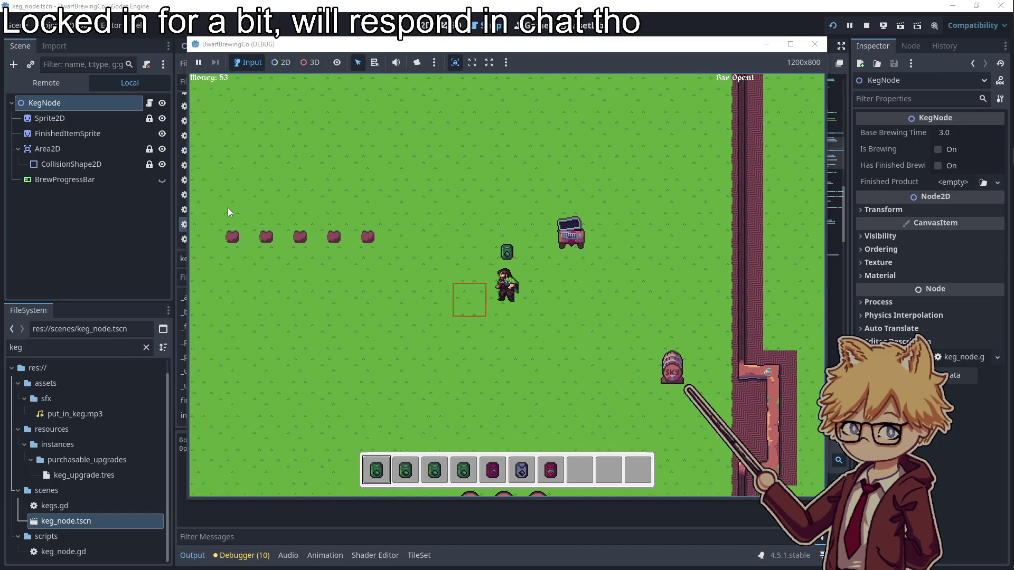
key("4")
key("e")
- Plant seeds 5, 6 and 7 in three more plots along the row
key("a")
key("5")
key("e")
key("6")
key("e")
key("7")
key("e")
- Plant a seed in the leftmost plot and move to the next plot
scroll("up", 3)
key("a")
key("e")
key("d")
key("w")
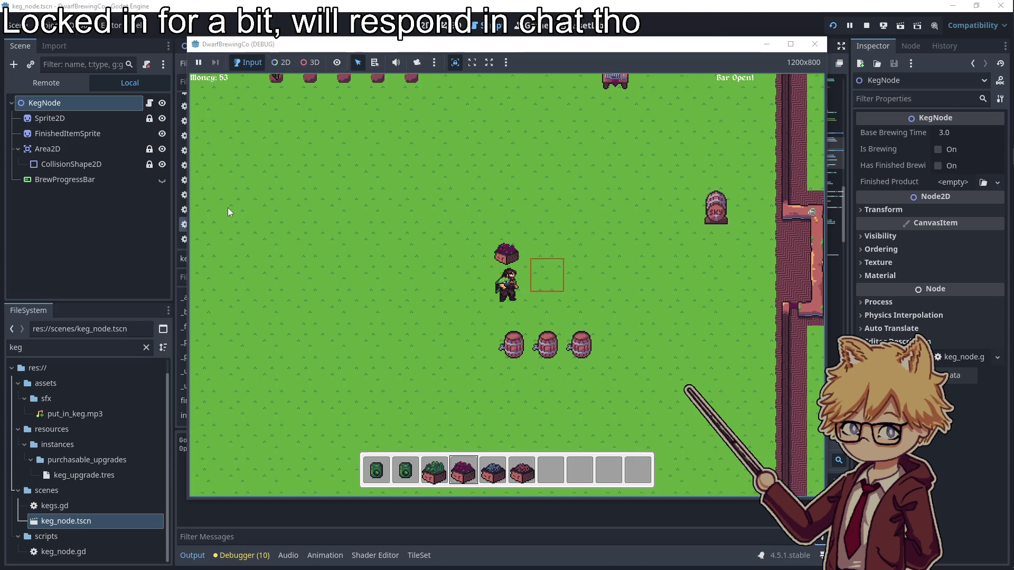
- Walk down to the brewing kegs and put an ingredient into the third keg
key("a")
key("s")
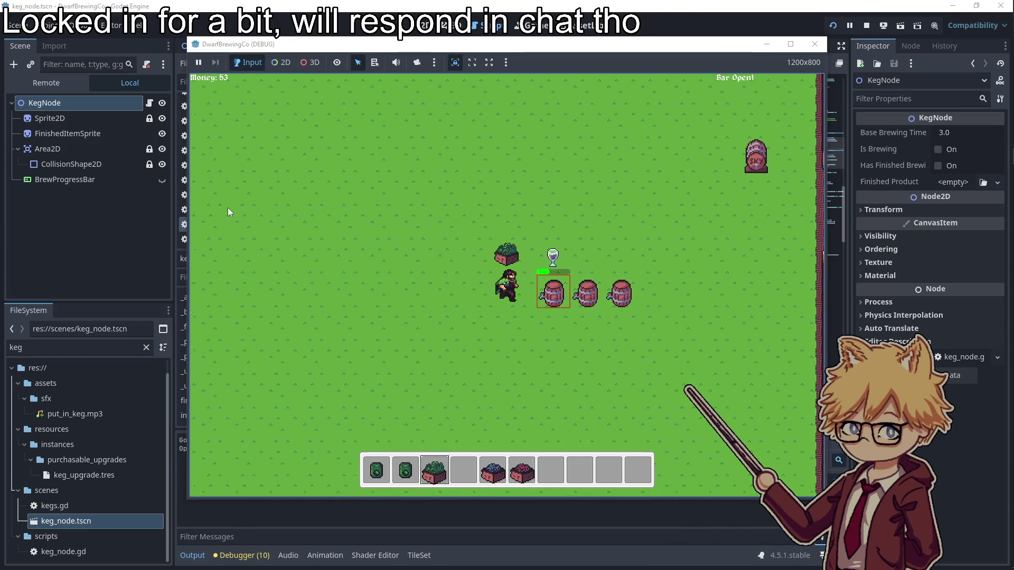
key("s")
key("2")
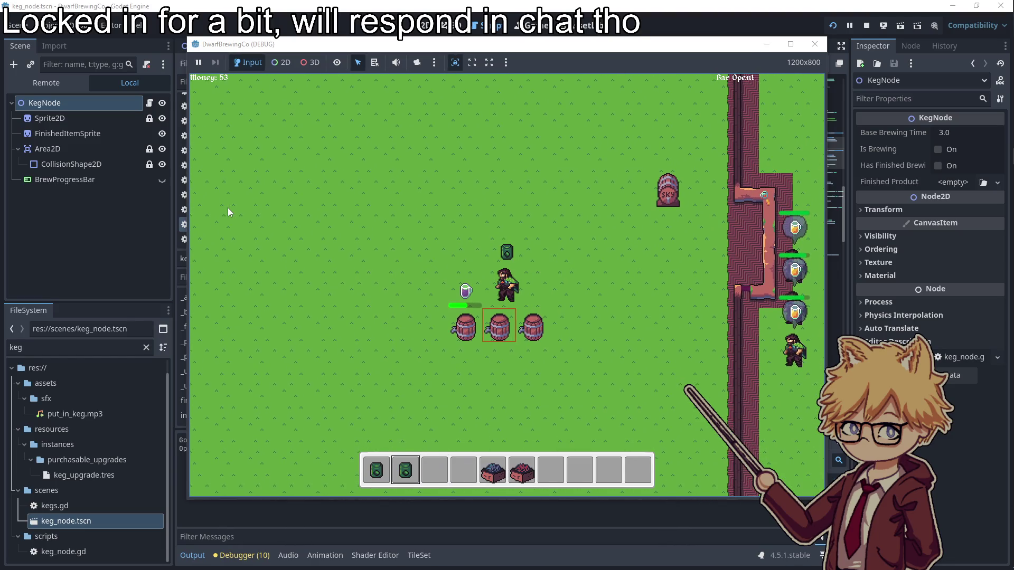
scroll("down", 3)
key("e")
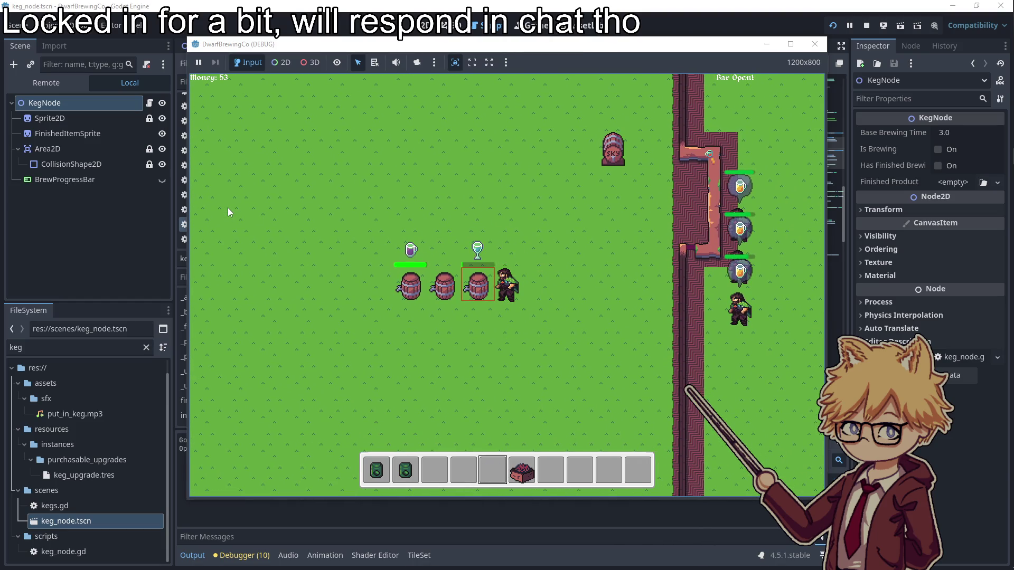
scroll("down", 3)
key("w")
key("a")
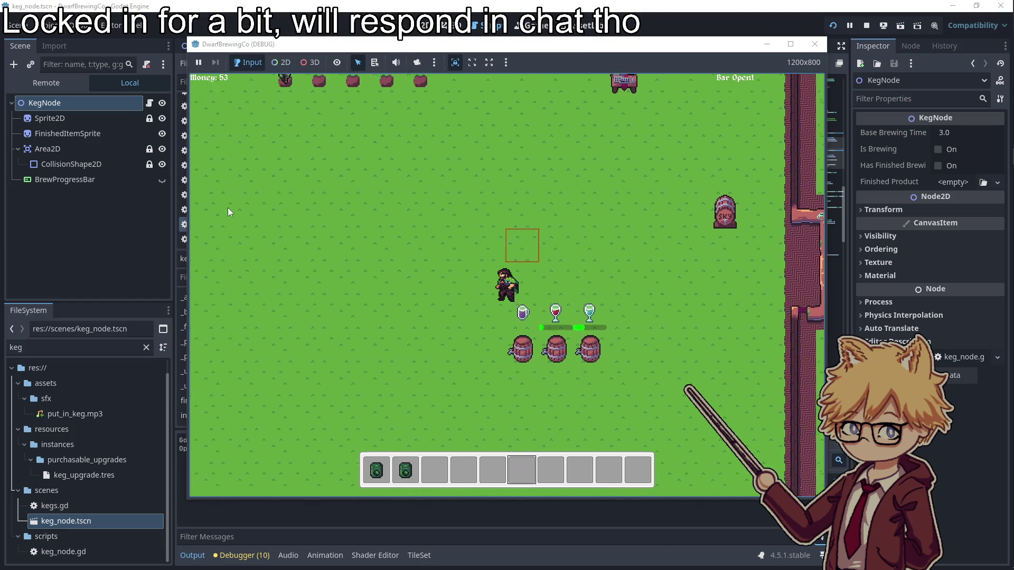
- Collect the purple potion, brew the hops and take the finished red wine, triggering the line 38 error
key("s")
key("d")
scroll("up", 3)
key("e")
key("e")
key("w")
key("d")
key("d")
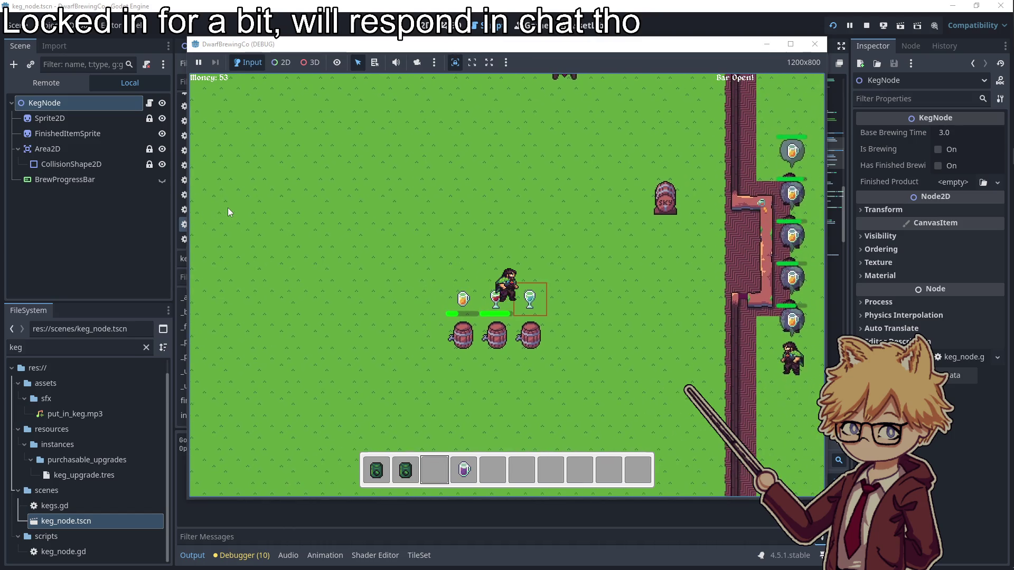
key("e")
key("e")
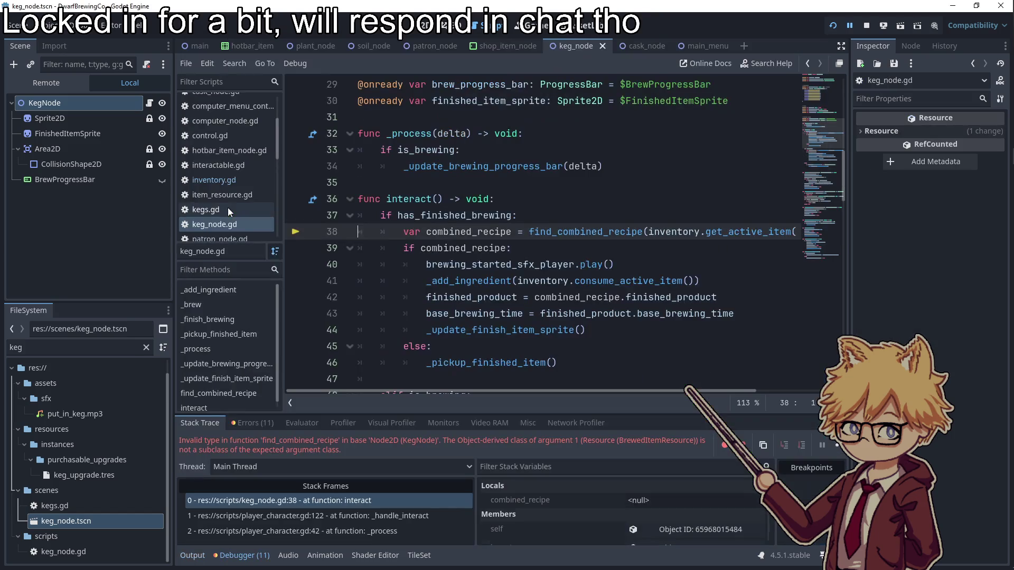
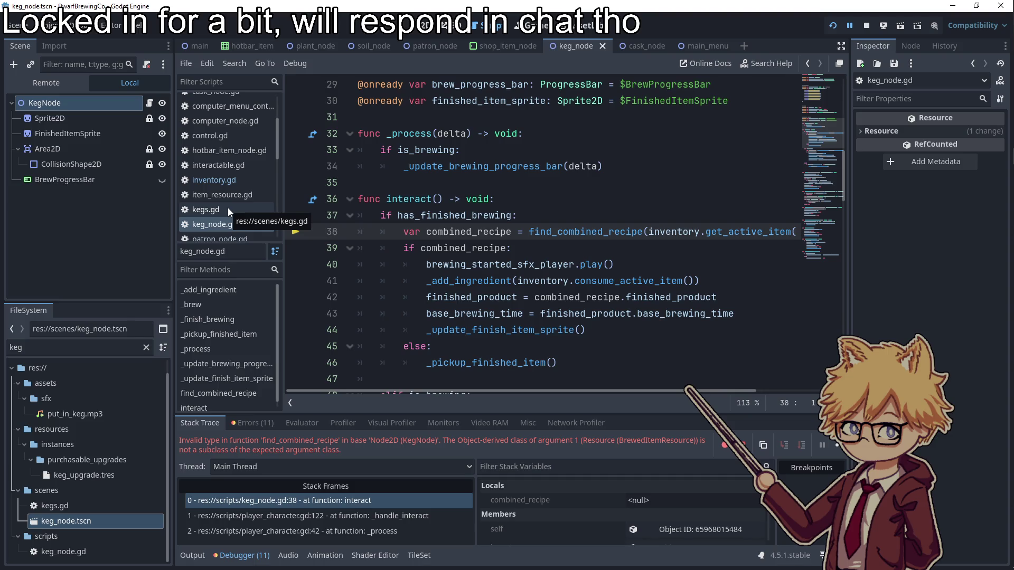
- Insert 'if inventory.get_active_item() is BrewableItemResource:' as line 38 of keg_node.gd
left_click(534, 215)
key("Return")
type("if ")
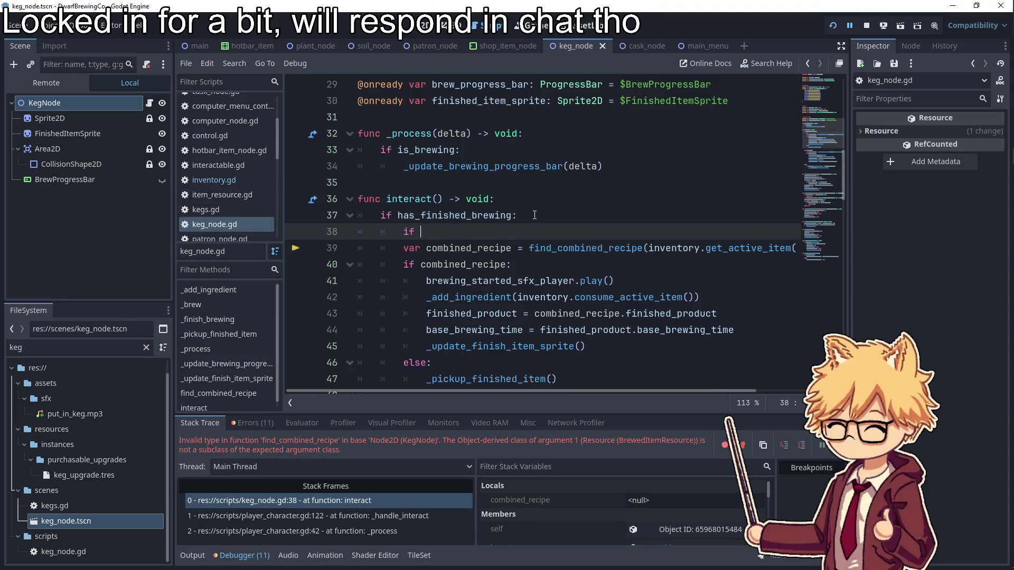
type("inve")
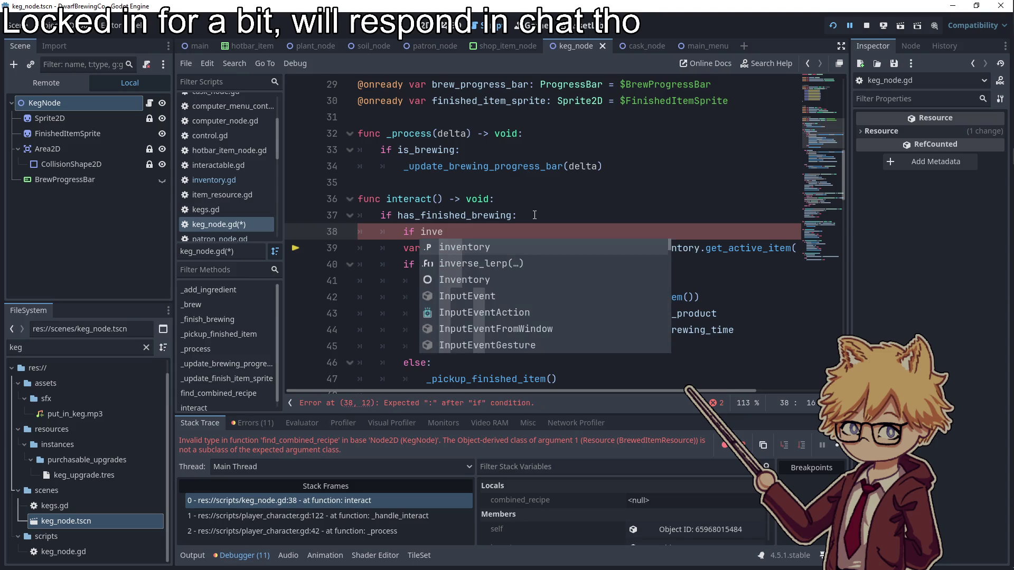
key("Return")
type(".get")
key("Return")
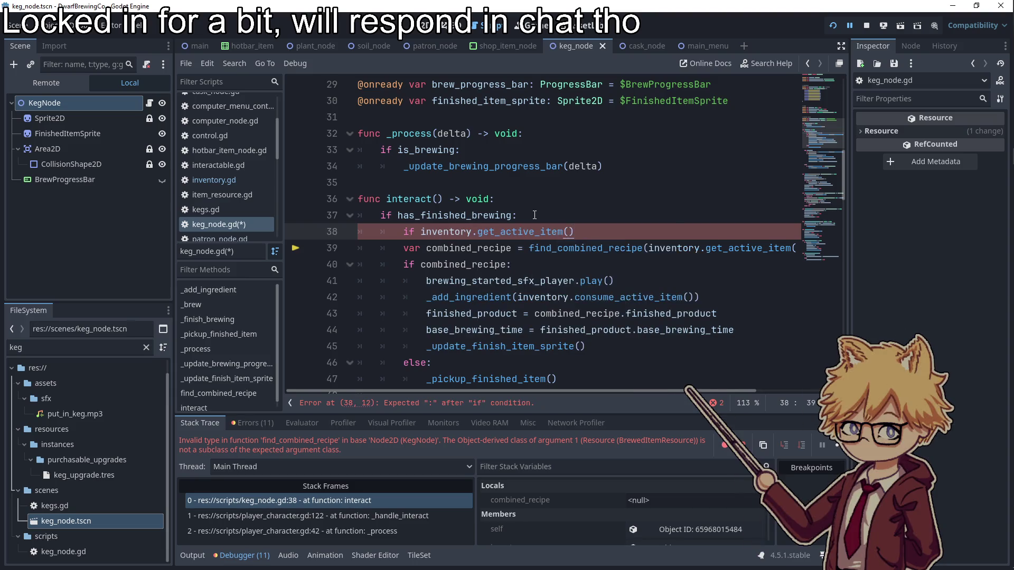
type("is I")
key("BackSpace")
type("Brew")
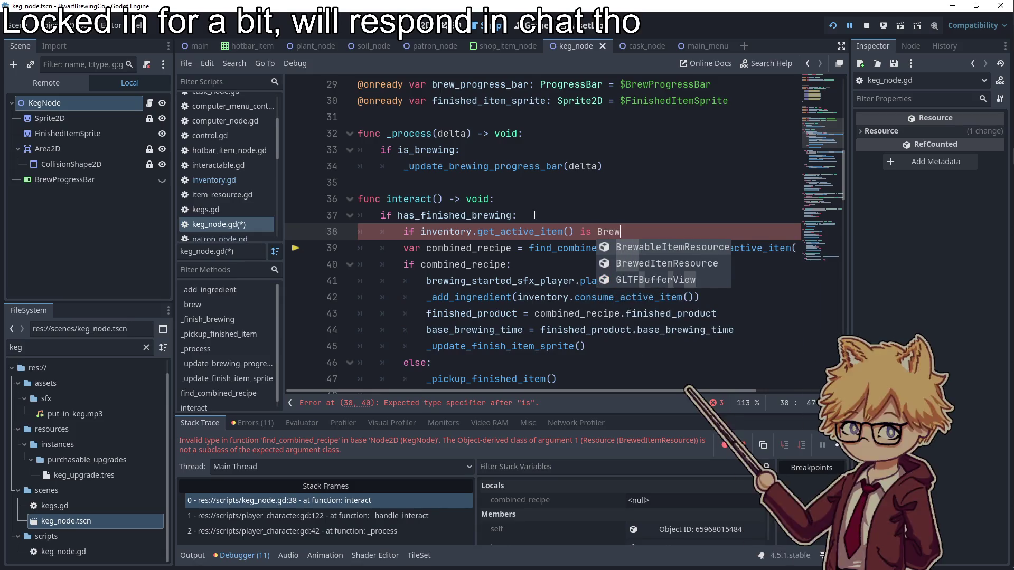
key("Return")
type(":")
- Indent the brewing code on lines 39–45 under the new check, then save and run
left_click_drag(608, 346, 359, 248)
key("Tab")
key("F5")
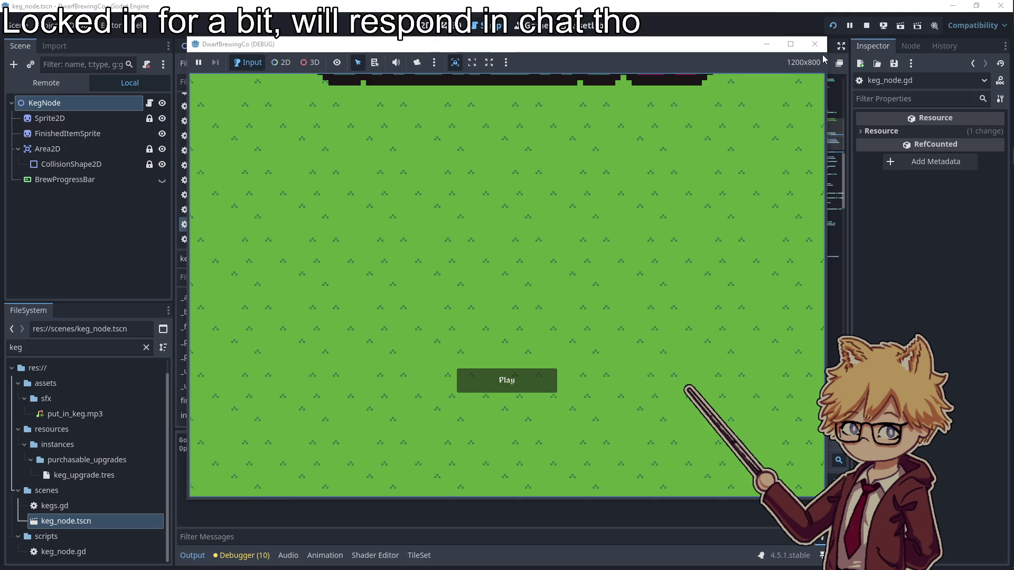
- Start the game and buy hops seeds, a keg and a soil plot at the shop cart
left_click(531, 380)
key("Escape")
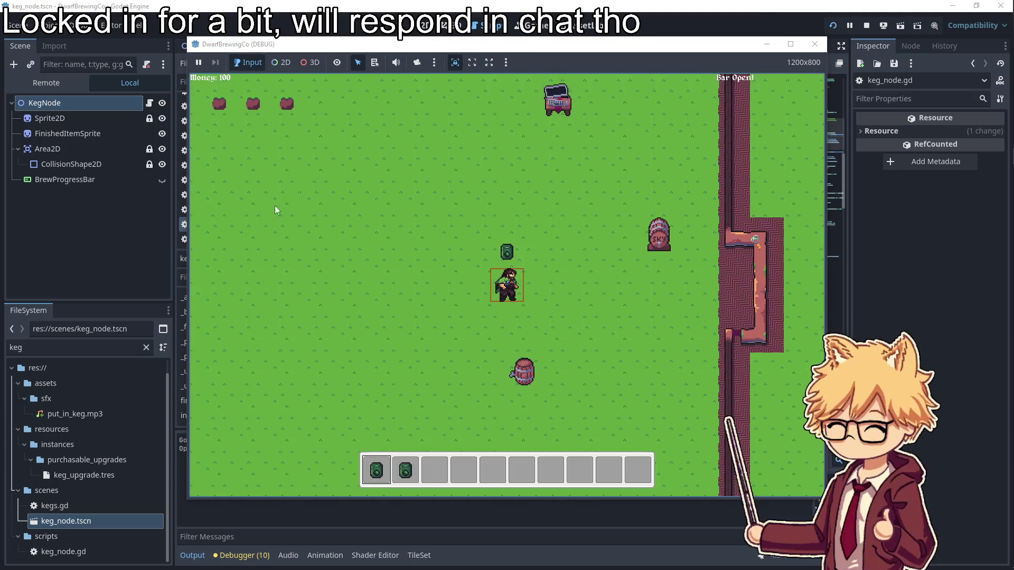
key("w")
key("e")
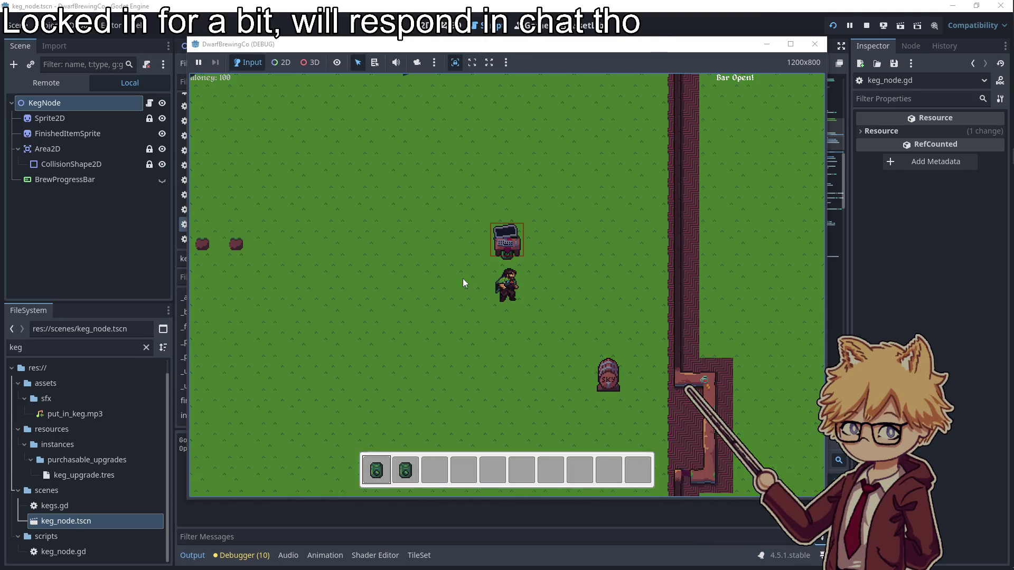
key("Return")
key("d")
key("Return")
key("Right")
key("Return")
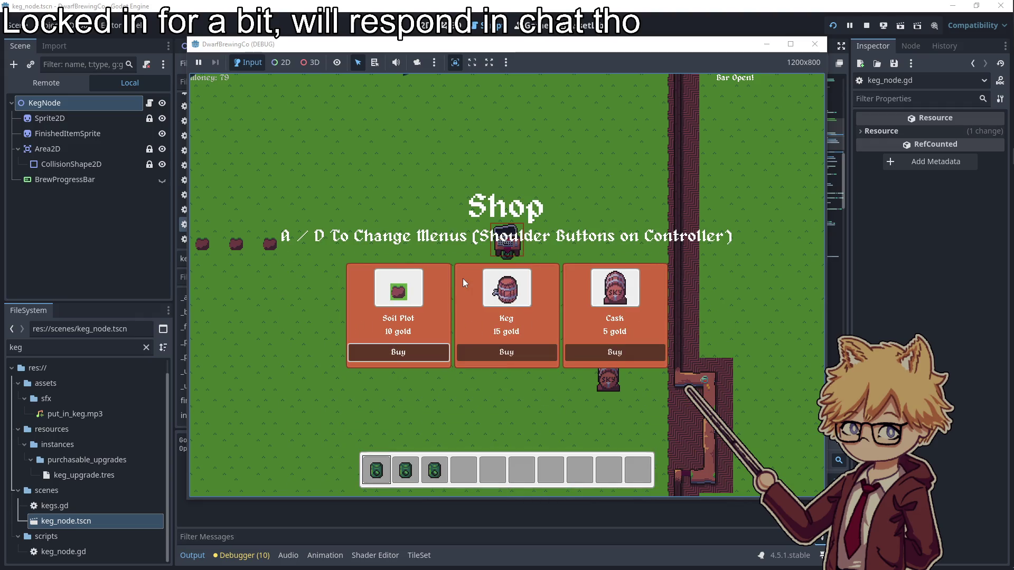
key("Return")
key("Left")
key("Return")
key("Escape")
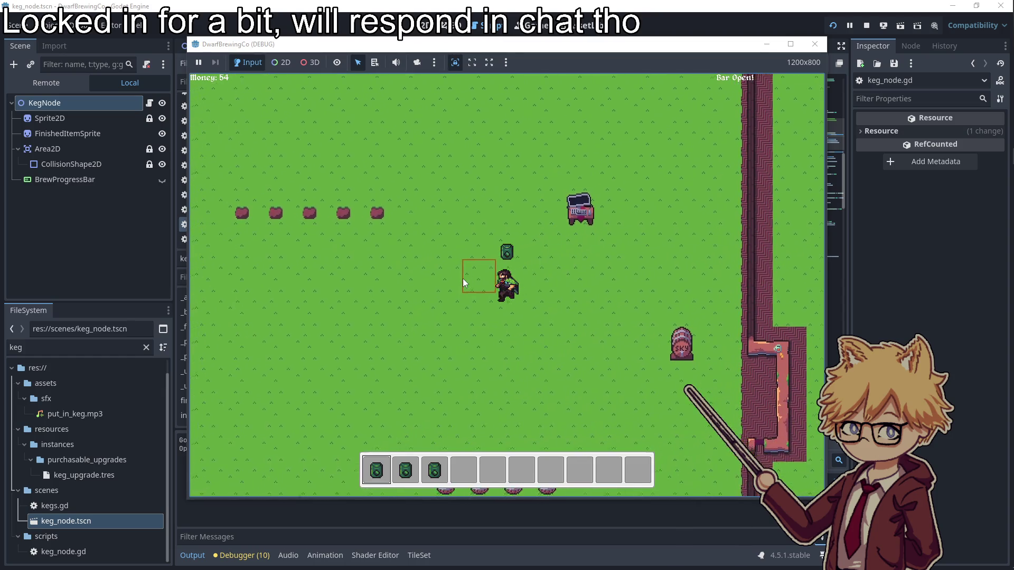
- Walk back to the cart and buy two more items from the shop
key("d")
key("w")
key("e")
key("Return")
key("Return")
key("Escape")
key("a")
- Plant seeds in the soil plots and harvest the two grown plants
key("s")
key("a")
key("space")
key("space")
key("space")
key("a")
key("space")
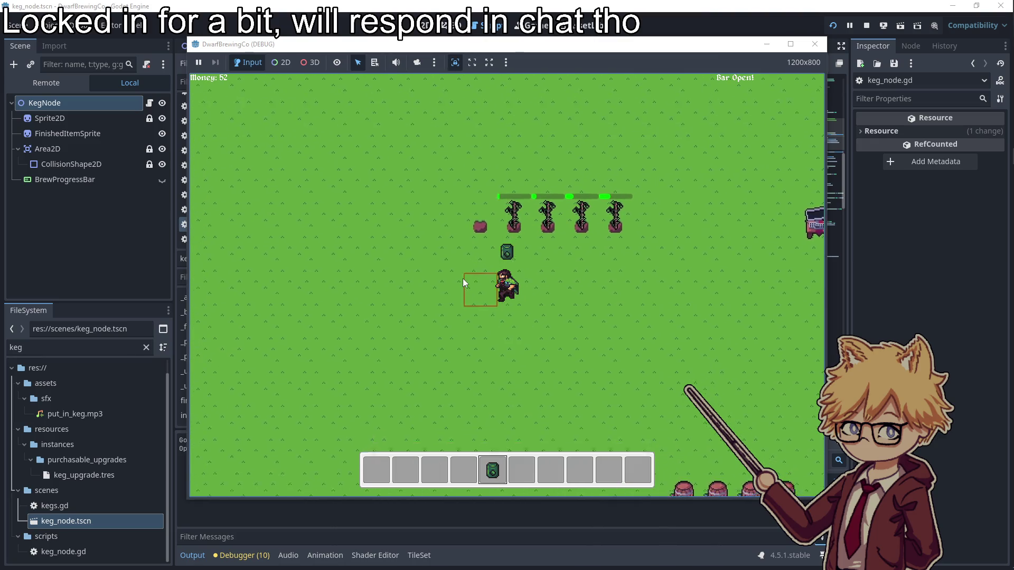
key("d")
key("w")
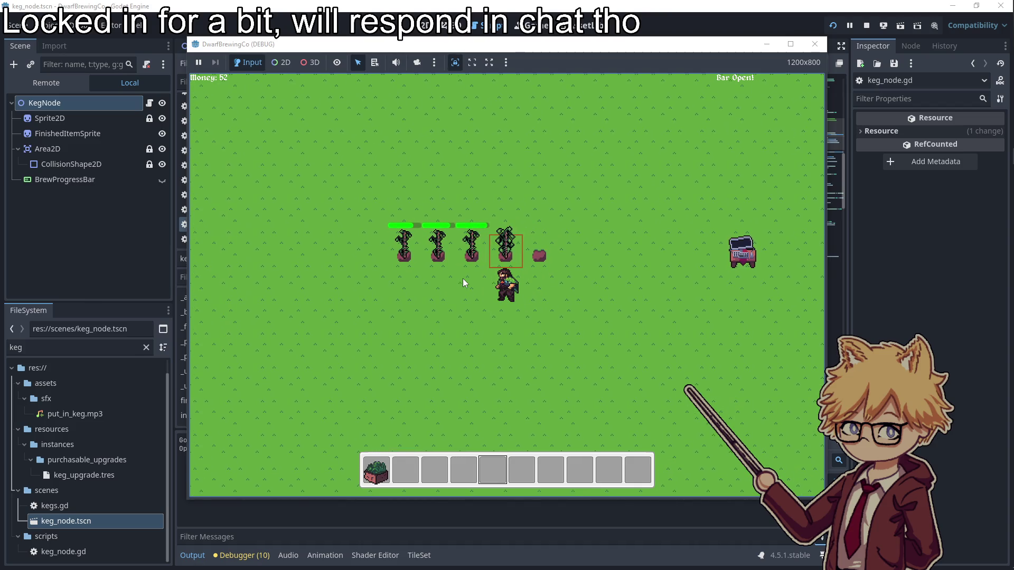
key("space")
key("a")
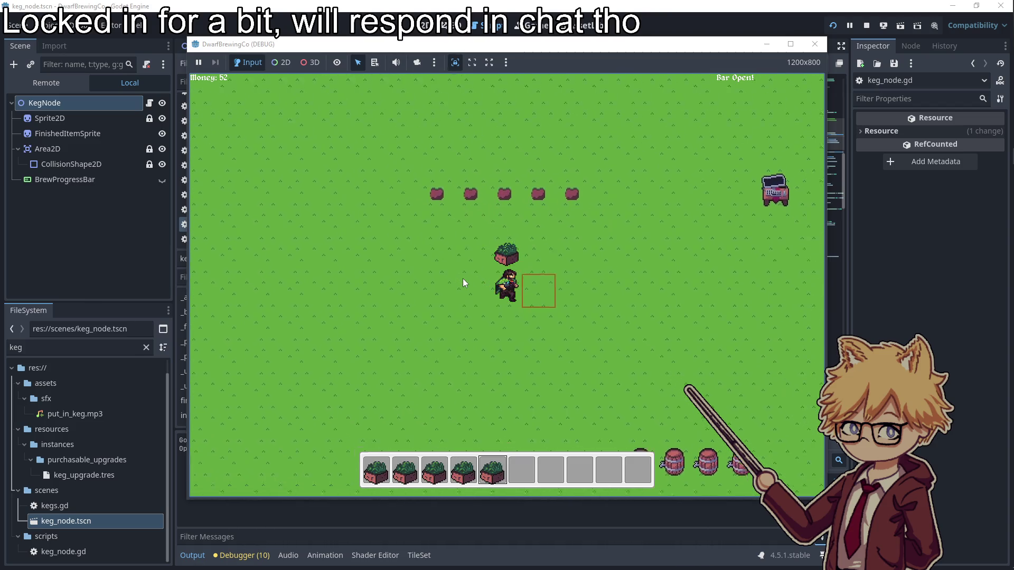
key("space")
- Put the harvested plants into the keg to brew
key("w")
key("d")
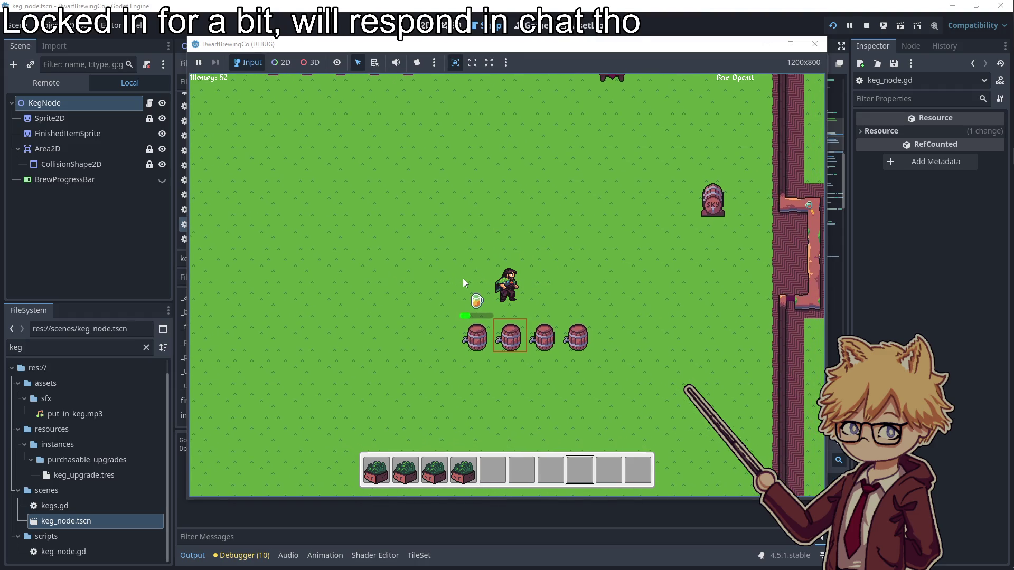
key("w")
key("d")
key("4")
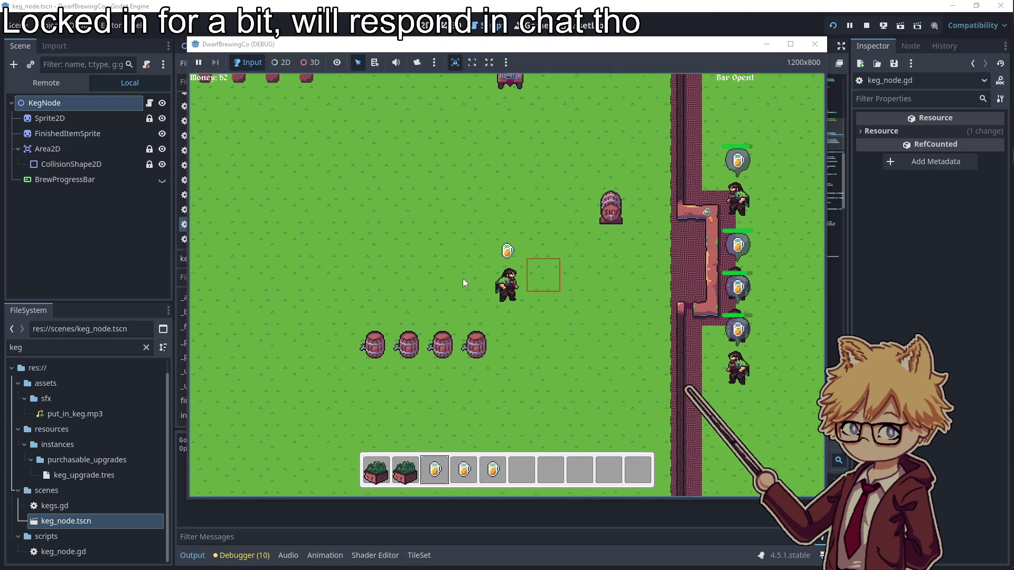
- Serve two mugs of beer to customers at the bar
key("d")
key("space")
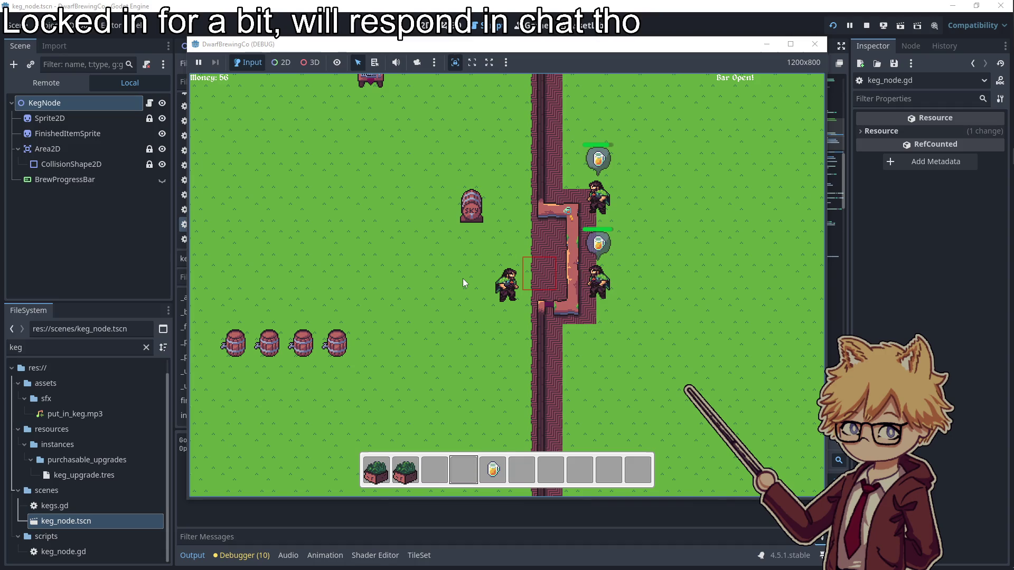
key("5")
key("space")
key("a")
- Load hops from the inventory into a keg to brew
key("2")
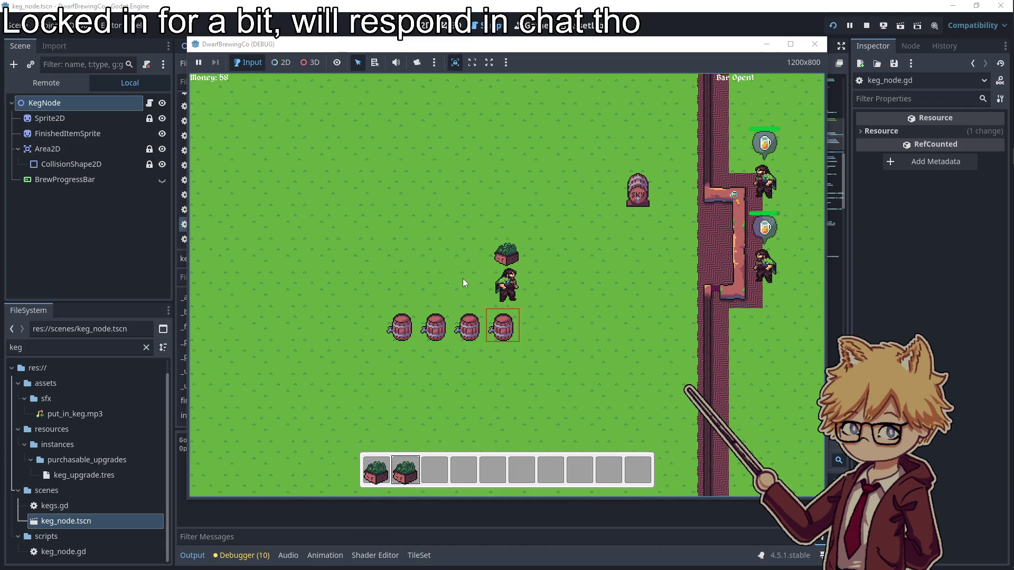
key("space")
key("a")
key("w")
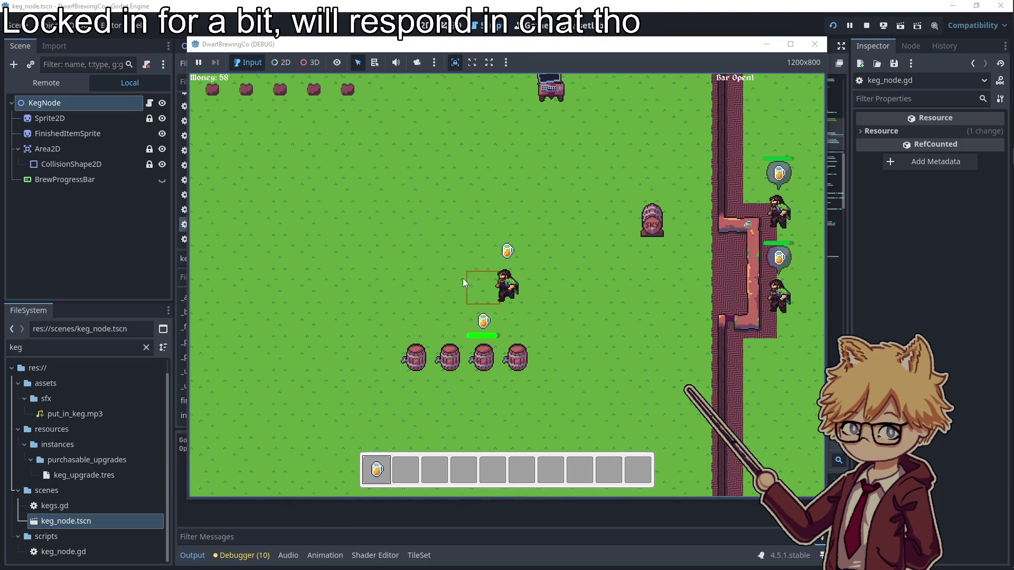
- Serve two more mugs at the bar, then return to the shop cart
key("d")
key("space")
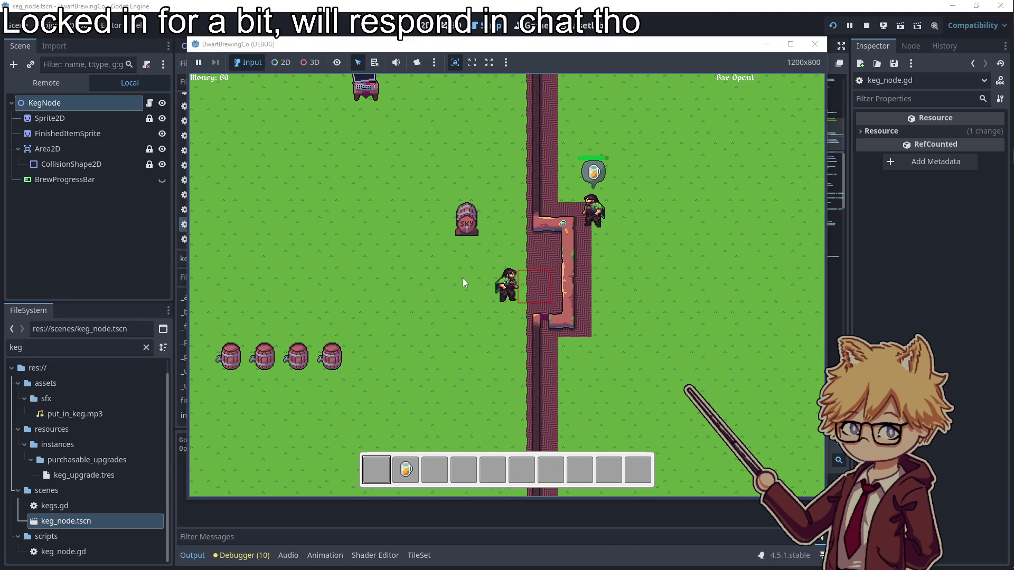
key("2")
key("space")
key("a")
key("w")
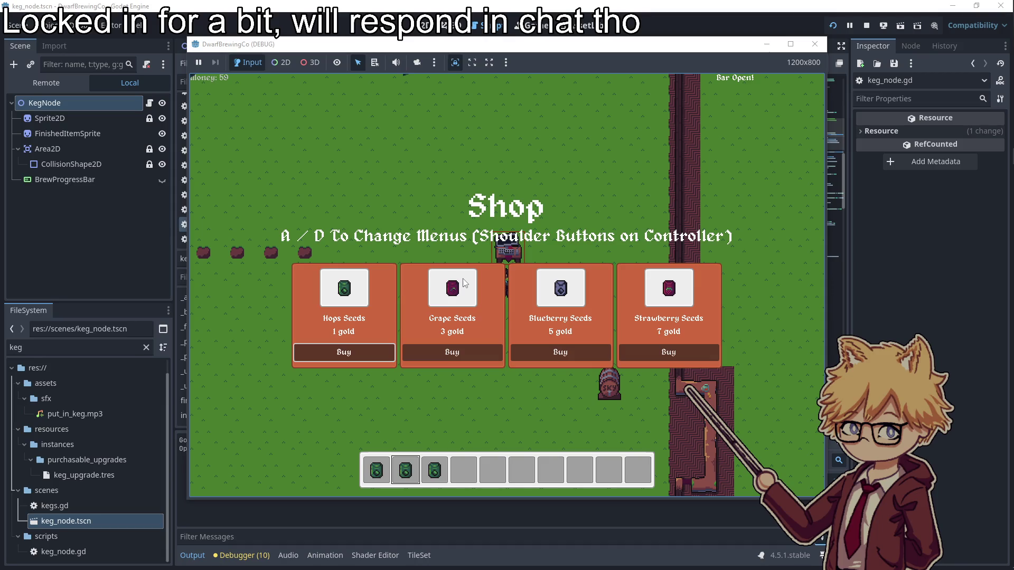
- Close the shop and harvest the grown crops in the crop row
key("Escape")
key("a")
key("1")
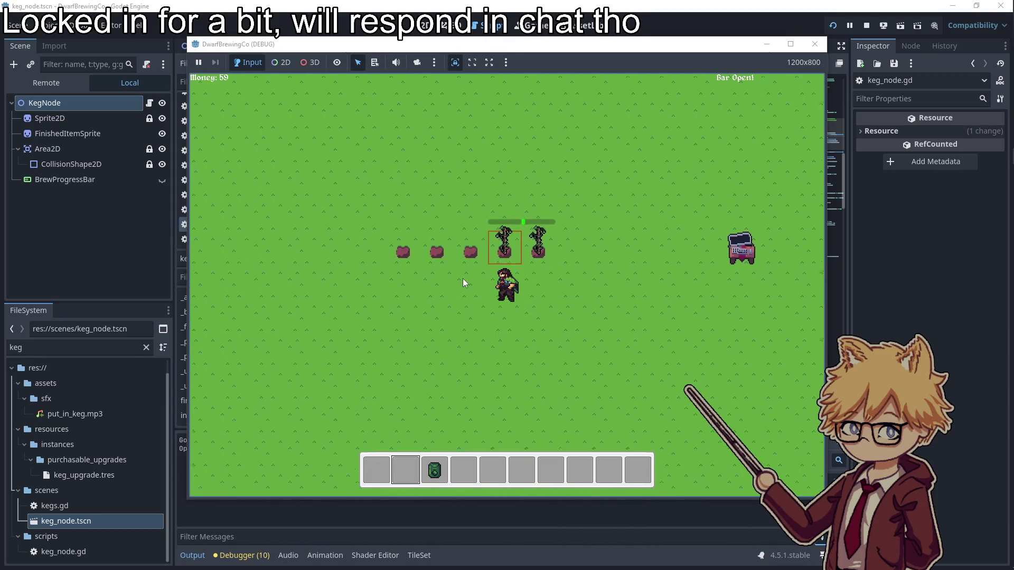
key("s")
key("d")
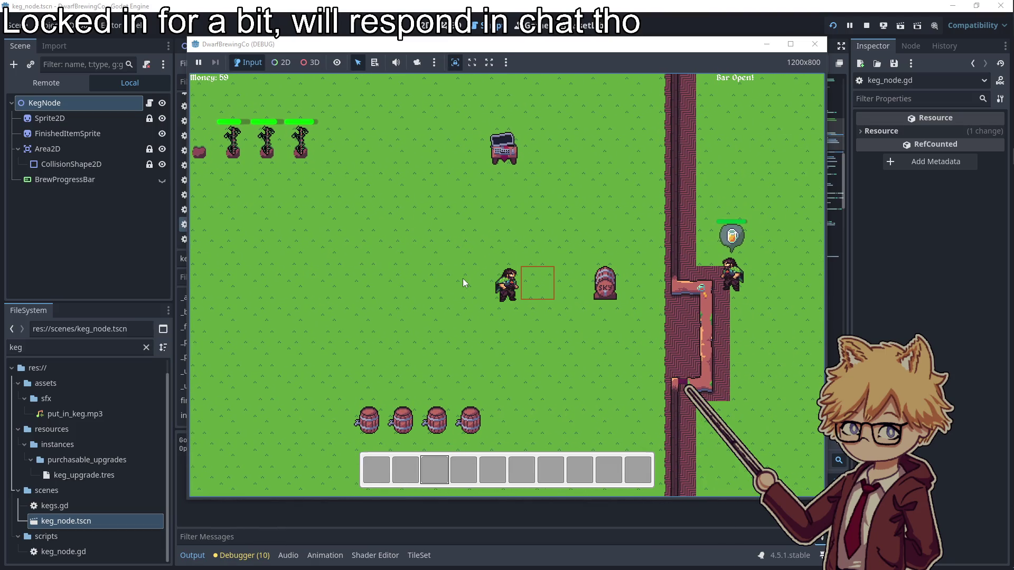
key("w")
key("a")
key("e")
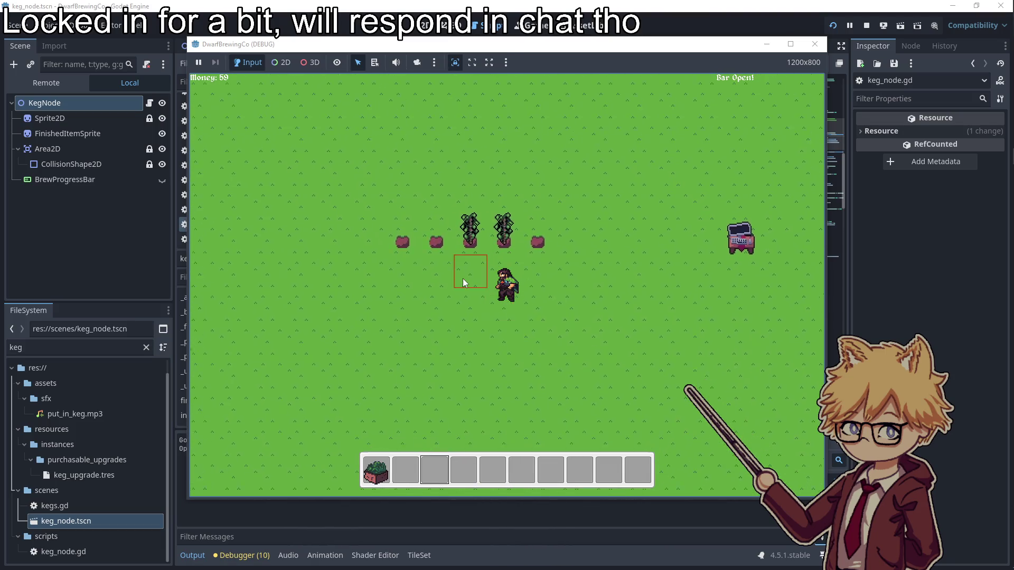
key("e")
key("e")
- Put a harvested crop into a keg to brew, then look in the seed shop
key("1")
key("s")
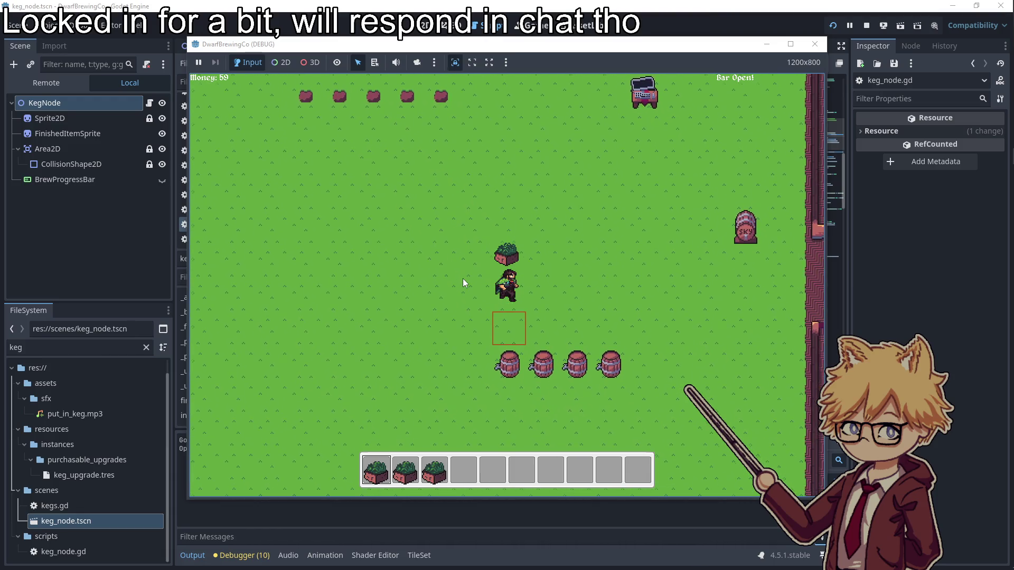
key("3")
key("e")
key("d")
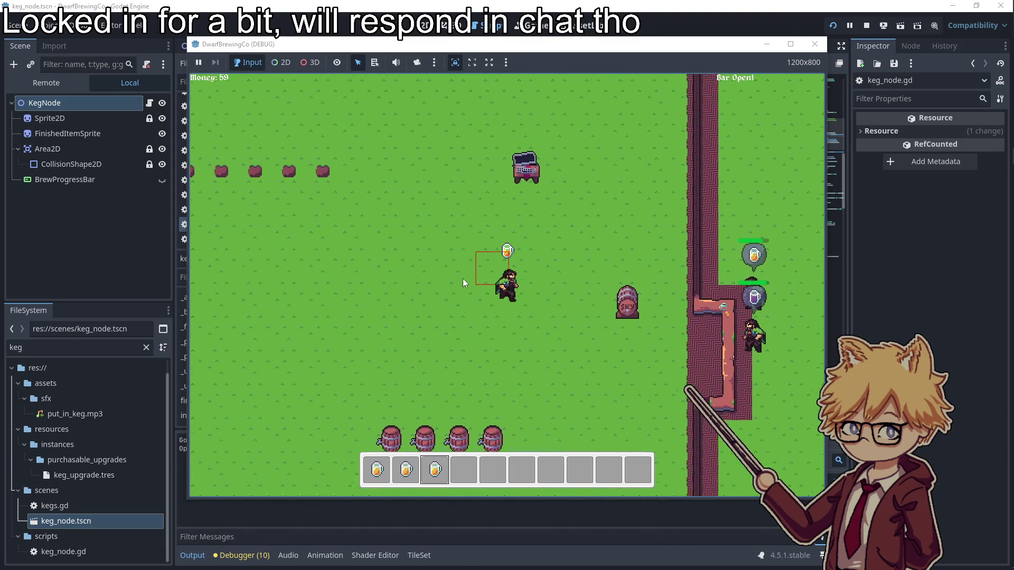
key("w")
key("e")
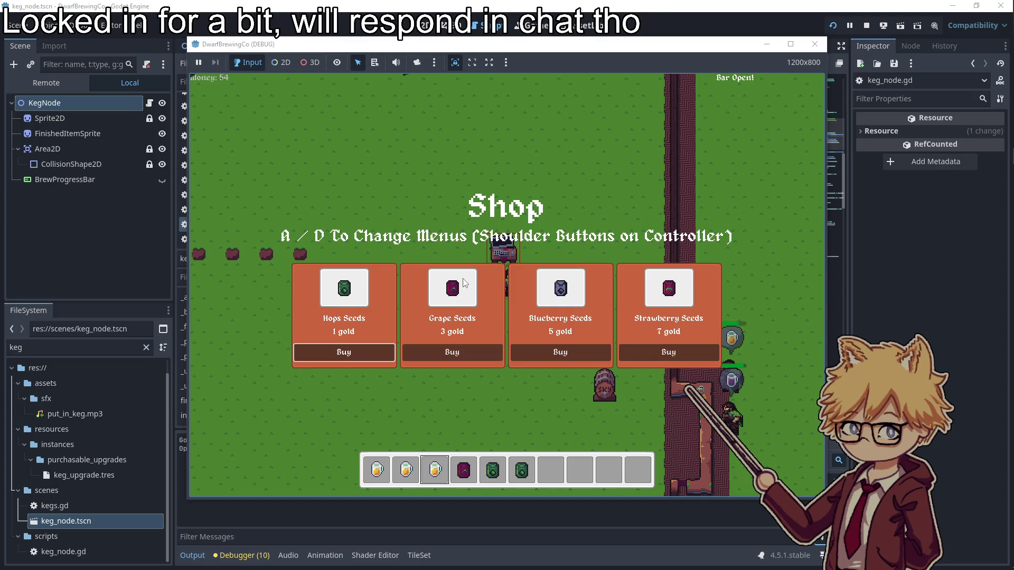
key("Escape")
- Plant seeds in four of the farm plots
key("a")
key("e")
key("e")
key("a")
key("e")
key("e")
key("s")
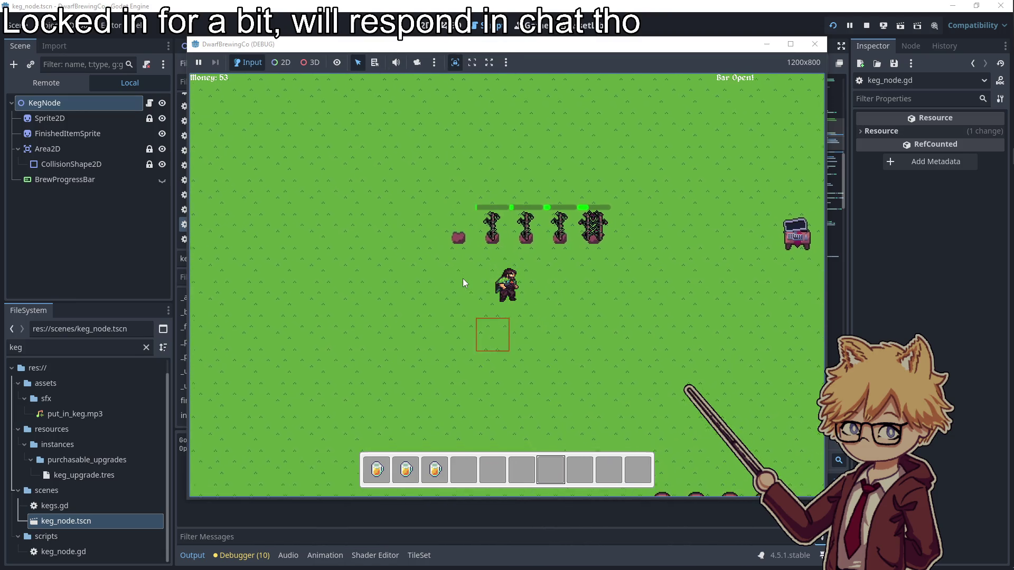
key("d")
scroll("up", 3)
- Serve a beer to a customer and put the remaining beer into the cask
key("e")
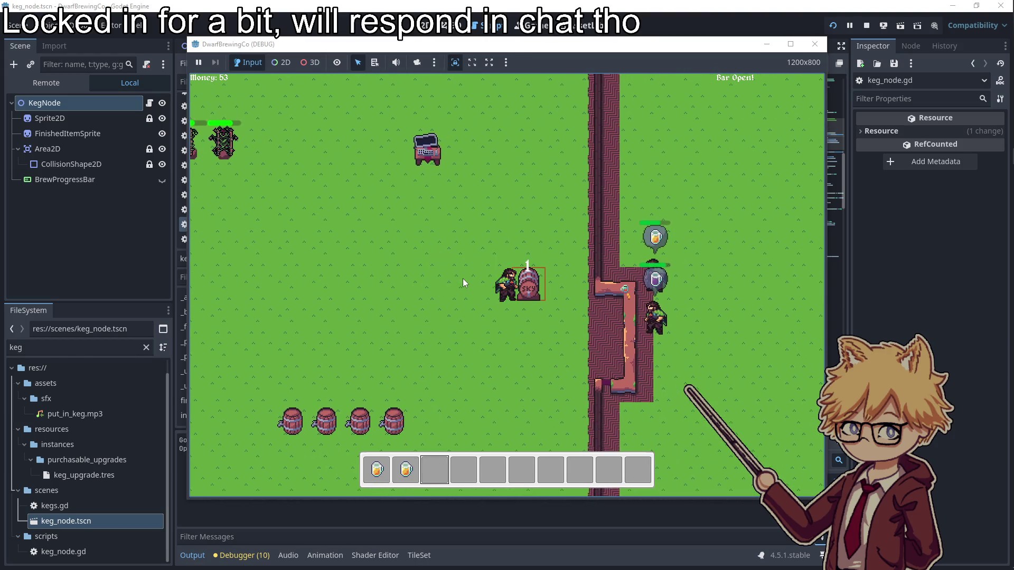
key("d")
key("s")
key("e")
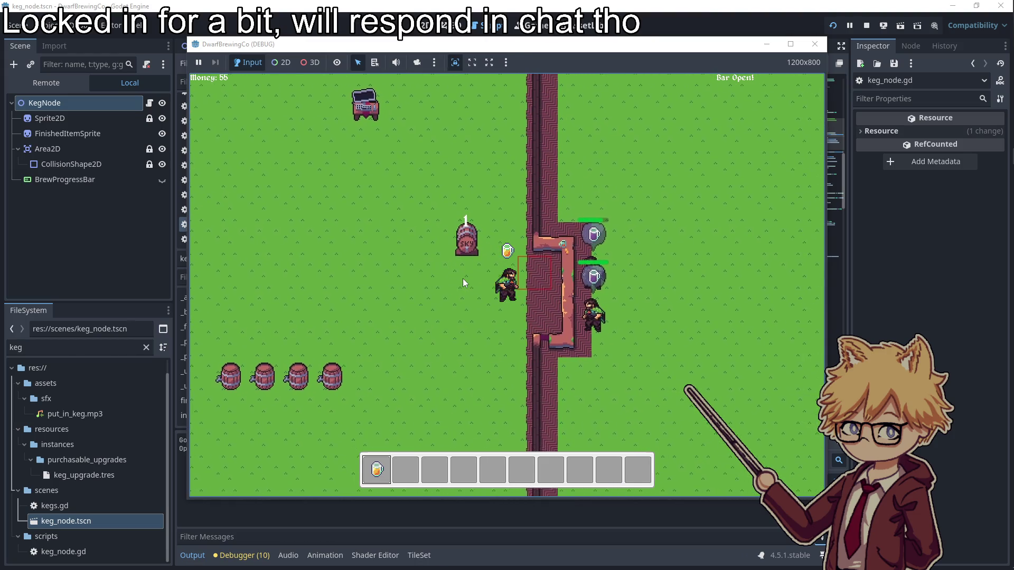
key("w")
key("a")
key("e")
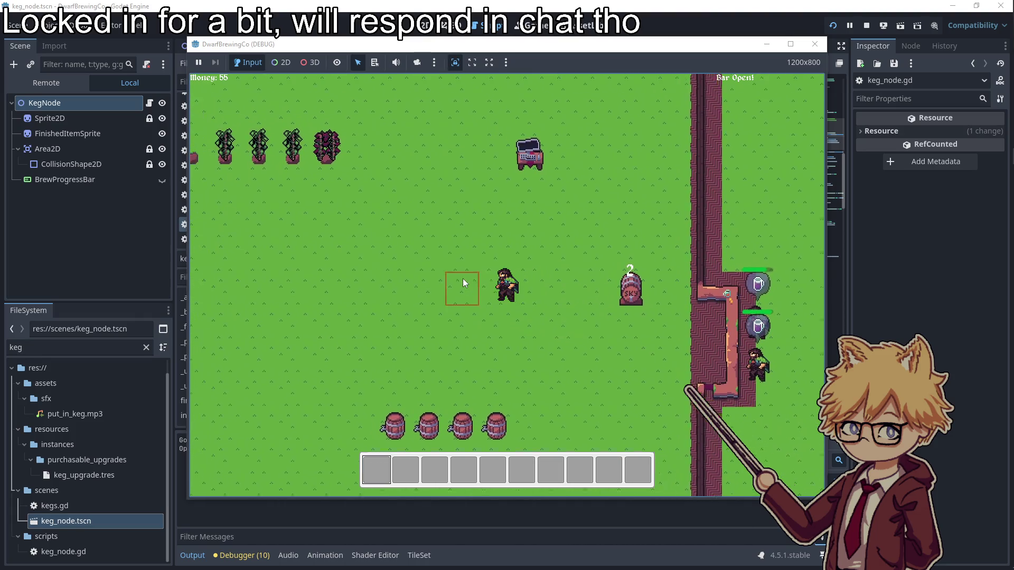
- Harvest three more grown plants into the inventory
key("a")
key("a")
key("w")
key("e")
key("e")
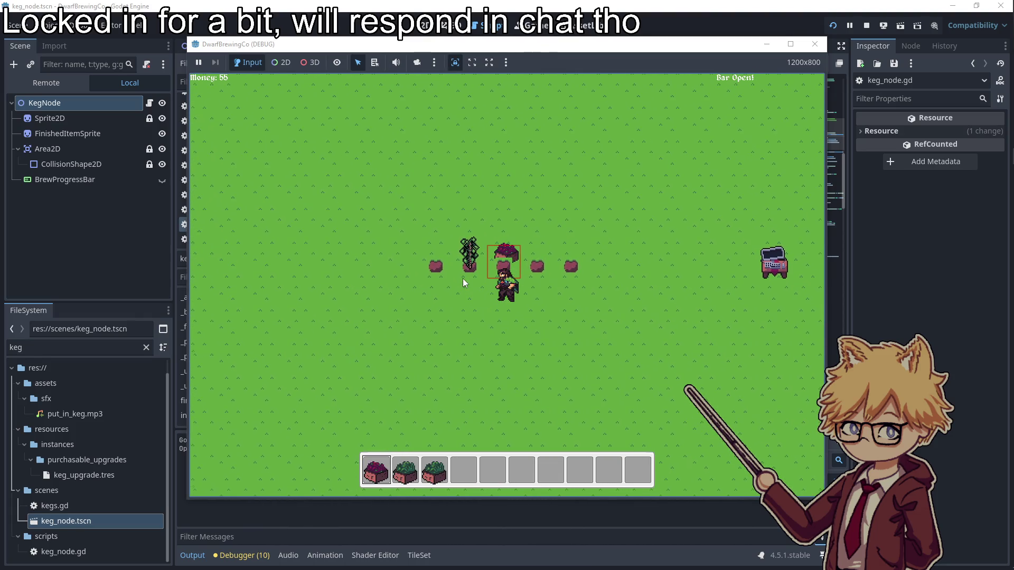
key("a")
key("s")
key("e")
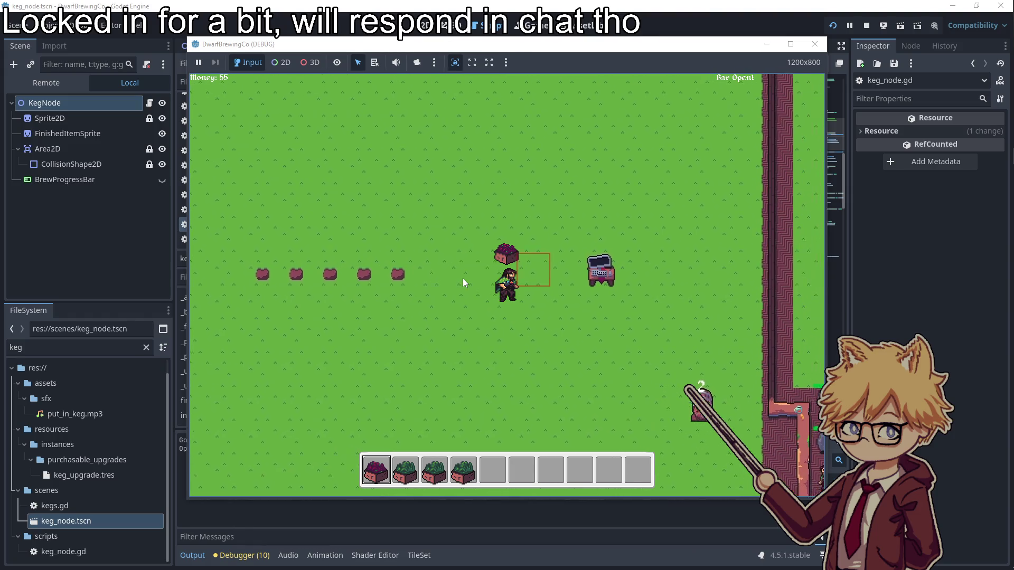
- Buy a Grape Seeds pack for 3 gold and put a grape into a keg to brew
key("d")
key("e")
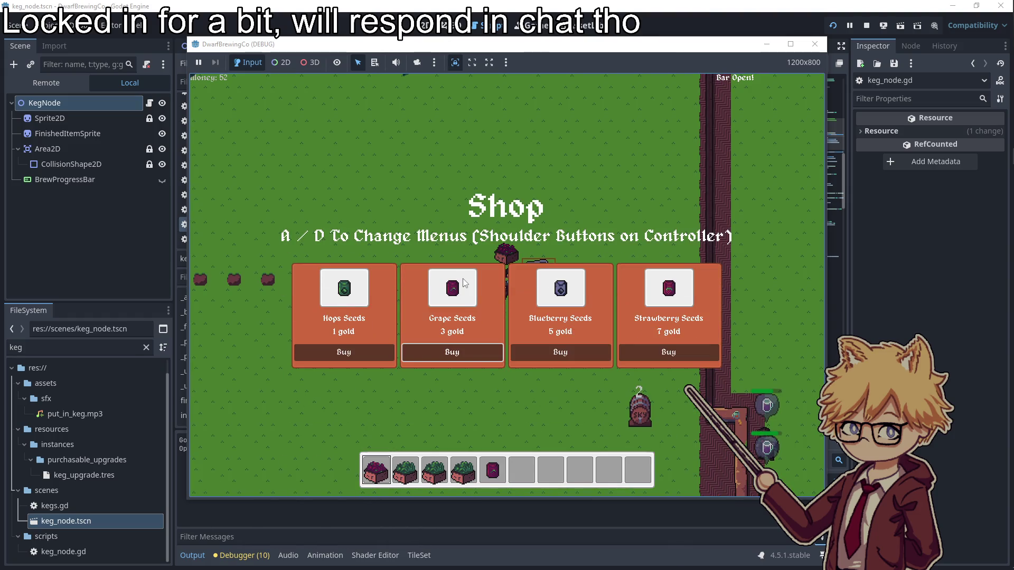
key("w")
key("space")
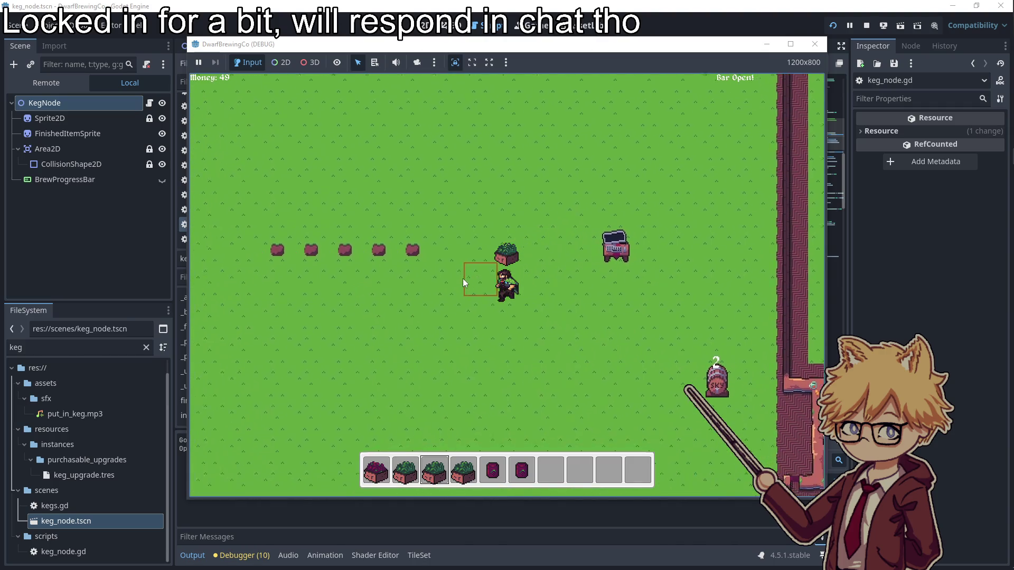
key("d")
key("s")
scroll("up", 3)
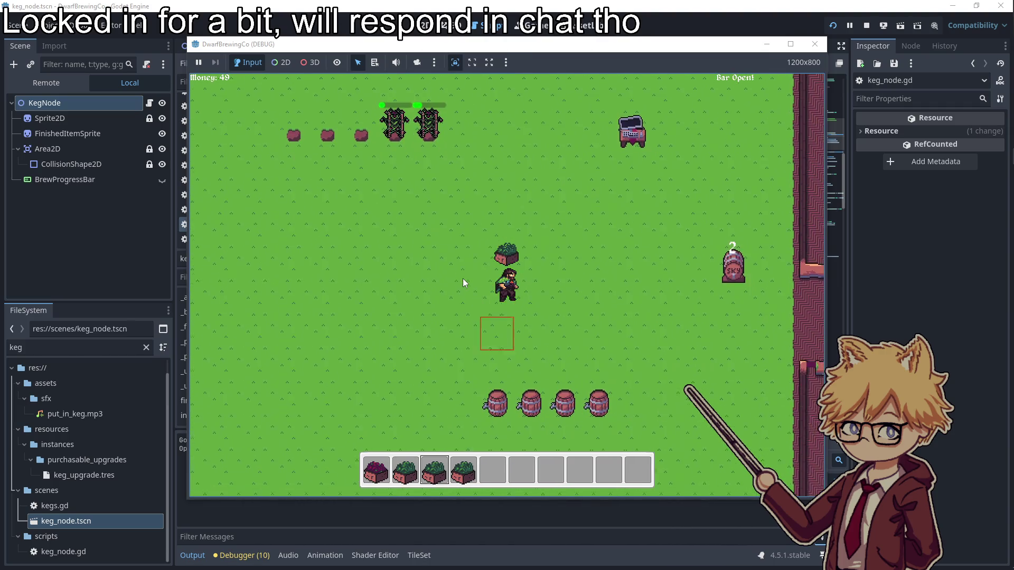
scroll("down", 3)
key("e")
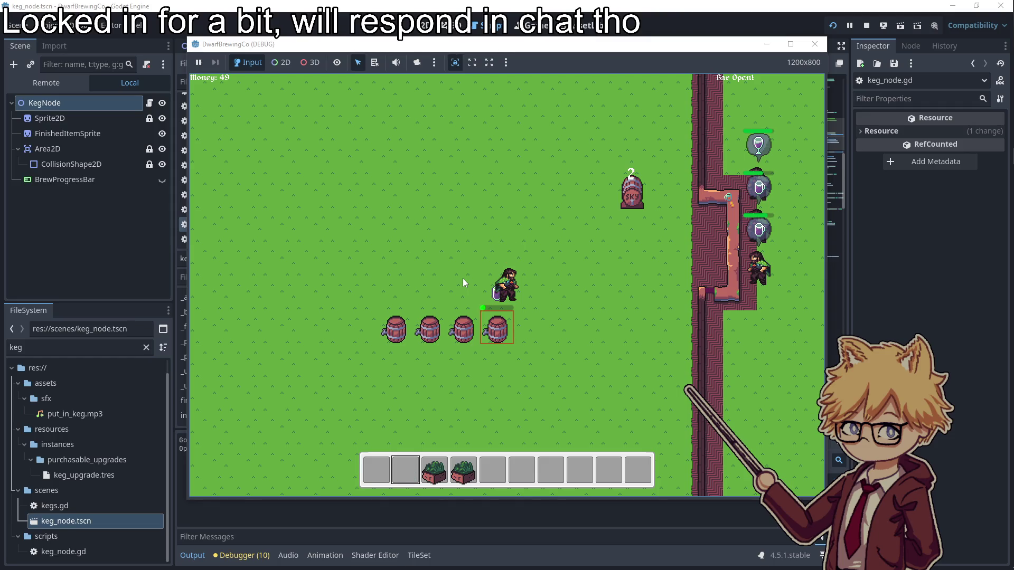
- Revisit the shop, then load two more plants into the kegs
key("w")
key("e")
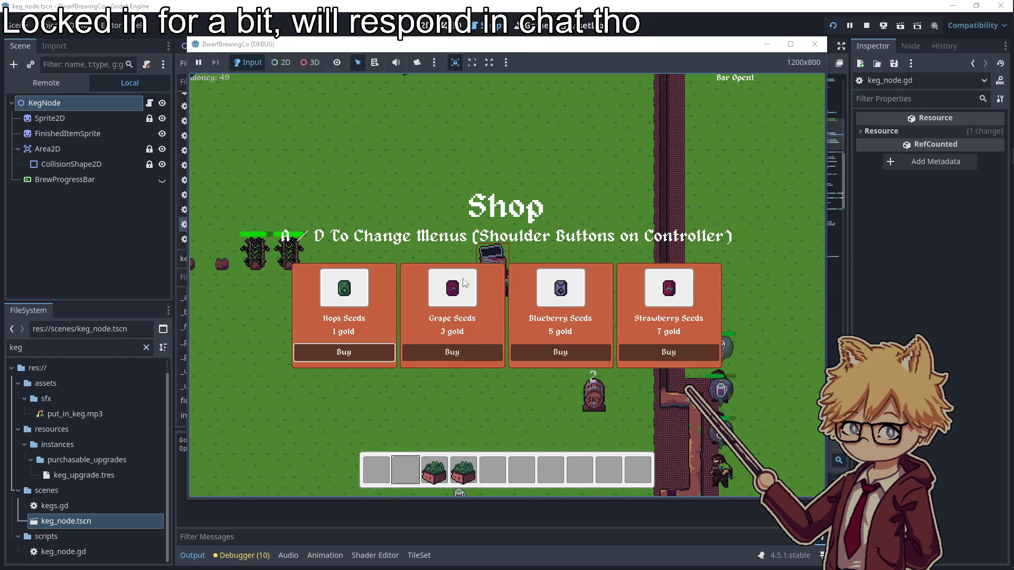
key("Escape")
key("s")
scroll("down", 3)
key("e")
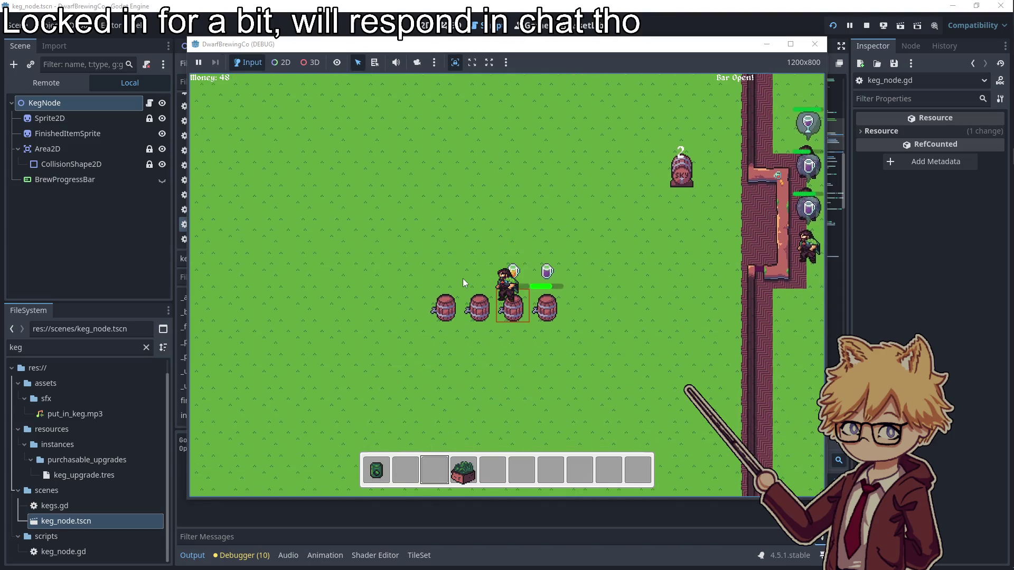
scroll("down", 3)
key("e")
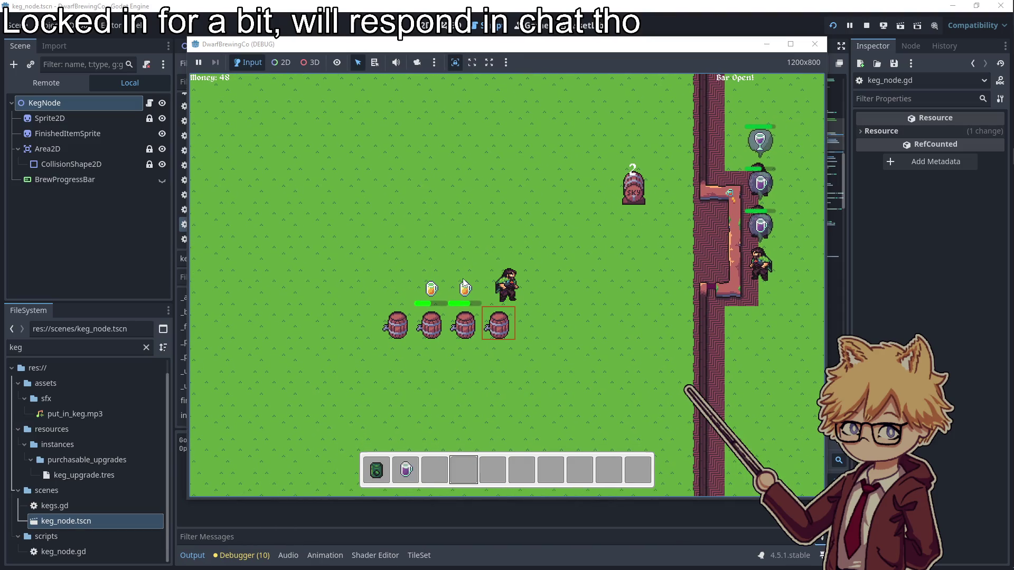
- Serve a brewed mug to a patron and hand in another to raise the delivery counter
key("d")
scroll("up", 3)
key("e")
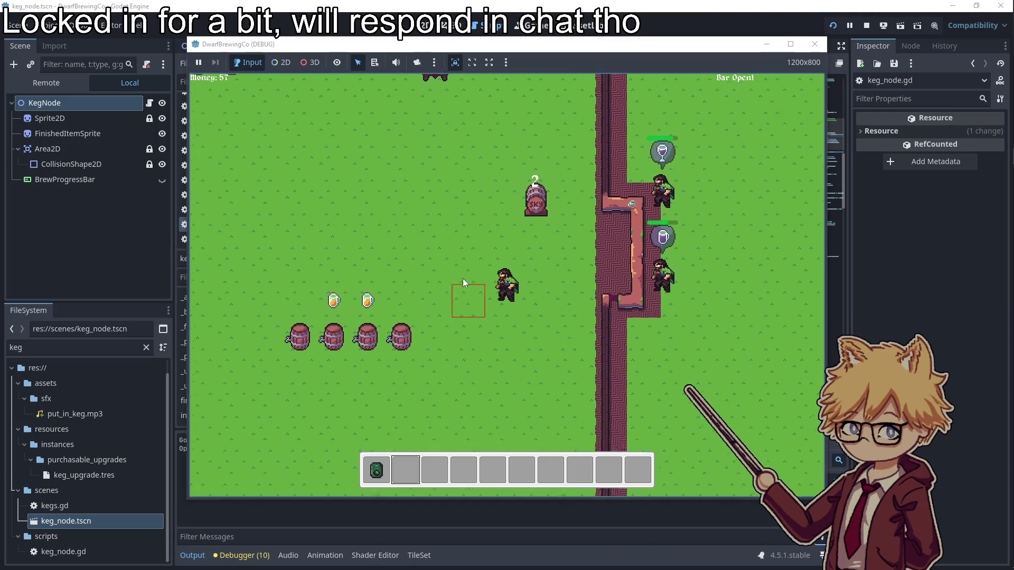
key("a")
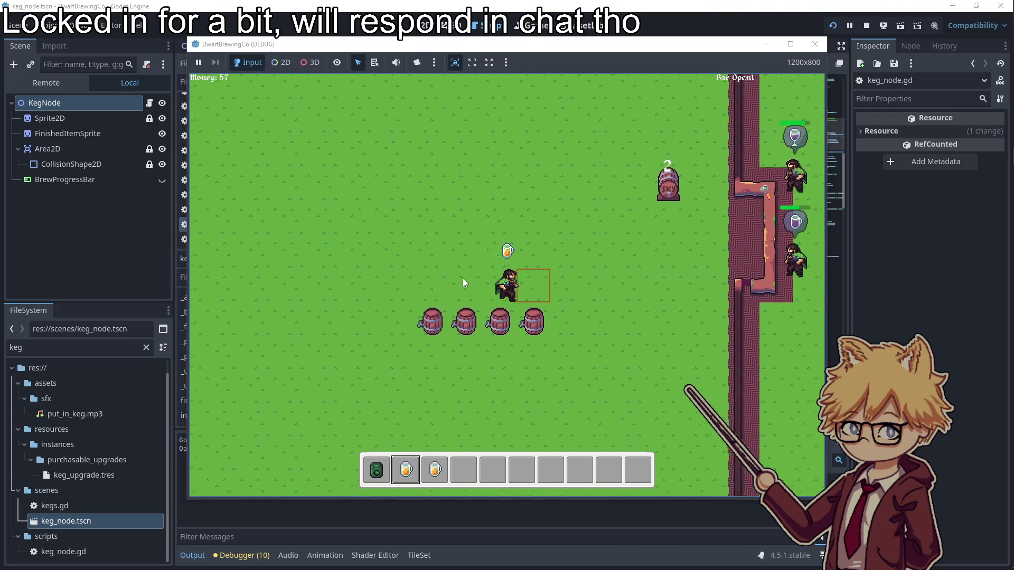
key("d")
key("w")
key("e")
scroll("down", 3)
key("a")
key("w")
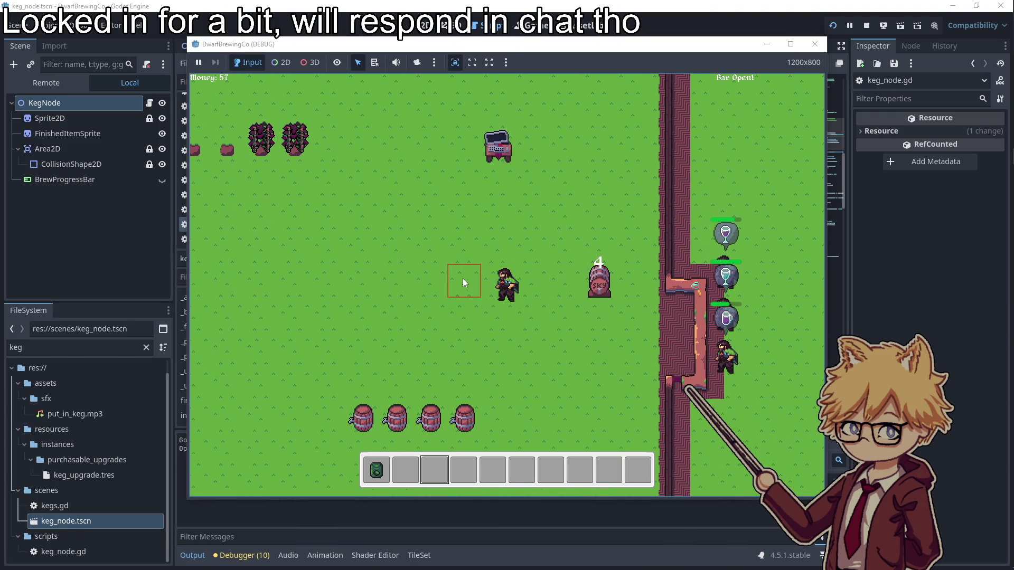
- Pause the game with Esc, resume it, and walk to the crops to collect grapes
key("Escape")
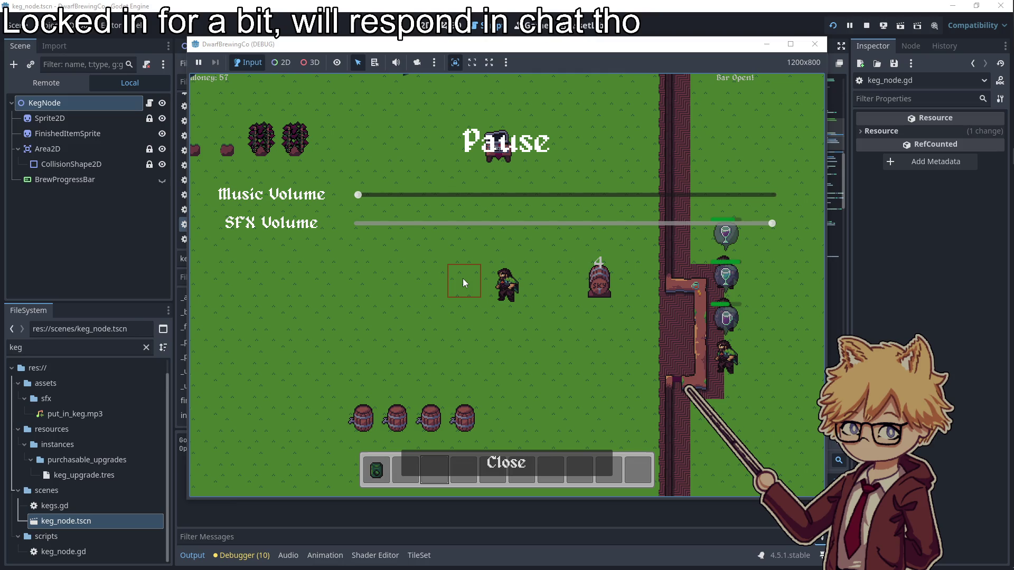
key("Escape")
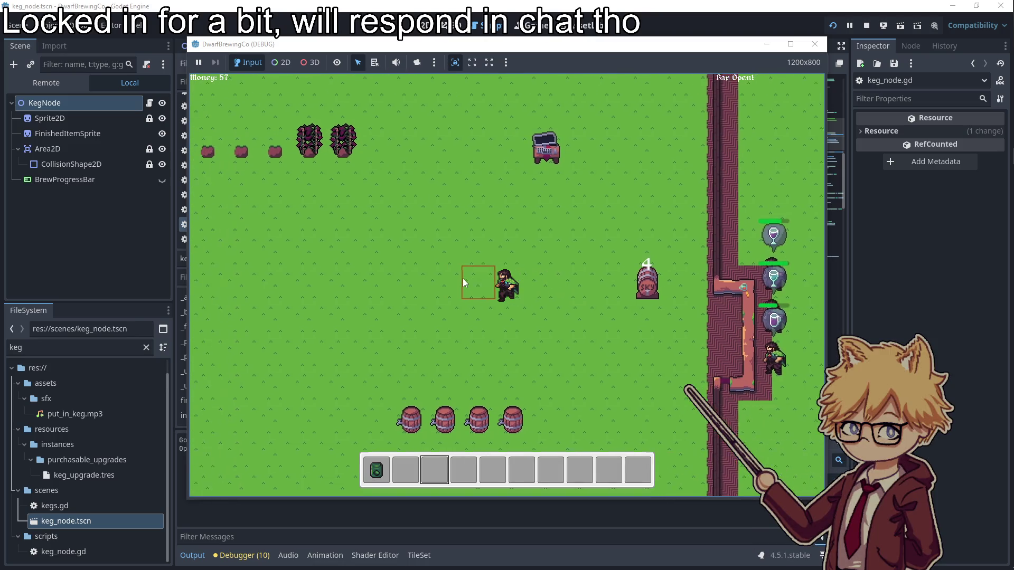
key("a")
key("w")
scroll("up", 3)
key("d")
key("s")
- Buy Blueberry Seeds at the vendor and leave the shop
key("d")
key("w")
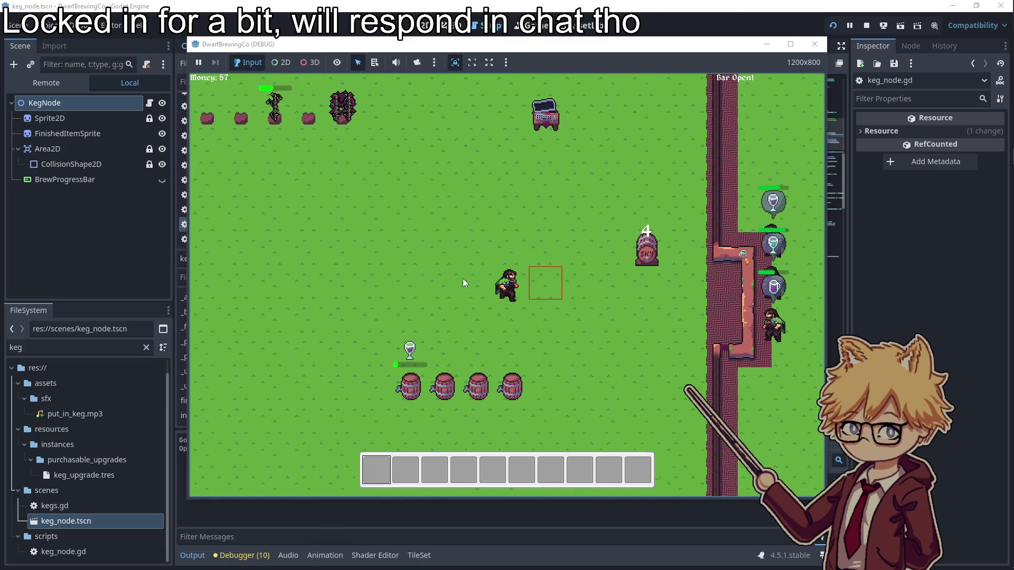
key("e")
key("Right")
key("Return")
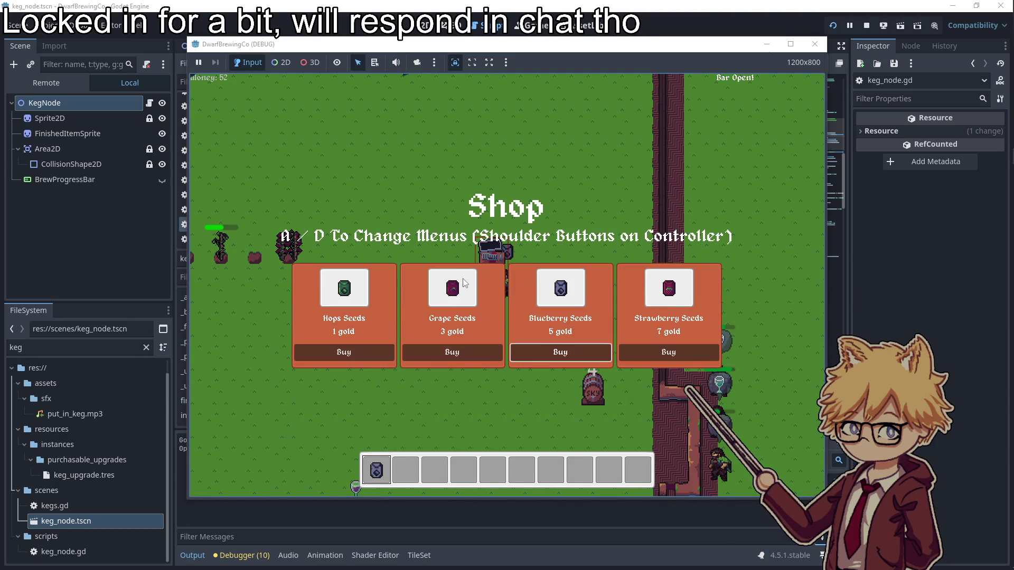
key("a")
key("s")
- Harvest and replant the berry bush, then carry the purple item to the kegs
key("w")
key("a")
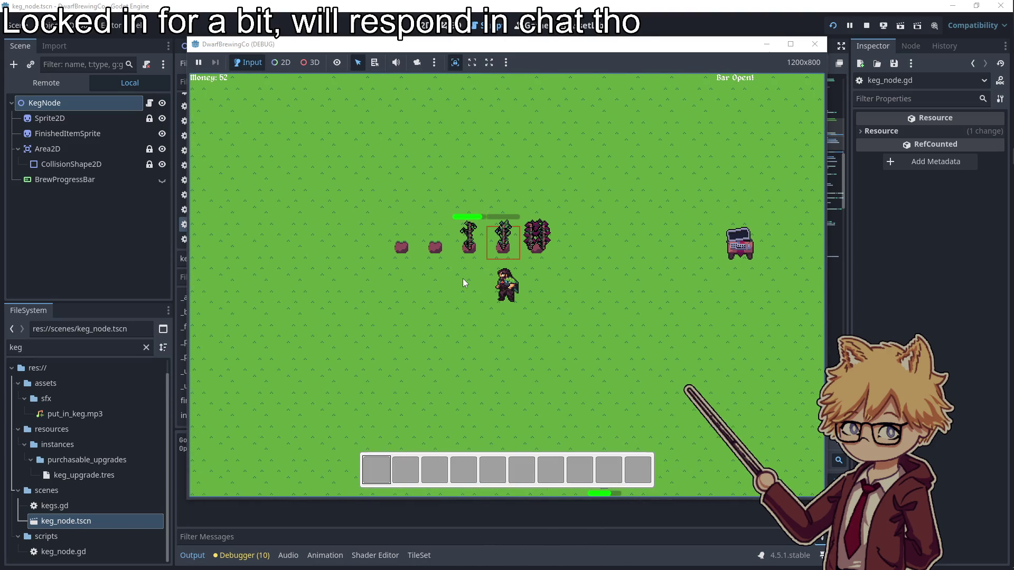
key("e")
key("2")
key("s")
key("d")
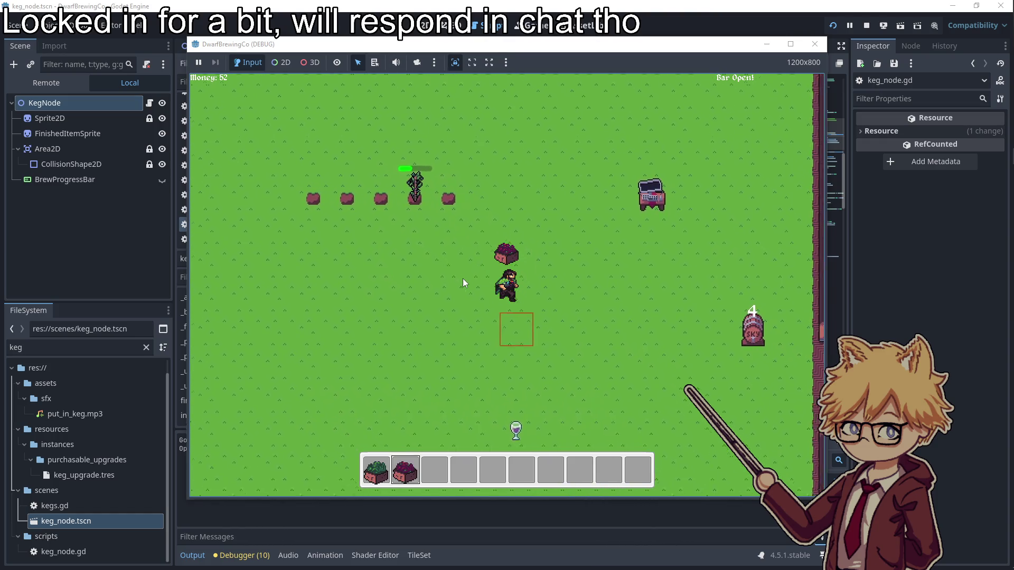
- Load the held items into a keg, collect the finished wine glass, and stop the game with F8
key("e")
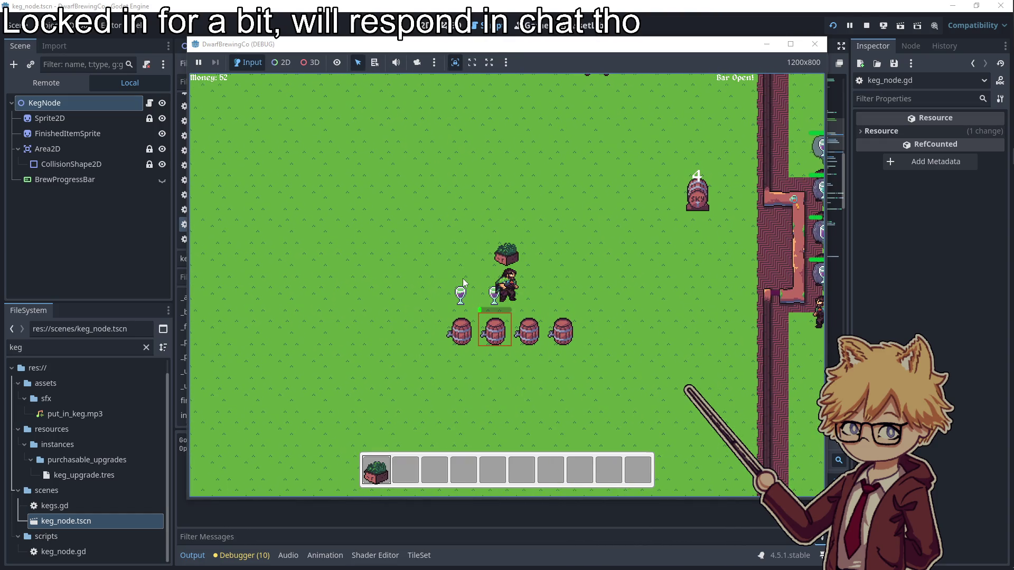
key("1")
key("e")
key("a")
key("w")
key("e")
key("d")
key("F8")
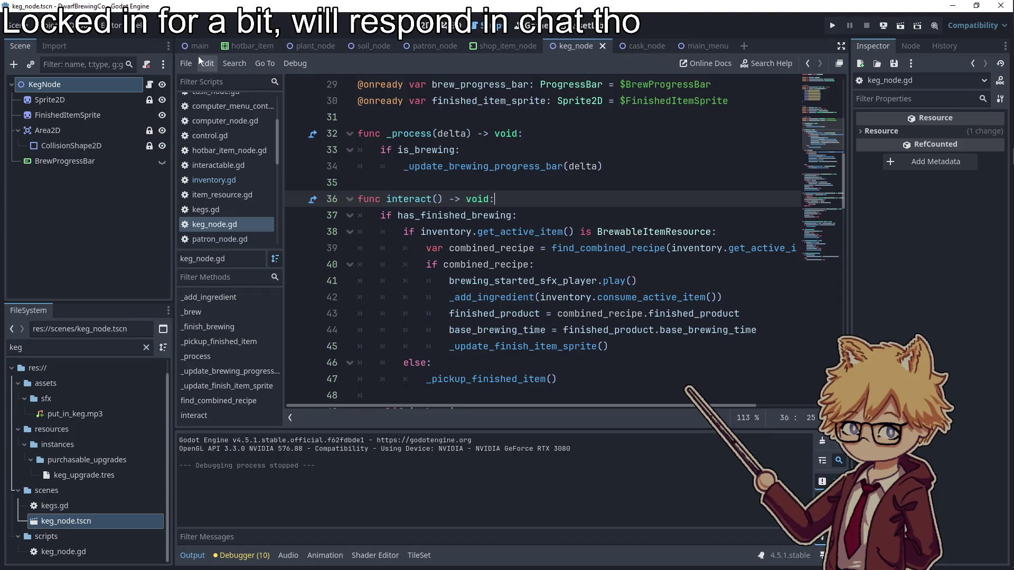
- Switch to the main scene and open the bar_node.gd script
left_click(199, 46)
scroll("down", 3)
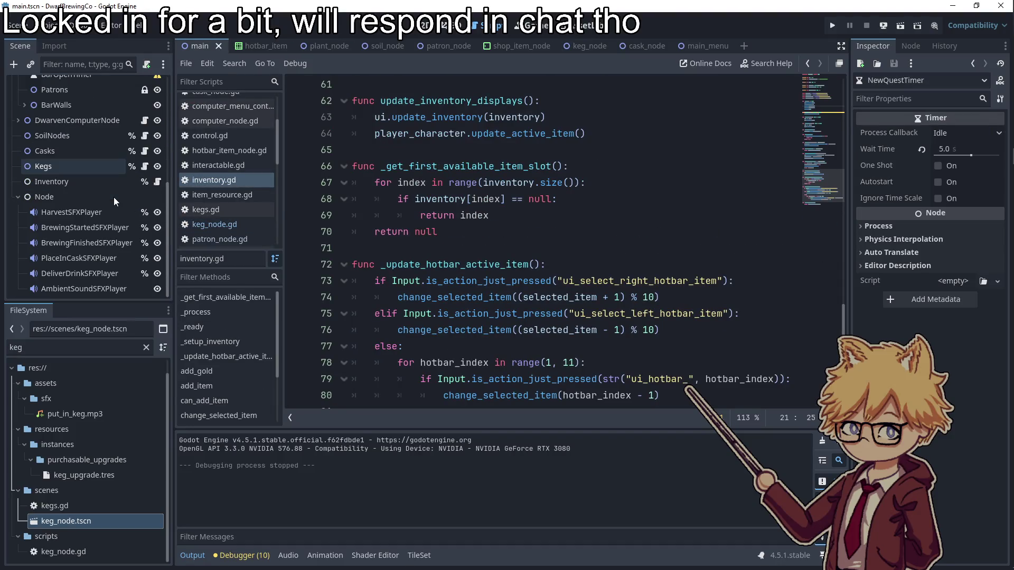
scroll("up", 3)
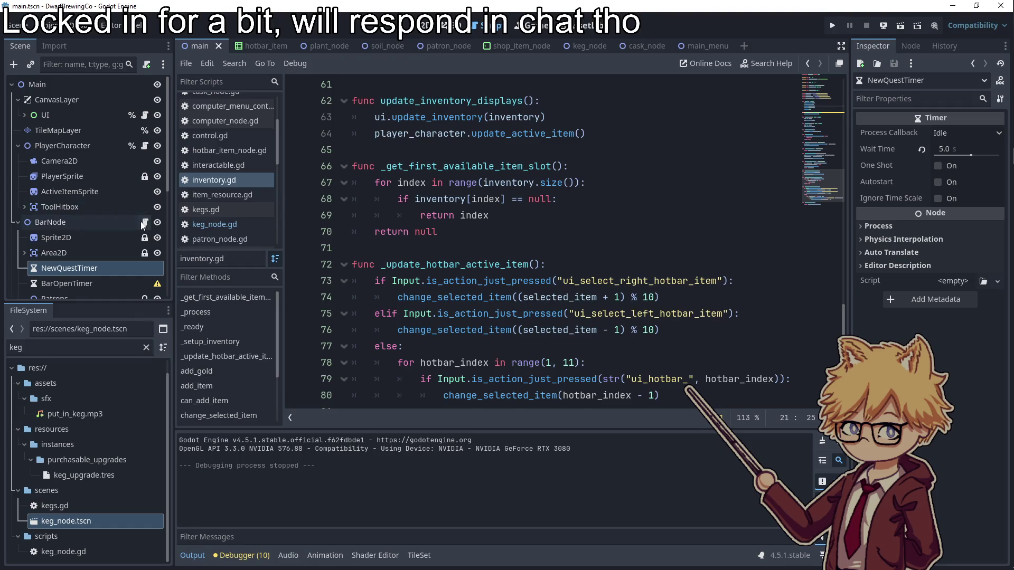
left_click(144, 222)
scroll("down", 3)
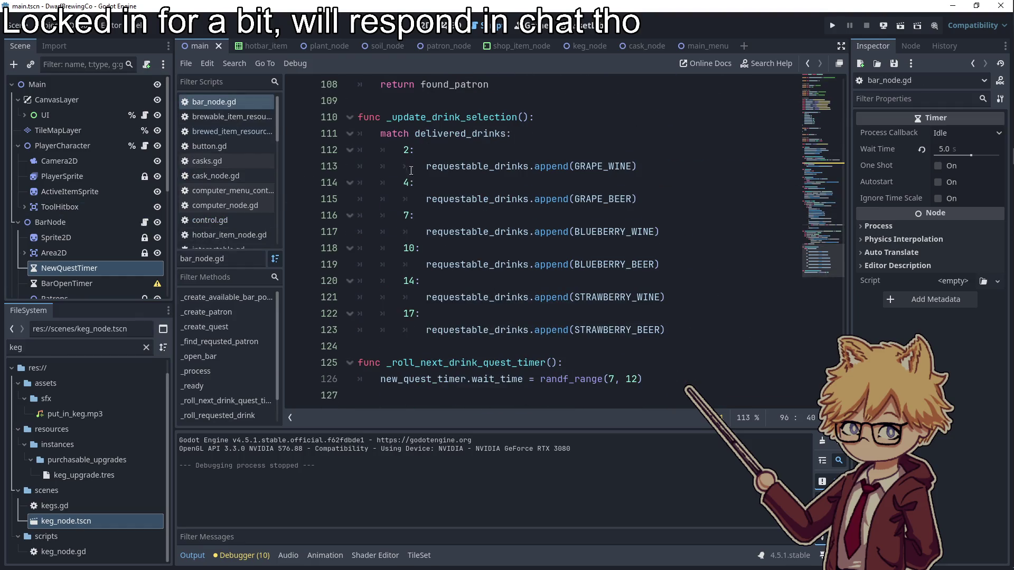
- Change the drink thresholds on lines 112–122 to 3, 6, 10, 14, 17 and 26
double_click(406, 149)
type("3")
double_click(405, 182)
type("6")
double_click(406, 214)
type("10")
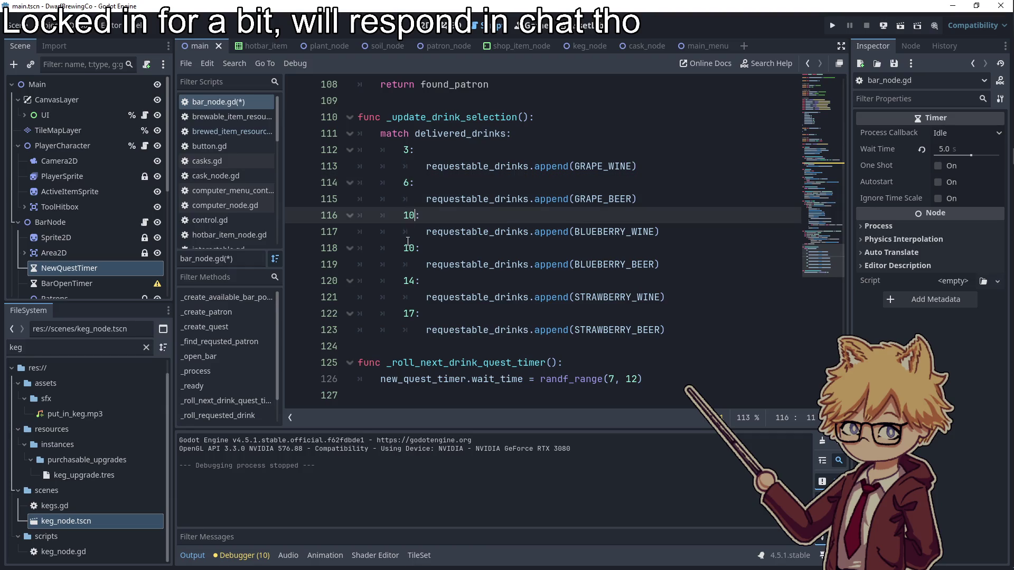
double_click(408, 248)
type("14")
double_click(409, 280)
type("17")
double_click(410, 313)
type("12")
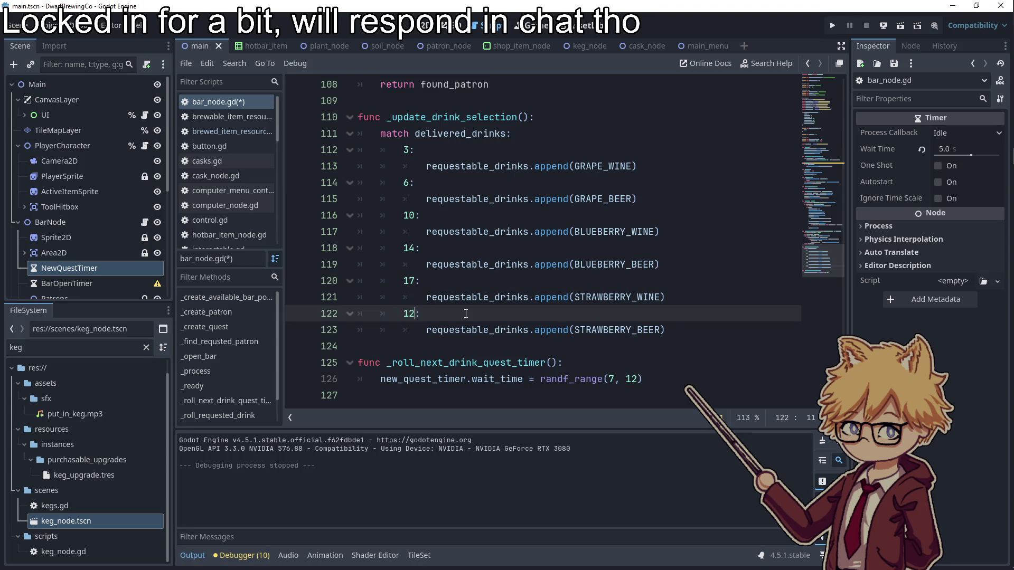
key("BackSpace")
key("BackSpace")
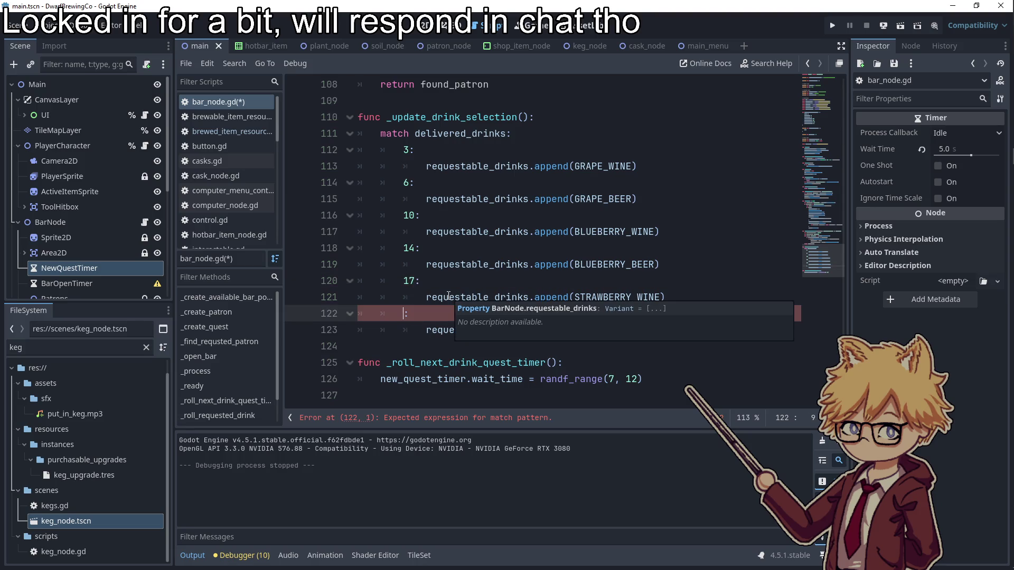
type("26")
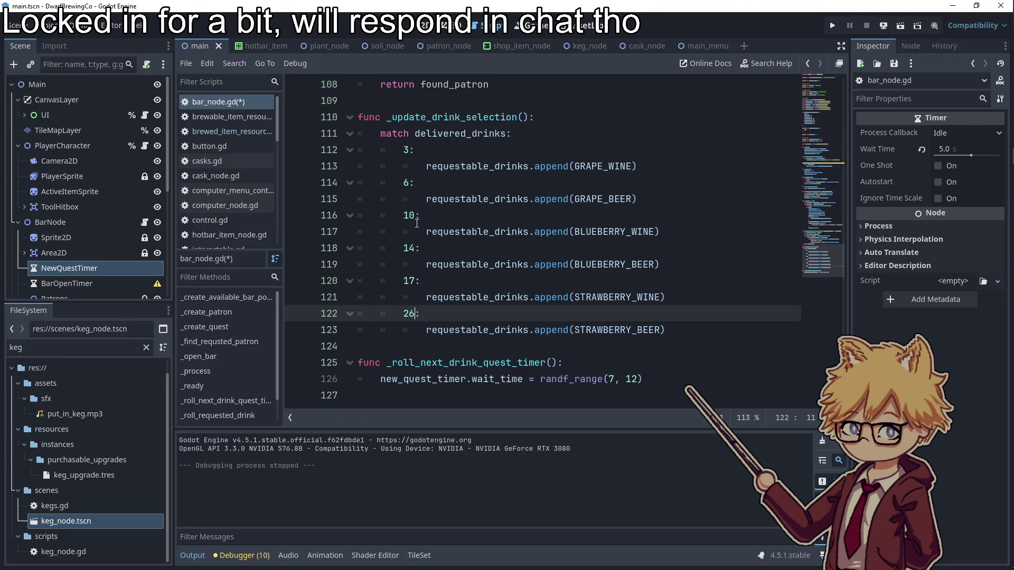
- Revise the upper drink thresholds to 12, 18, 24 and 30
left_click(416, 216)
key("BackSpace")
type("2")
left_click(412, 248)
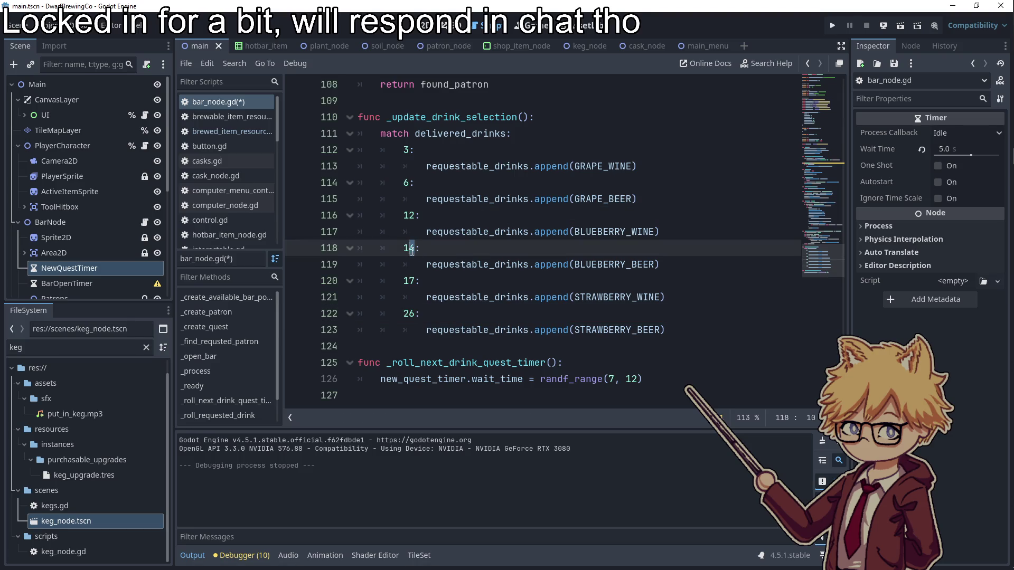
key("Delete")
type("8")
left_click(410, 248)
double_click(408, 281)
type("24:")
double_click(403, 313)
type("30:")
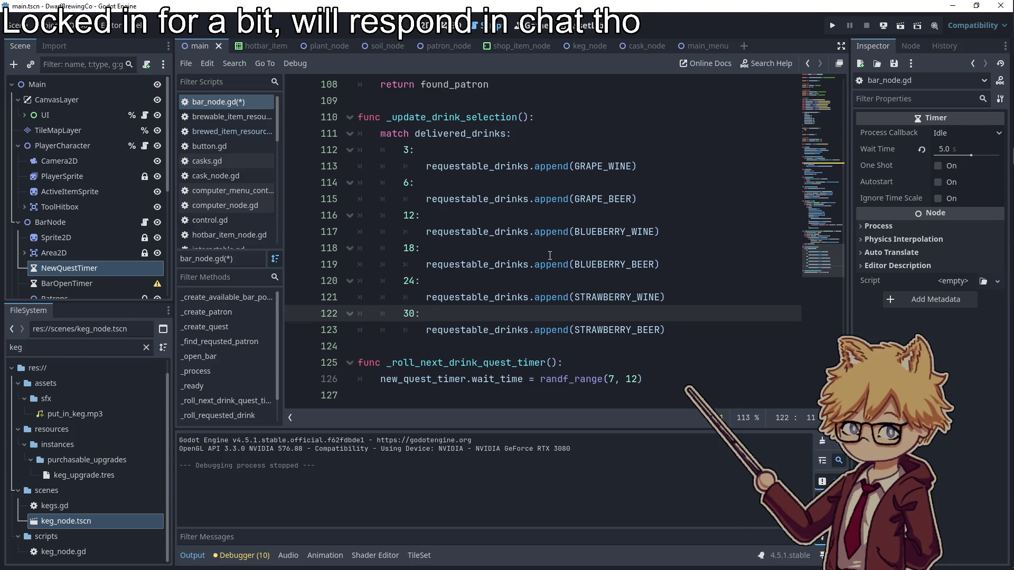
- Save the bar_node.gd script and scene changes
left_click(501, 247)
key("ctrl+s")
left_click(553, 212)
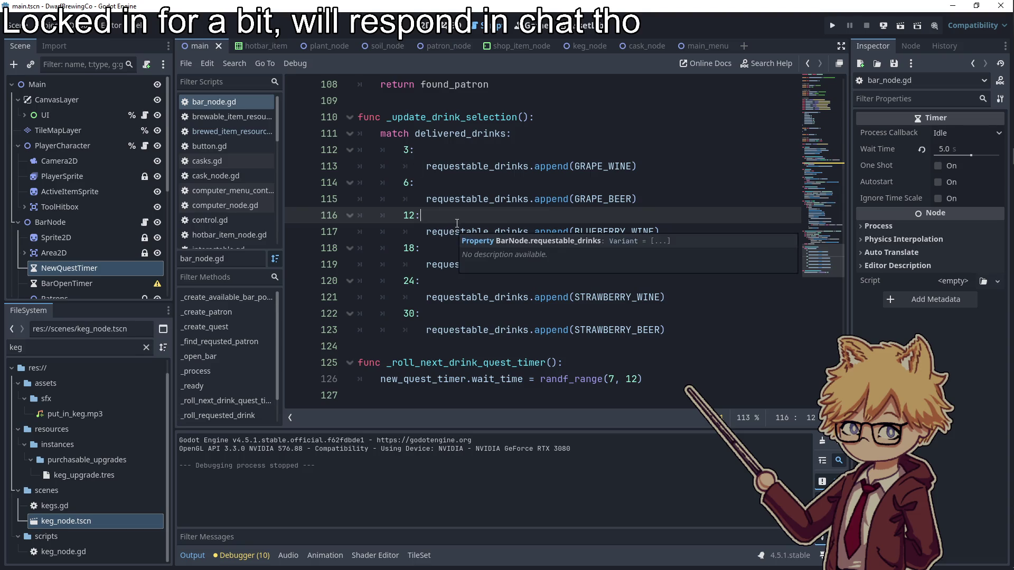
key("ctrl+s")
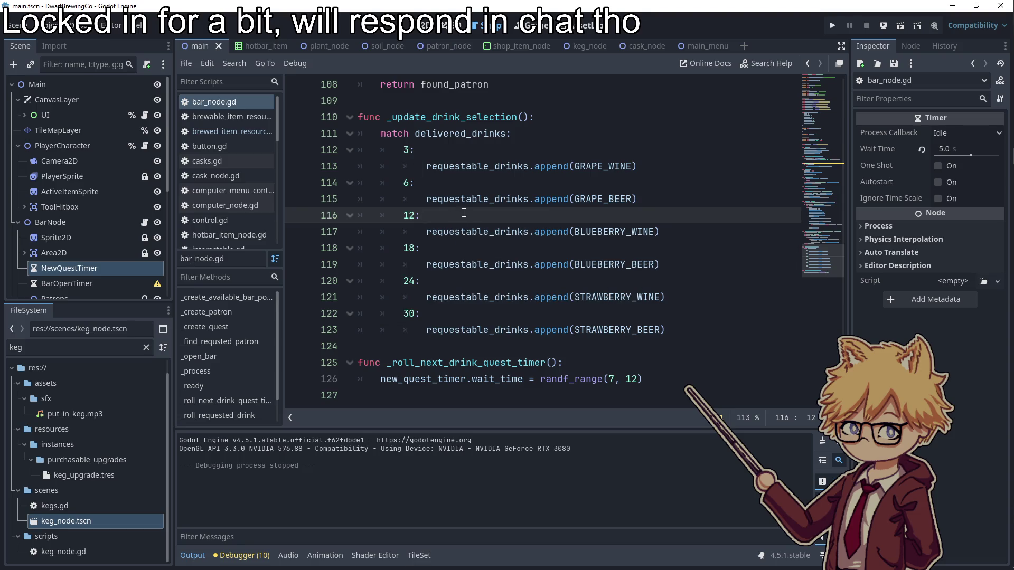
- Check off 'Keg can combine items even after brewing' in the to-do notes and return to bar_node.gd
left_click(997, 205)
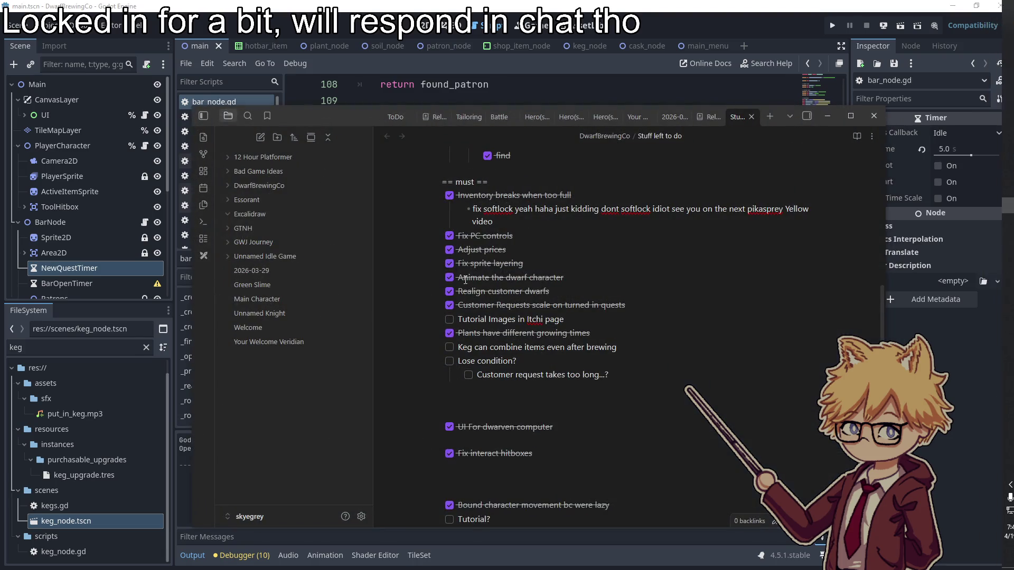
left_click(449, 347)
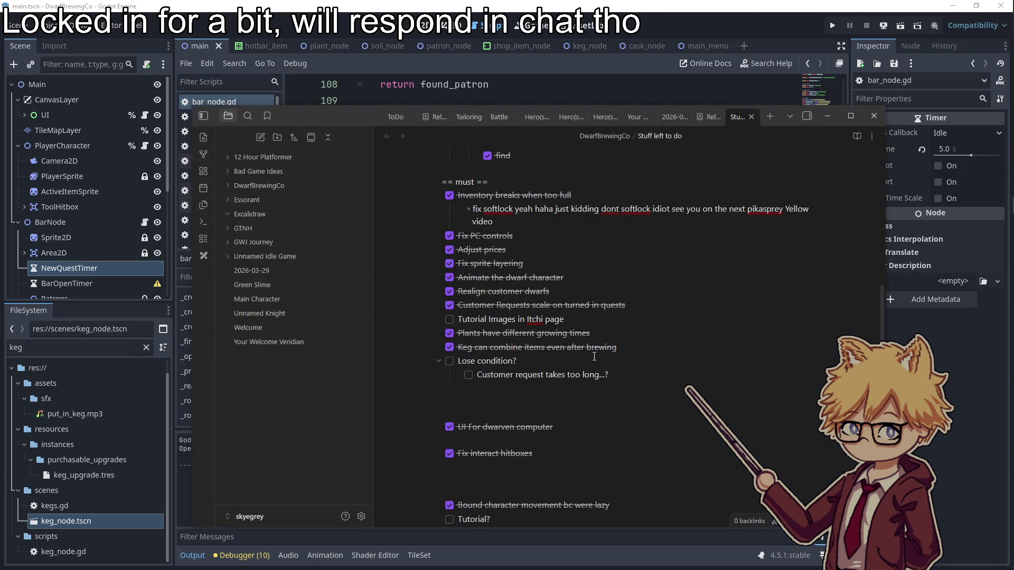
left_click(827, 115)
scroll("up", 3)
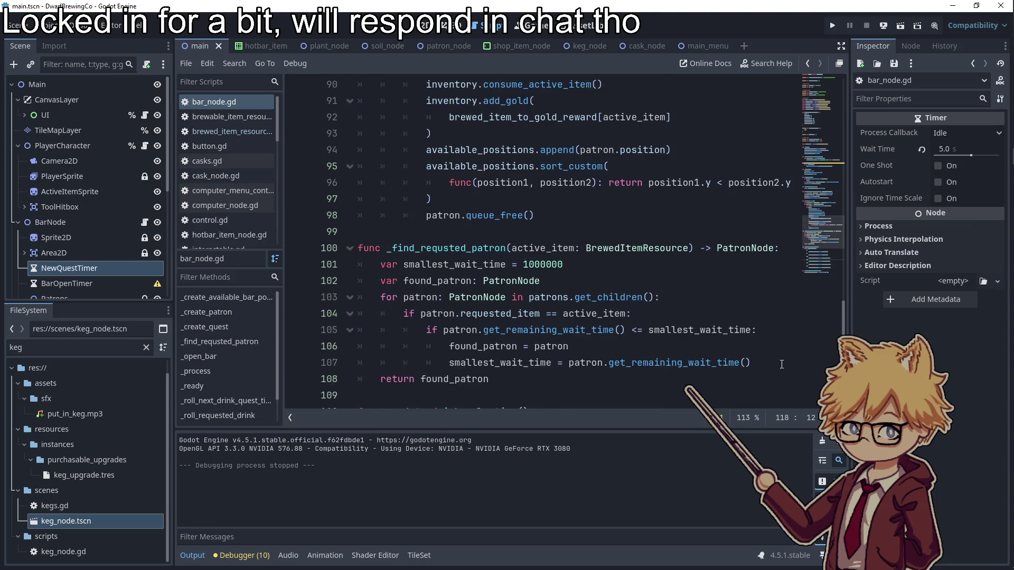
- In _create_patron, connect new_patron.patron_request_timed_out to _on_patron_leaves_bar
left_click(781, 364)
key("Return")
key("ctrl+z")
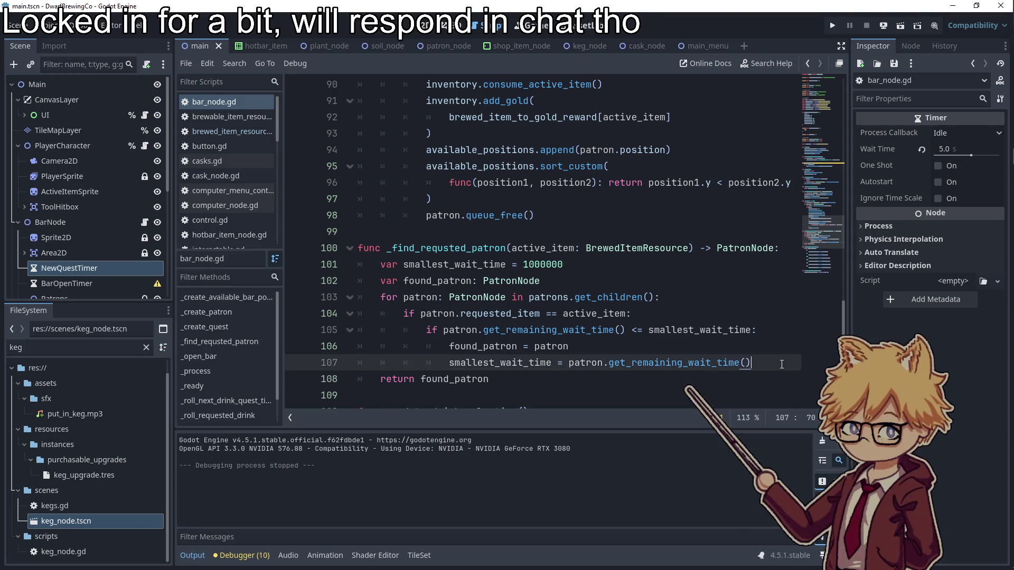
double_click(458, 330)
scroll("up", 3)
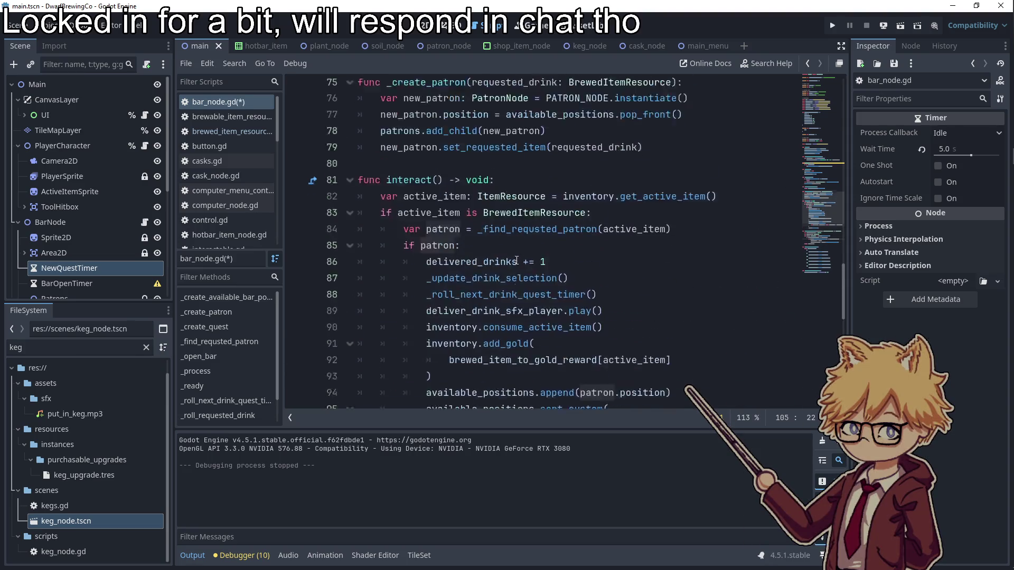
left_click(682, 347)
key("Return")
type("patron.")
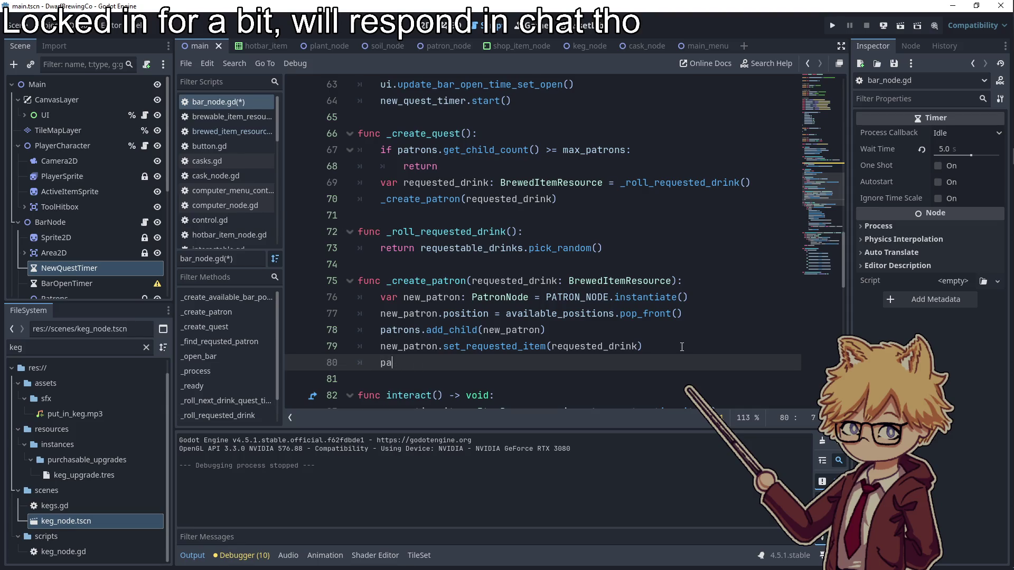
type("atron.t")
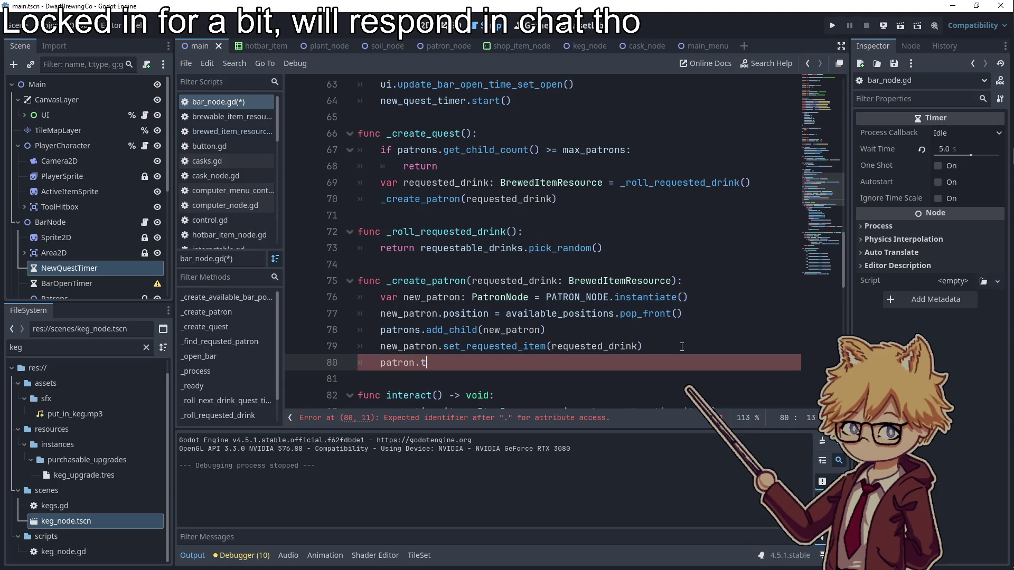
type("_patron.")
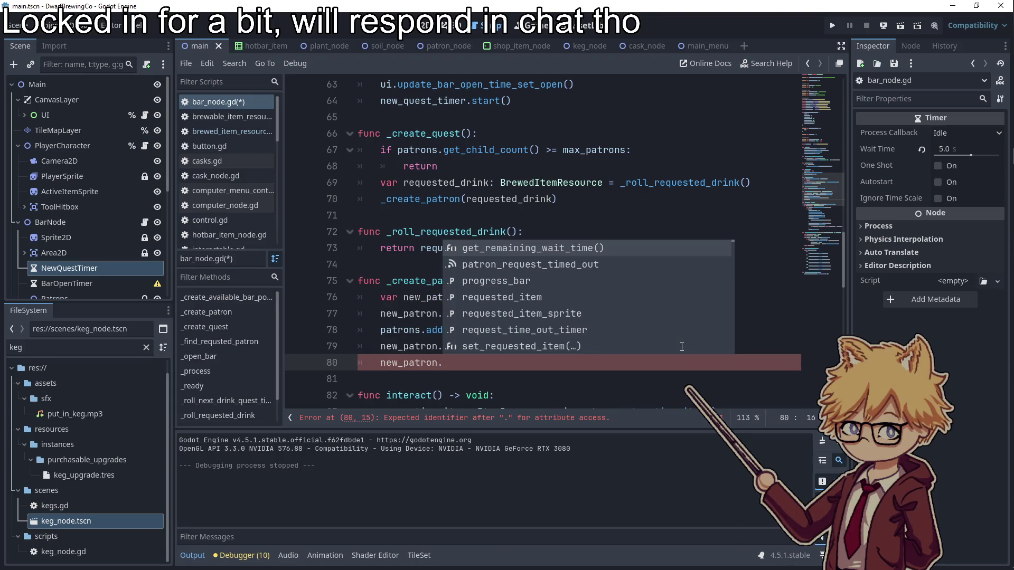
key("Down")
key("Return")
type(".connec")
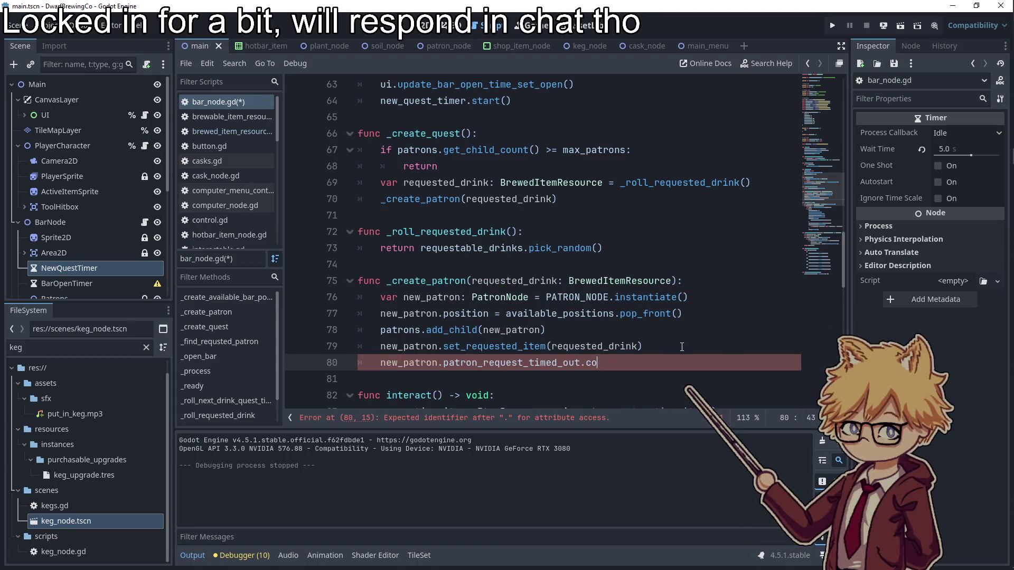
type("t(_on_p")
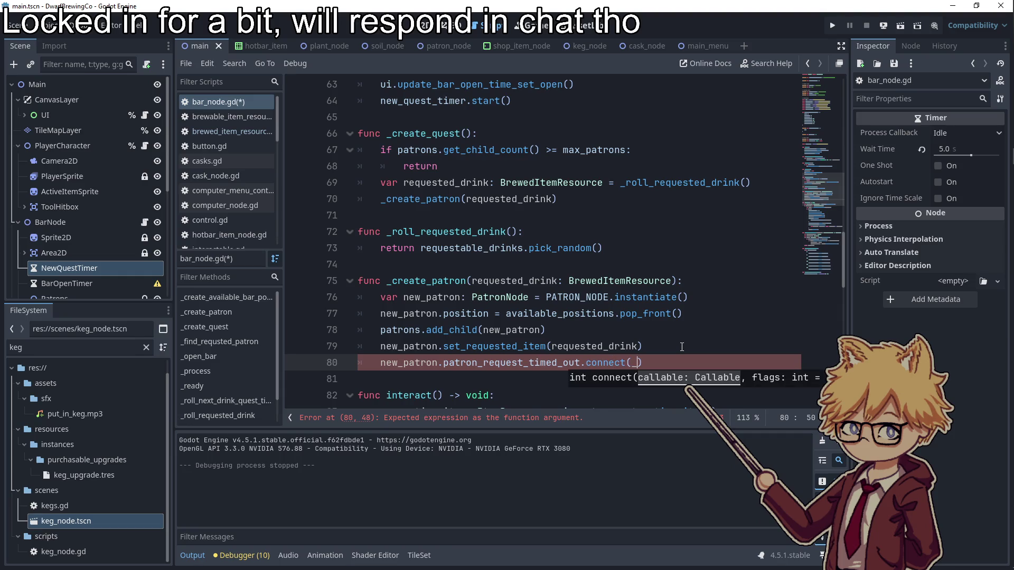
type("atron_leaves_bar")
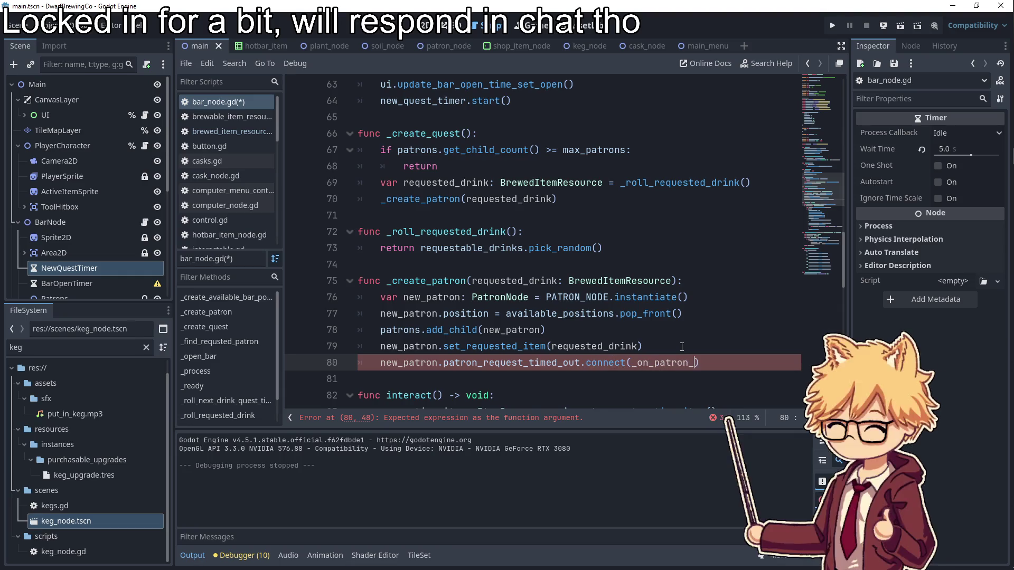
- Add a blank line at the end of bar_node.gd for a new function
double_click(686, 362)
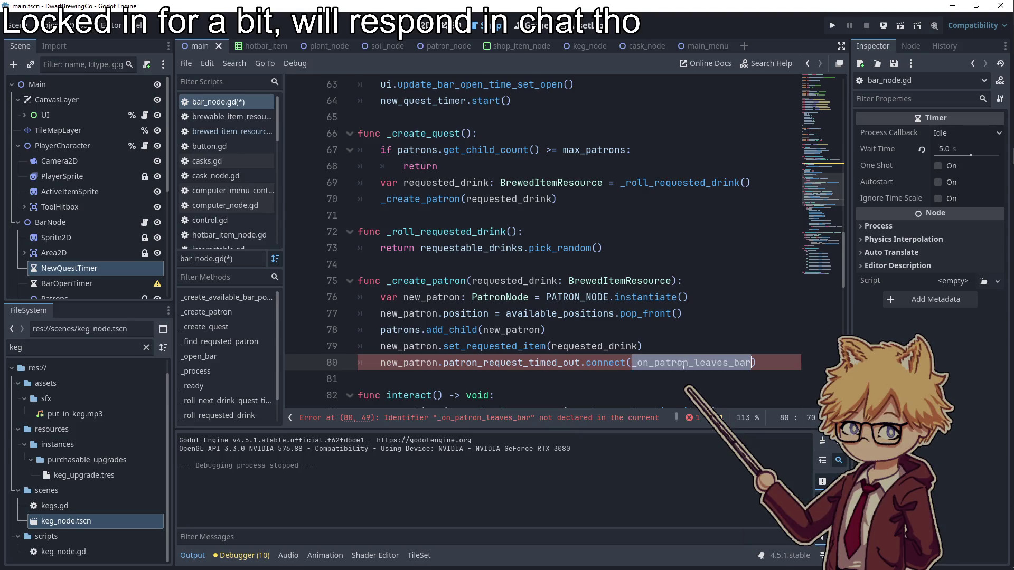
scroll("down", 3)
left_click(424, 395)
key("Return")
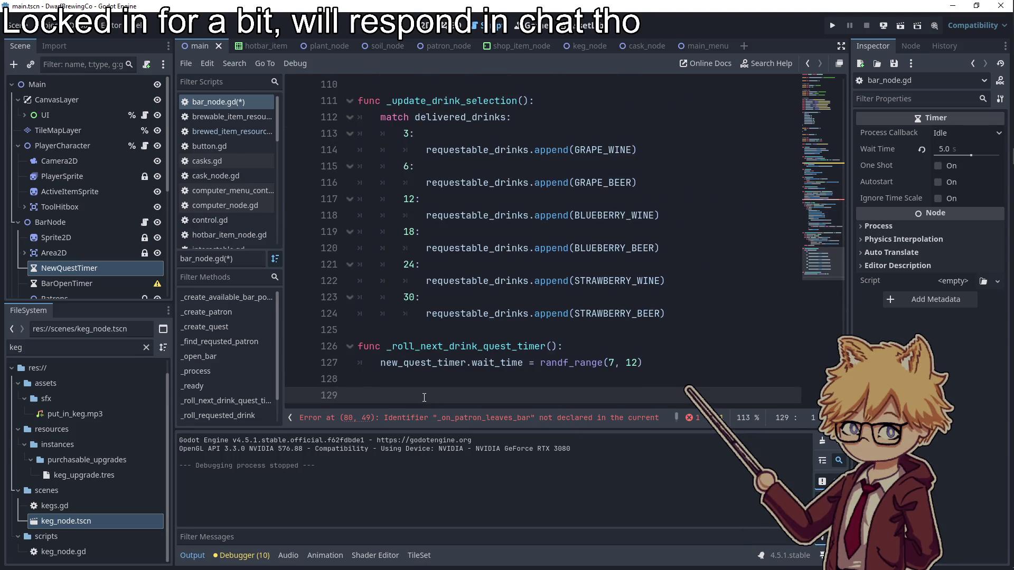
type("func")
- Write _on_patron_leaves_bar to increment left_count and call game_over() once it reaches 3
key("ctrl+v")
type("():")
key("Return")
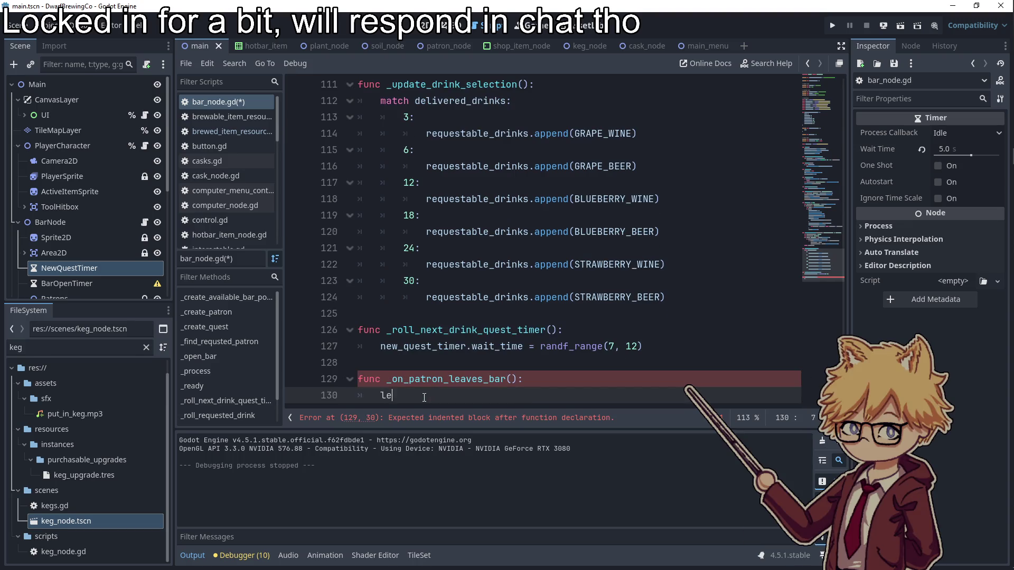
type("ft_count += ")
type("1")
key("Return")
type("if left_count >")
type("= 3:")
key("Return")
type("game_over")
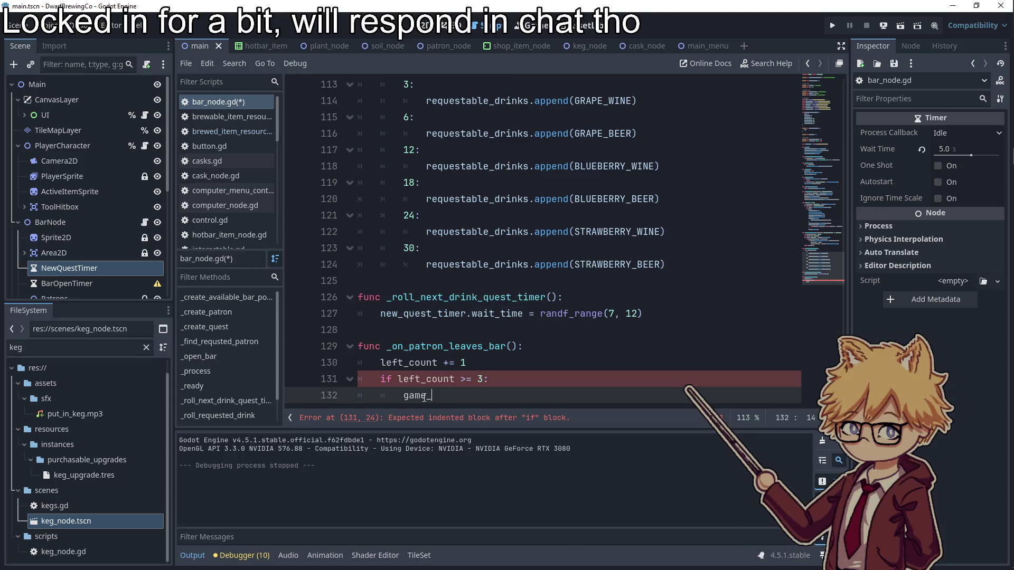
type("()")
double_click(409, 362)
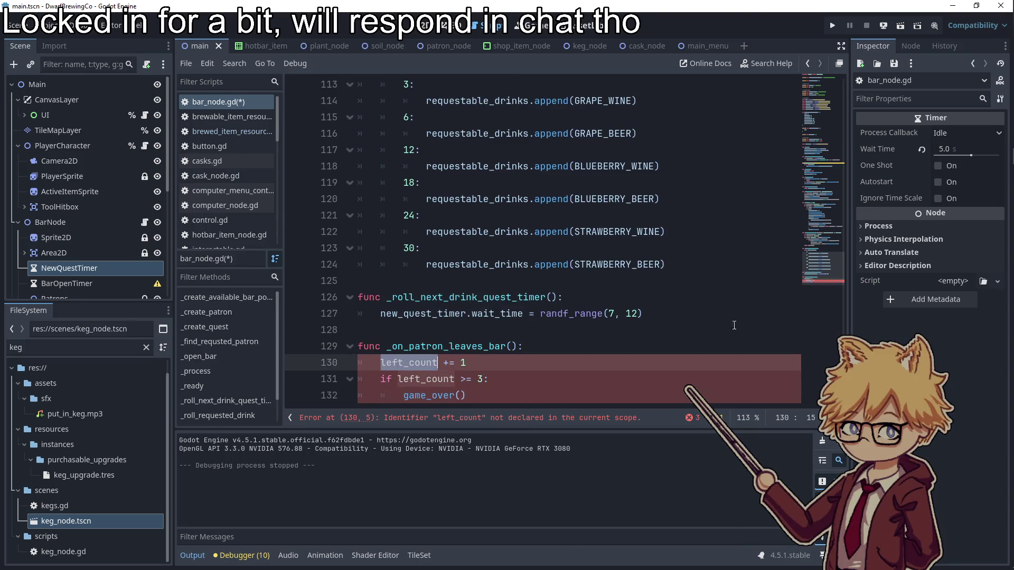
left_click(834, 87)
left_click(605, 316)
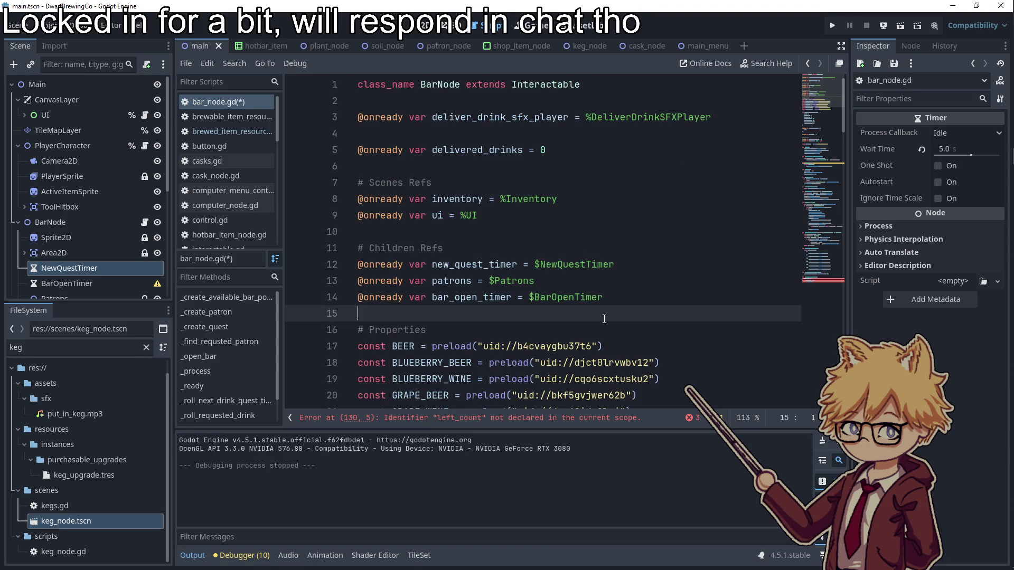
scroll("down", 3)
scroll("down", 3)
left_click(413, 281)
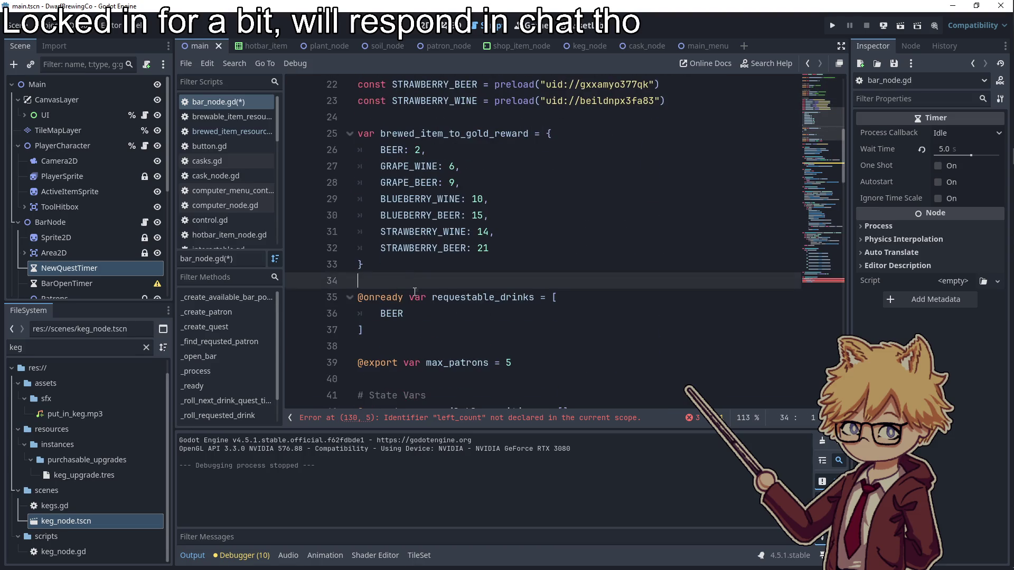
scroll("down", 3)
left_click(400, 185)
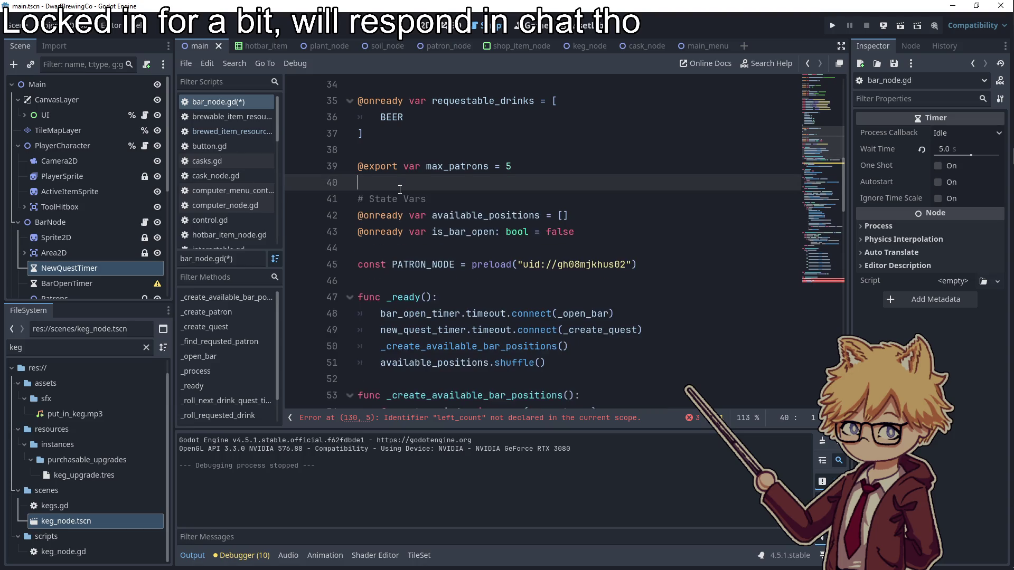
left_click(592, 236)
key("Return")
type("@onready va")
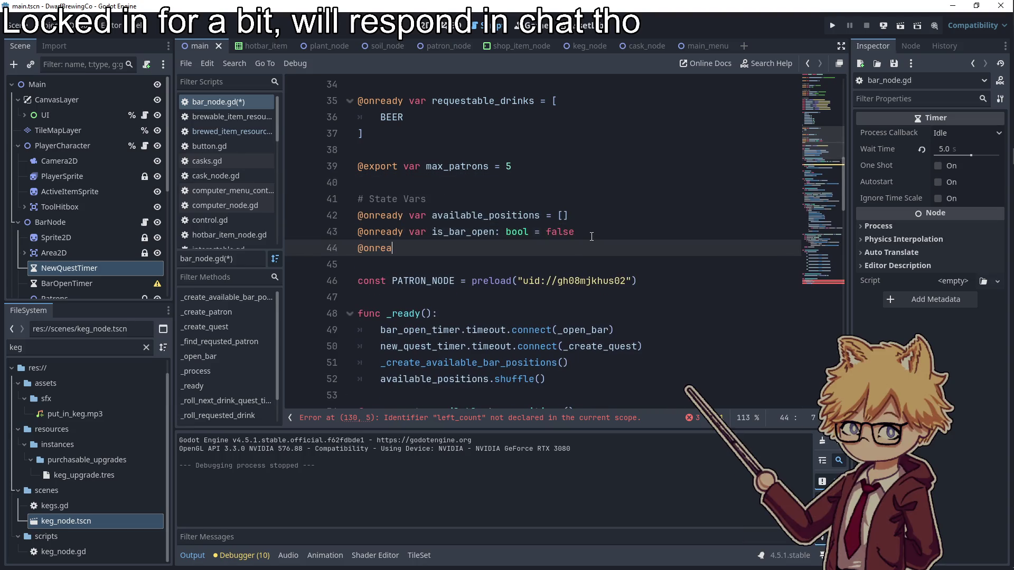
type("r left_count = 0")
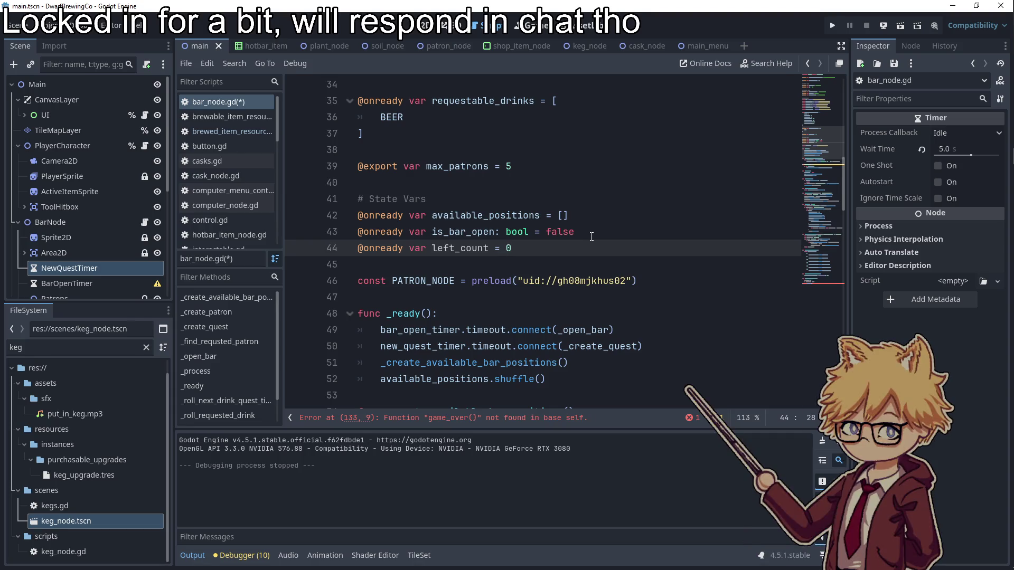
double_click(447, 248)
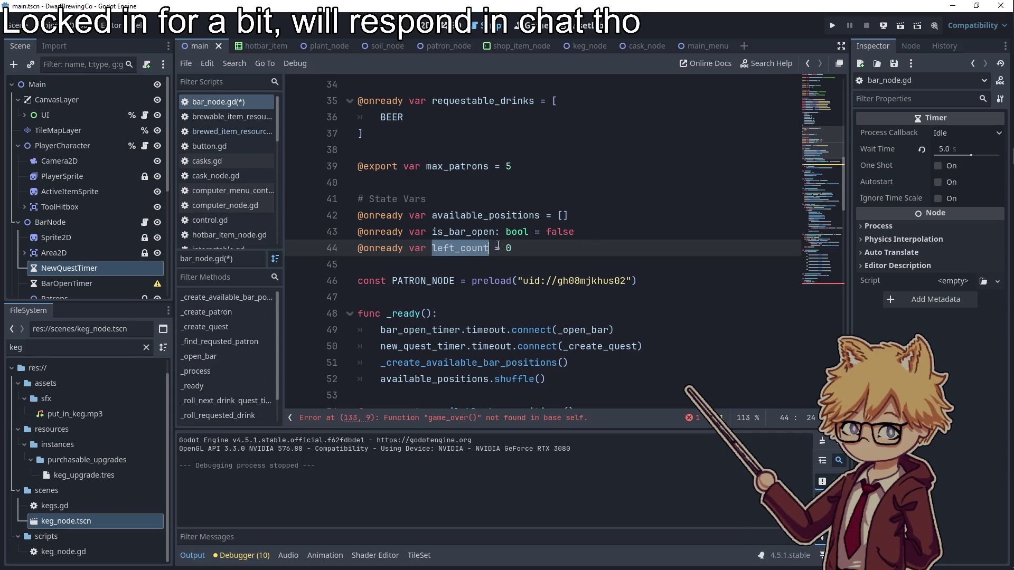
left_click(492, 249)
type(": int")
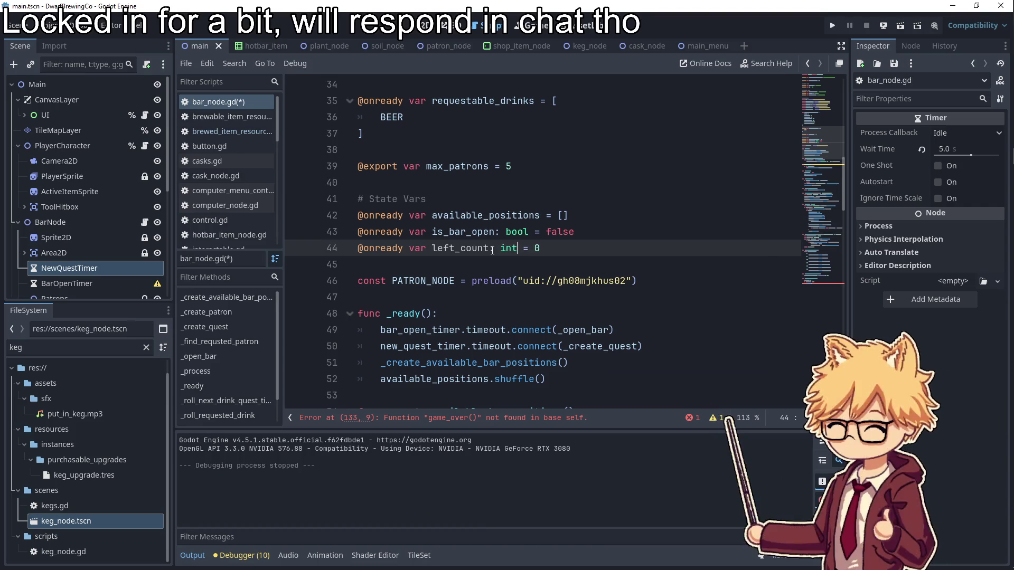
double_click(472, 253)
- Add a top-level game_over() function that calls ui.display_game_over_screen()
scroll("down", 3)
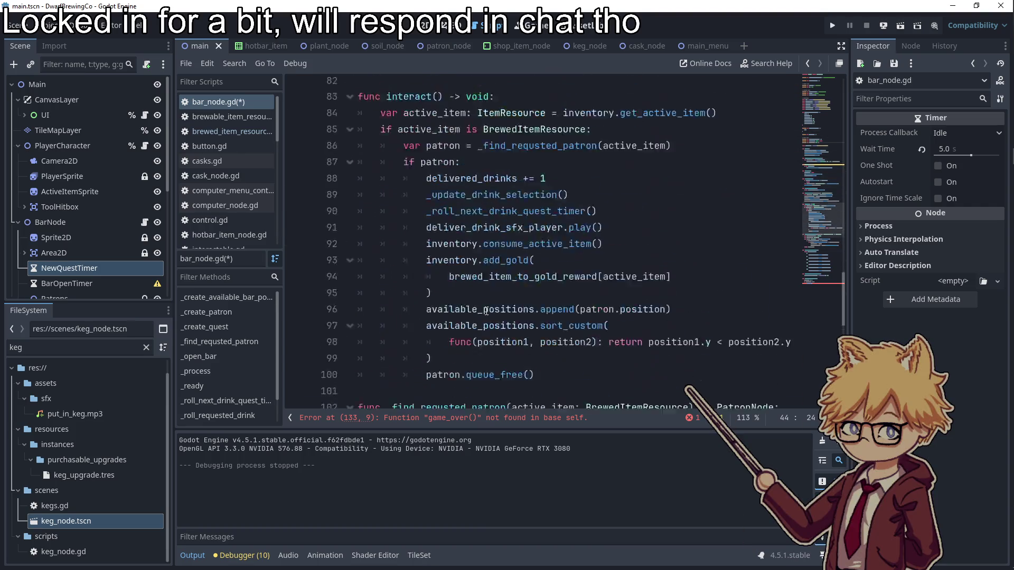
left_click(525, 395)
key("Return")
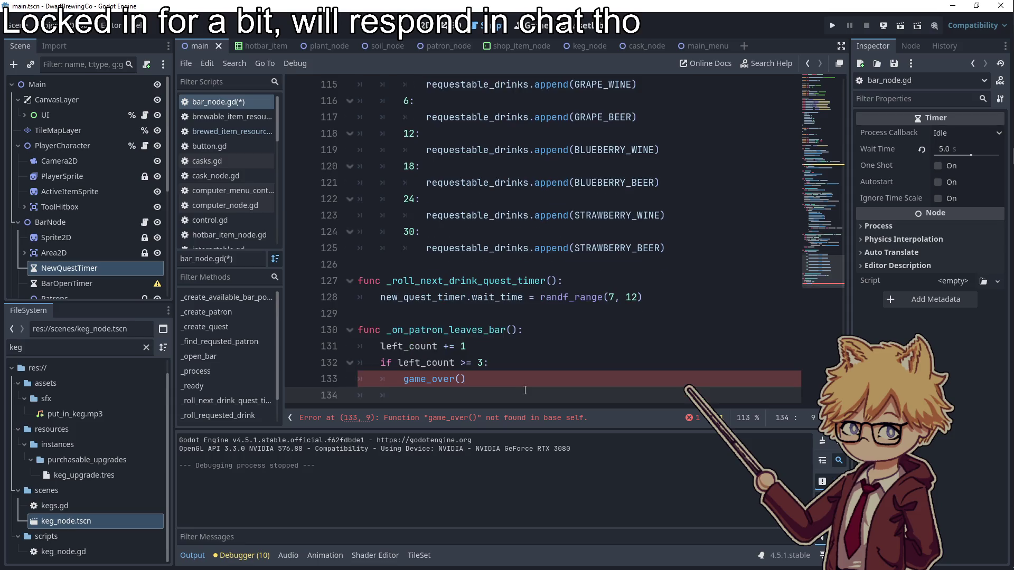
key("BackSpace")
key("Return")
key("BackSpace")
type("game_over")
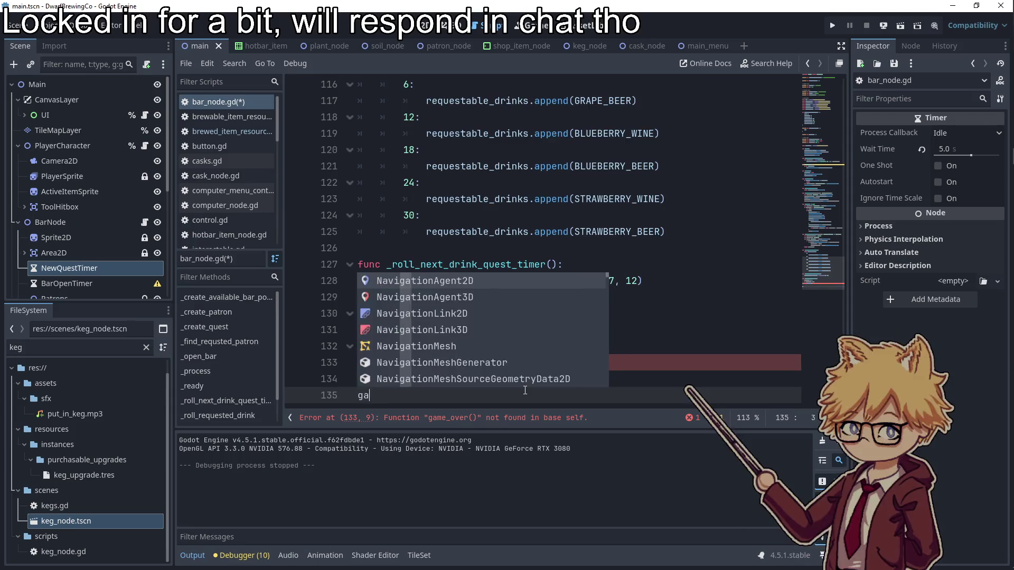
key("BackSpace")
key("BackSpace")
key("BackSpace")
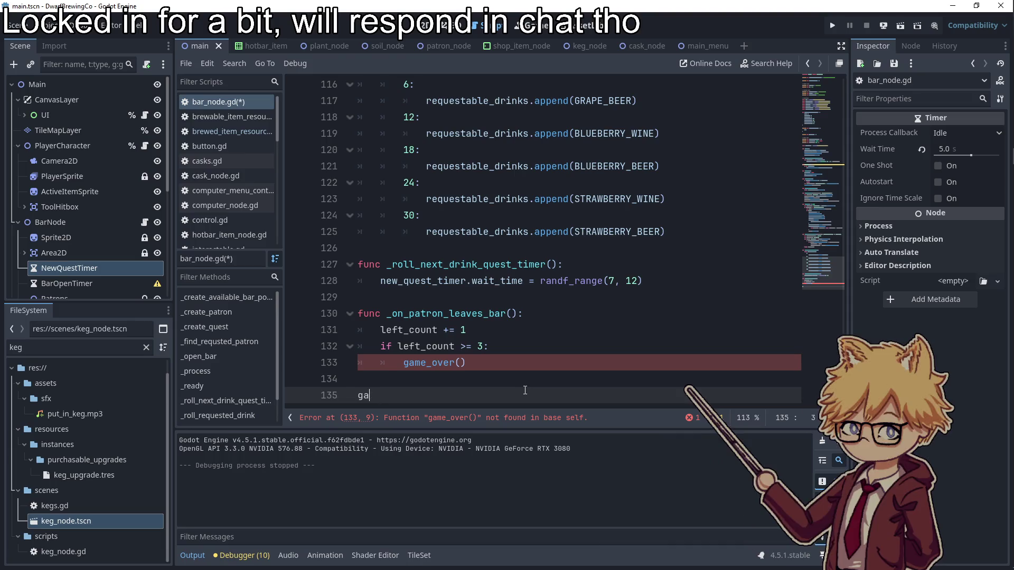
type("func ame_over():")
key("Return")
type("ui.display_game_ov")
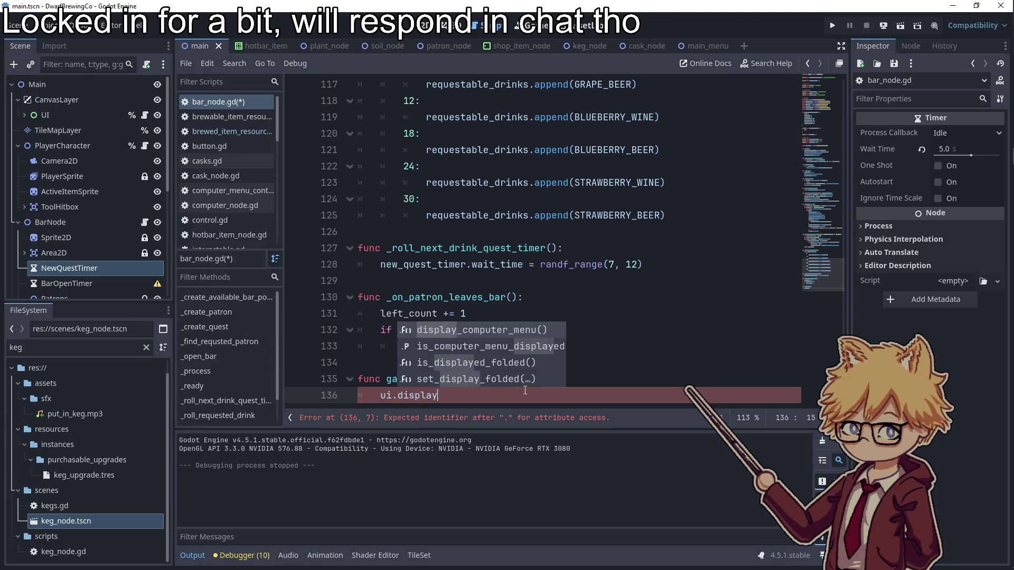
type("er_scr")
type("een()")
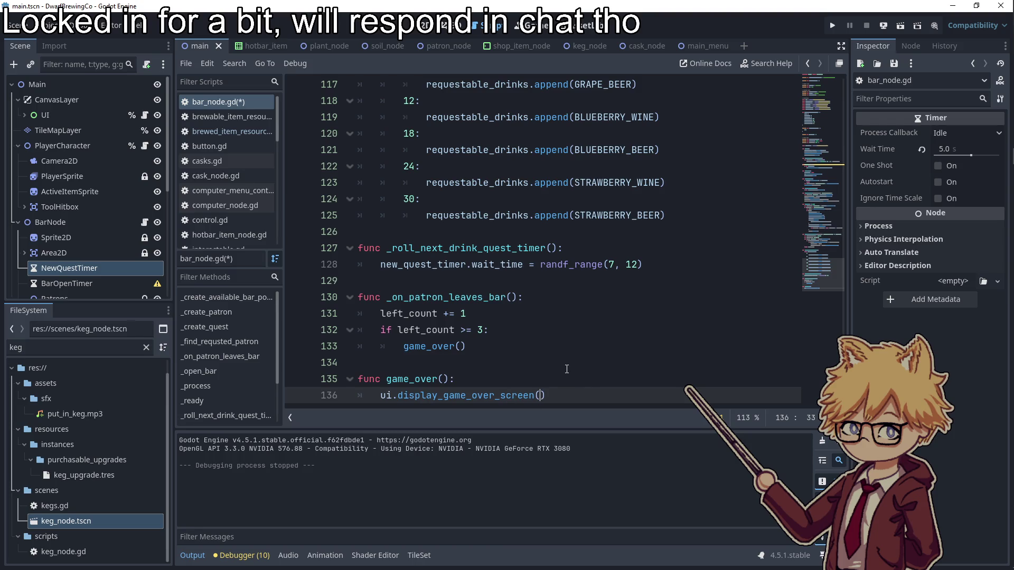
type("co")
key("BackSpace")
key("BackSpace")
key("BackSpace")
- Pass delivered_drinks into display_game_over_screen, save bar_node.gd, and return to the 2D view
scroll("up", 3)
double_click(459, 215)
scroll("down", 3)
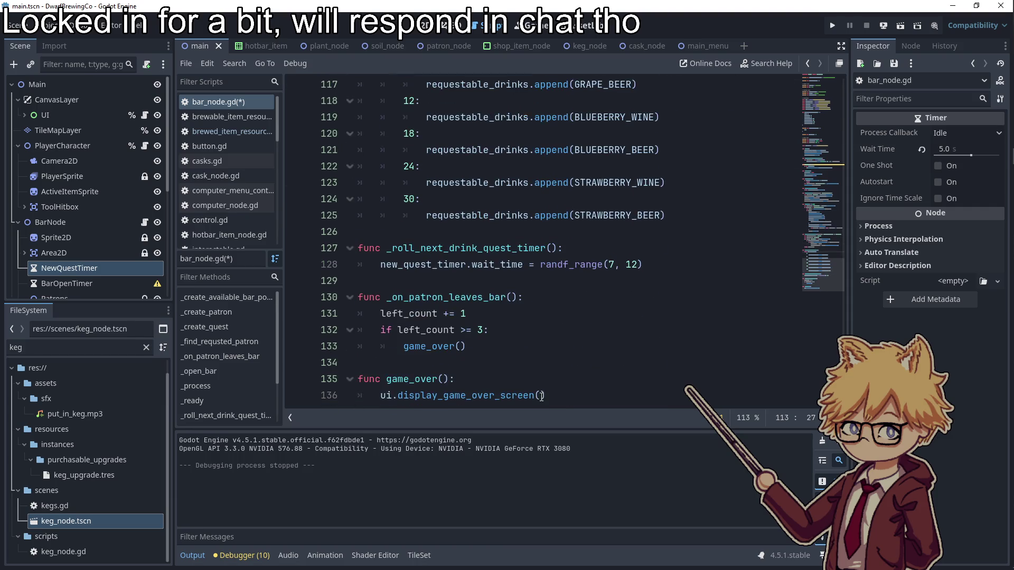
left_click(541, 396)
key("ctrl+v")
left_click(537, 361)
key("ctrl+s")
double_click(485, 395)
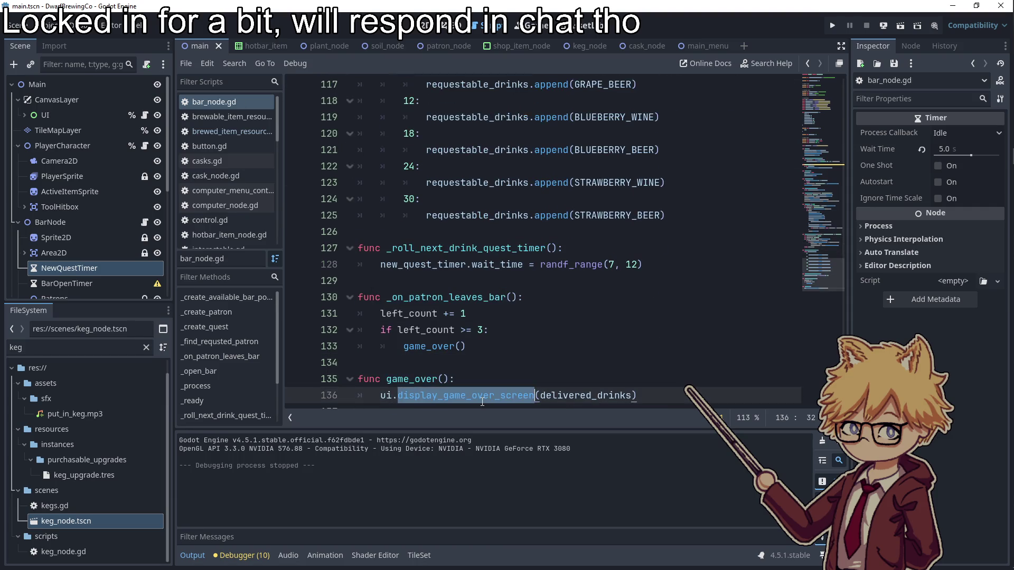
left_click(485, 340)
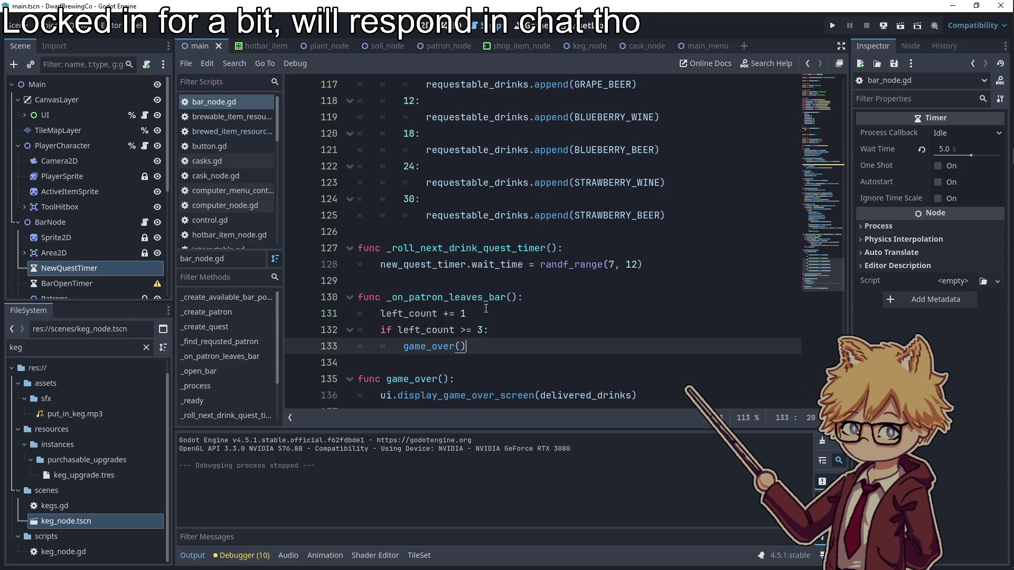
left_click(424, 24)
scroll("down", 3)
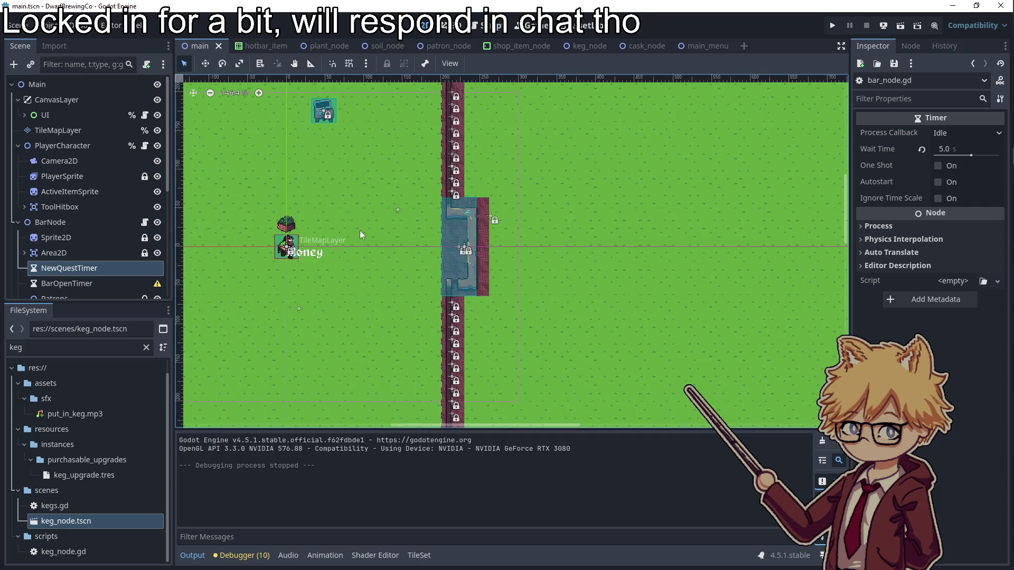
- Add a temporary Control child node under the UI node
left_click(483, 25)
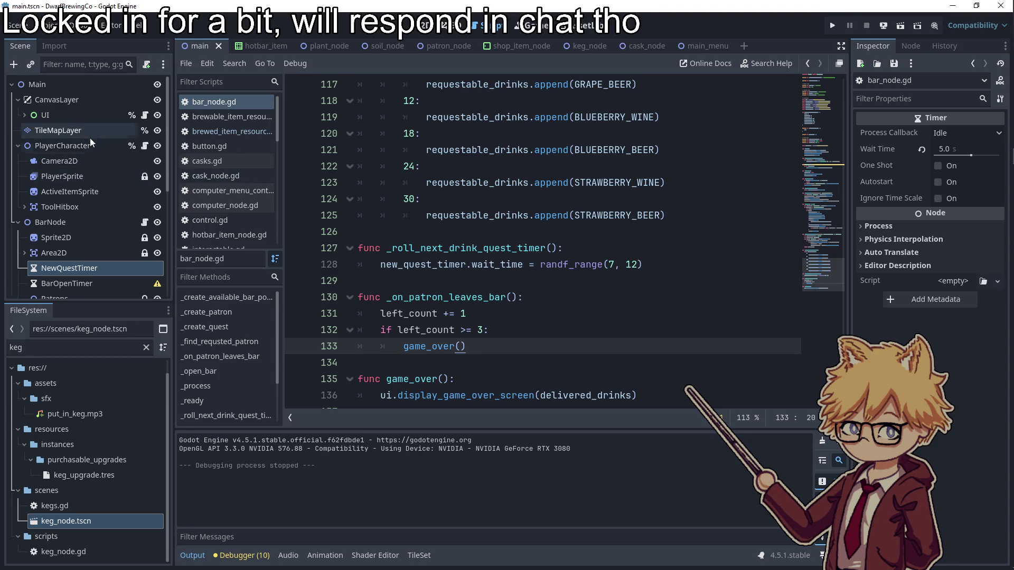
left_click(144, 114)
left_click(422, 25)
scroll("down", 3)
scroll("down", 3)
scroll("up", 3)
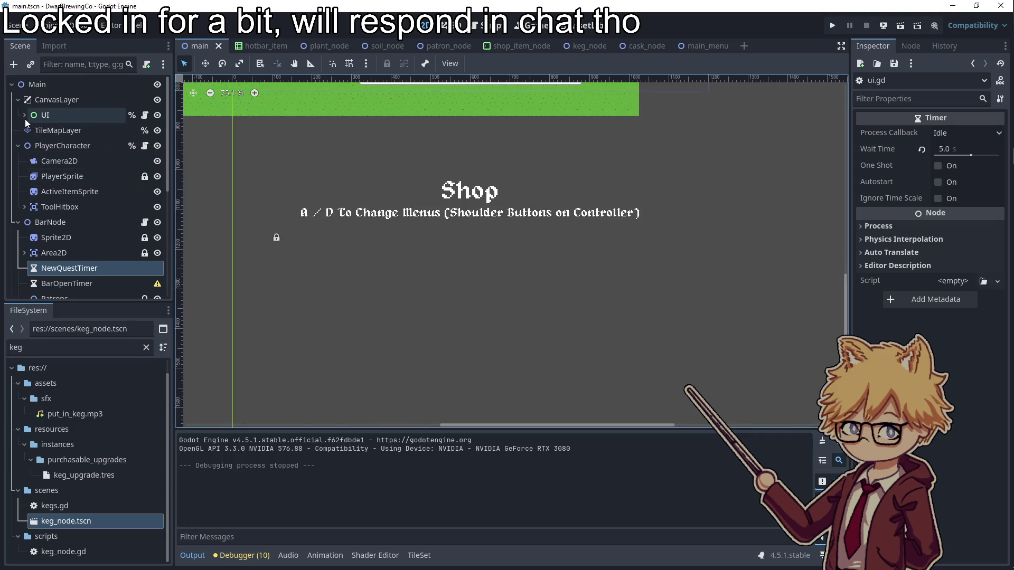
left_click(24, 114)
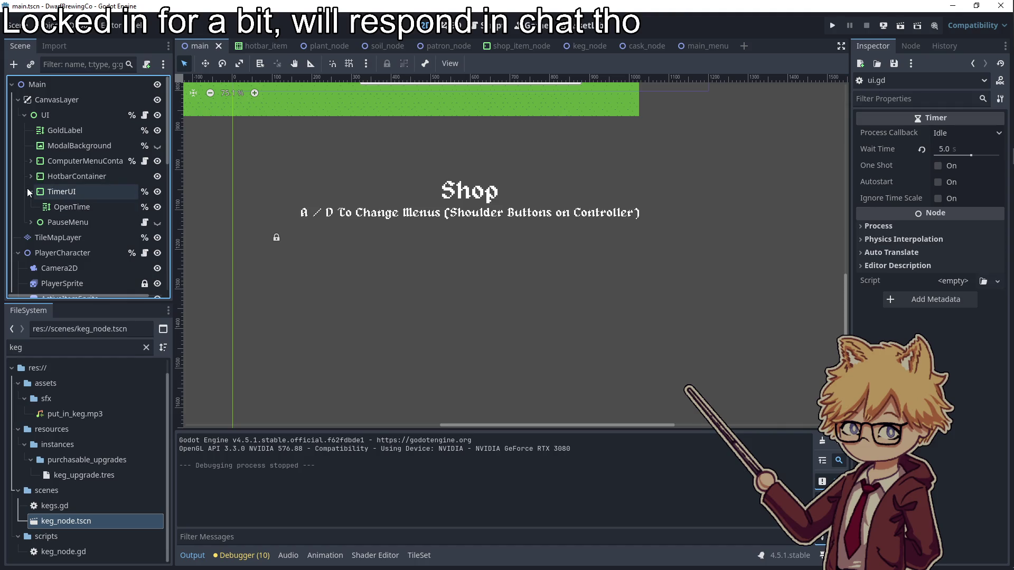
left_click(31, 191)
left_click(64, 113)
right_click(63, 114)
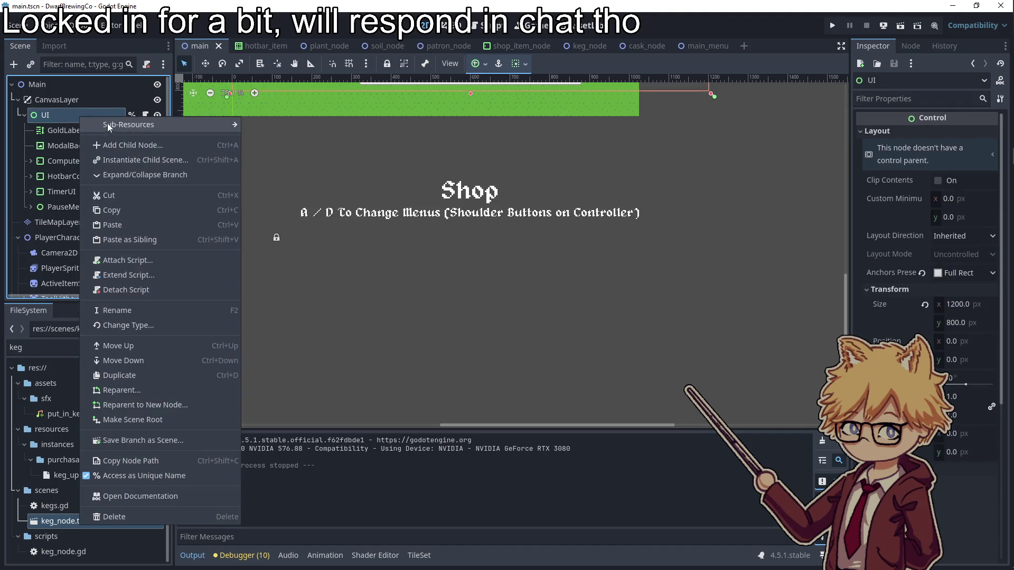
left_click(121, 125)
left_click(417, 270)
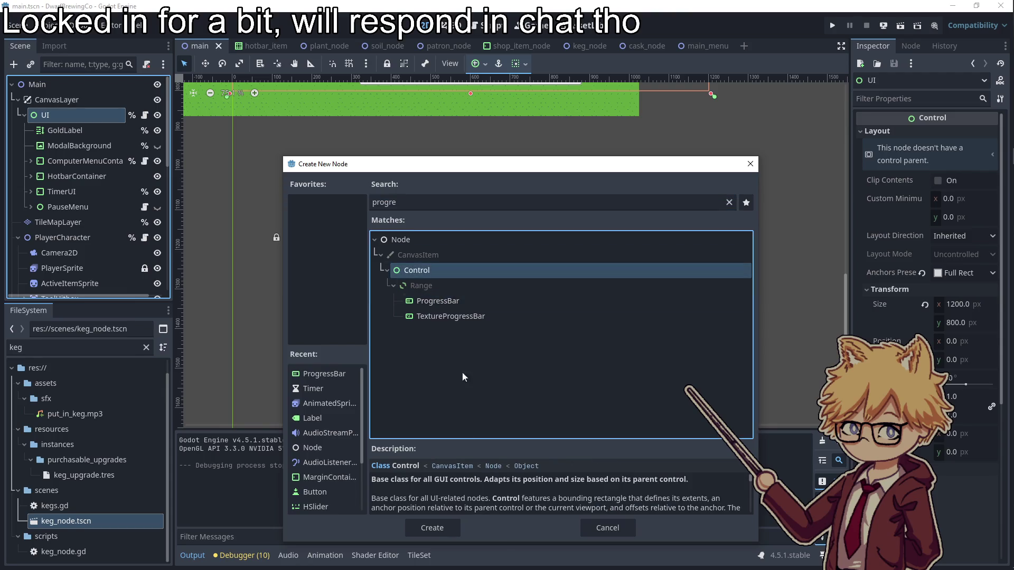
left_click(432, 528)
- Paste a copy of PauseMenu's Shop title container into the new Control node
left_click(69, 206)
left_click(31, 207)
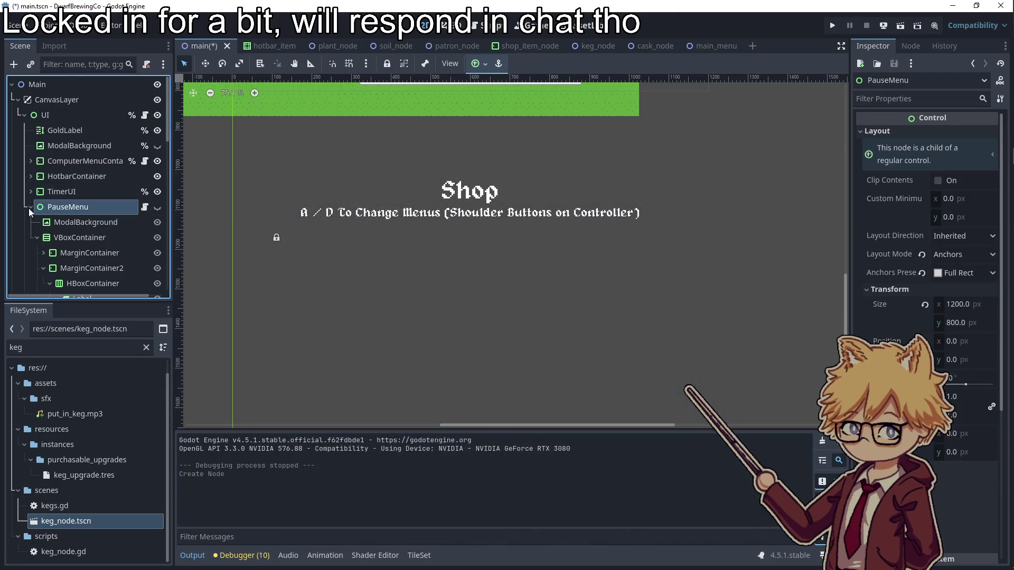
left_click(468, 197)
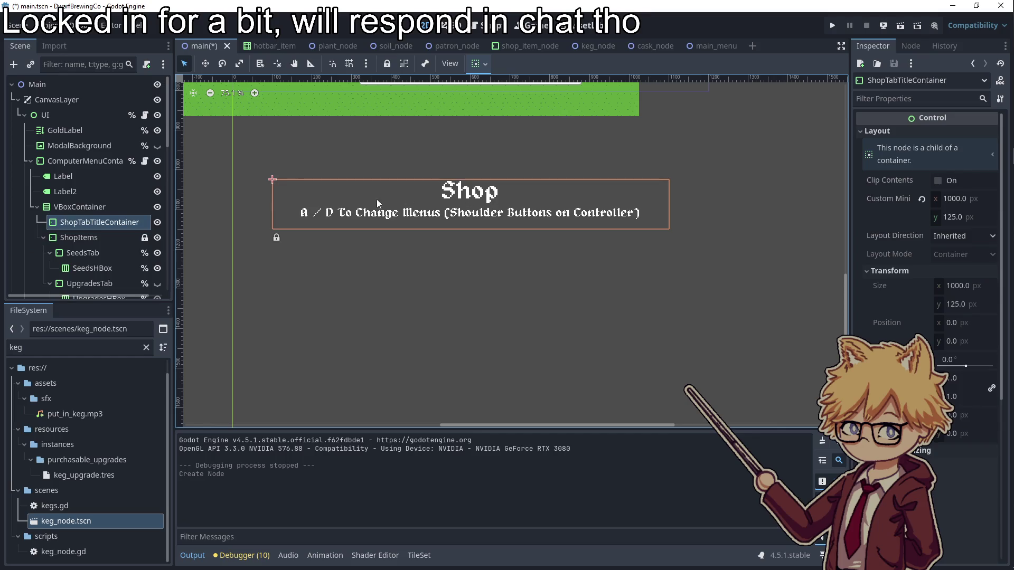
scroll("down", 3)
left_click(74, 226)
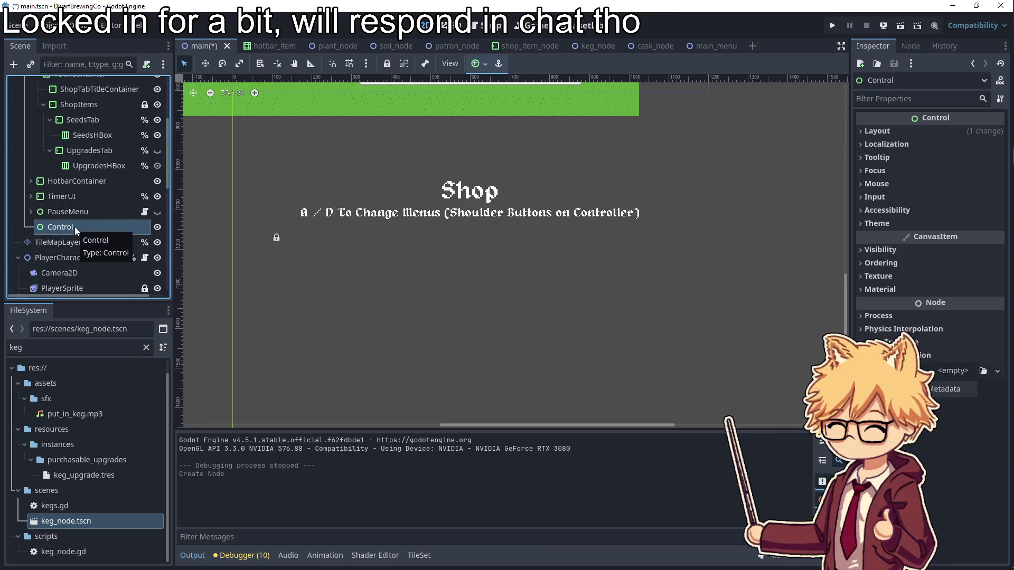
key("ctrl+v")
left_click(83, 227)
left_click(90, 242)
left_click(93, 228)
scroll("down", 3)
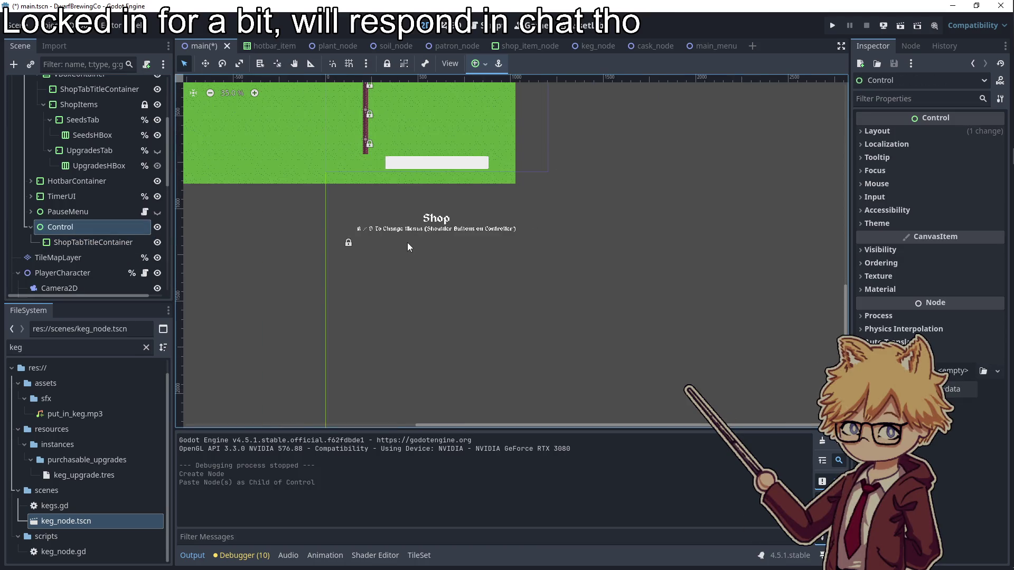
scroll("up", 3)
scroll("up", 3)
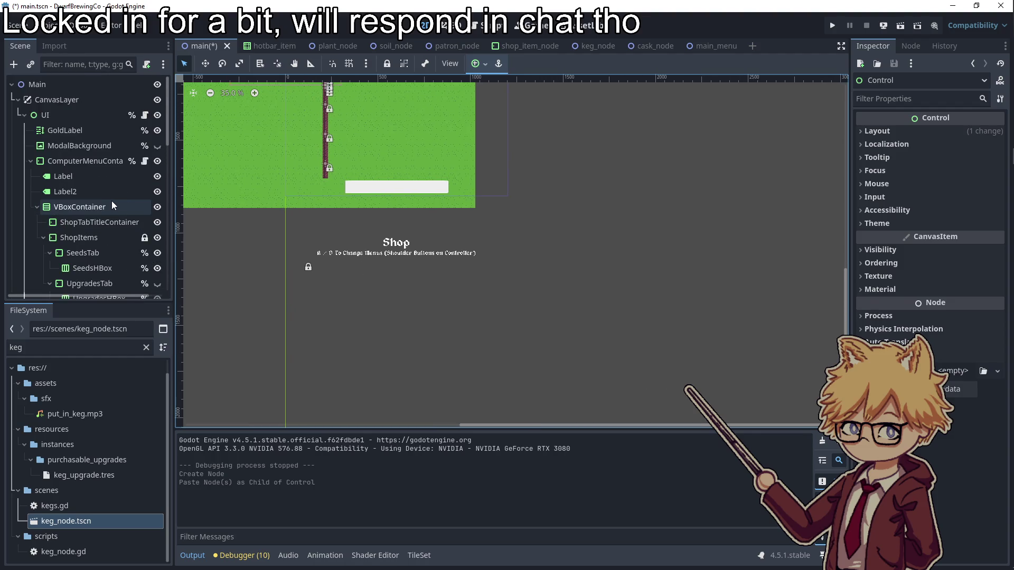
scroll("down", 3)
scroll("down", 3)
scroll("up", 3)
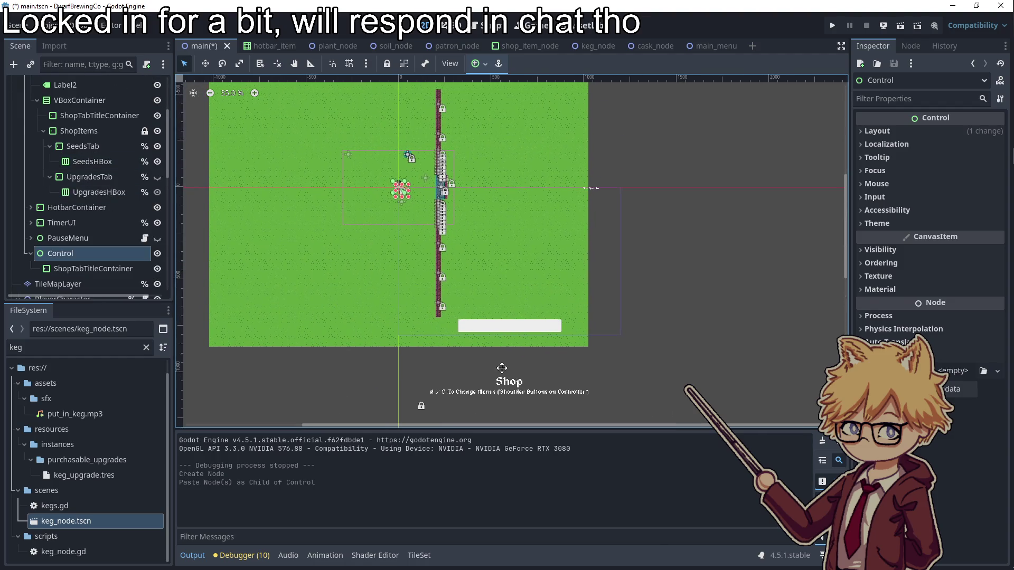
scroll("down", 3)
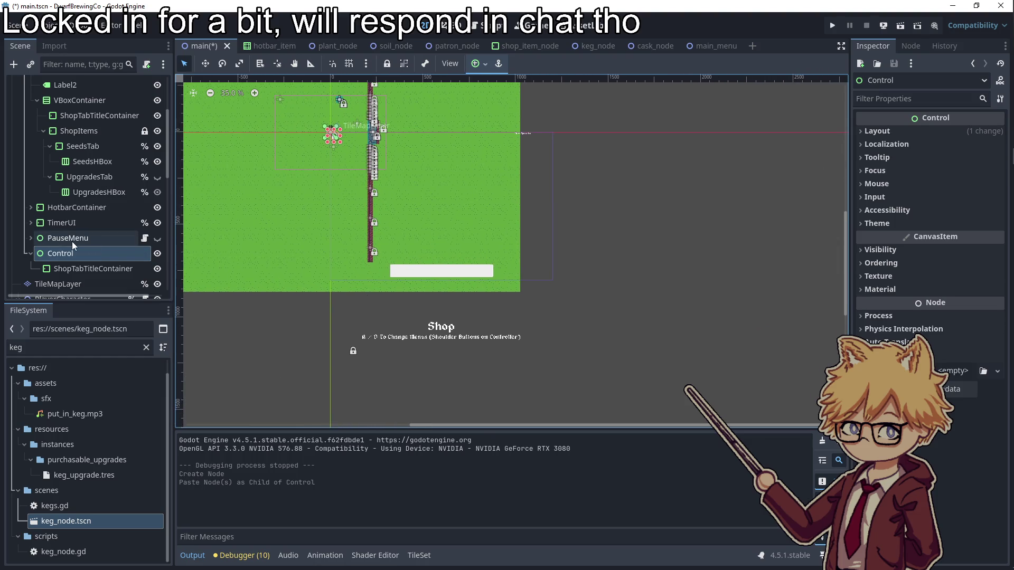
- Delete the Control node together with its pasted ShopTabTitleContainer
left_click(72, 241)
left_click(72, 259)
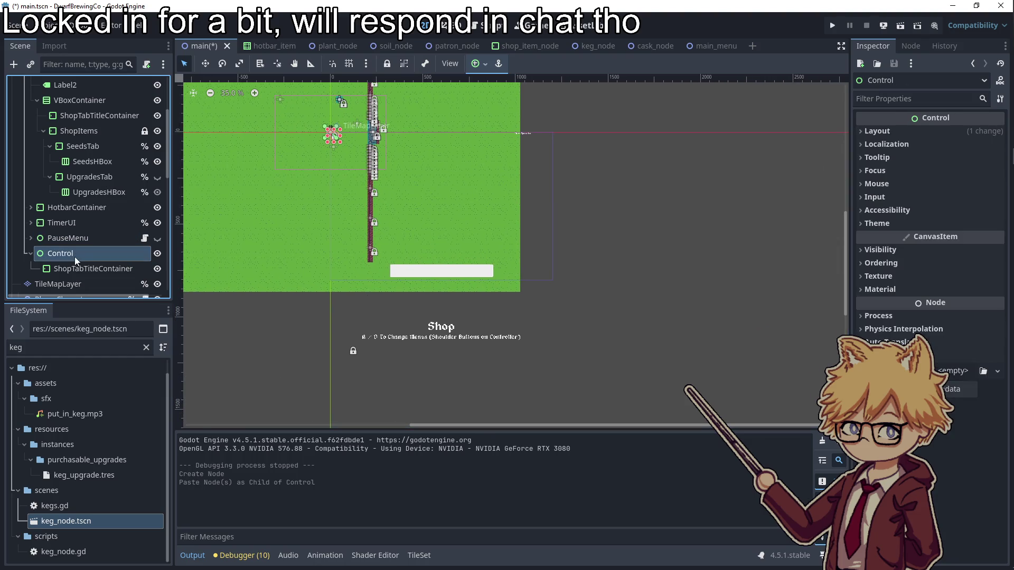
key("Delete")
left_click(484, 302)
- Preview PauseMenu on the canvas, then select it for copying into UI
left_click(74, 238)
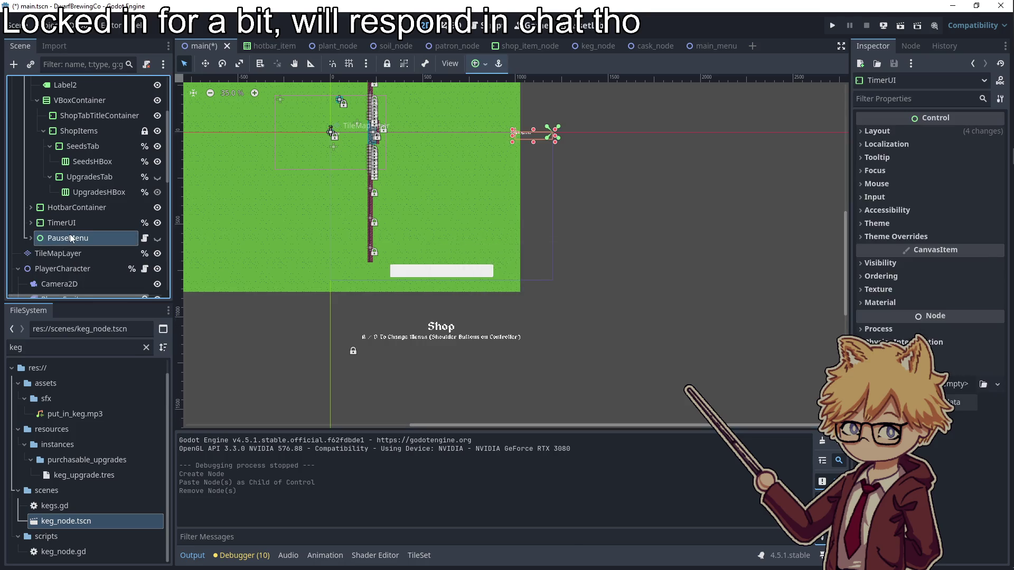
scroll("up", 3)
scroll("down", 3)
left_click(157, 265)
left_click(158, 265)
scroll("up", 3)
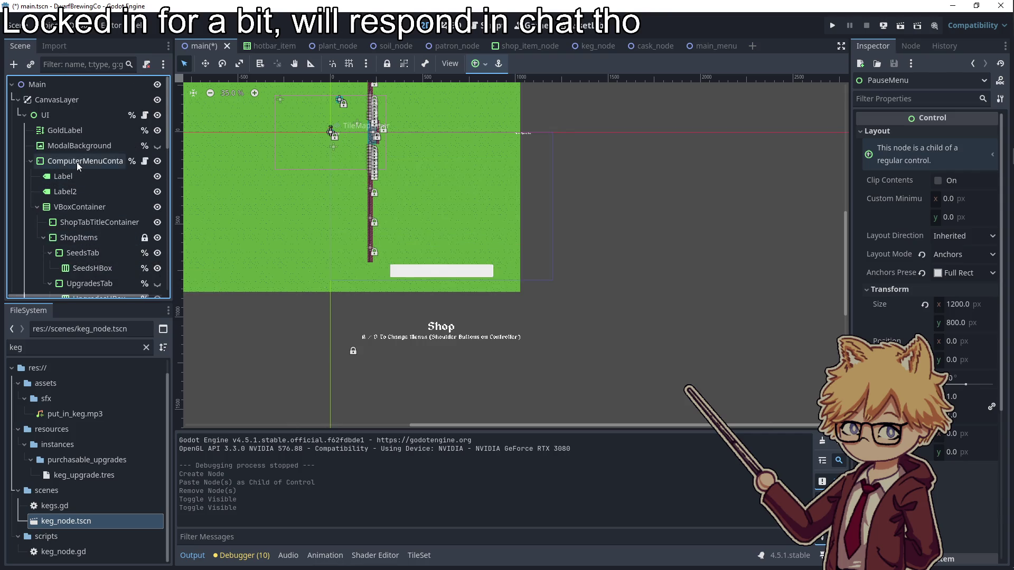
left_click(78, 161)
scroll("down", 3)
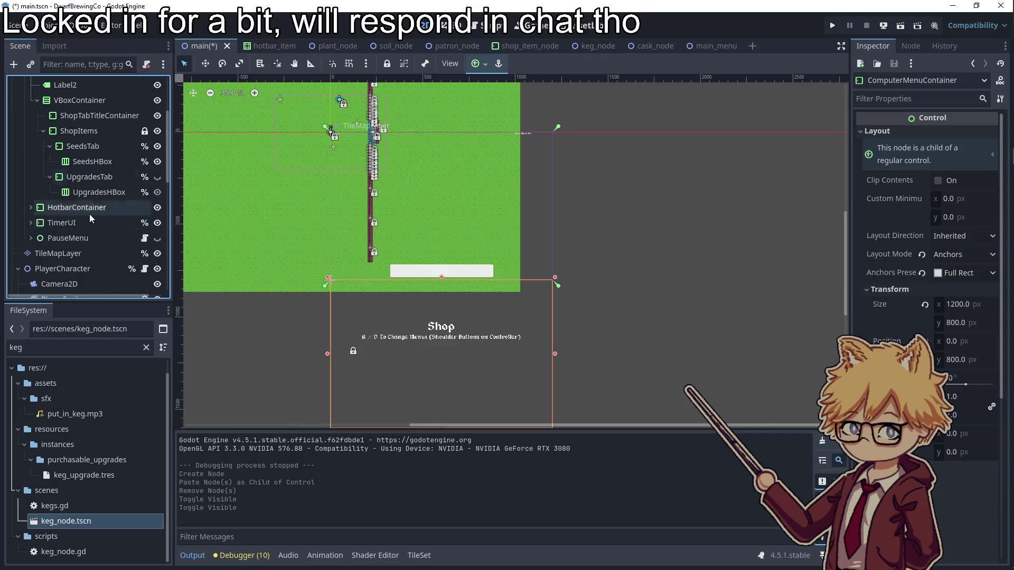
left_click(68, 236)
scroll("up", 3)
left_click(81, 110)
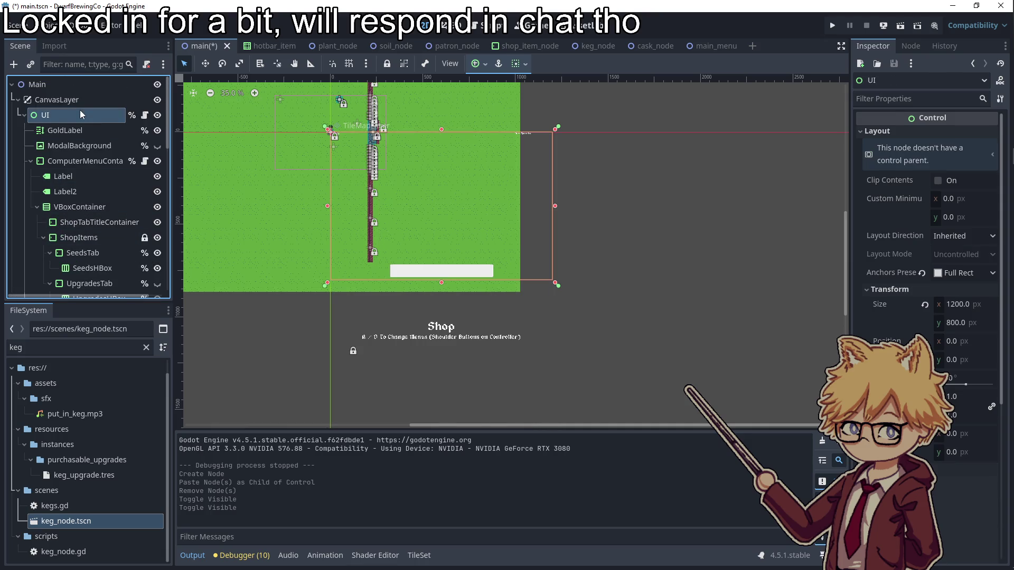
- Paste a copy of PauseMenu under UI and toggle its visibility to preview it
key("ctrl+v")
scroll("down", 3)
left_click(158, 231)
left_click(158, 231)
left_click(157, 246)
left_click(158, 231)
left_click(157, 230)
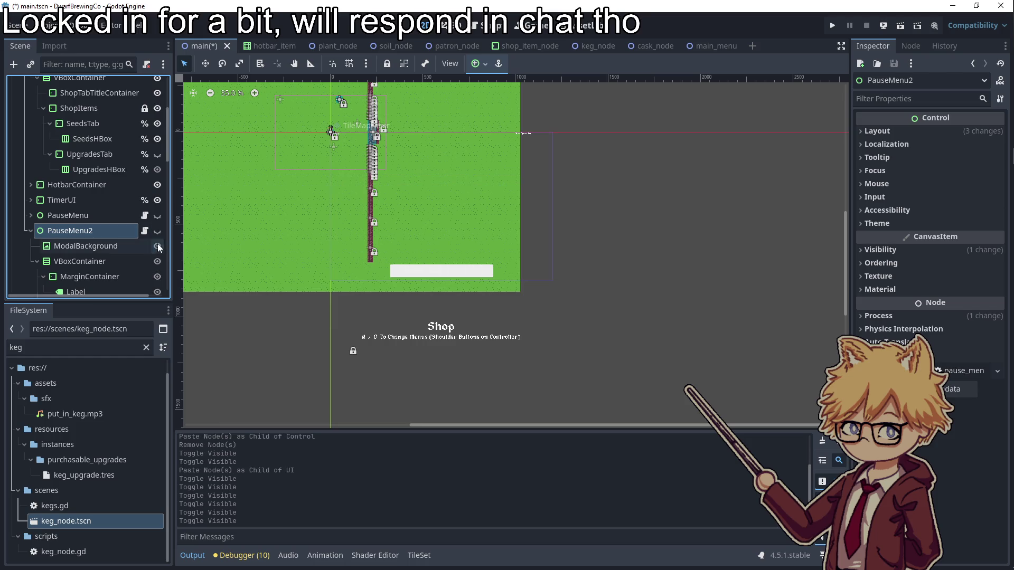
left_click(157, 246)
left_click(157, 230)
left_click(84, 246)
left_click(92, 231)
- Rename the copy to GameOverMenu and undo a stray tile placed on the map
left_click(92, 231)
type("GameOverMen")
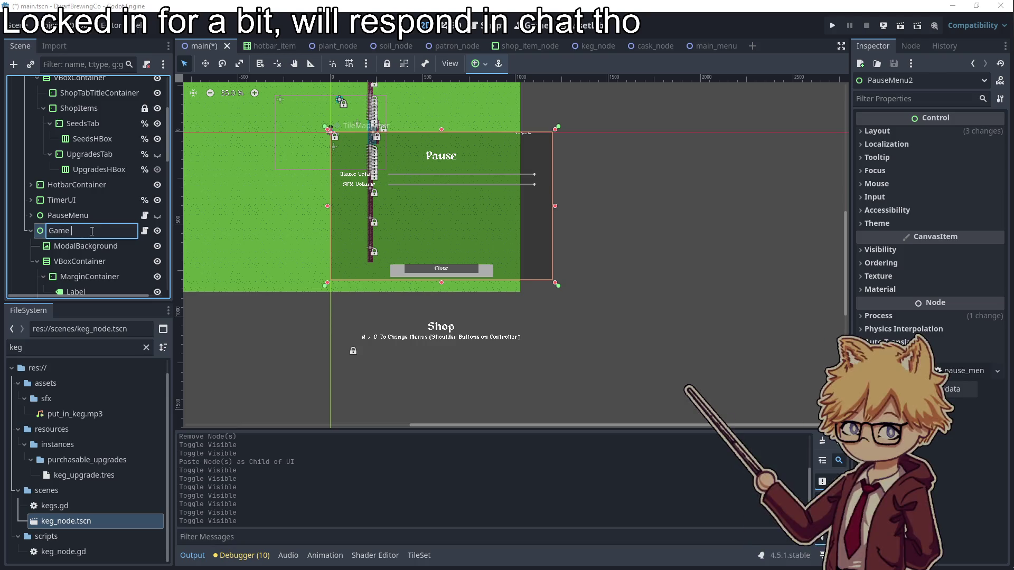
type("u")
key("Return")
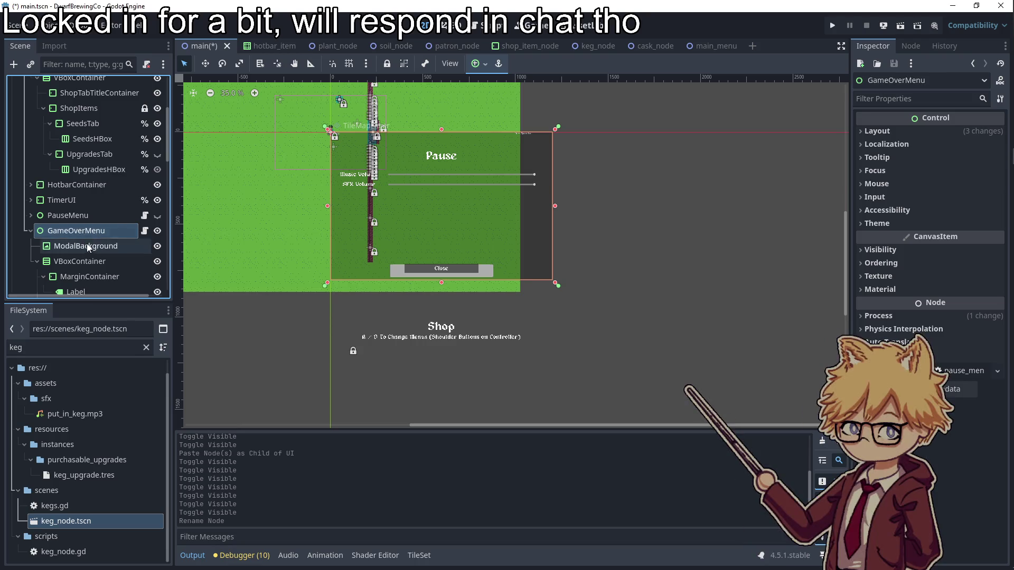
left_click(85, 247)
left_click(92, 262)
scroll("up", 3)
scroll("up", 3)
left_click(442, 155)
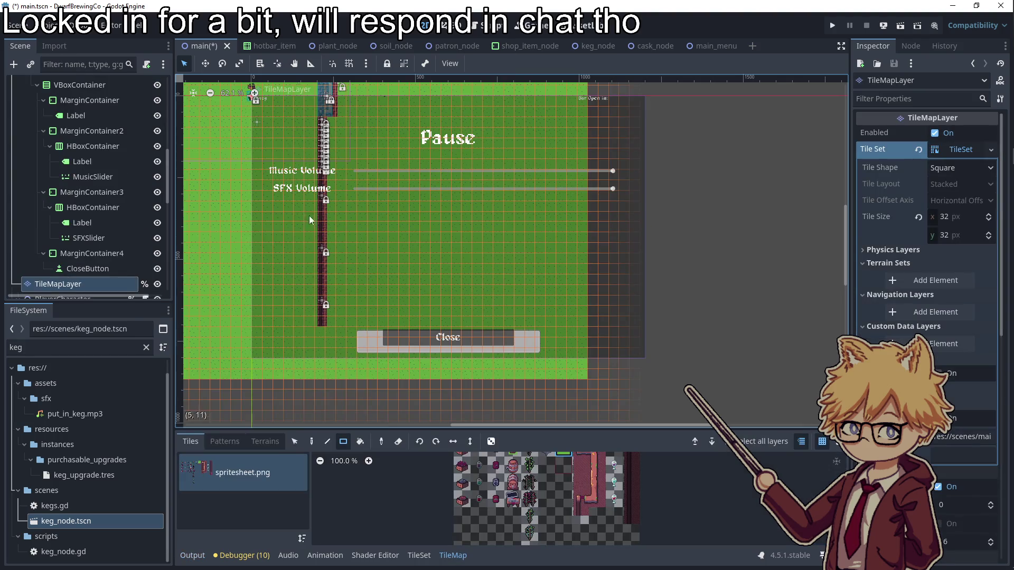
key("ctrl+z")
- Delete the copy's music and SFX volume rows (MarginContainer2 and MarginContainer3)
left_click(79, 254)
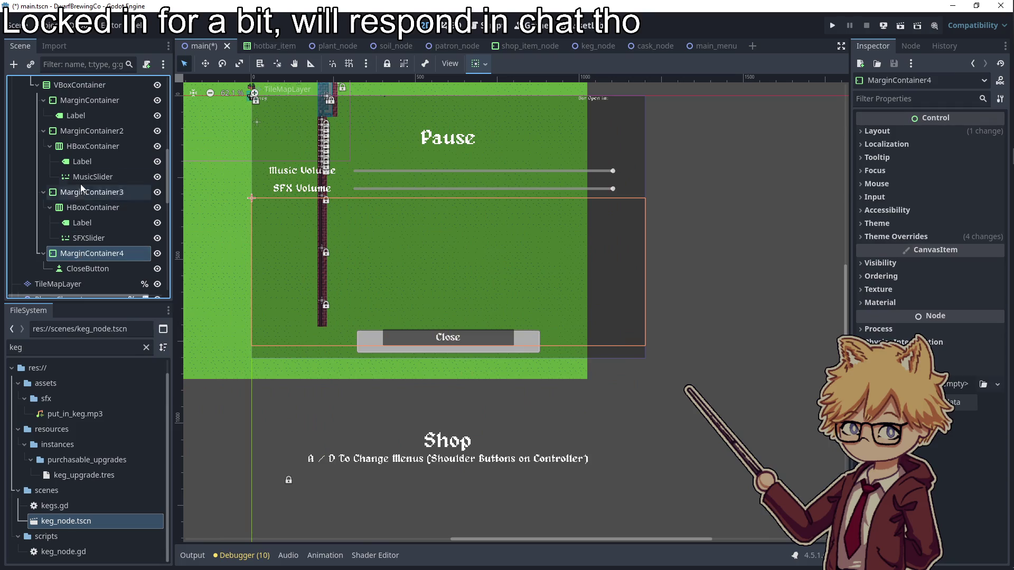
scroll("up", 3)
left_click(68, 151)
left_click(68, 169)
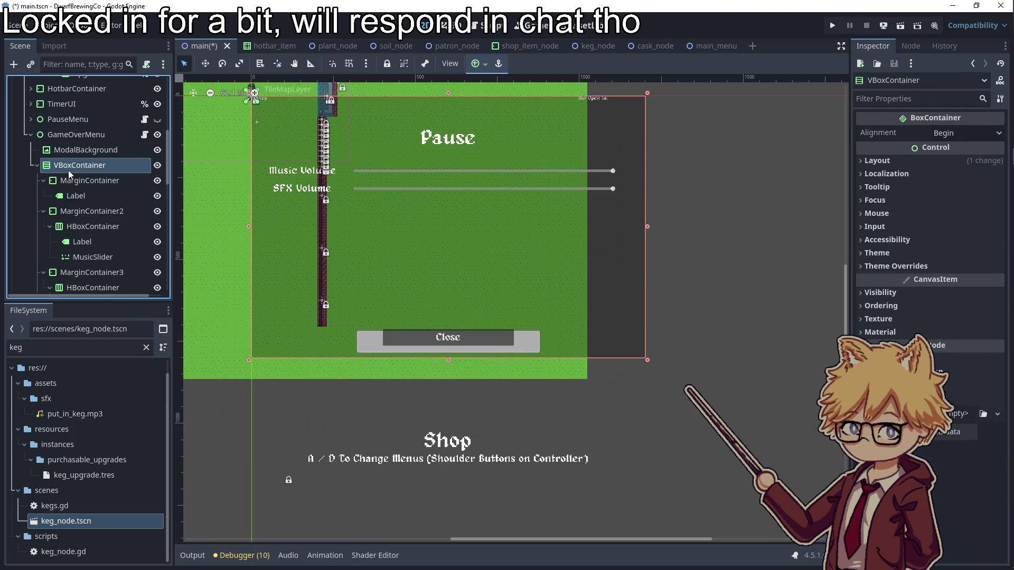
left_click(75, 182)
left_click(76, 196)
left_click(78, 210)
key("Delete")
left_click(465, 293)
left_click(125, 215)
key("Delete")
left_click(466, 294)
- Change the title label's text from Pause to 'Game Over'
left_click(91, 208)
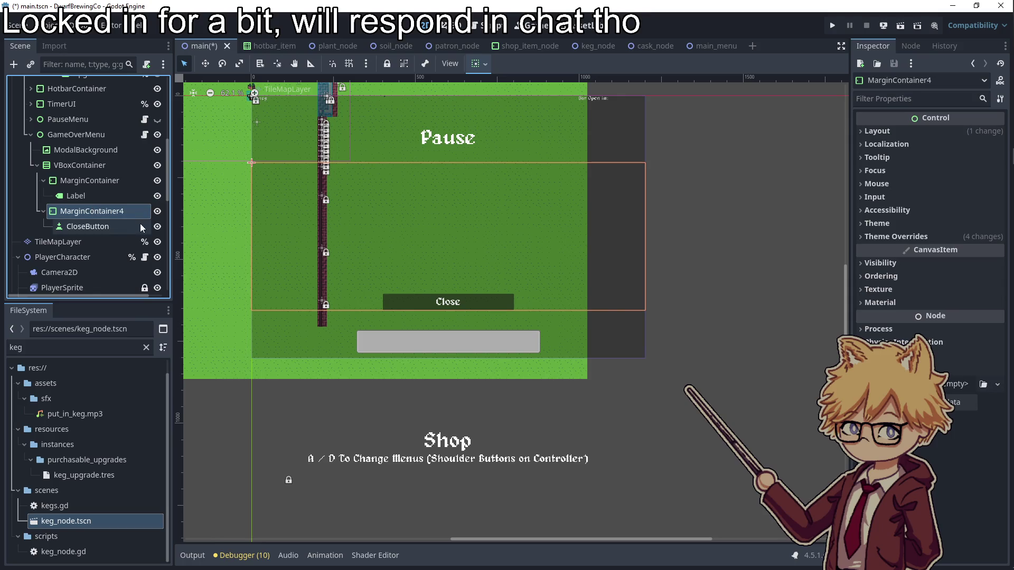
left_click(85, 182)
left_click(76, 195)
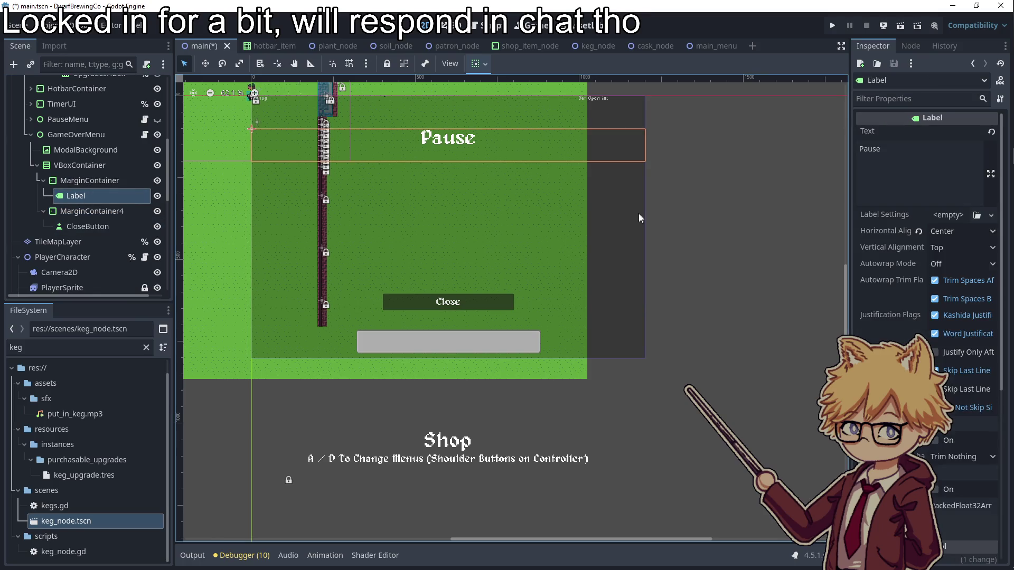
double_click(869, 149)
type("Game Over")
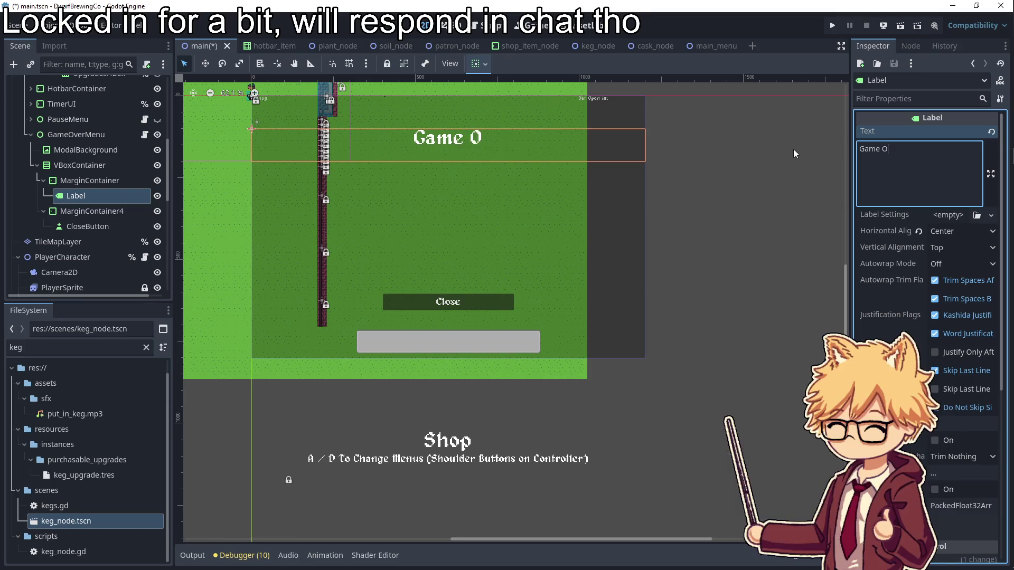
- Set the CloseButton's text to 'Play Again'
left_click(85, 182)
left_click(68, 210)
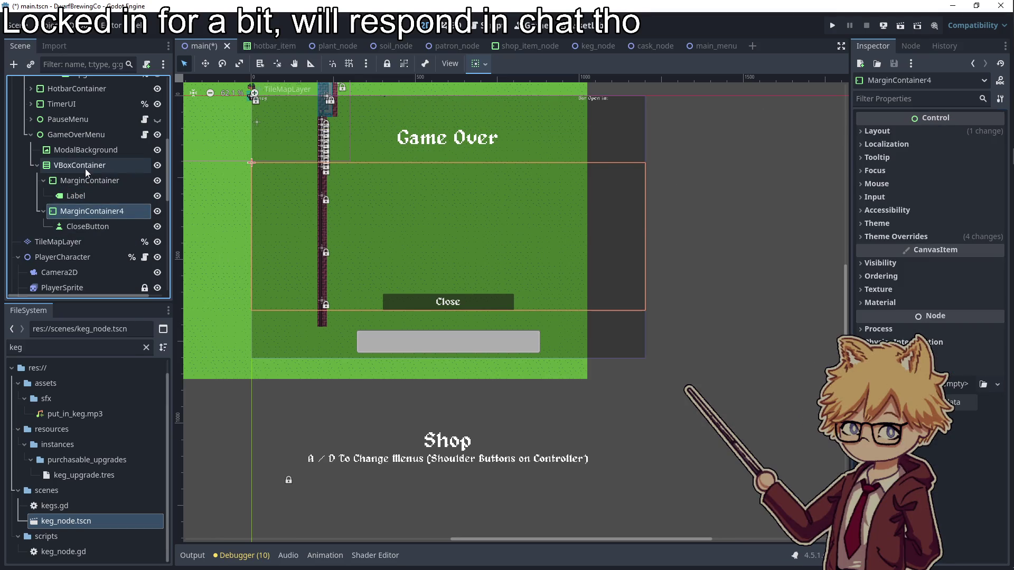
left_click(84, 166)
left_click(85, 227)
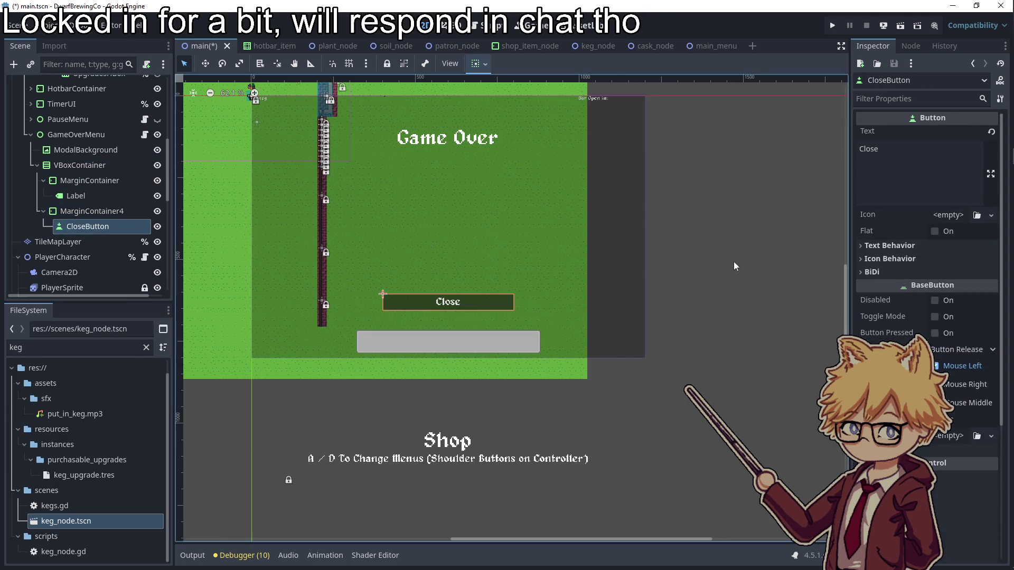
key("ctrl+a")
type("Play Again")
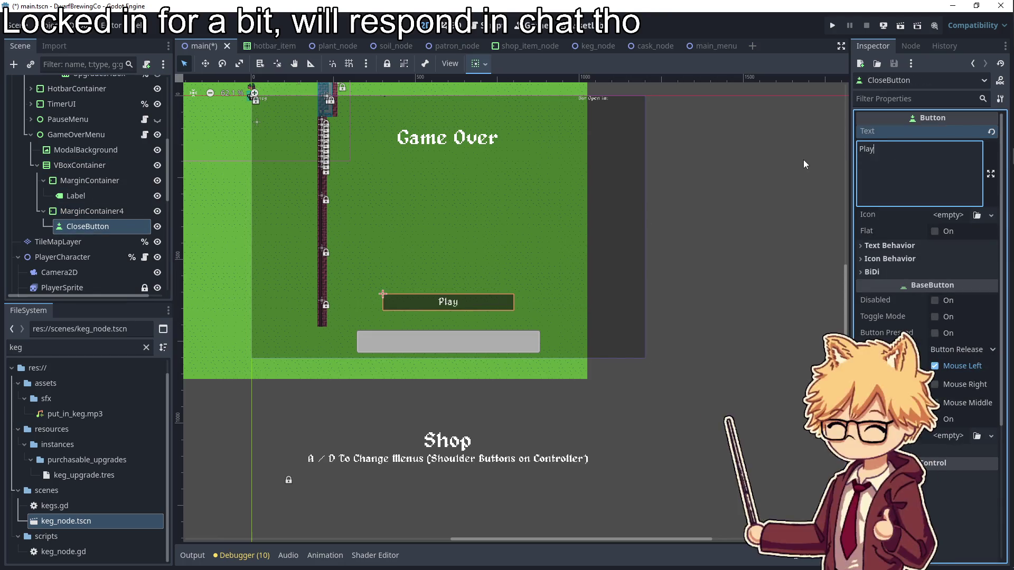
- Add a Label under MarginContainer reading 'You Served # Drinks', vertically centred
right_click(83, 181)
left_click(162, 195)
type("label")
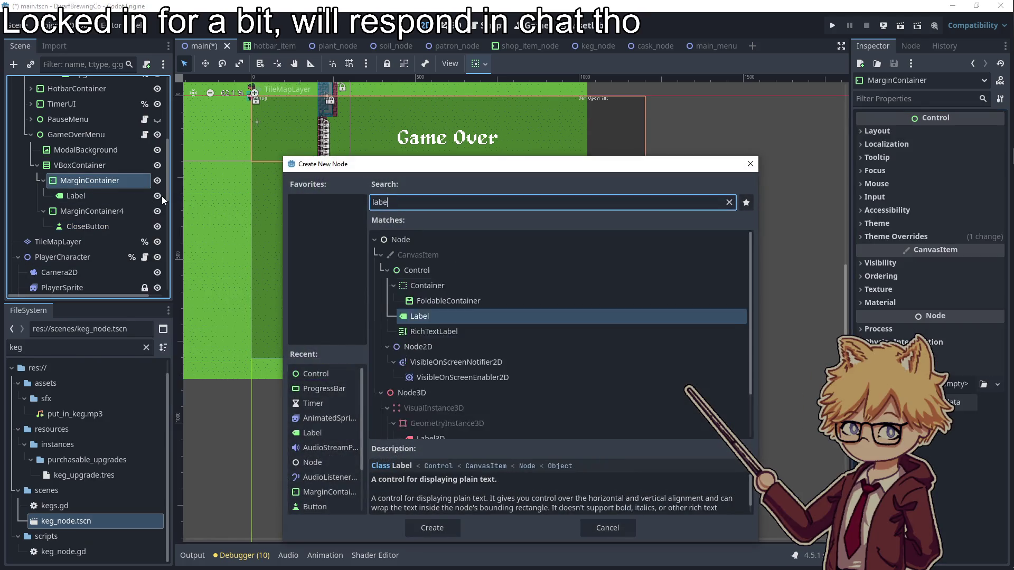
key("Return")
left_click(884, 156)
type("Yo")
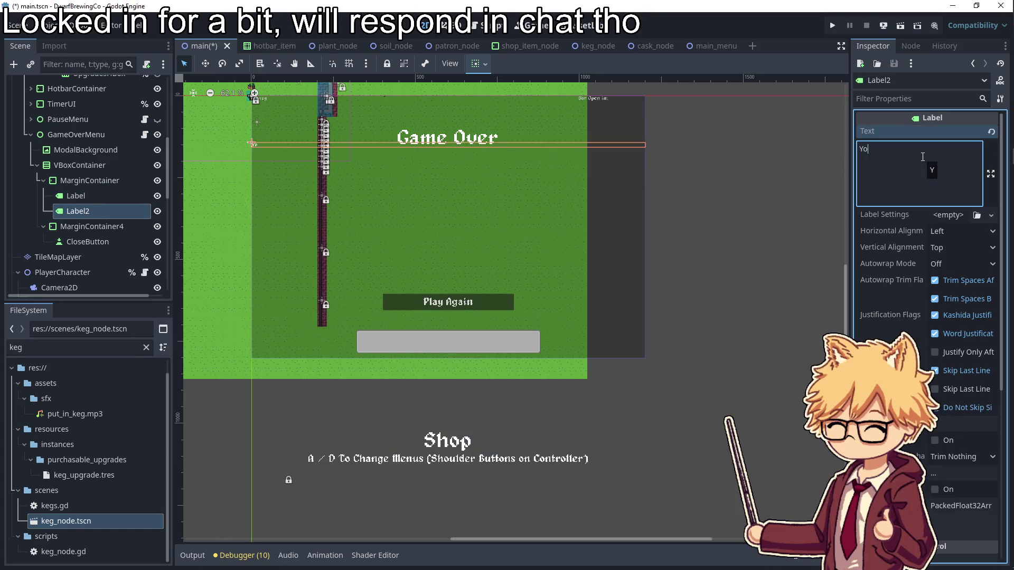
type("u Served")
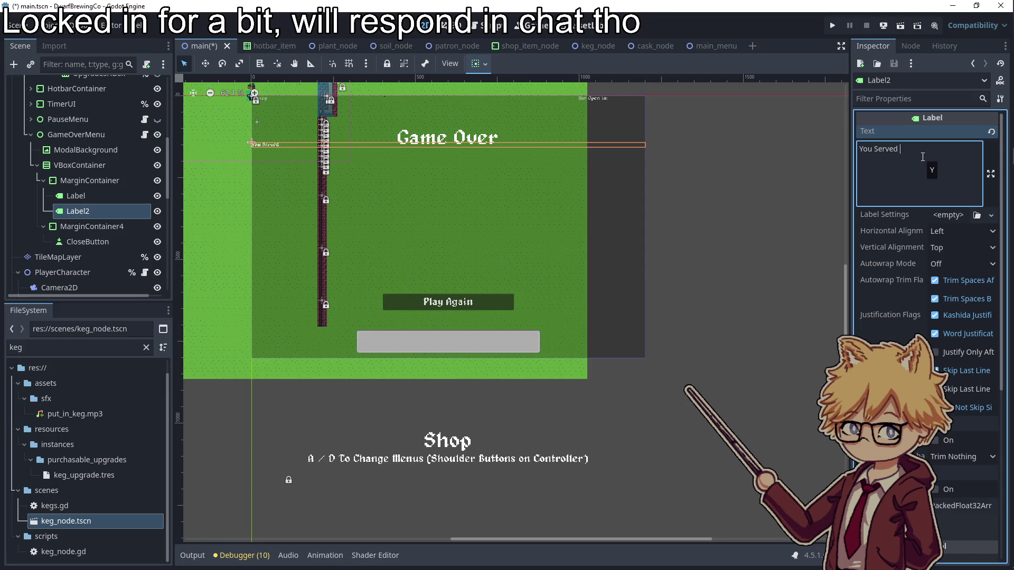
type("# Drin")
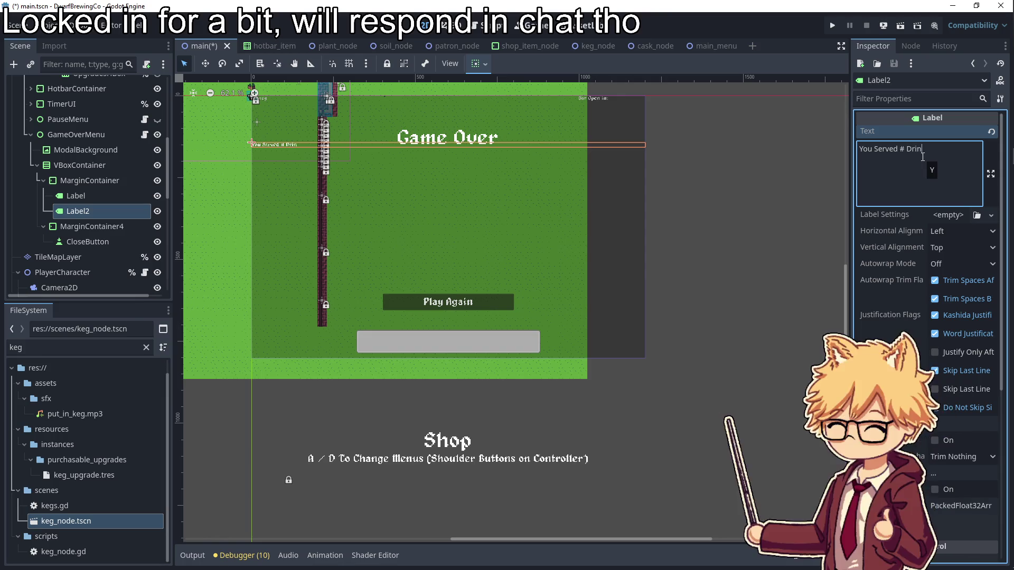
type("ks")
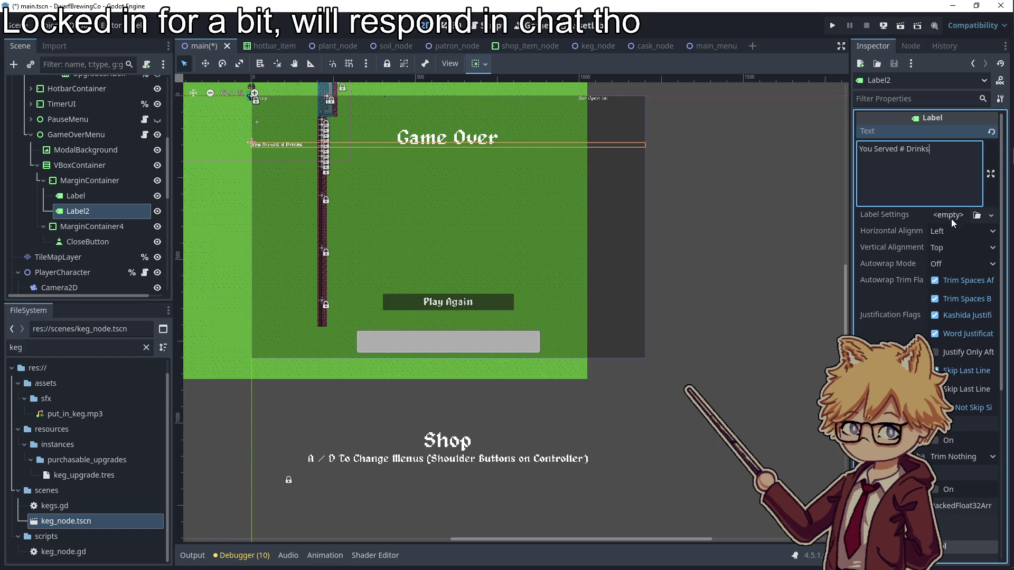
left_click(953, 247)
left_click(955, 279)
- Filter the label's Inspector for 'theme' and expand its Theme Overrides sections
left_click(936, 99)
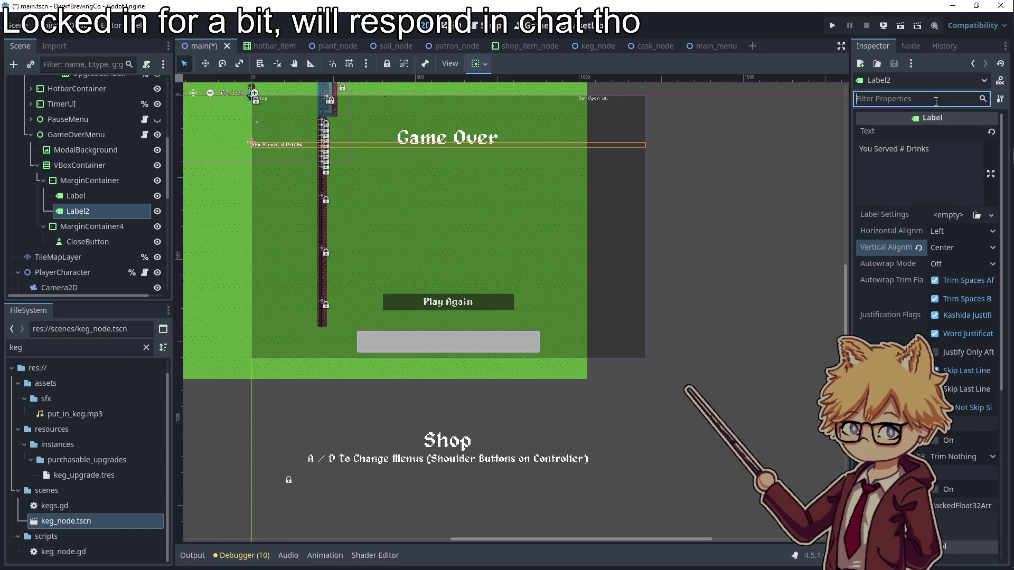
type("theme")
left_click(906, 157)
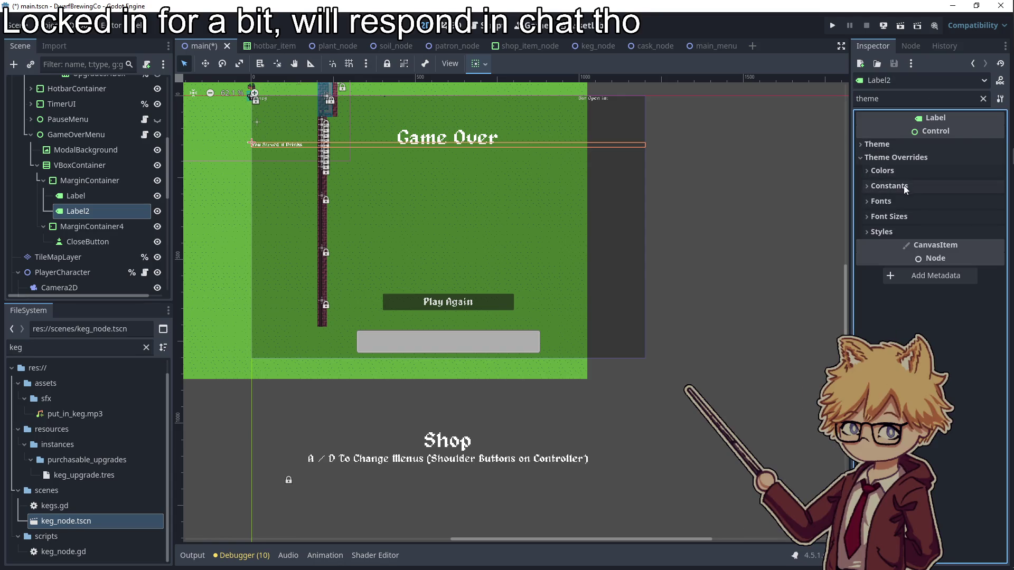
left_click(903, 232)
left_click(902, 217)
left_click(908, 201)
left_click(911, 185)
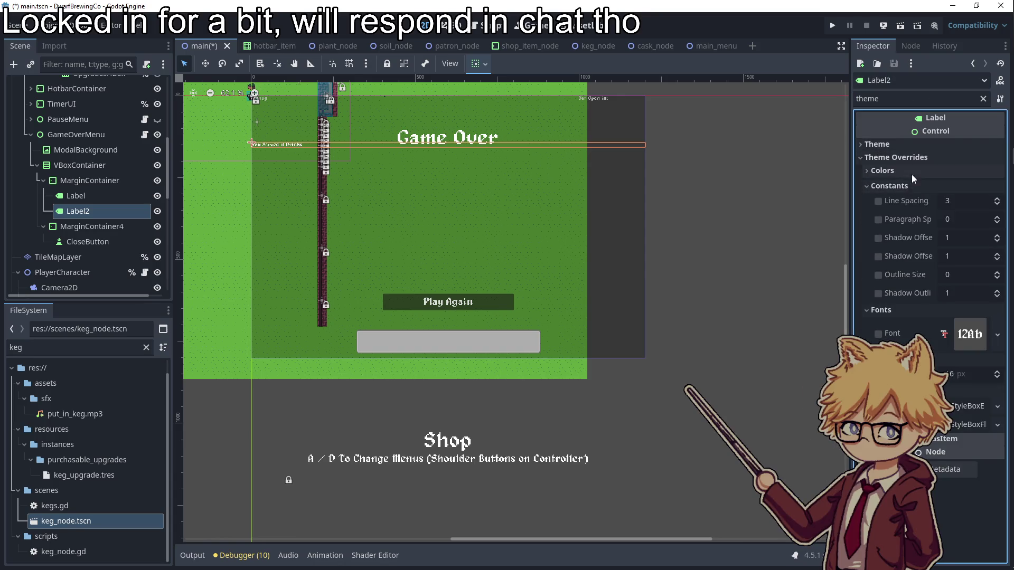
left_click(911, 171)
left_click(907, 146)
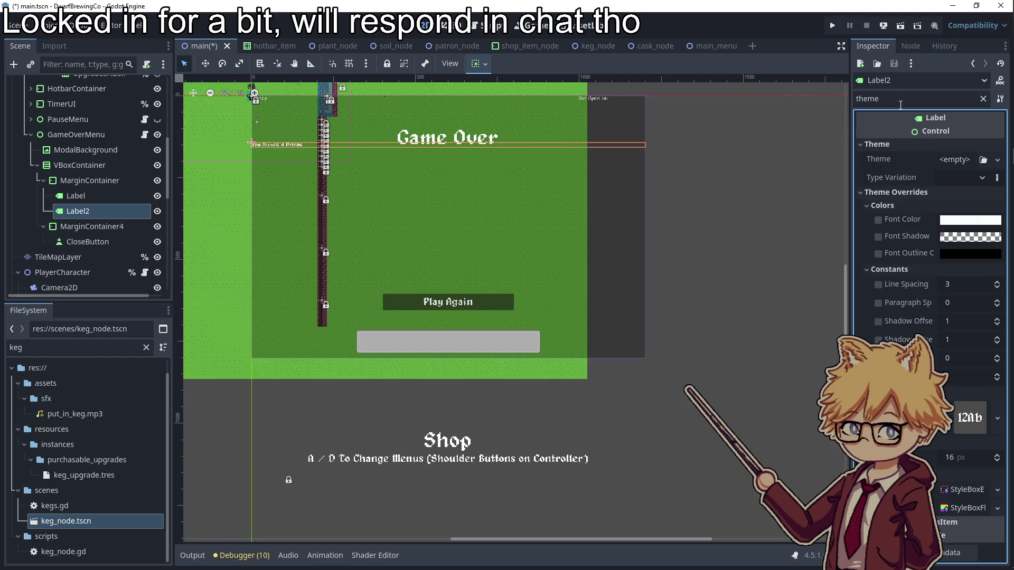
double_click(867, 99)
- Set the drinks label's font size override to 32
type("font size")
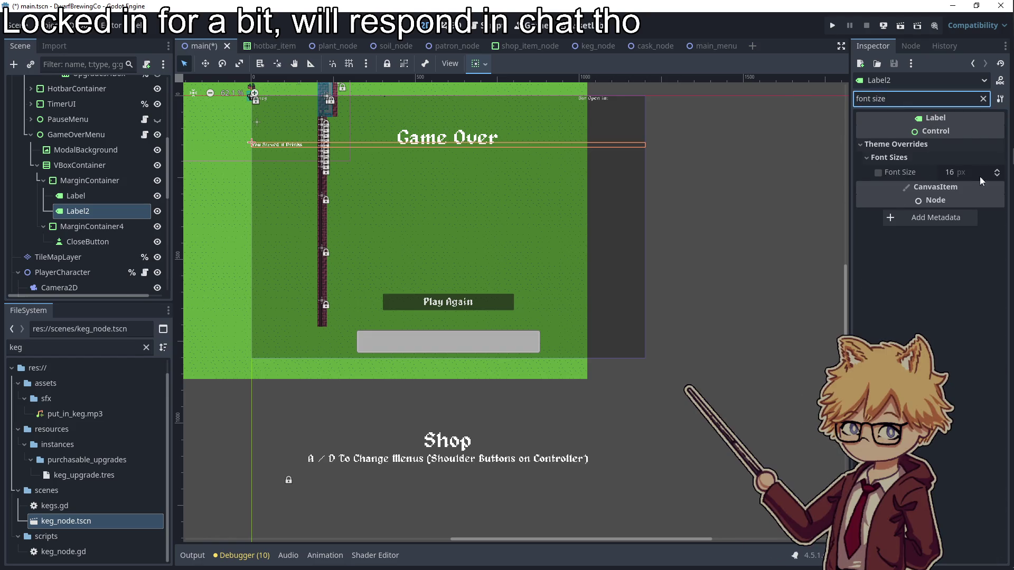
left_click(969, 172)
type("32")
key("Return")
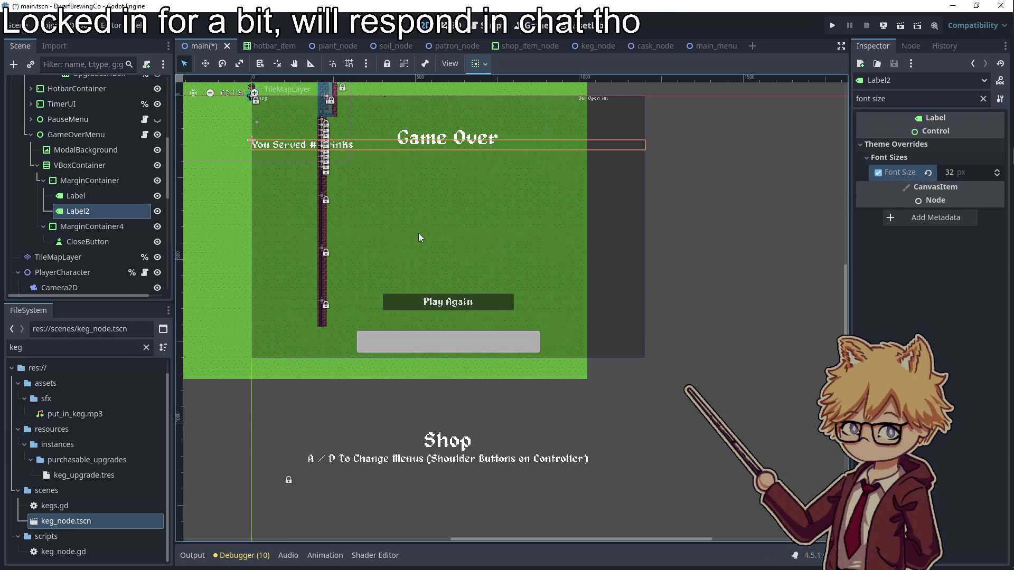
- Compare the Game Over and drinks labels, then select the GameOverMenu node
left_click(79, 193)
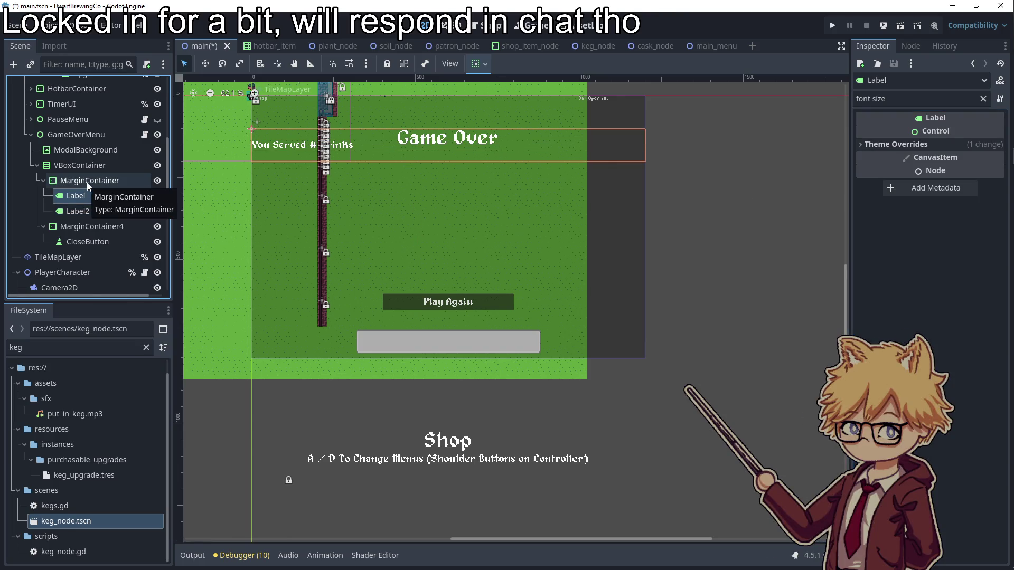
left_click(89, 212)
left_click(95, 182)
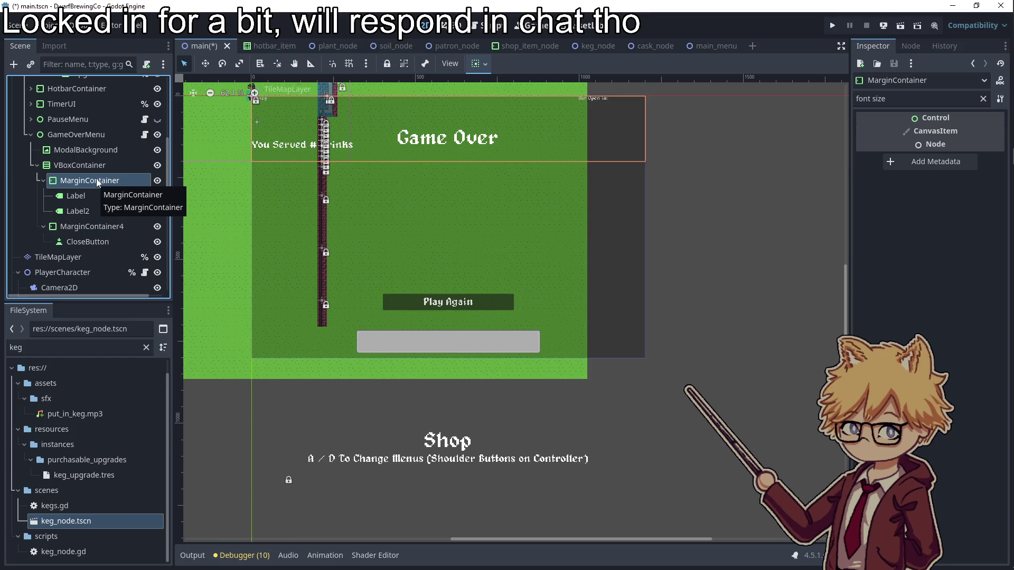
left_click(87, 141)
- Delete the GameOverMenu node and collapse the ComputerMenuContainer and UI branches
key("Delete")
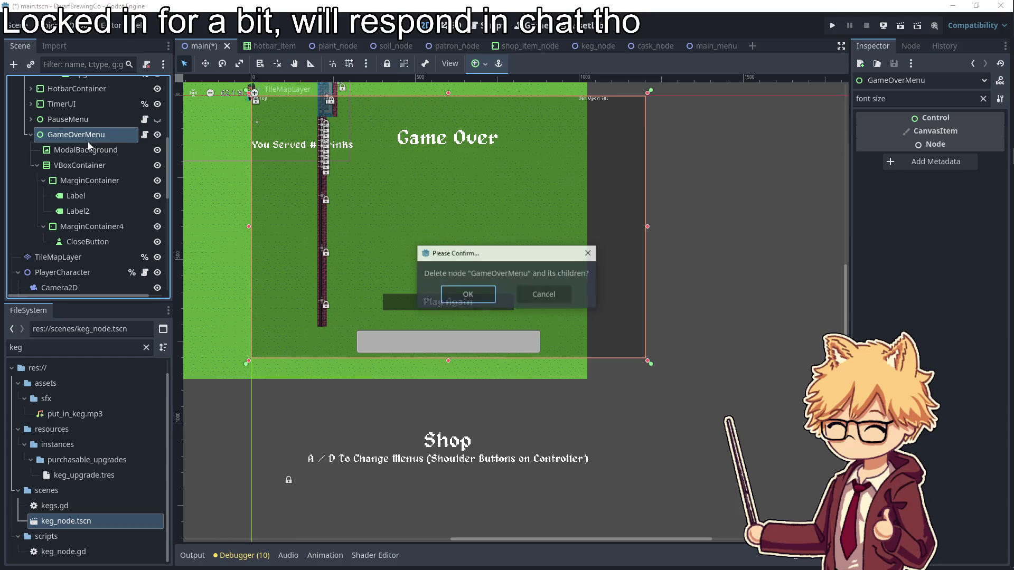
left_click(462, 292)
scroll("up", 3)
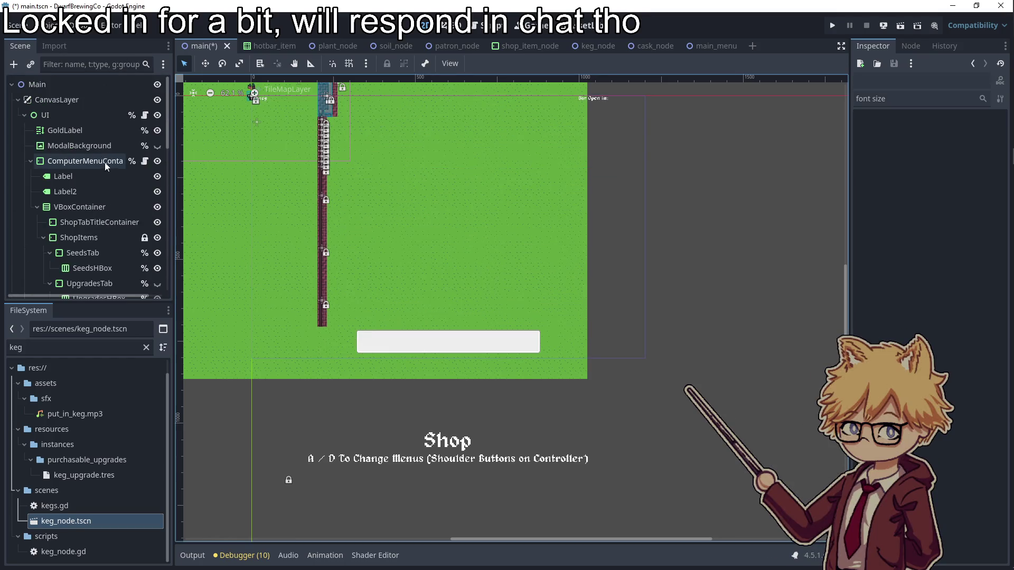
left_click(30, 161)
left_click(25, 114)
scroll("down", 3)
scroll("up", 3)
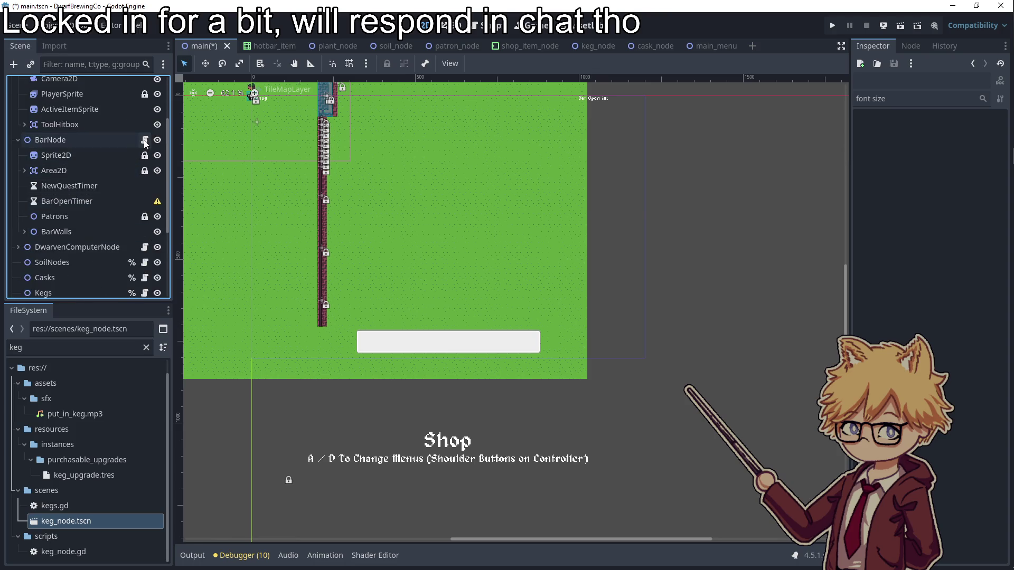
- Open bar_node.gd and cut the _on_patron_leaves_bar and game_over functions, then undo
left_click(144, 140)
left_click(425, 25)
scroll("down", 3)
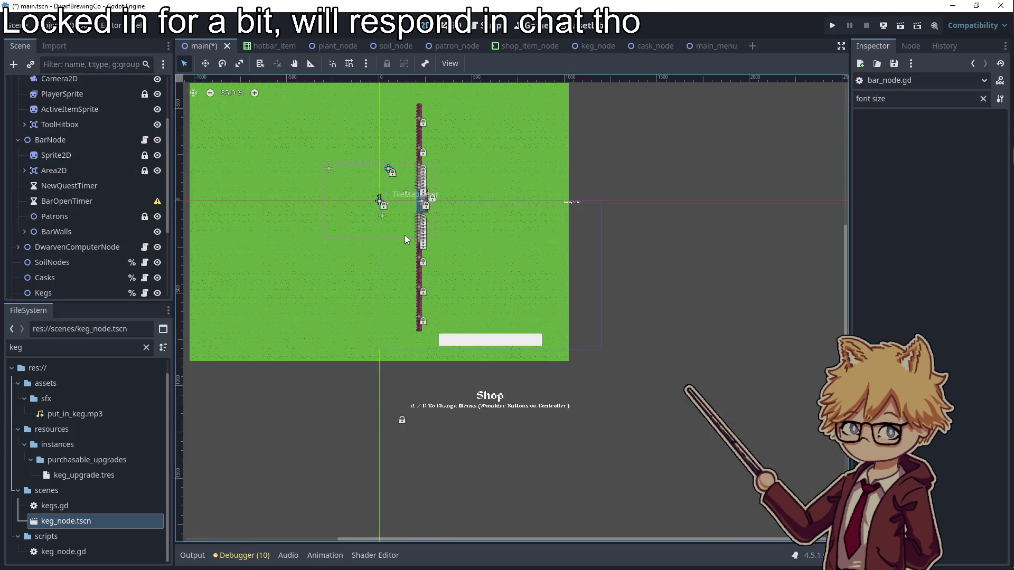
left_click(144, 140)
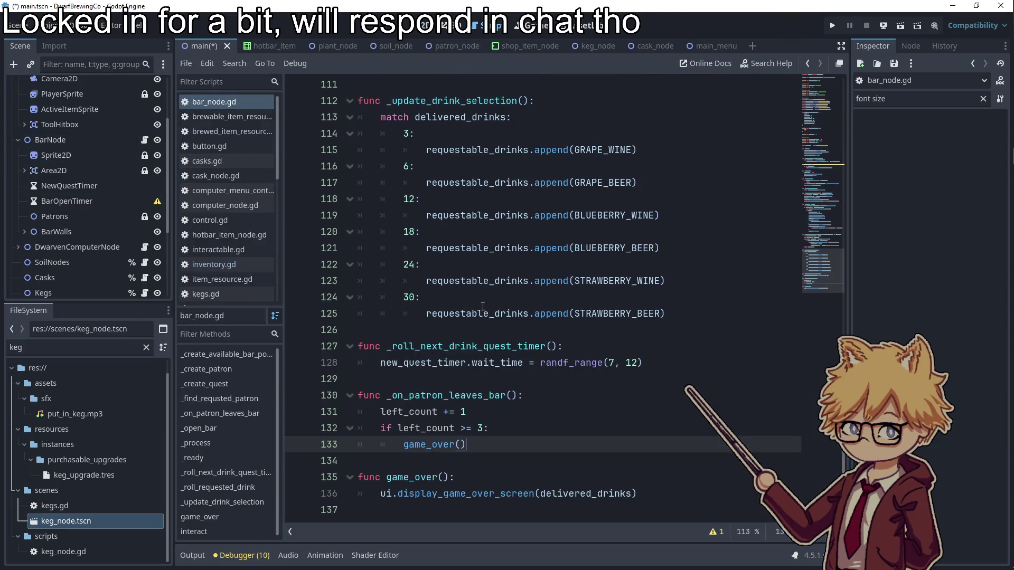
left_click_drag(680, 499, 344, 393)
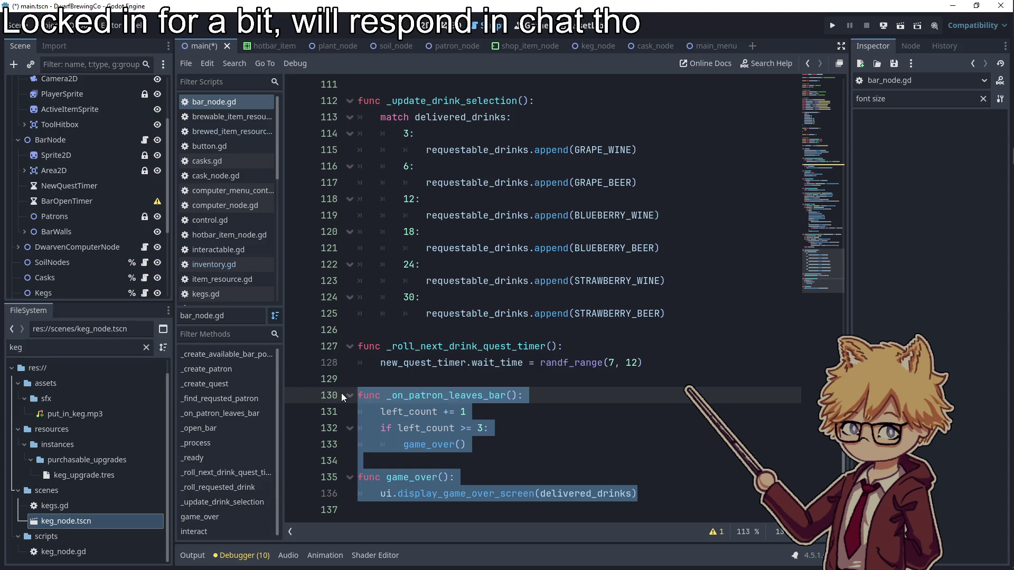
key("ctrl+x")
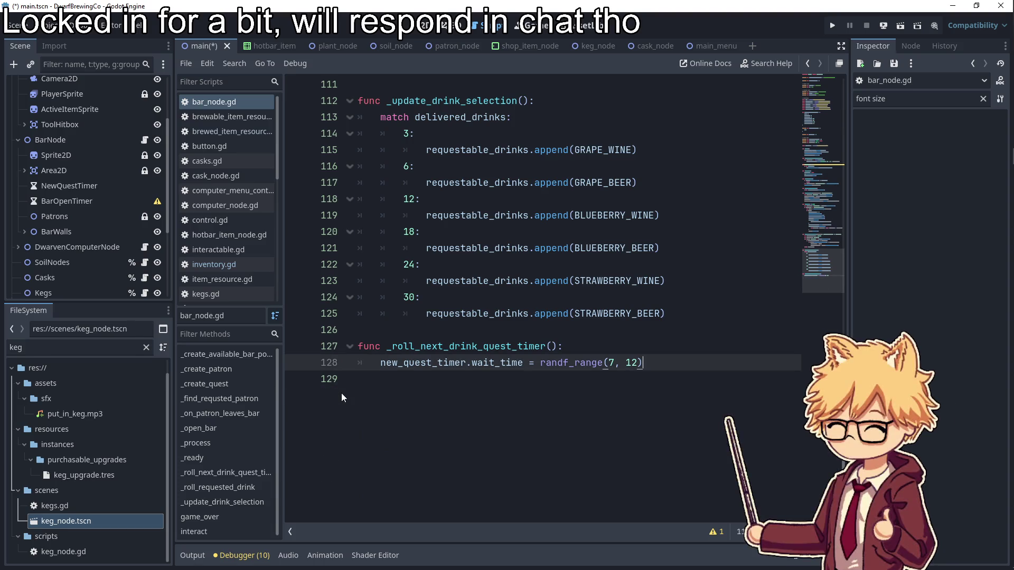
key("ctrl+z")
left_click(489, 444)
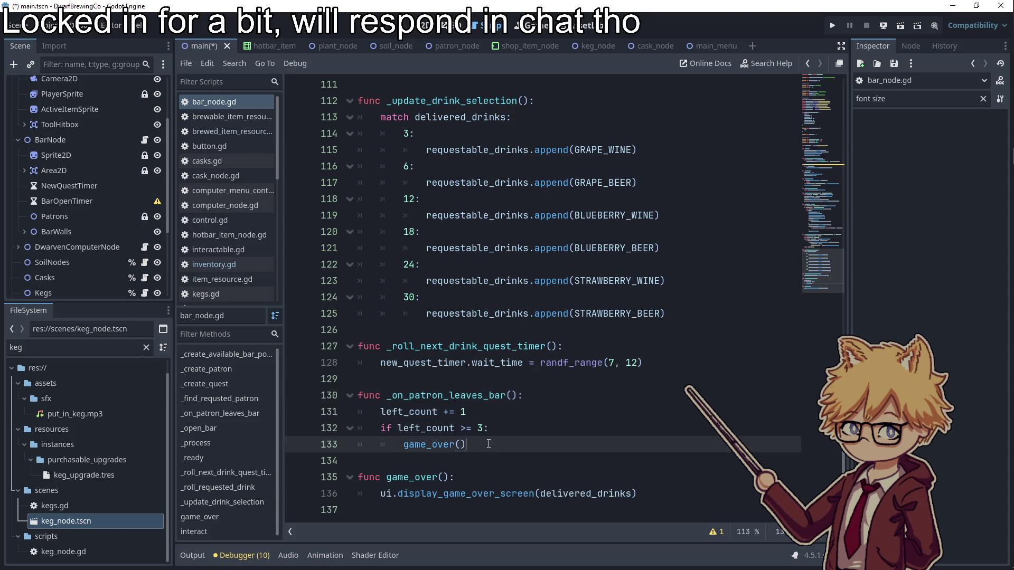
- Delete the _on_patron_leaves_bar and game_over functions (lines 130–136) and save
left_click(515, 396)
scroll("up", 3)
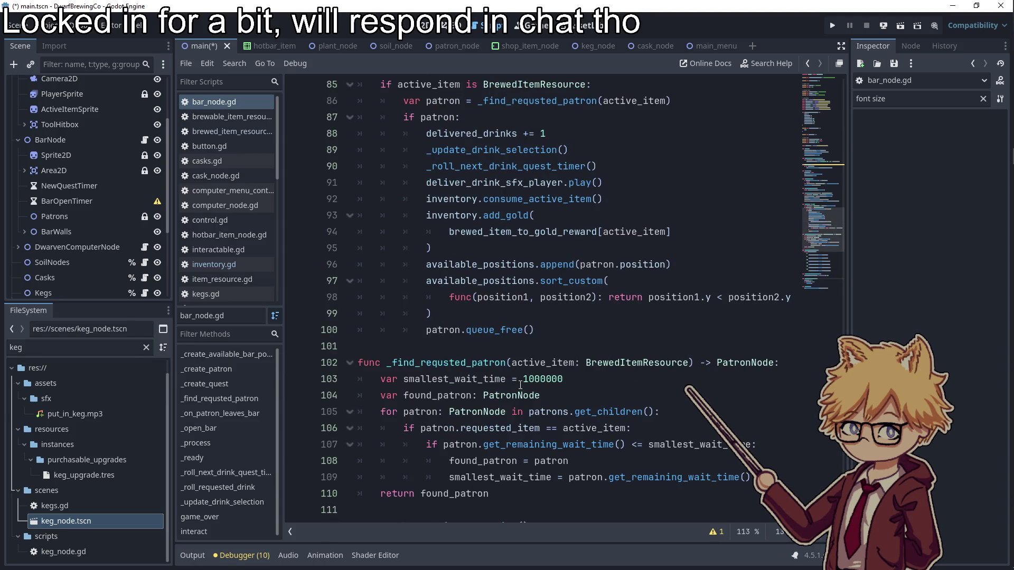
scroll("down", 3)
left_click_drag(687, 496, 357, 395)
key("BackSpace")
key("BackSpace")
key("BackSpace")
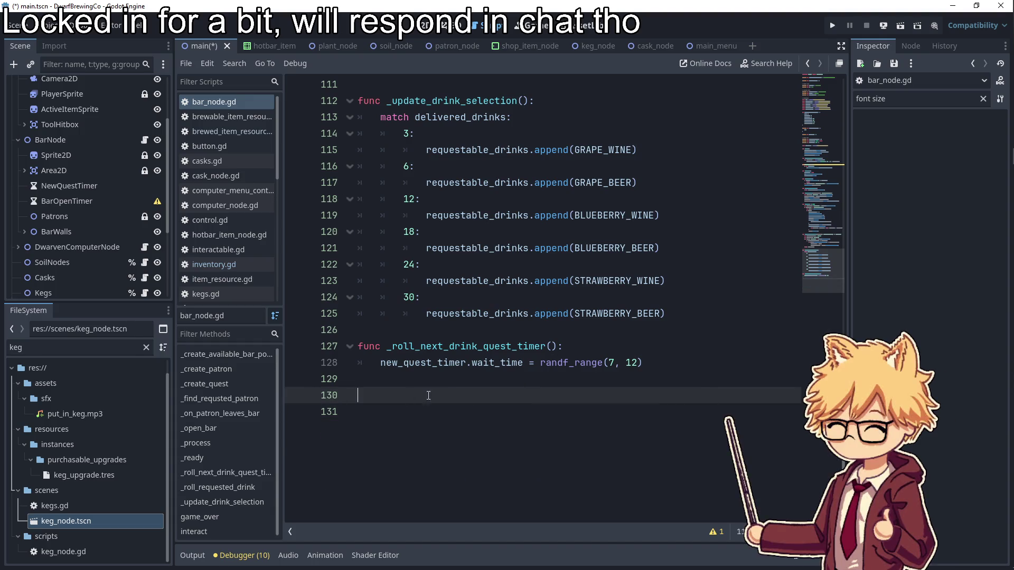
key("ctrl+s")
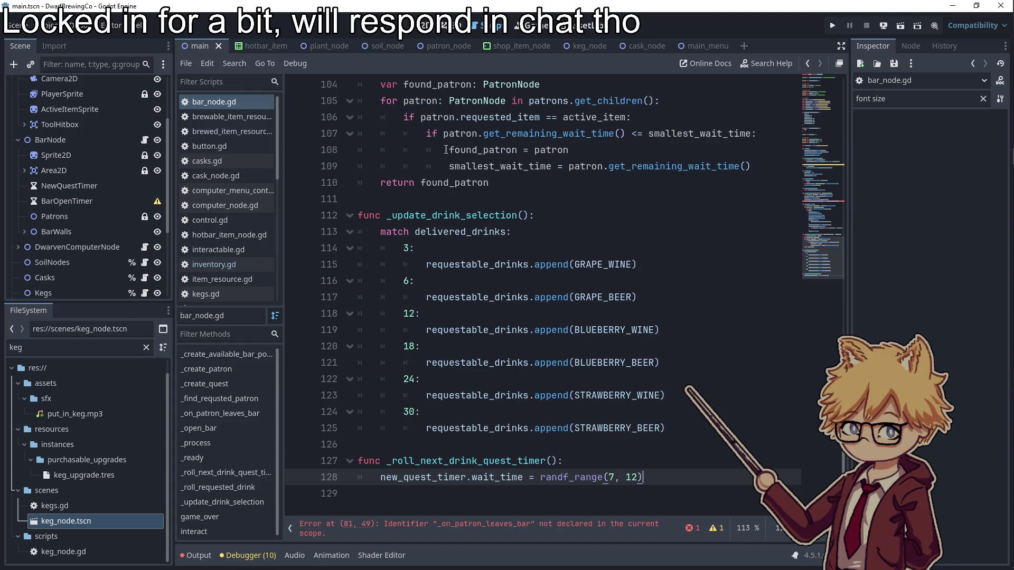
- Open patron_node.tscn via the 'patron' file filter, then the hotbar_item scene
scroll("down", 3)
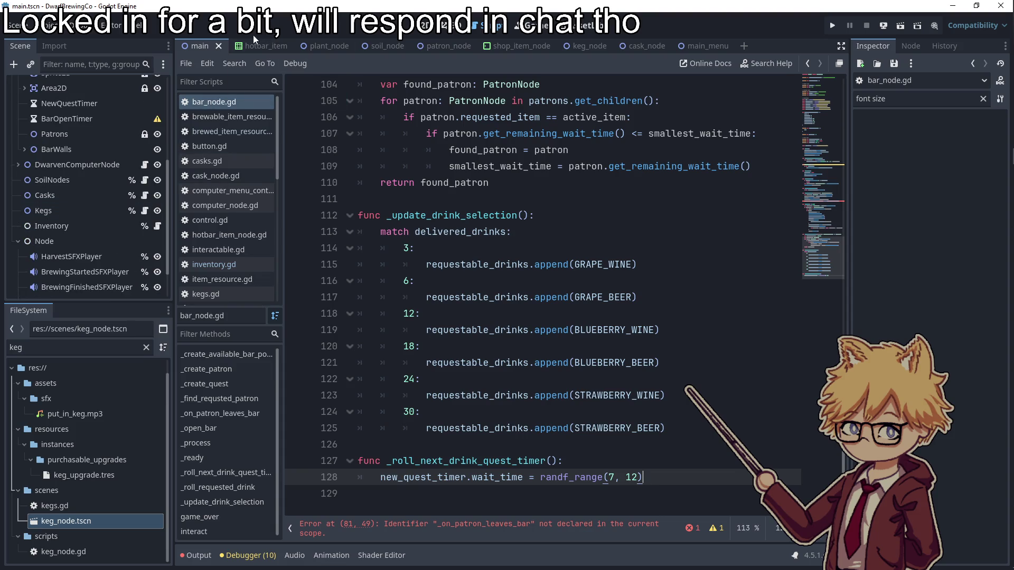
double_click(16, 347)
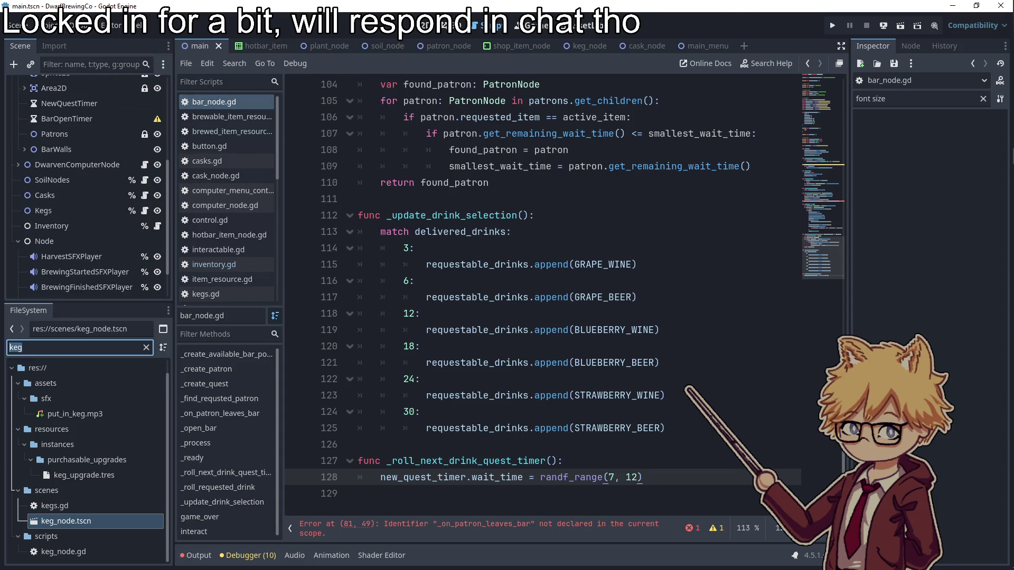
type("patron")
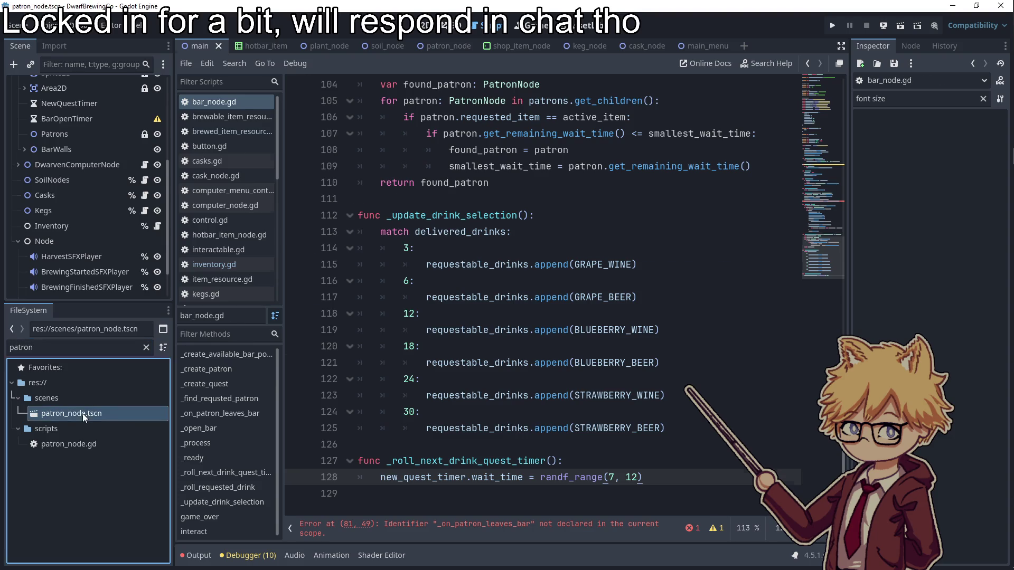
double_click(72, 414)
scroll("up", 3)
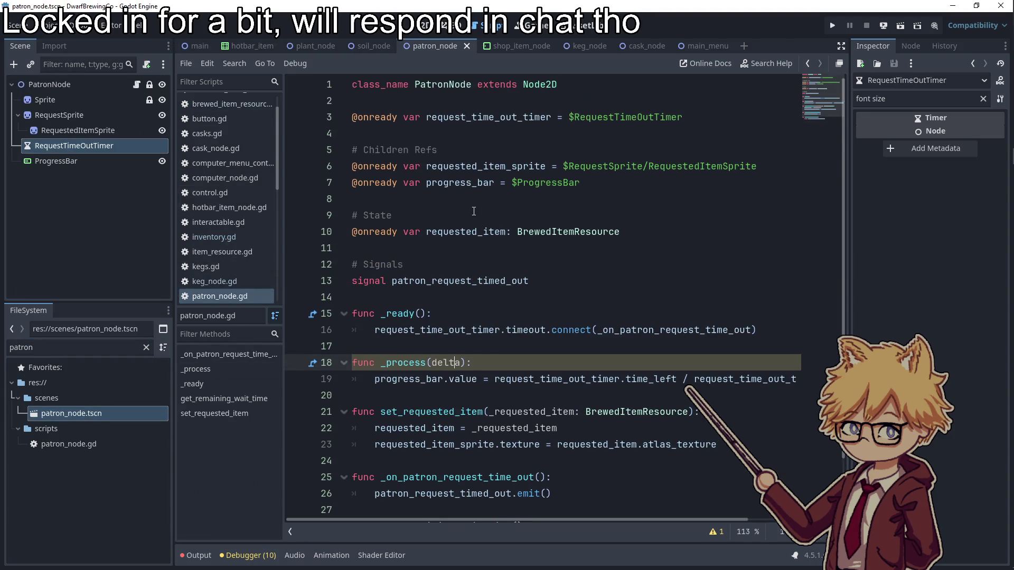
scroll("down", 3)
scroll("up", 3)
left_click(230, 47)
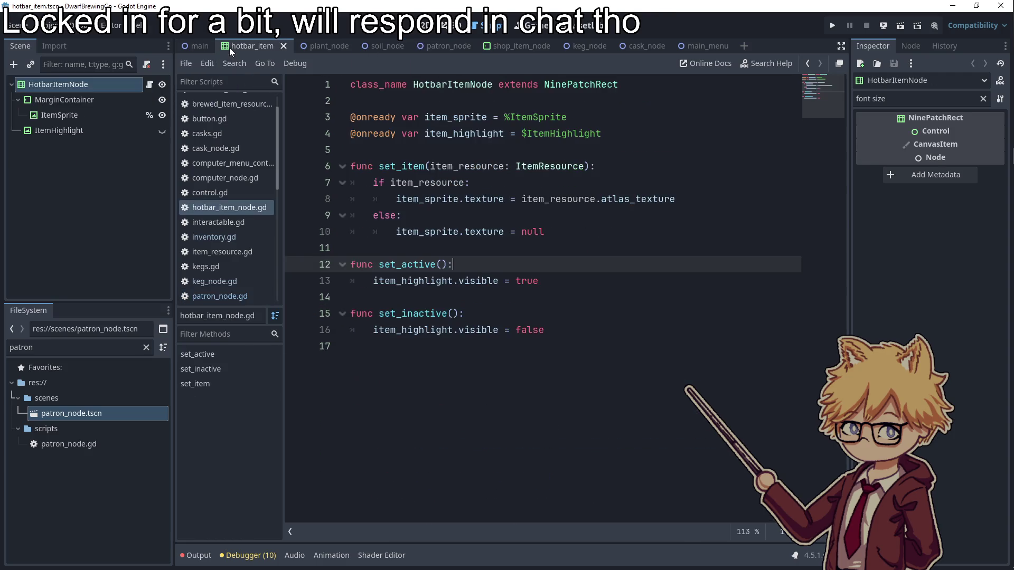
- Return to the main scene on the 2D canvas and expand the UI node
left_click(198, 50)
left_click(419, 29)
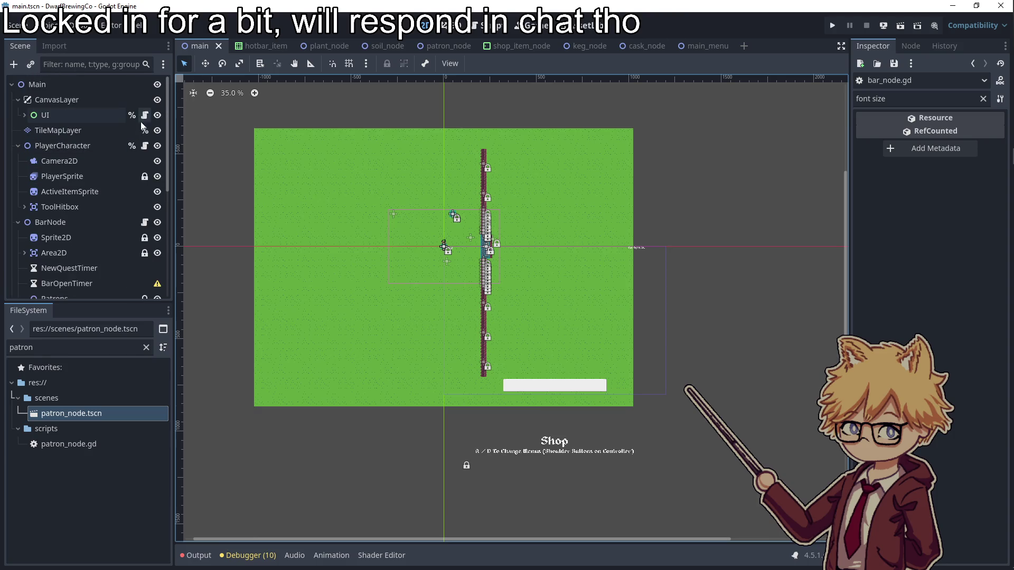
left_click(144, 115)
scroll("down", 3)
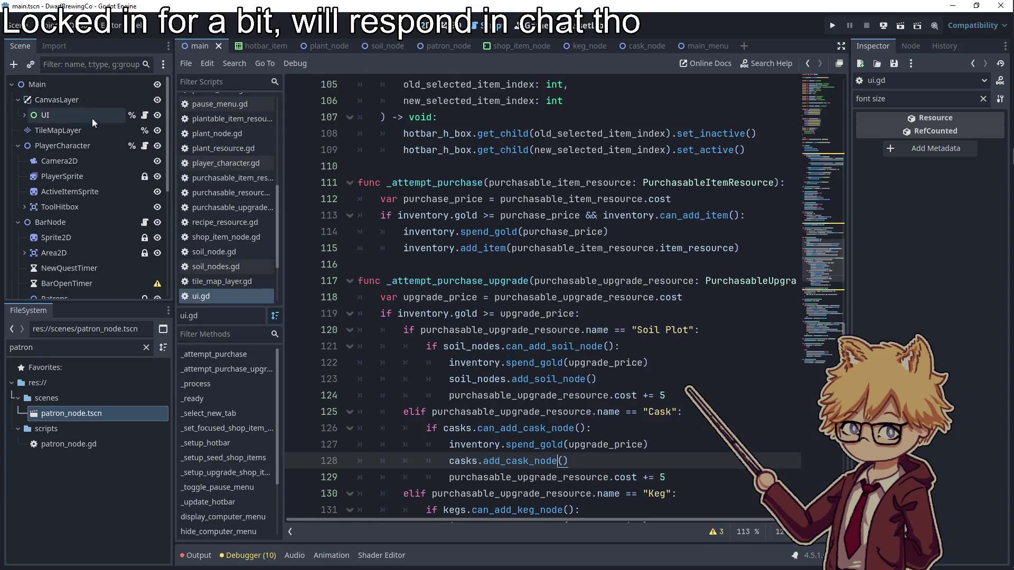
left_click(29, 120)
left_click(25, 116)
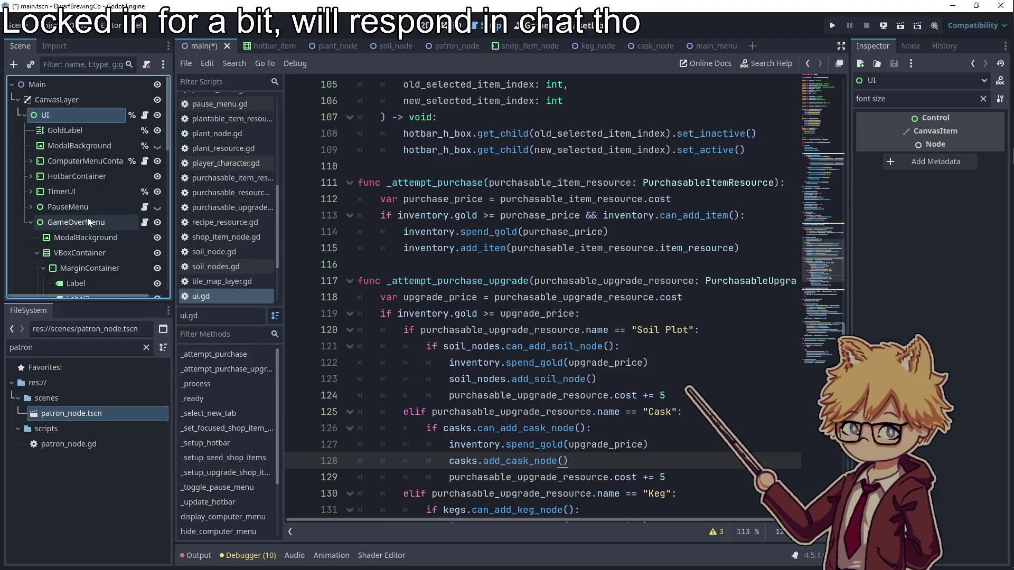
scroll("down", 3)
scroll("down", 3)
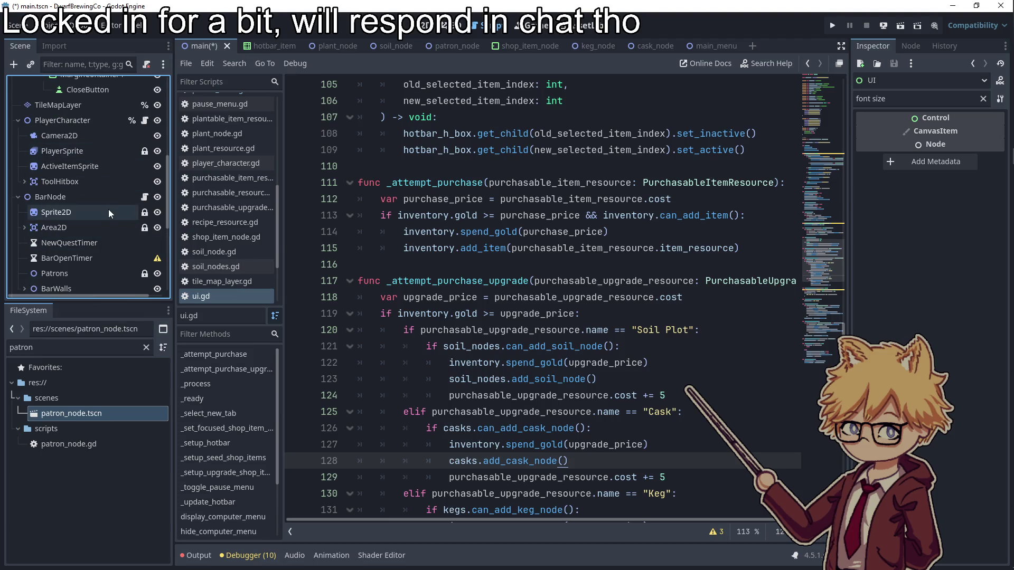
- Paste the patron-leaves and game_over functions back into bar_node.gd and save
left_click(144, 197)
key("ctrl+v")
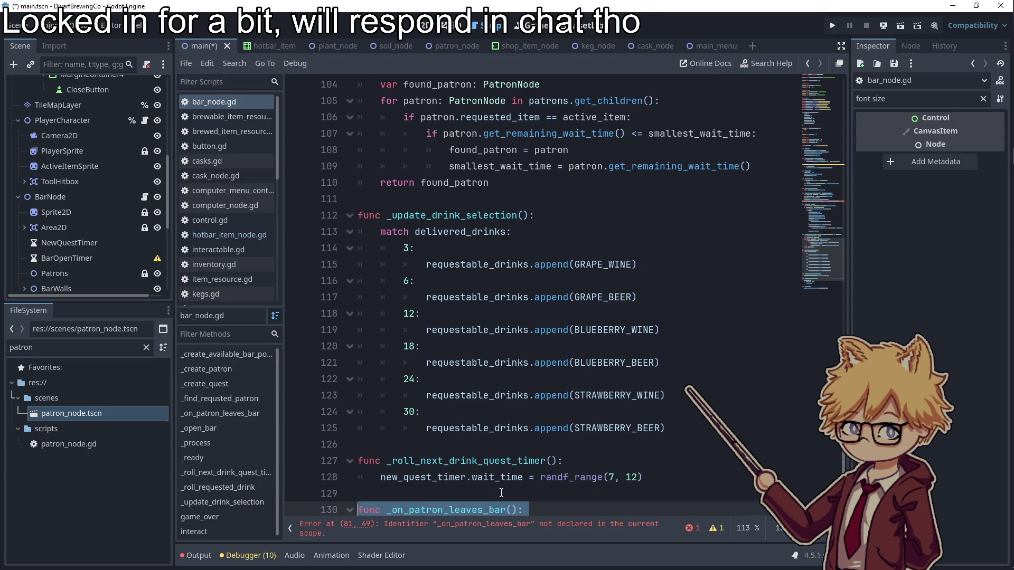
key("ctrl+s")
key("Down")
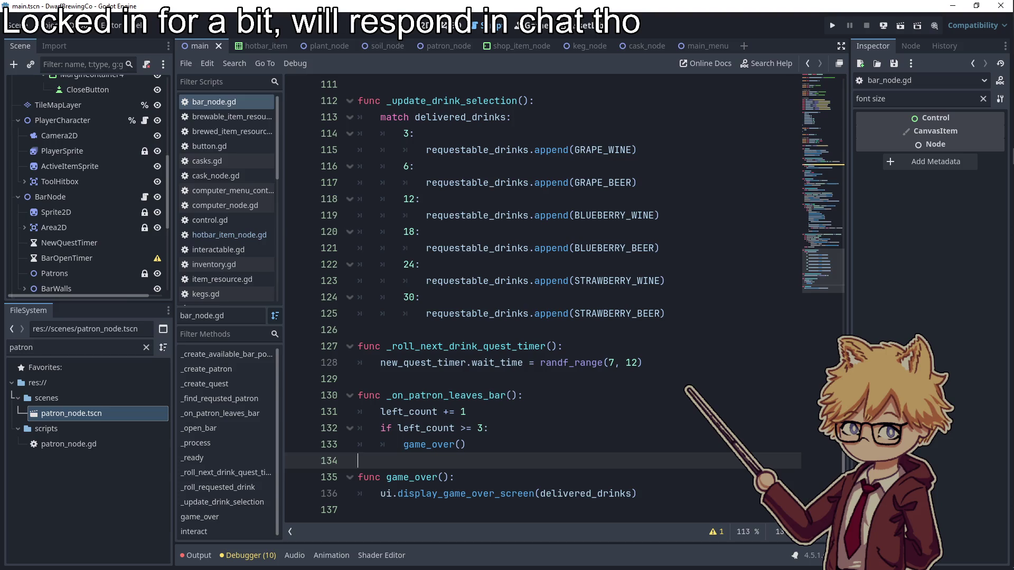
- Select GameOverMenu in the scene tree and open its attached script
scroll("up", 3)
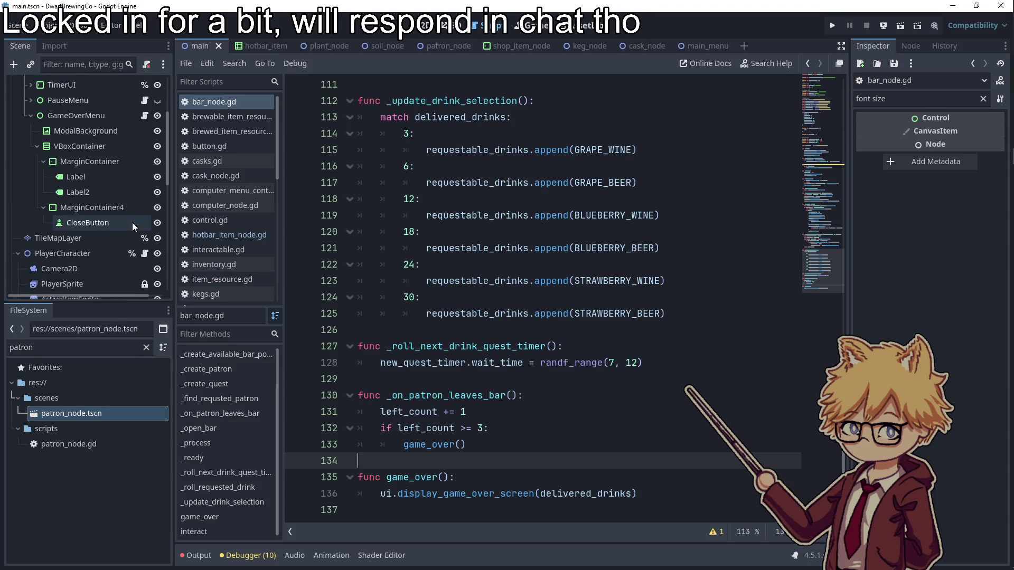
scroll("down", 3)
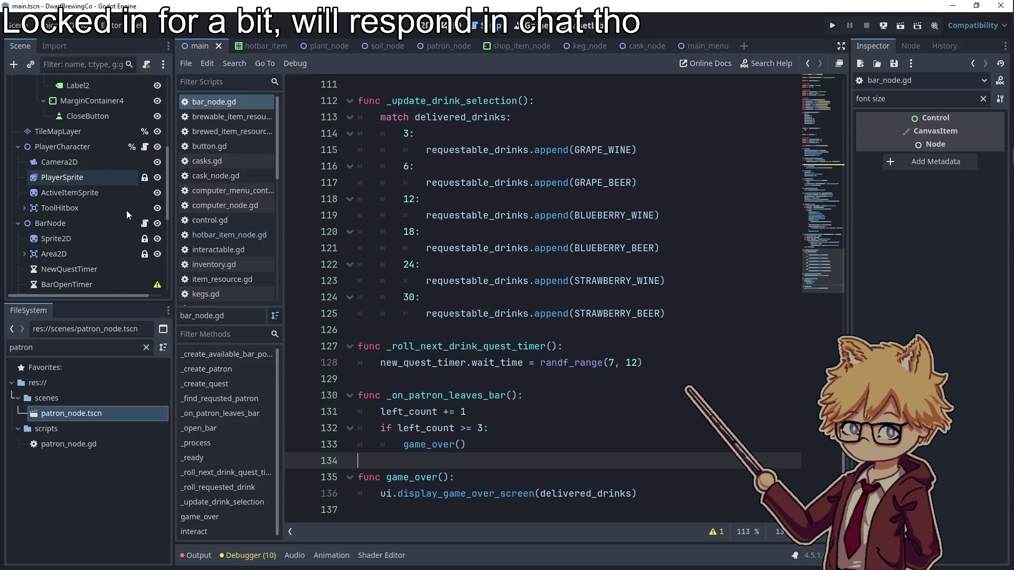
scroll("up", 3)
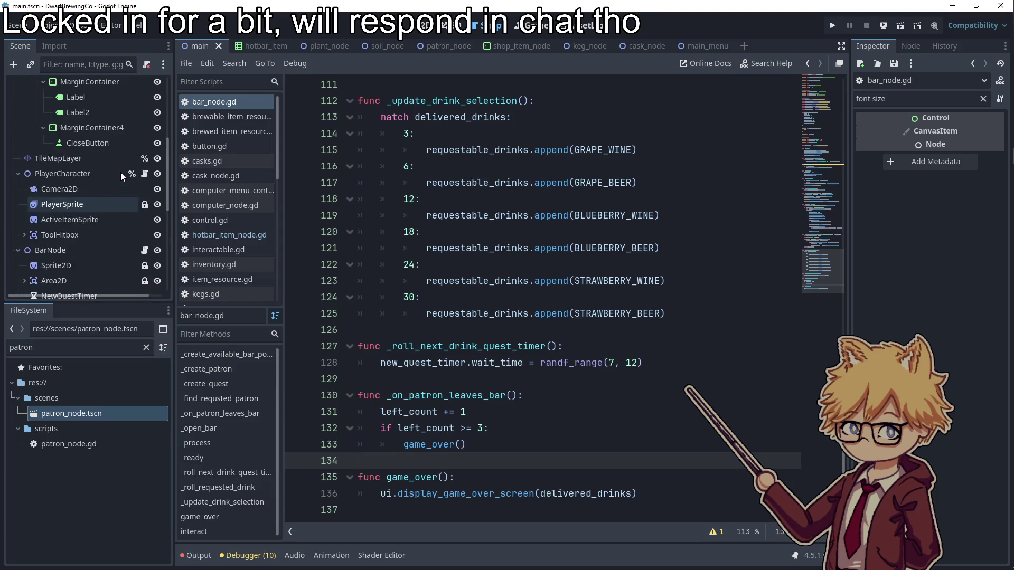
left_click(110, 222)
left_click(144, 223)
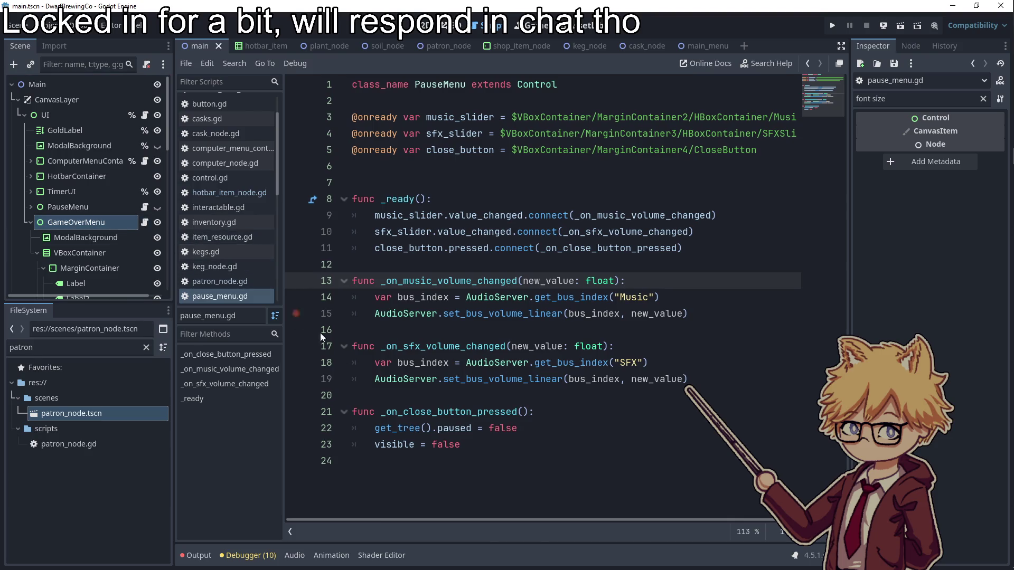
- Clear the pause_menu.gd code, then undo to restore it
left_click_drag(466, 471, 300, 85)
key("BackSpace")
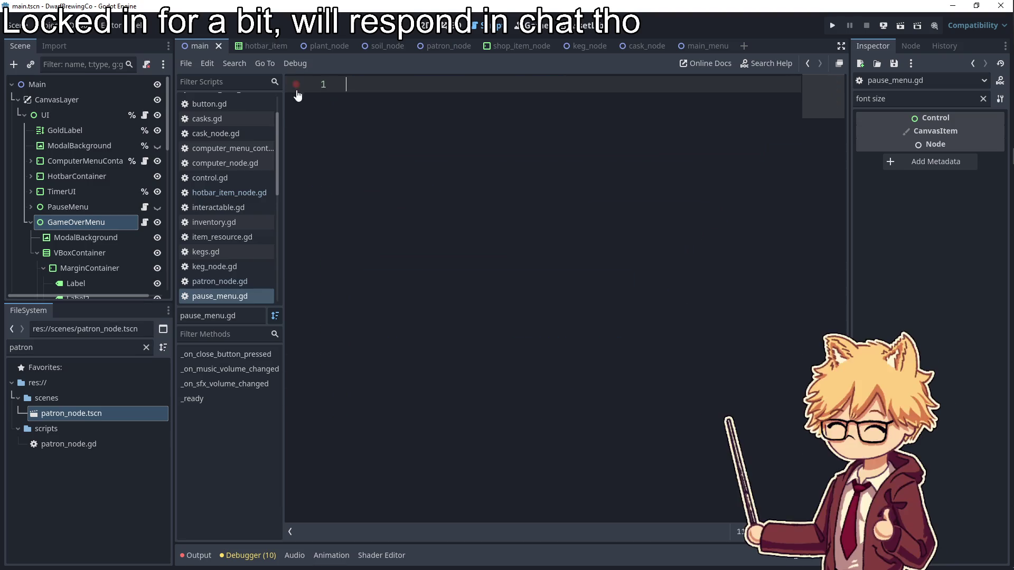
type("extends Control")
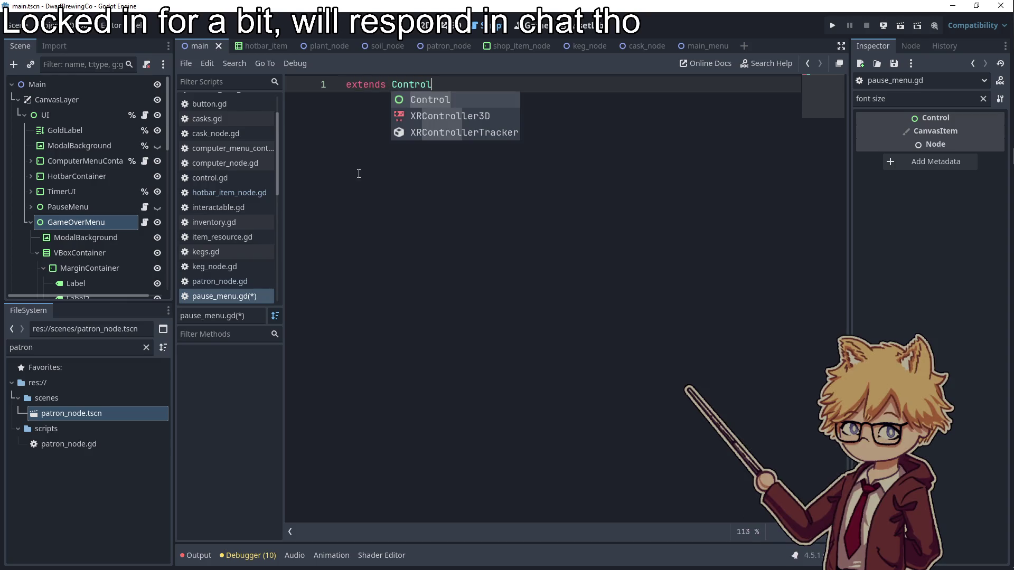
key("ctrl+z")
key("ctrl+z")
- Detach the script from GameOverMenu and view its layout on the 2D canvas
right_click(109, 218)
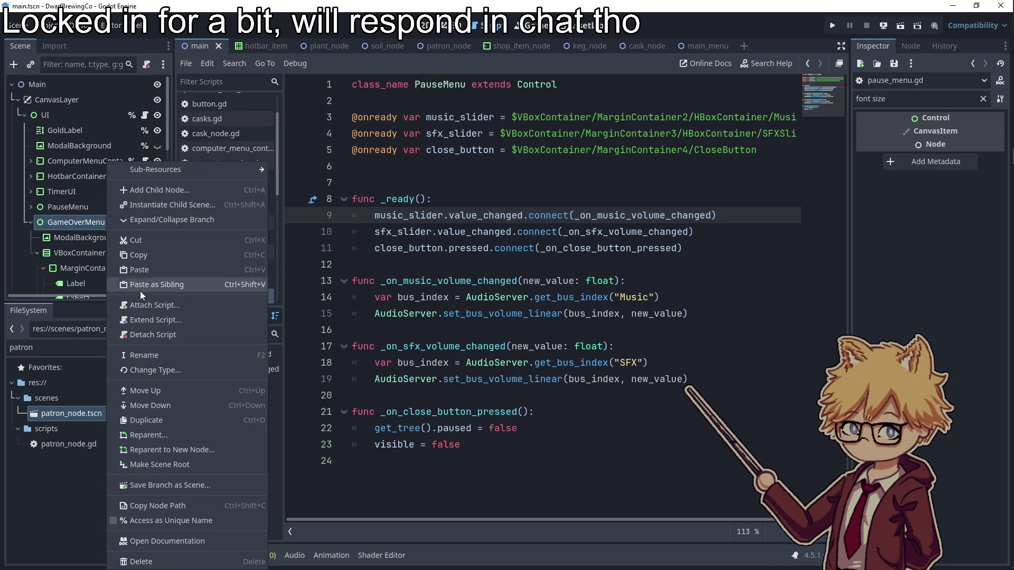
left_click(171, 335)
left_click(106, 207)
left_click(121, 226)
left_click(415, 25)
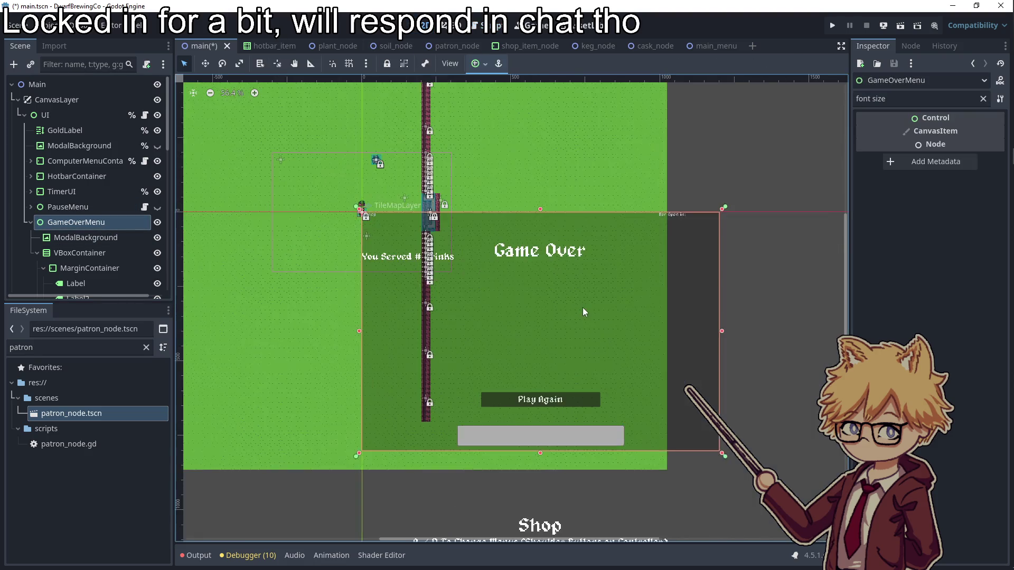
scroll("up", 3)
- Clear the Inspector filter and set the You Served # Drinks label's Horizontal Alignment to Center
left_click(85, 238)
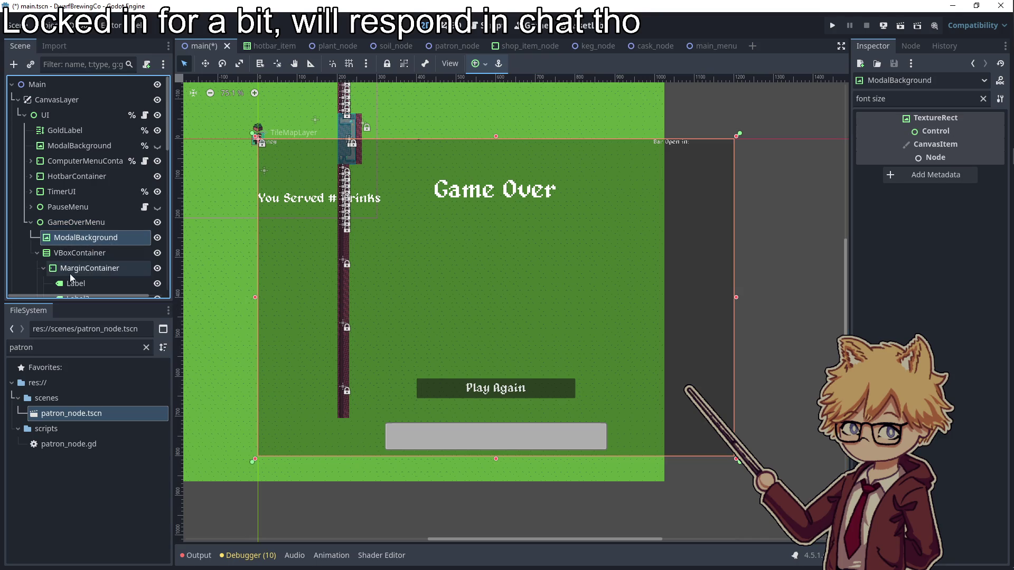
left_click(74, 281)
scroll("down", 3)
left_click(77, 246)
left_click(908, 98)
left_click(982, 99)
left_click(948, 215)
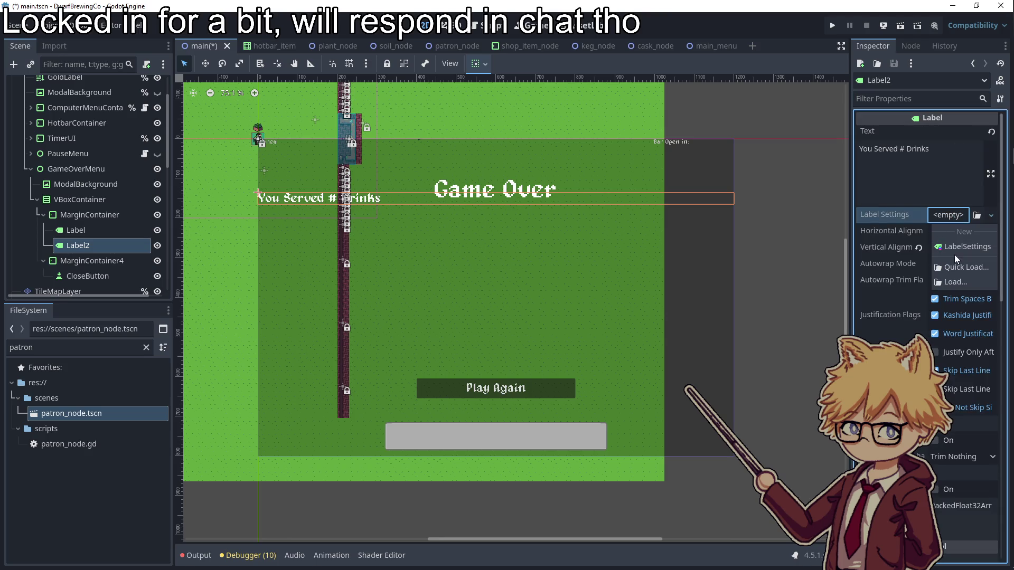
left_click(939, 214)
left_click(942, 232)
left_click(943, 264)
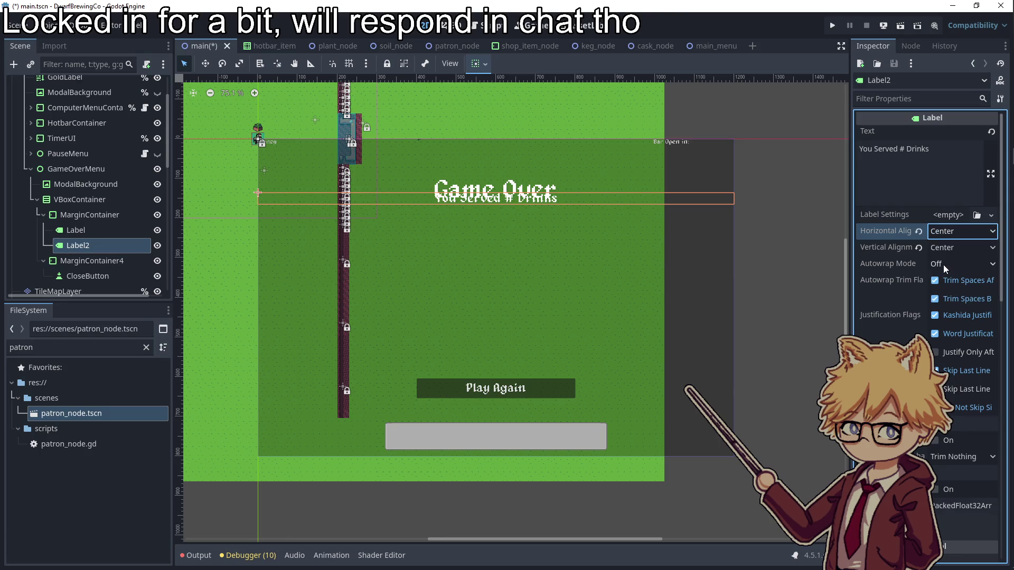
- Select the MarginContainer holding both labels and bring up its node options
left_click(889, 98)
left_click(99, 233)
left_click(96, 247)
left_click(97, 226)
left_click(96, 213)
left_click(99, 236)
left_click(99, 246)
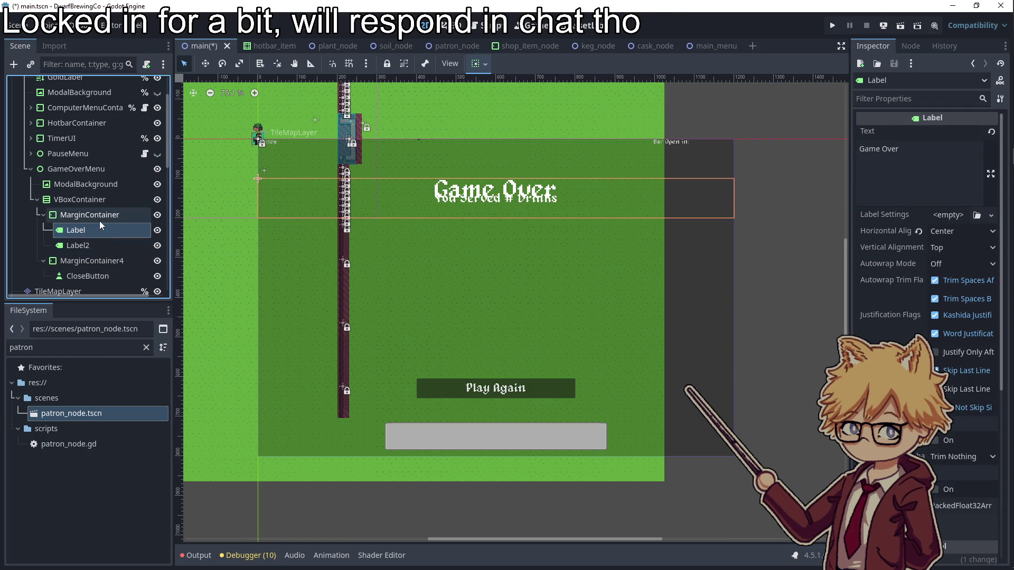
left_click(99, 218)
right_click(99, 218)
- Change the labels' MarginContainer type to VBoxContainer
left_click(138, 363)
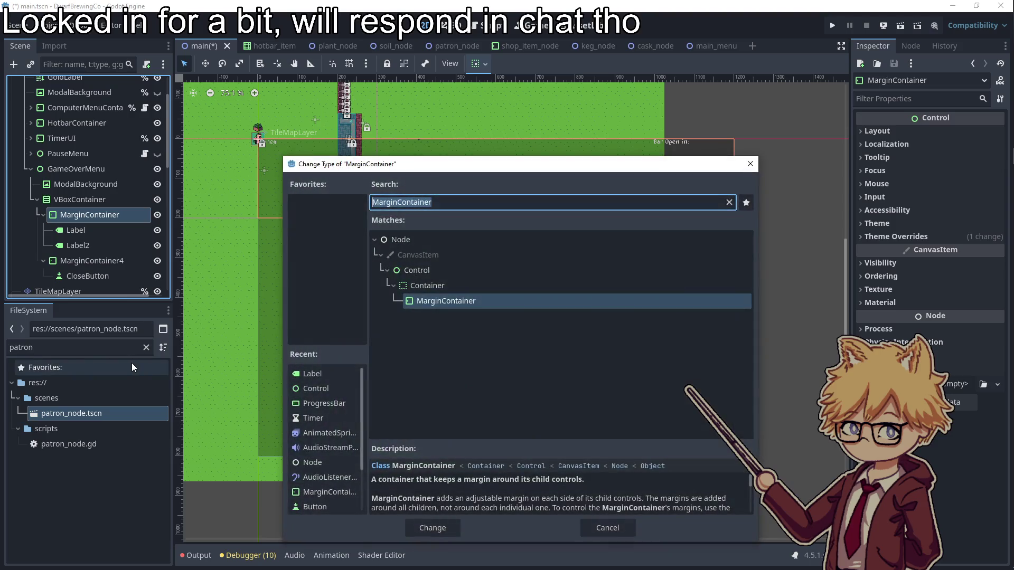
type("vbox")
key("Return")
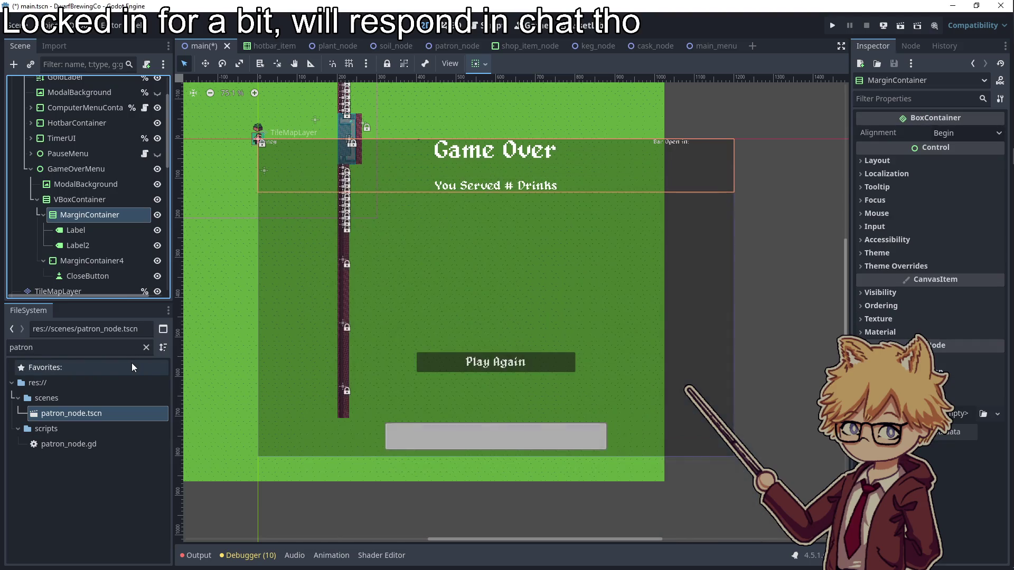
left_click(116, 230)
left_click(97, 241)
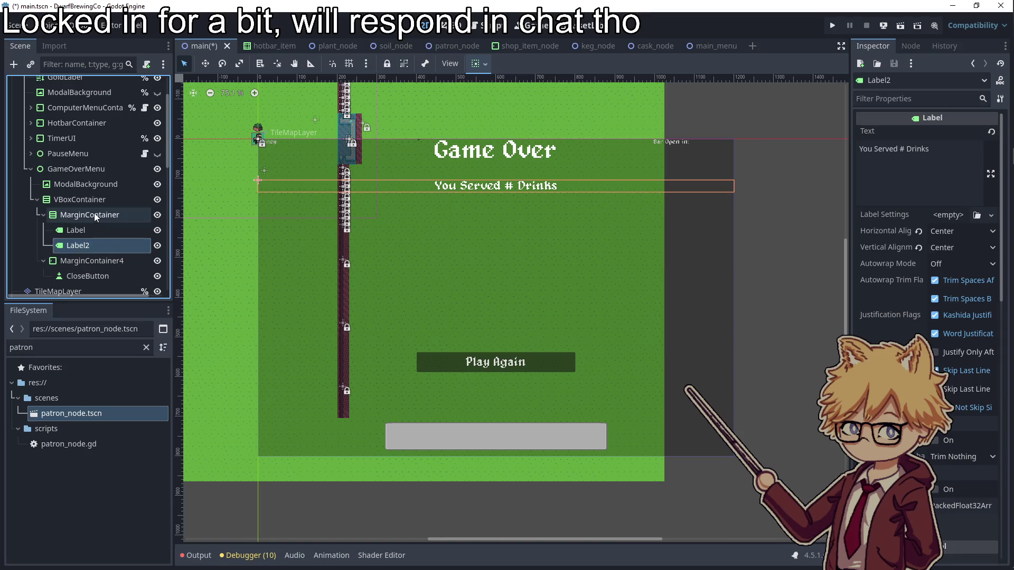
left_click(94, 213)
left_click(88, 198)
left_click(90, 215)
left_click(87, 199)
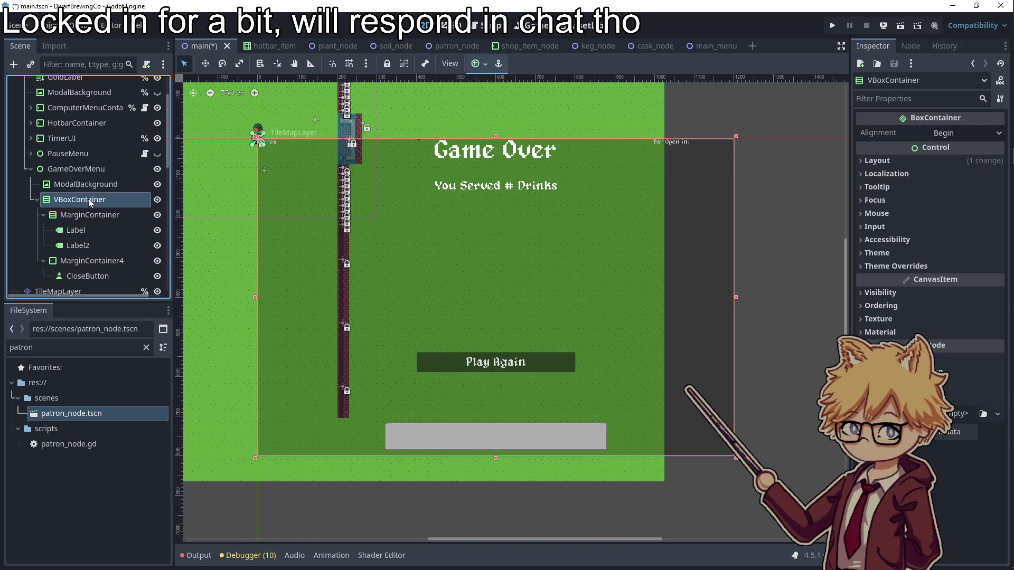
left_click(94, 212)
left_click(91, 203)
- Add a MarginContainer child to VBoxContainer and drag the labels' container into it
right_click(91, 203)
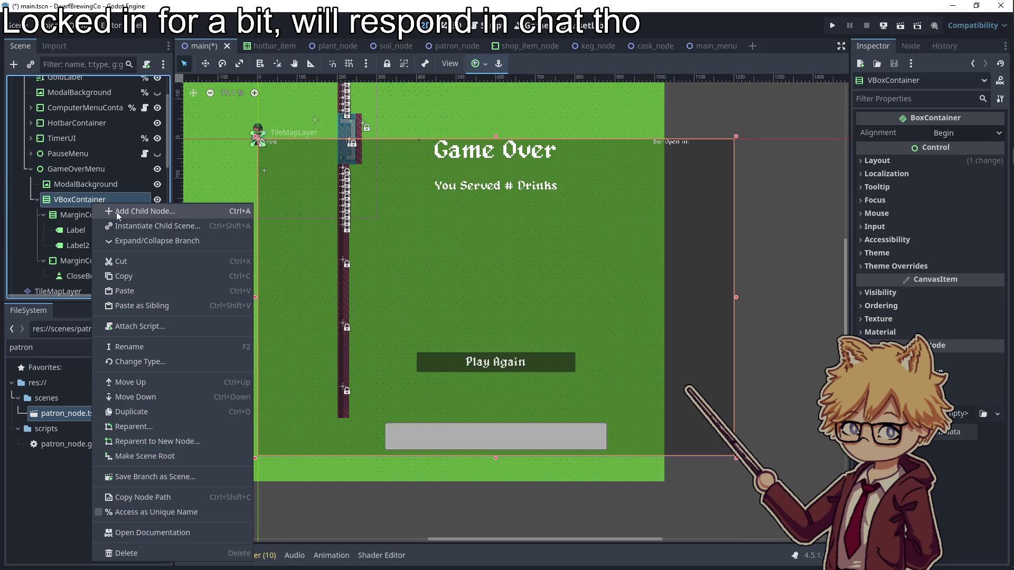
left_click(117, 212)
type("margin")
key("Return")
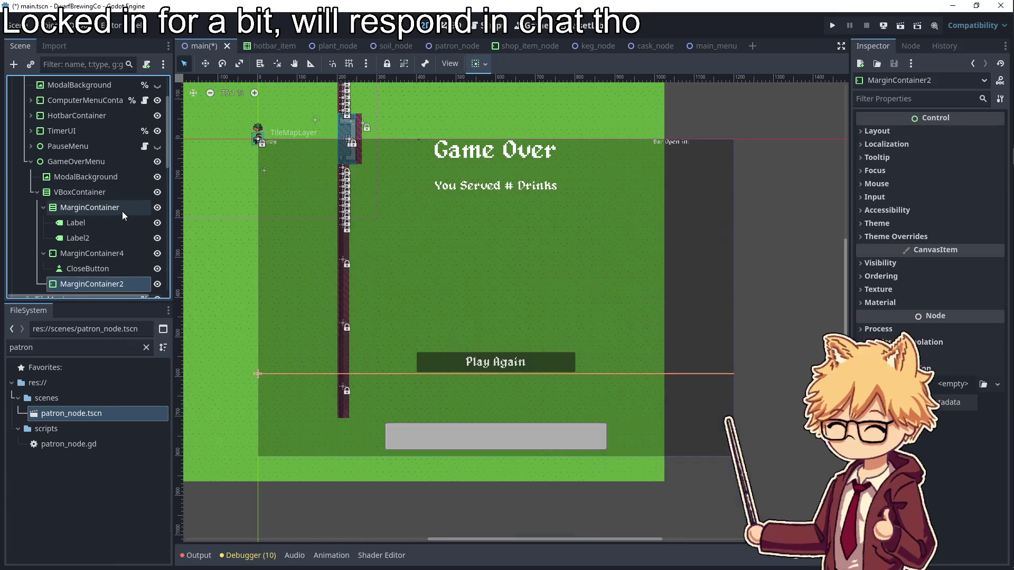
left_click_drag(92, 283, 90, 208)
- Enable MarginContainer2's Theme Overrides Margin Top constant and set it to 87
left_click(89, 208)
left_click(919, 97)
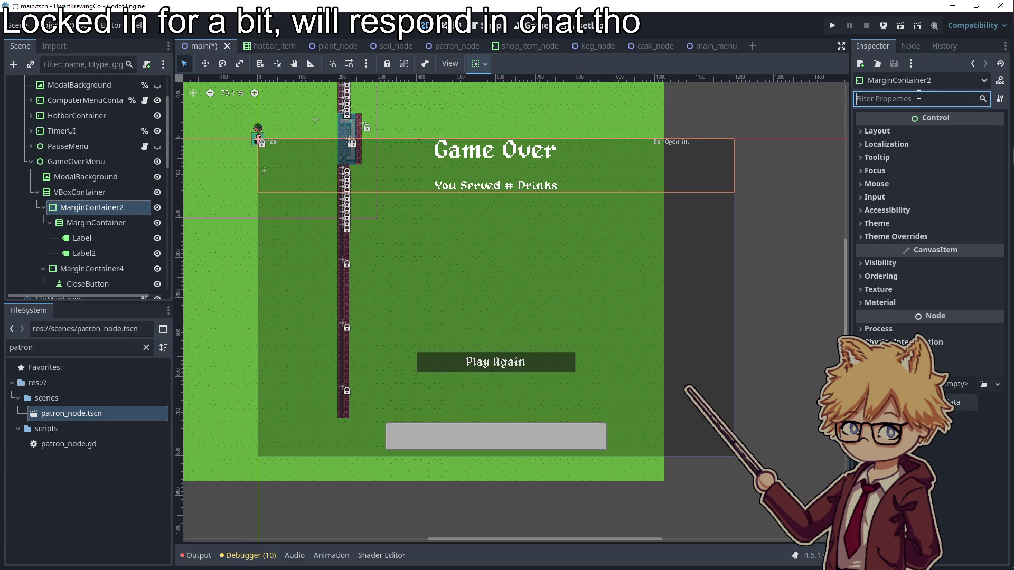
type("margin")
left_click(898, 131)
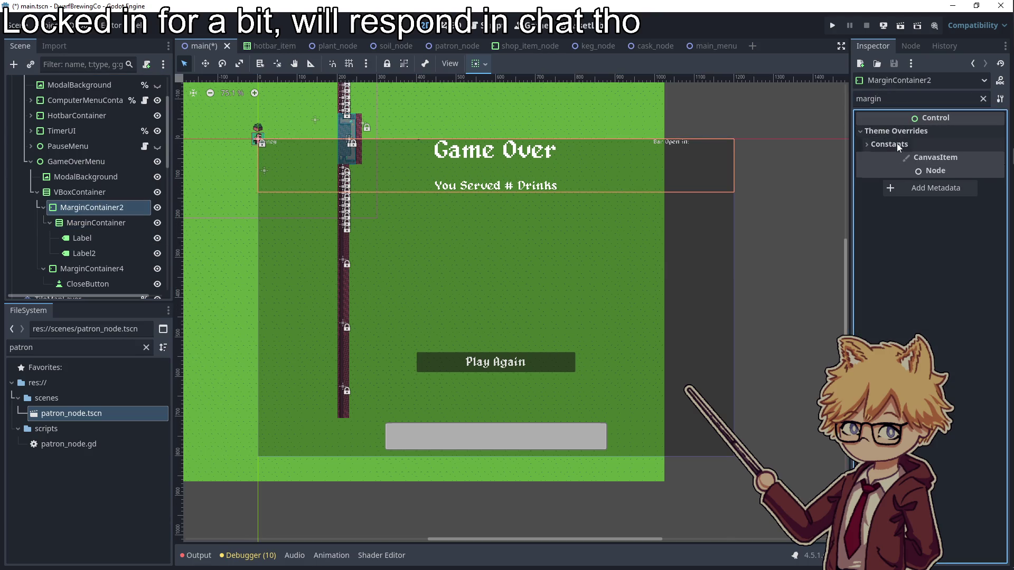
left_click(900, 144)
left_click(879, 178)
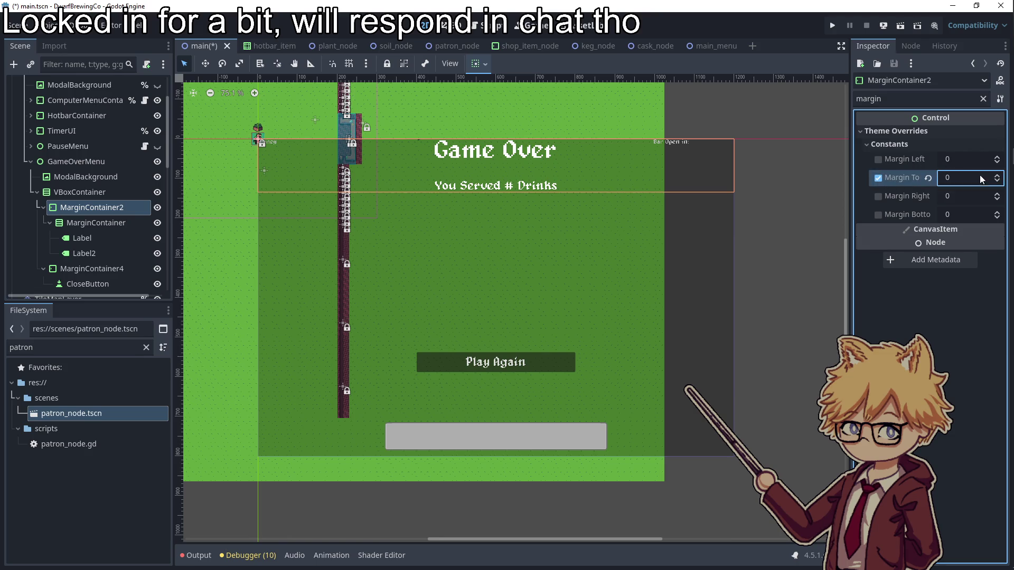
key("Up")
key("Up")
key("Up")
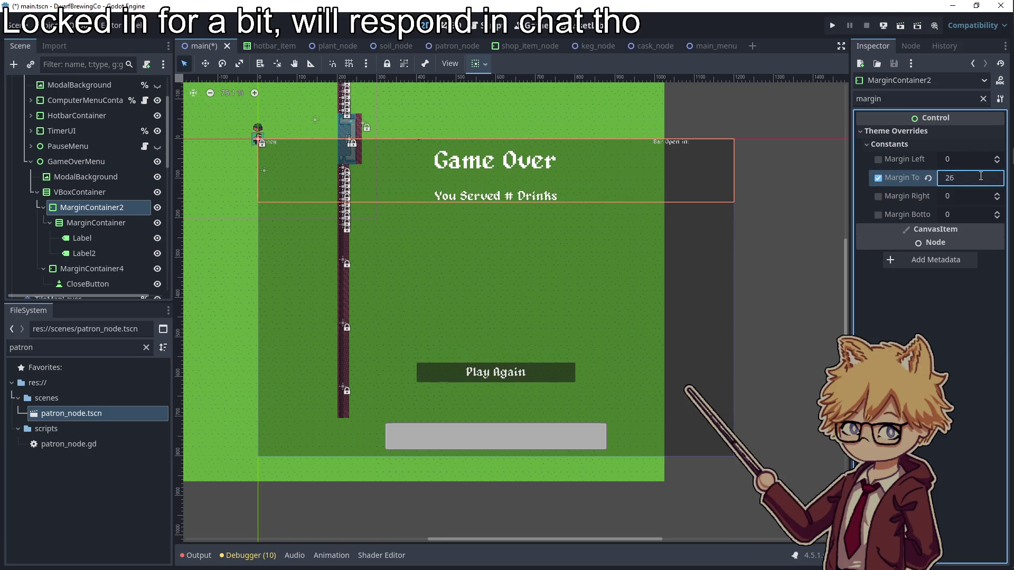
key("Up")
key("Up")
key("Up")
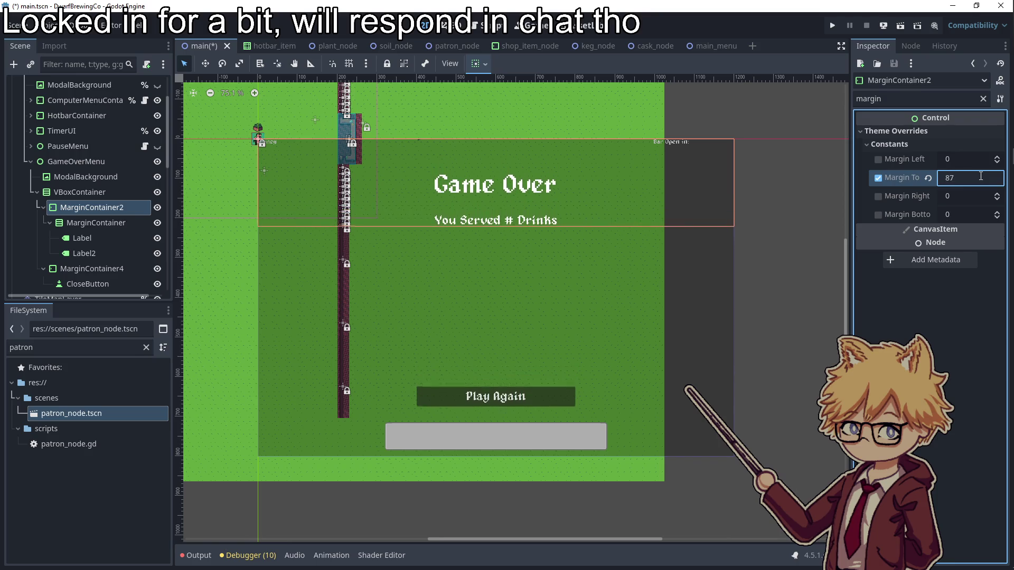
- Select the container holding both labels and bring up its node options
left_click(103, 255)
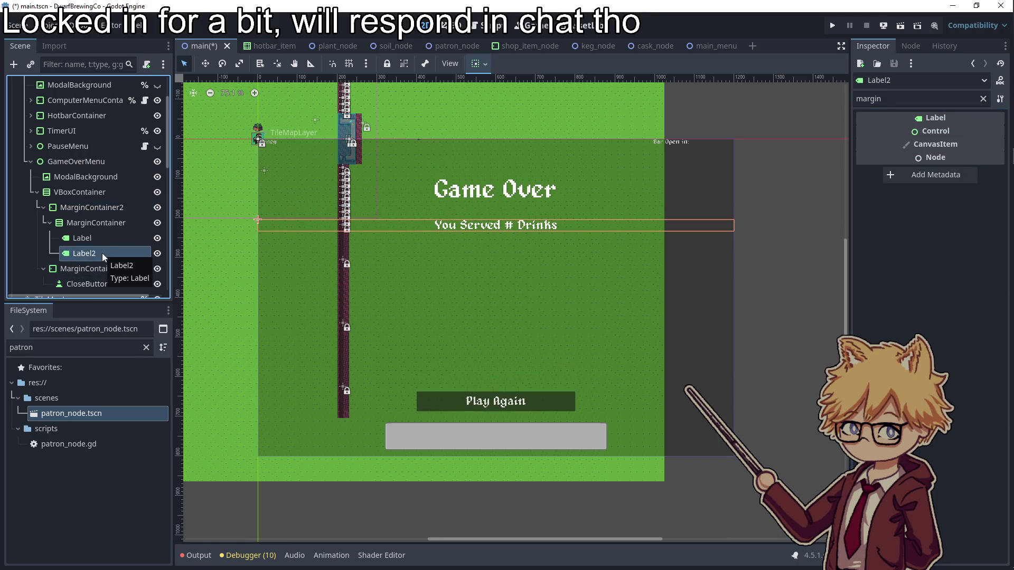
left_click(97, 226)
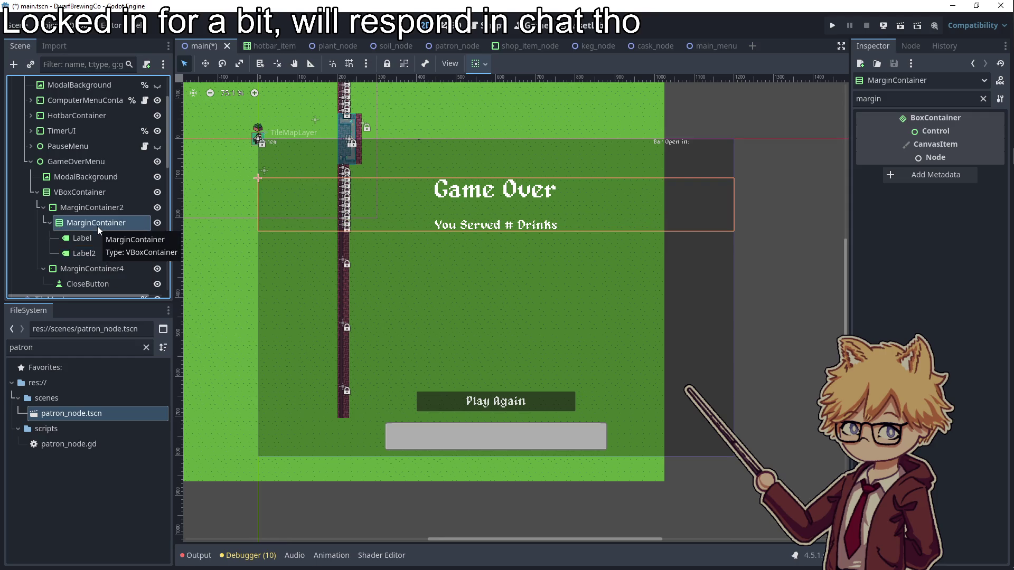
right_click(98, 226)
- Cancel the new-node dialog and rename Label2 to DrinkCountLabel
left_click(127, 221)
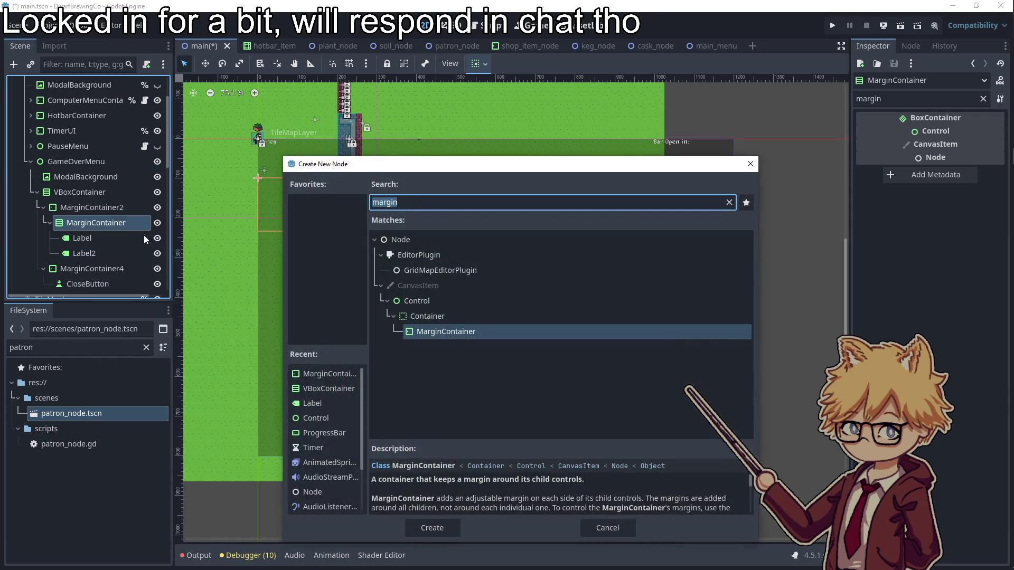
left_click(621, 531)
left_click(116, 253)
left_click(96, 253)
type("rinkCountLabel")
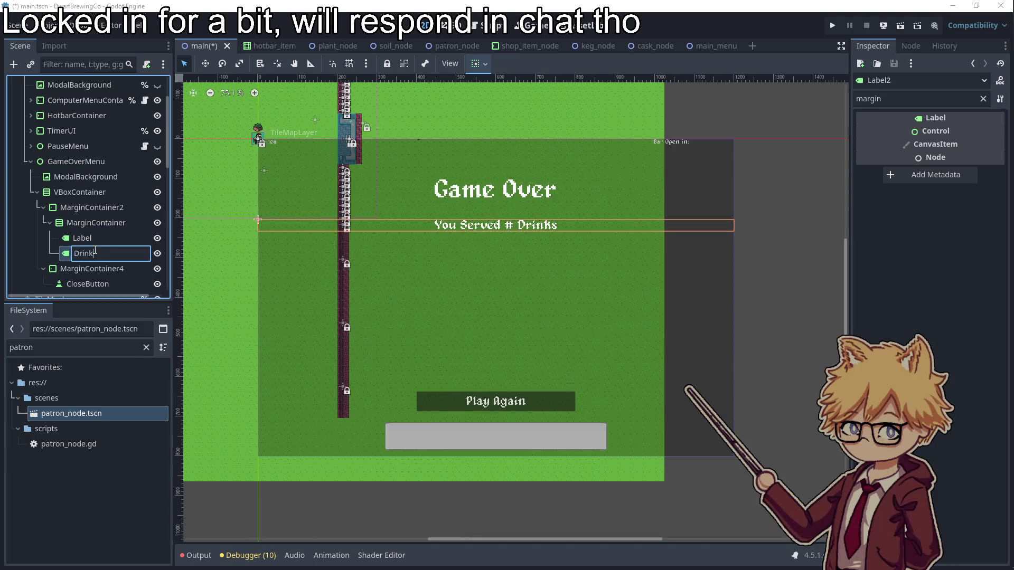
key("Return")
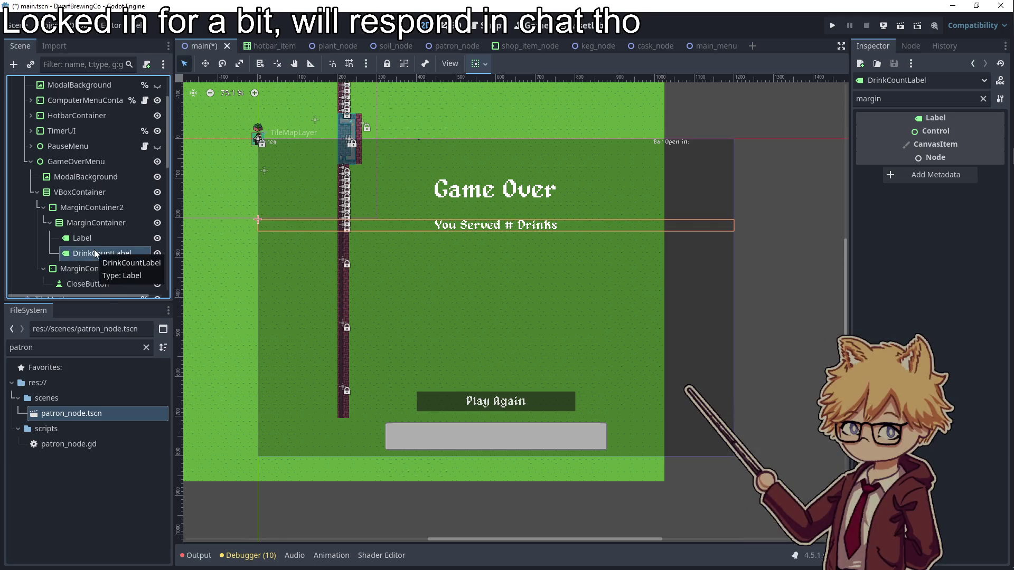
- Open the UI node's ui.gd script and bring up GameOverMenu's node options
scroll("up", 3)
left_click(145, 115)
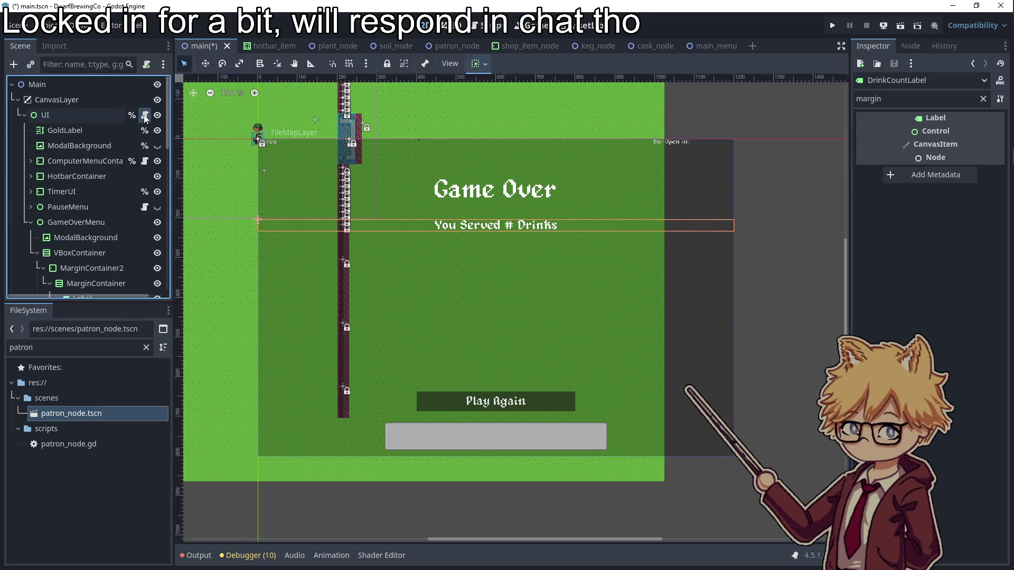
scroll("down", 3)
right_click(95, 144)
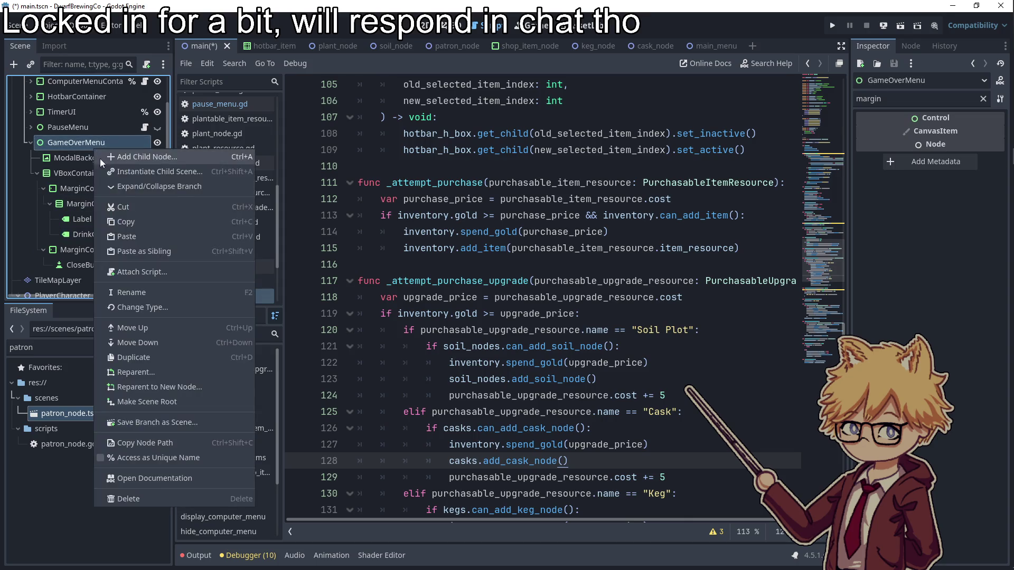
- Attach a new game_over_menu.gd script to GameOverMenu
left_click(137, 274)
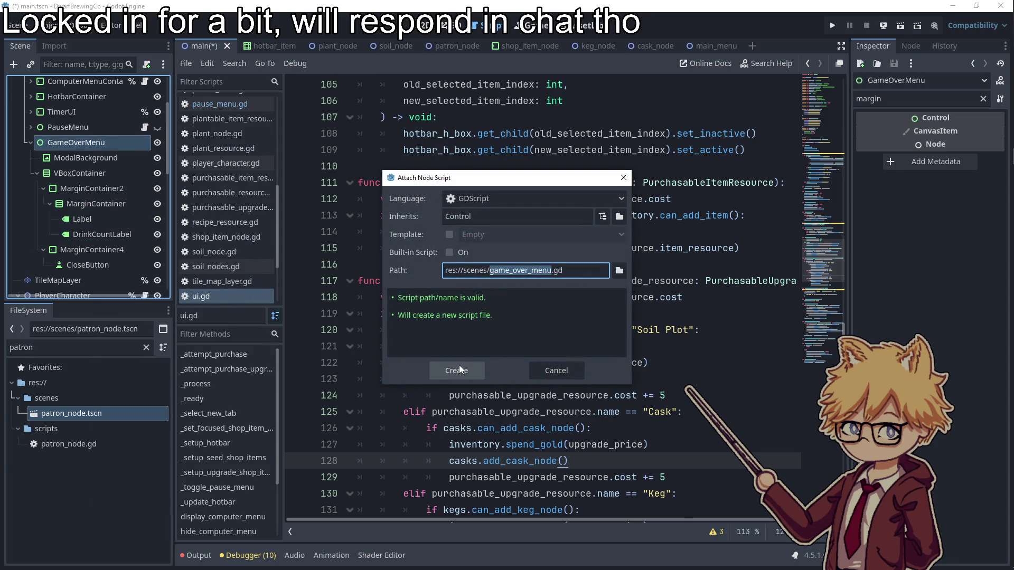
left_click(457, 370)
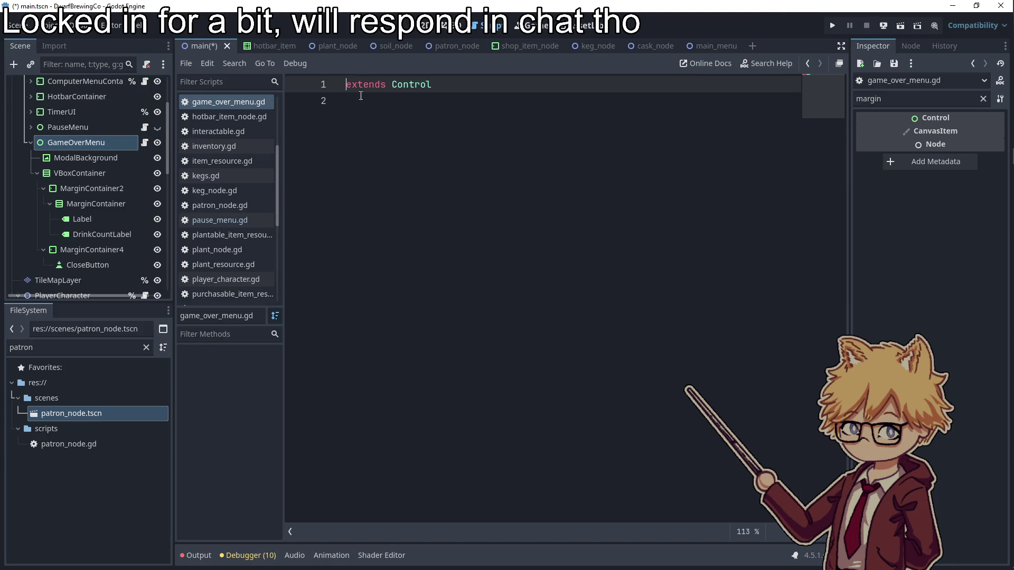
left_click(361, 96)
- Rename the CloseButton node to PlayAgainButton
left_click(87, 266)
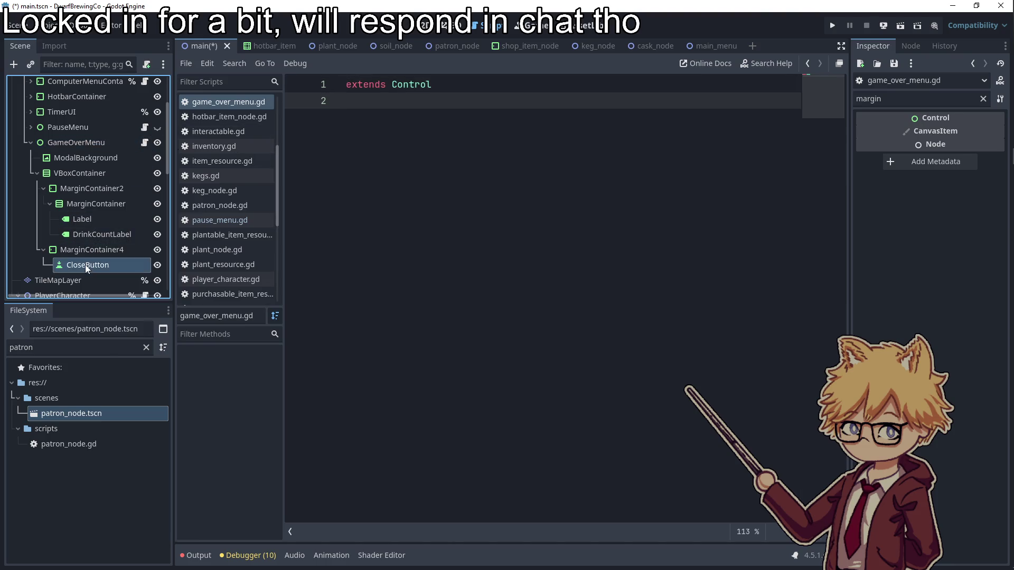
left_click(85, 265)
type("layAga")
type("utton")
key("Return")
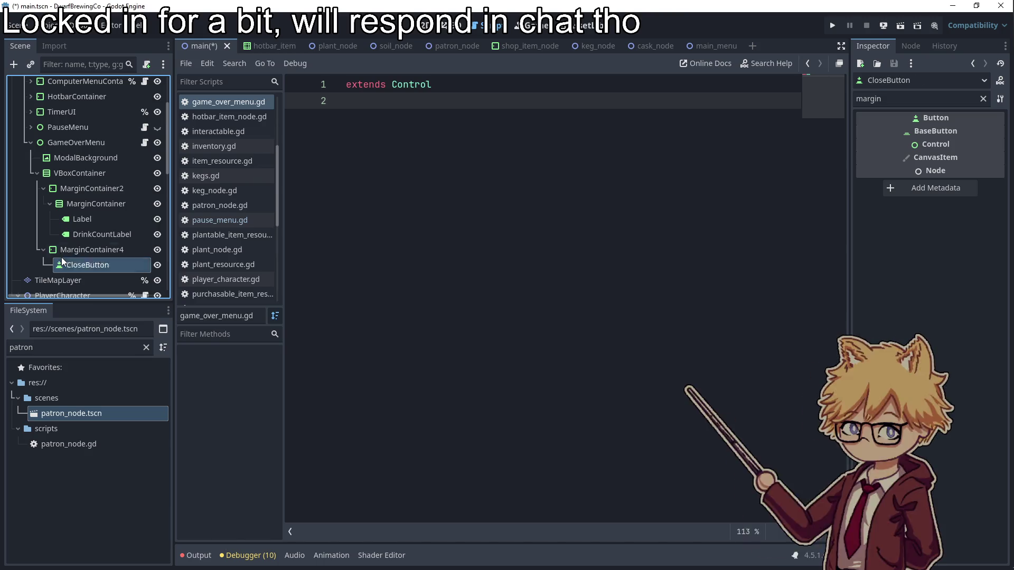
left_click_drag(80, 266, 461, 91)
left_click(461, 91)
key("Return")
double_click(468, 117)
key("ctrl+c")
left_click(425, 199)
key("Return")
key("Return")
key("ctrl+v")
key("BackSpace")
key("BackSpace")
key("BackSpace")
key("BackSpace")
key("BackSpace")
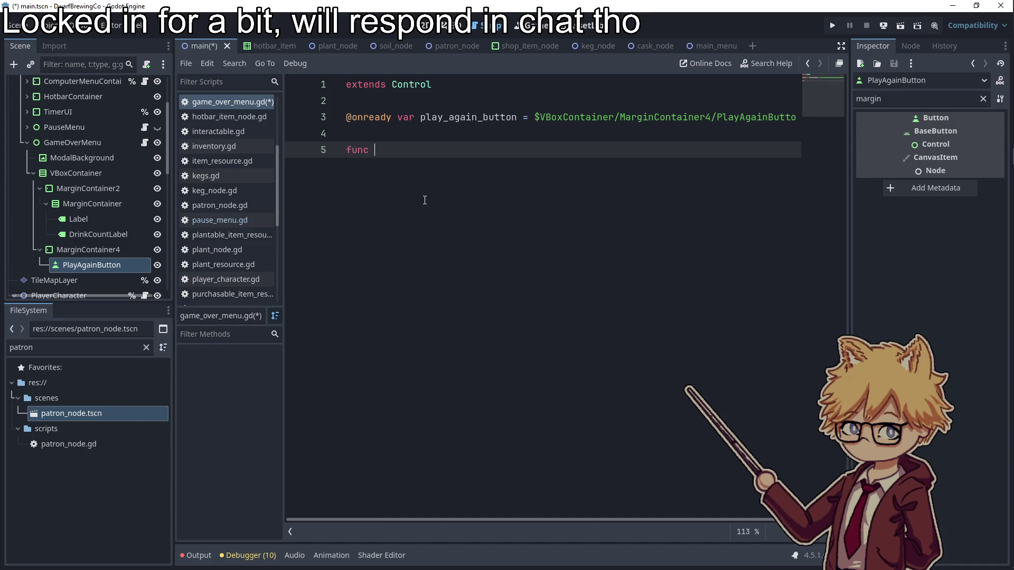
- Write _ready() connecting play_again_button.pressed to _on_play_again_button_pressed
type("_rea")
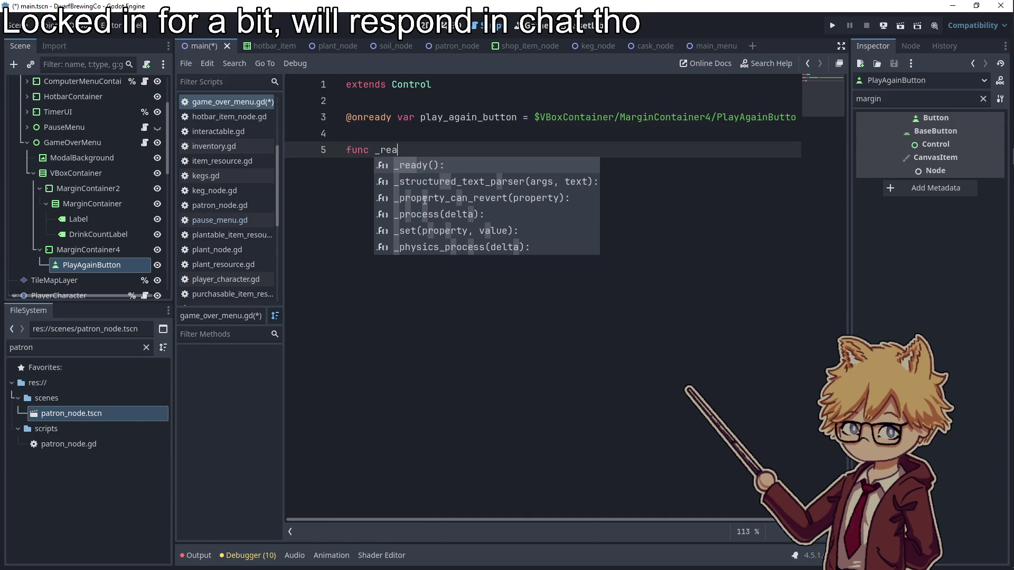
key("Return")
key("Return")
type("play_again_button.pressed.co")
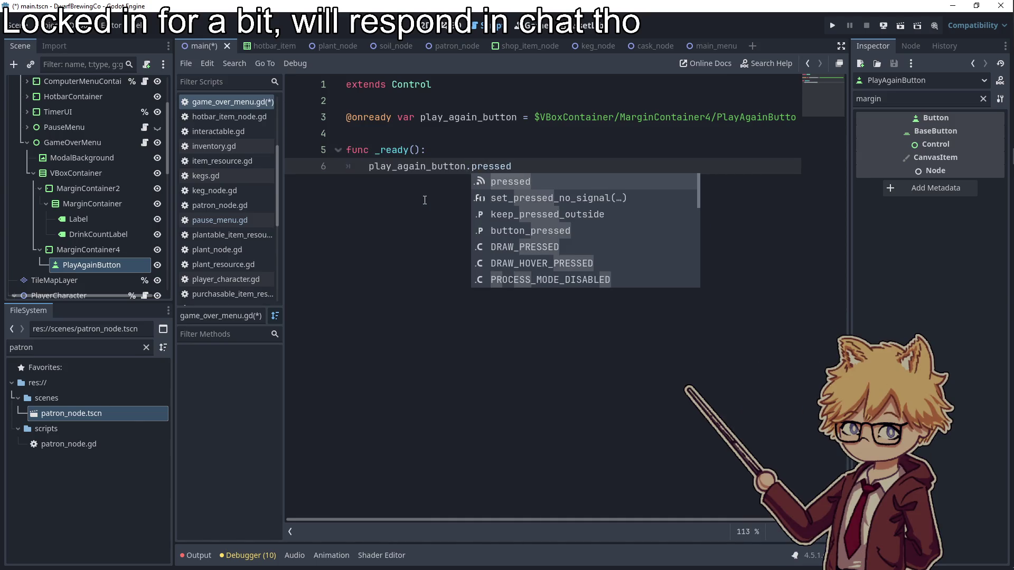
type("nnec")
key("Return")
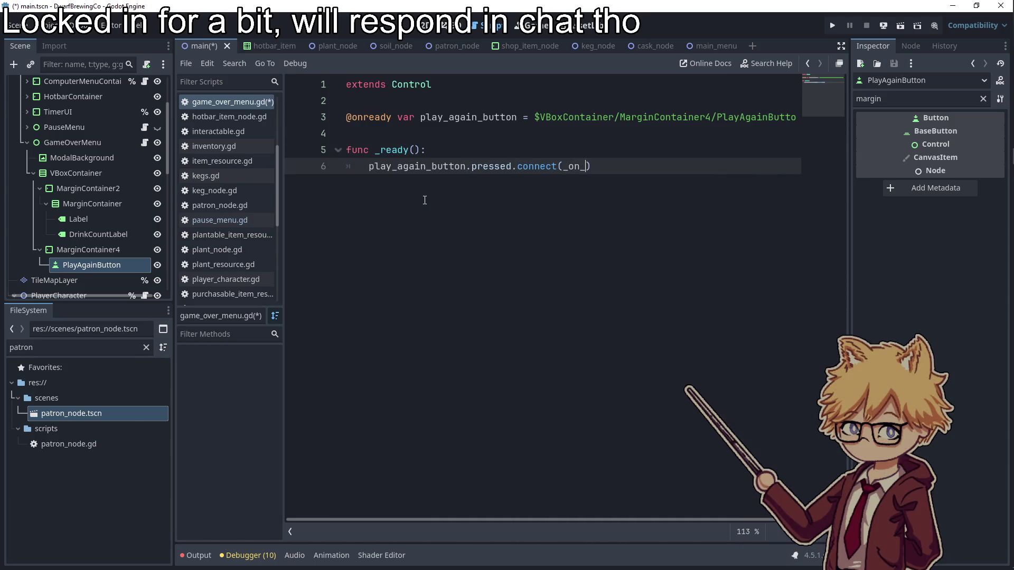
type("_button_pressed")
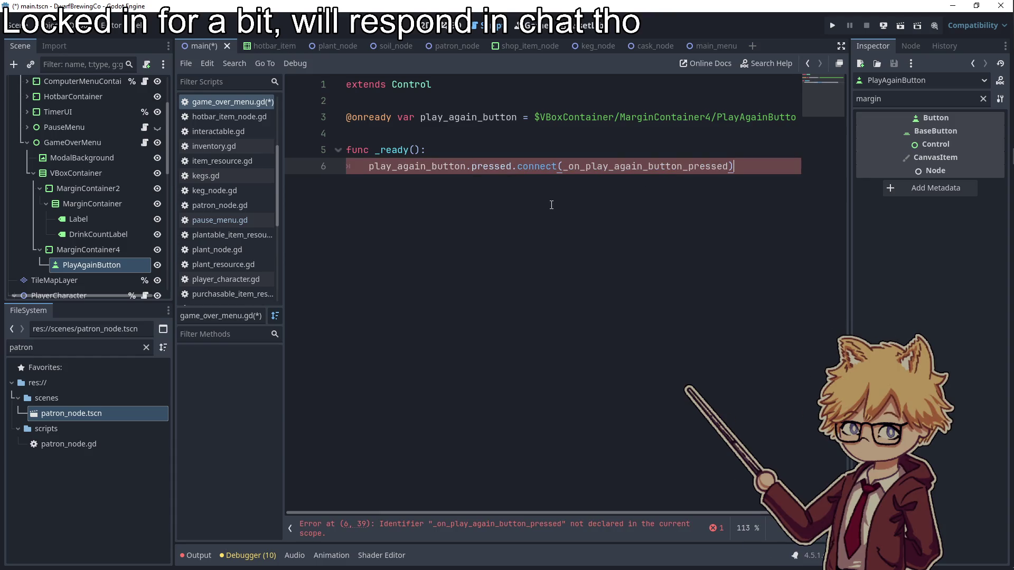
key("Return")
key("Return")
- Add the handler calling get_tree().reload_current_scene(), save, and hide GameOverMenu by default
type("func _on_play_again_button_pressed():")
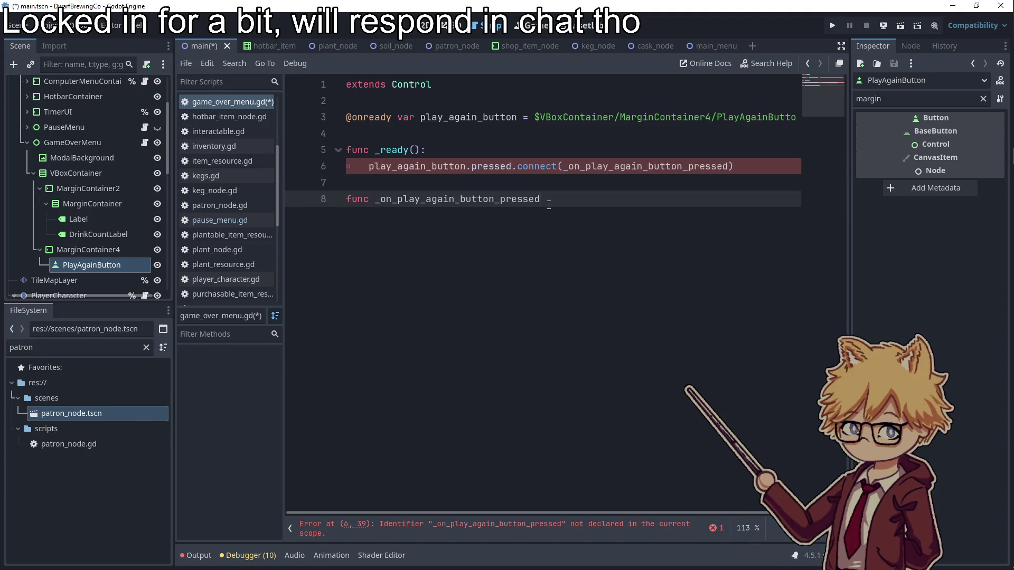
key("Return")
type("get_")
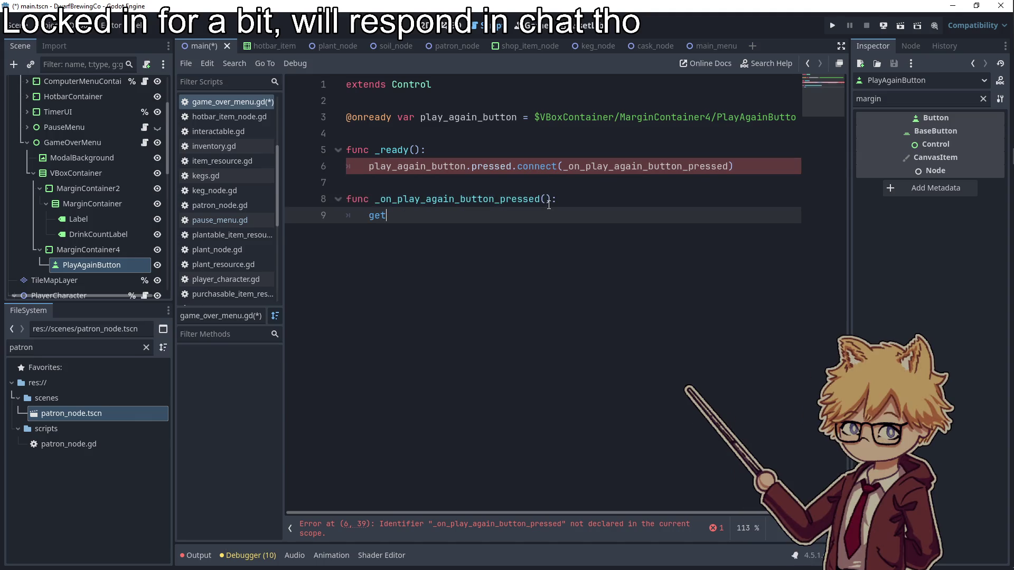
type("tree().rel")
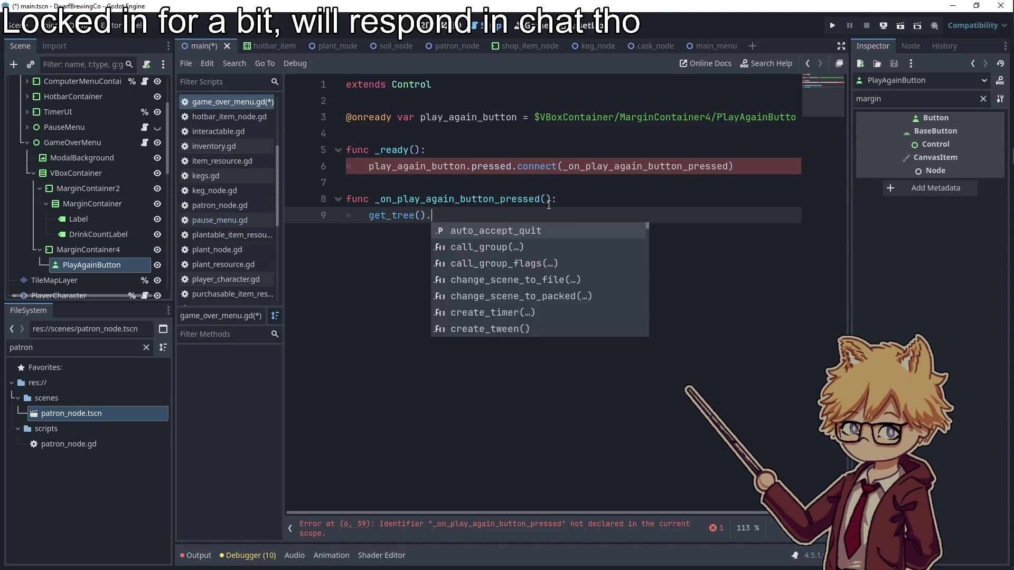
key("Return")
key("ctrl+s")
left_click(448, 191)
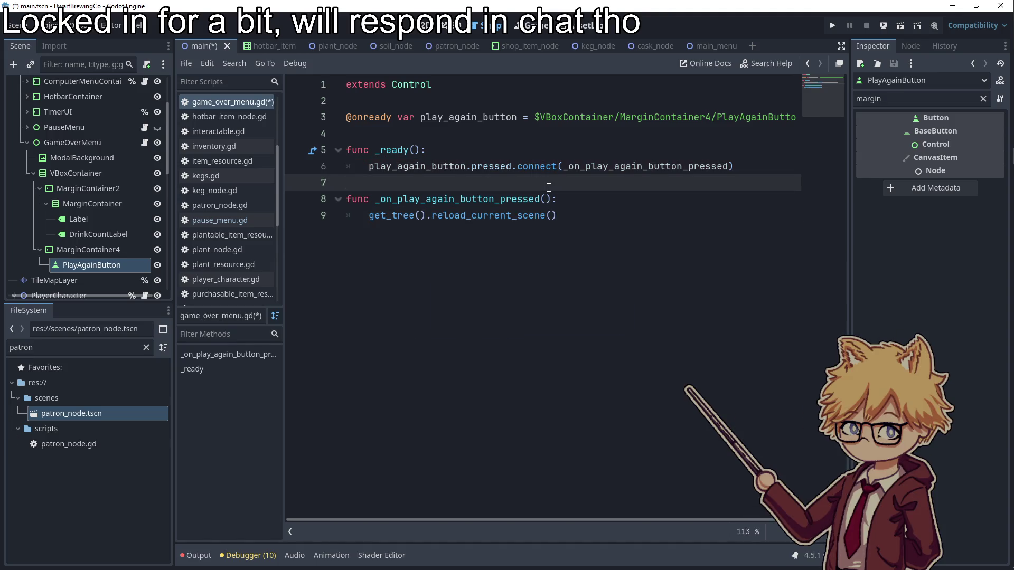
left_click(154, 143)
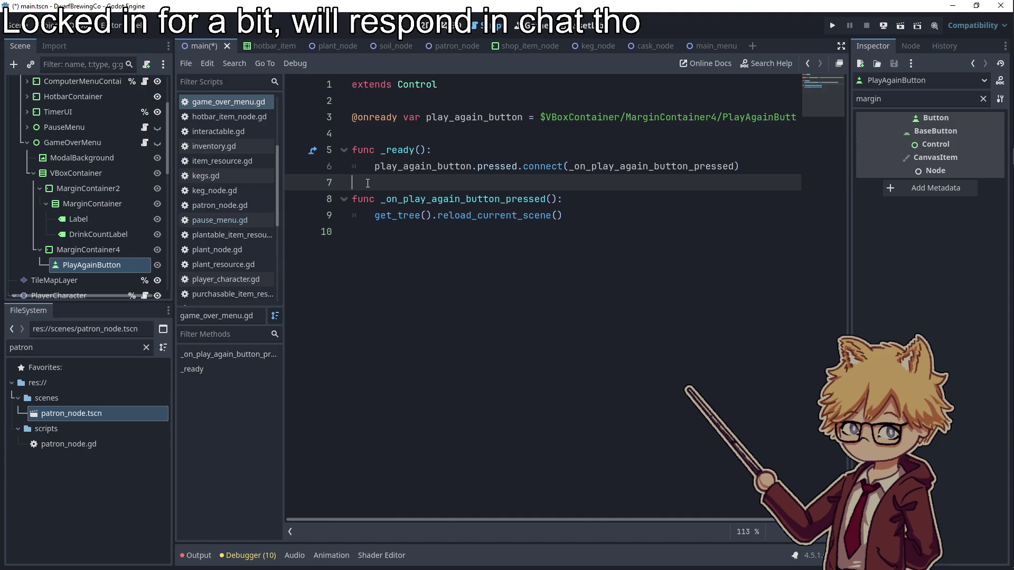
key("Return")
key("Return")
key("Up")
type("func s")
type("et_drink_")
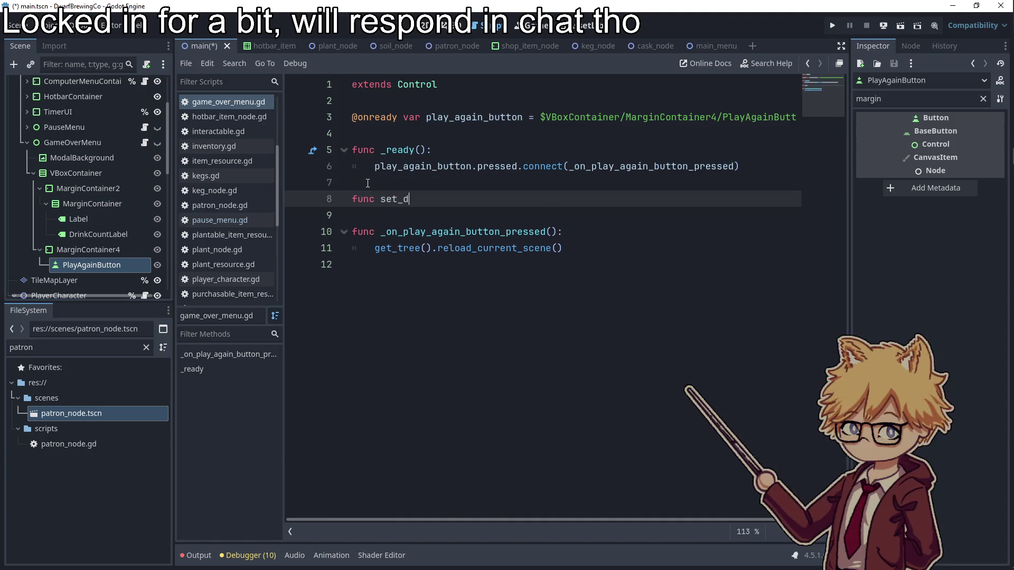
type("count_label():")
key("Return")
left_click_drag(99, 234, 458, 134)
left_click(434, 229)
type("drink_count_label.text =")
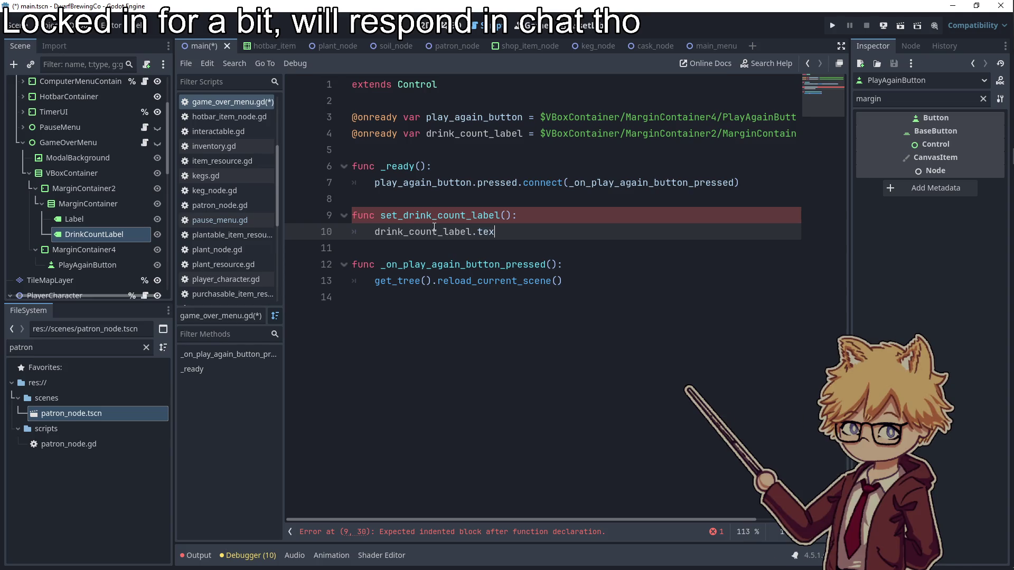
- Set the label text from its 'You Served # Drinks' string, removing the # placeholder
left_click(88, 204)
left_click(79, 227)
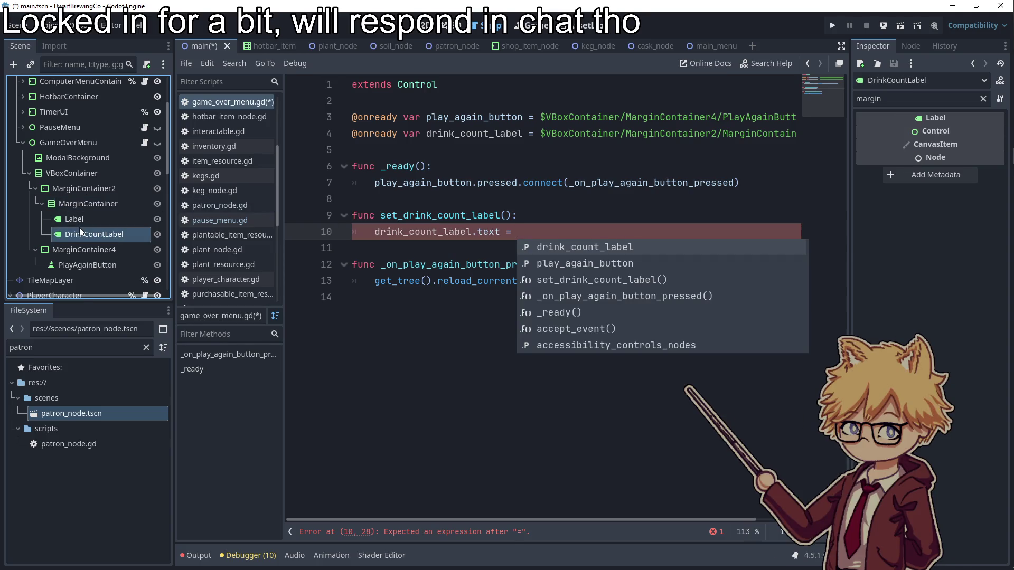
left_click(80, 227)
left_click(983, 99)
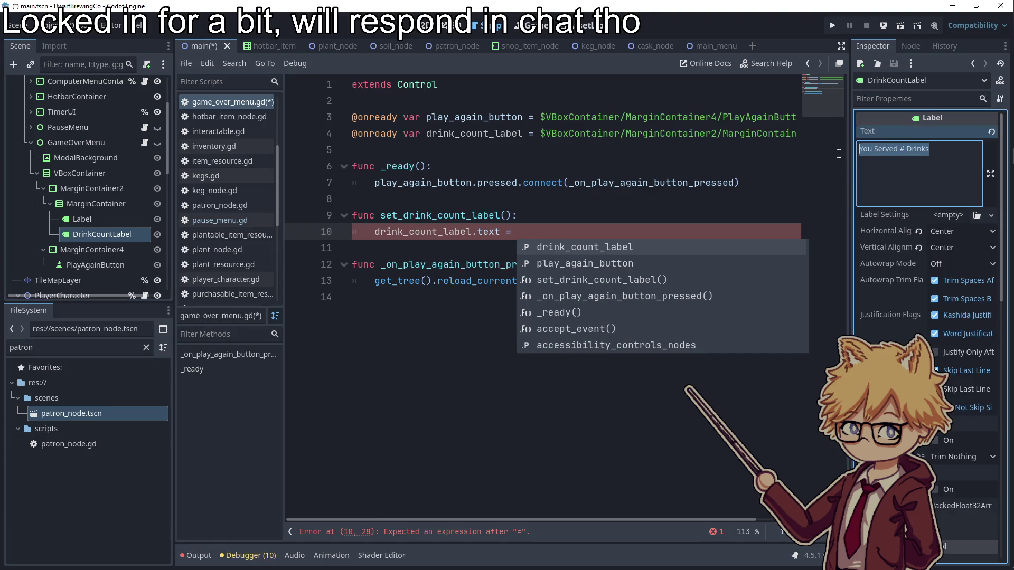
left_click(538, 229)
type("(\"")
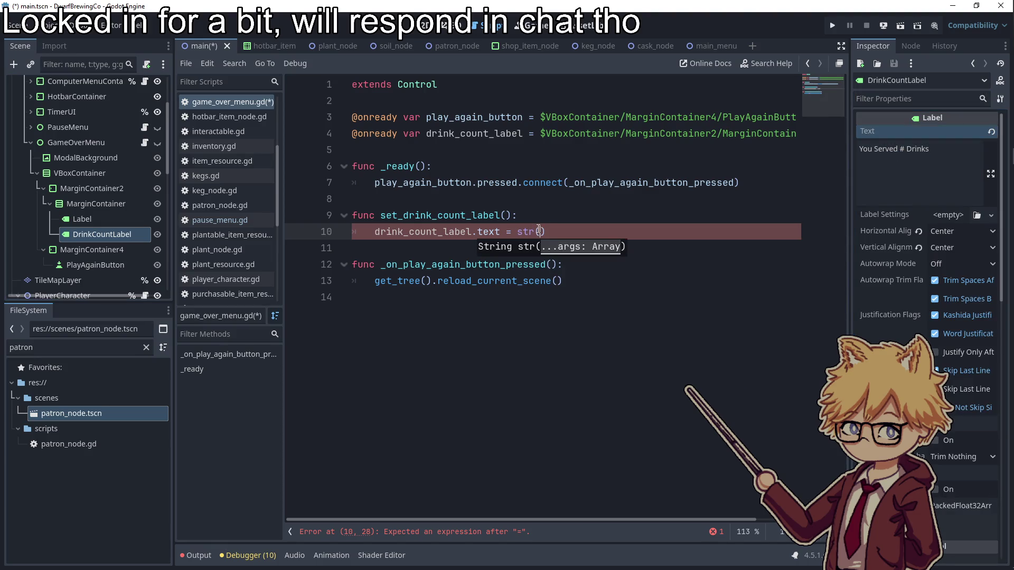
key("ctrl+v")
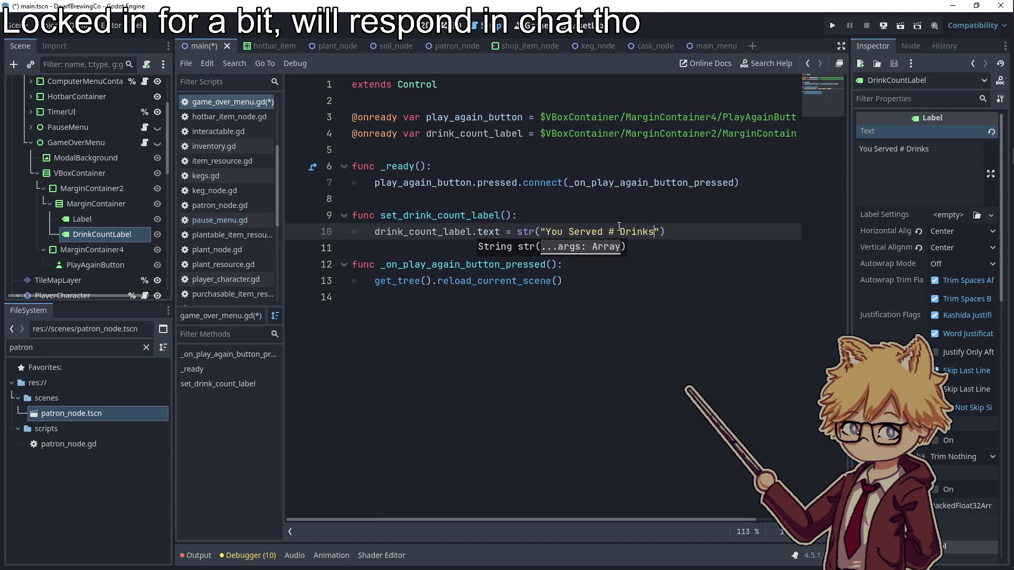
left_click(619, 231)
key("BackSpace")
key("BackSpace")
type("\",")
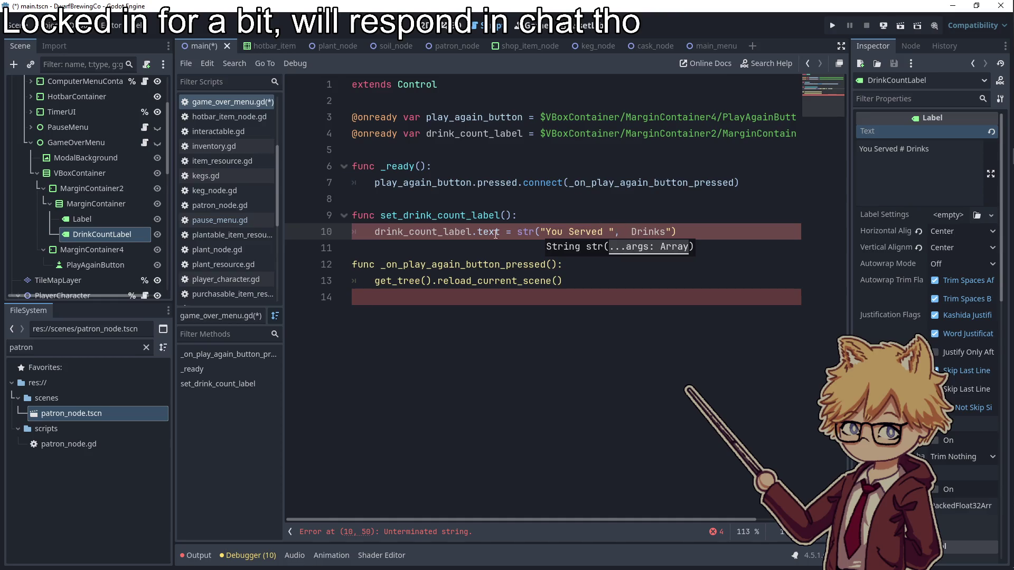
- Add a drink_count parameter, insert it between the two strings, and save
left_click(507, 216)
type("k_count")
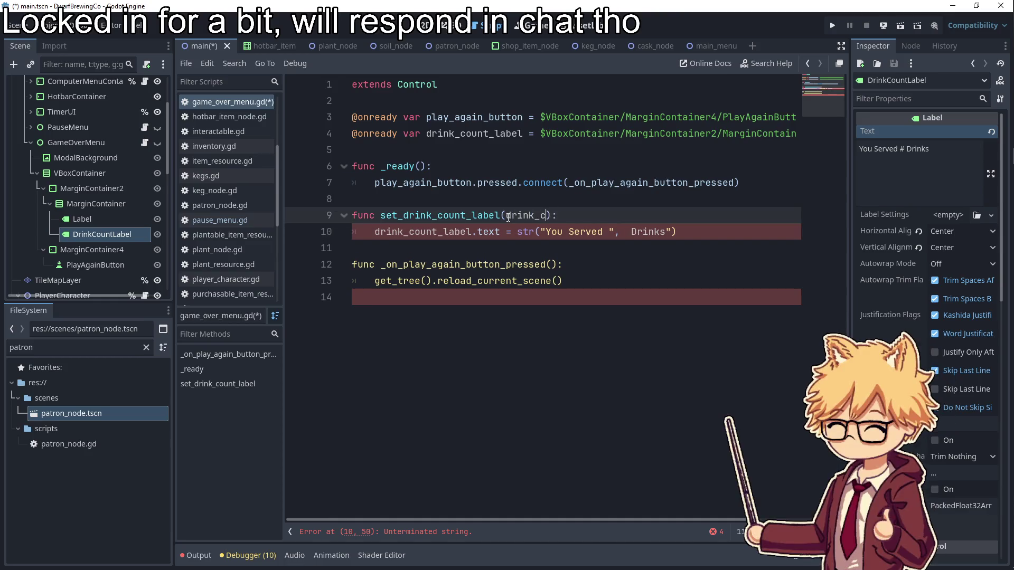
left_click(622, 233)
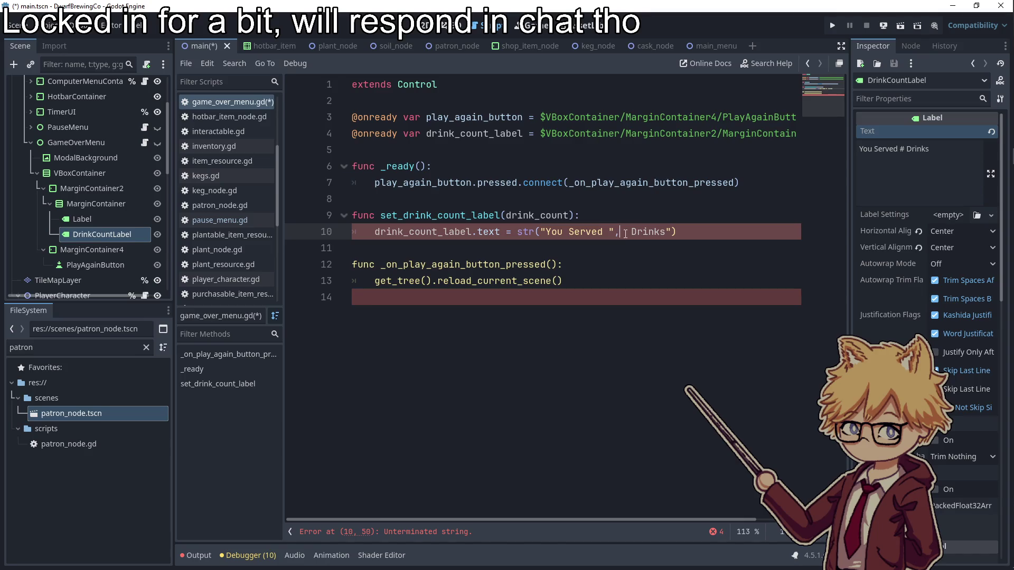
type("drink_count,")
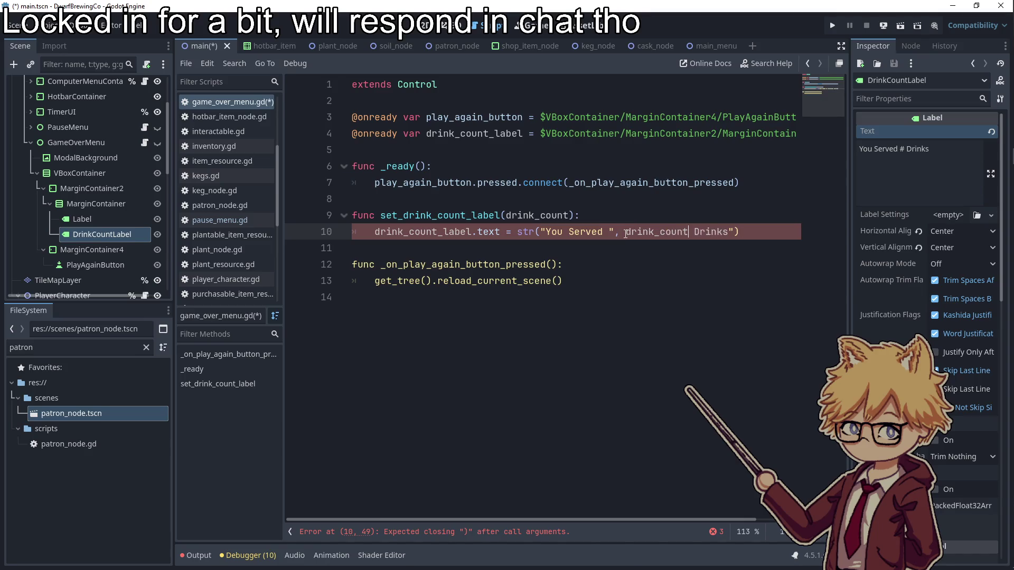
key("Right")
type("\"")
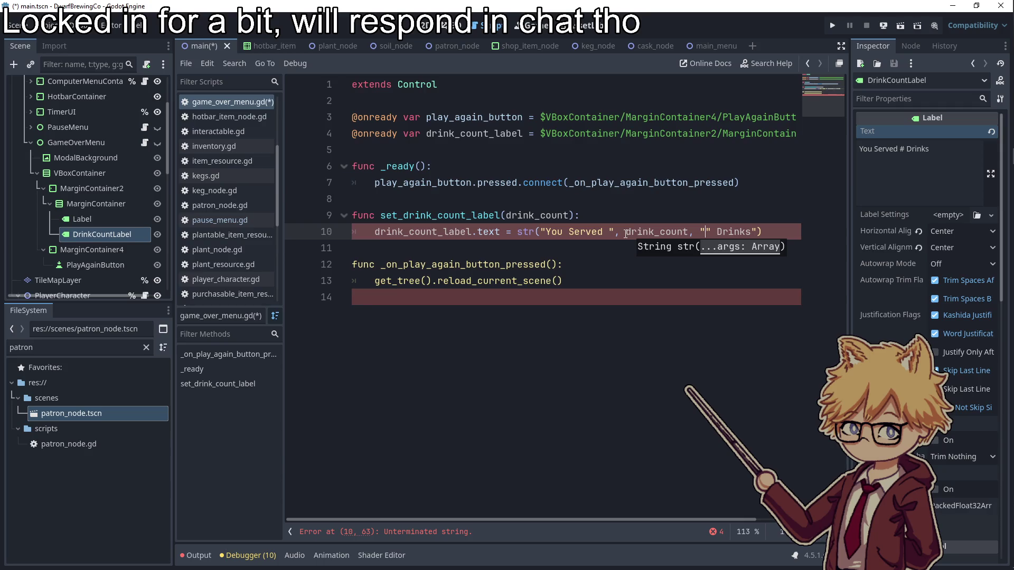
left_click(648, 212)
key("ctrl+s")
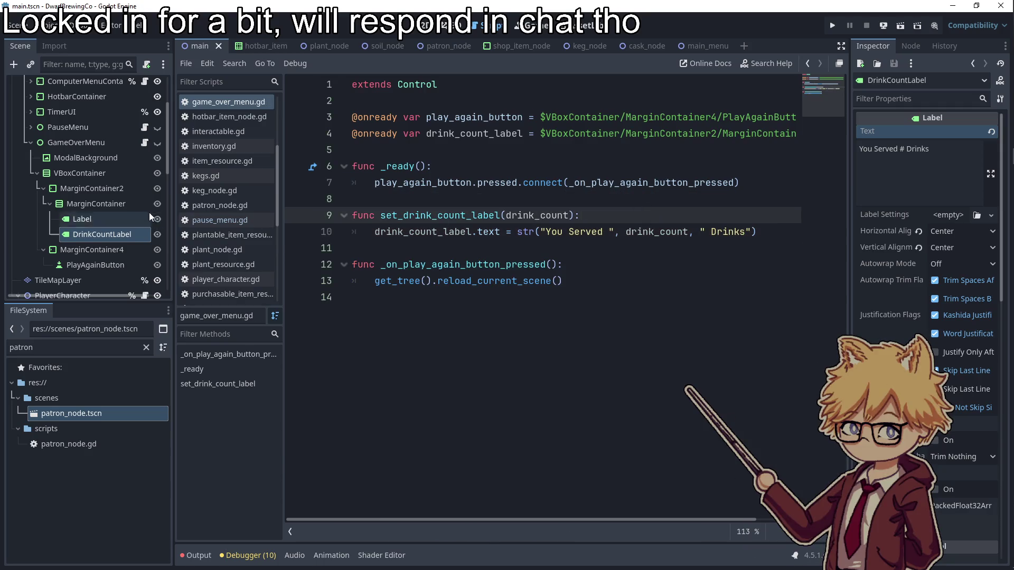
- In ui.gd, add a func display_game_over_menu(served_drinks): header at the end
scroll("up", 3)
left_click(145, 121)
scroll("down", 3)
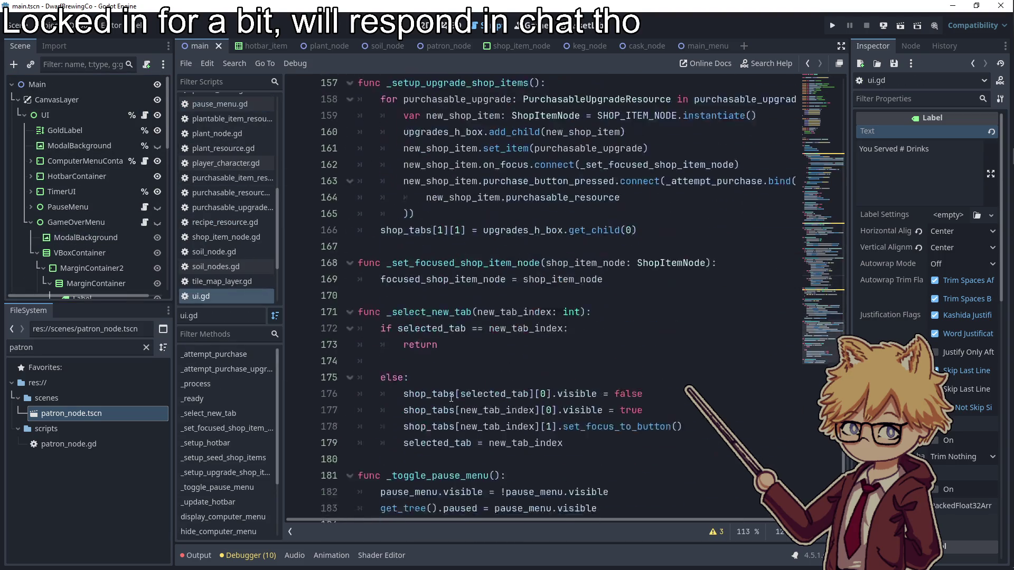
left_click(404, 493)
type("displ")
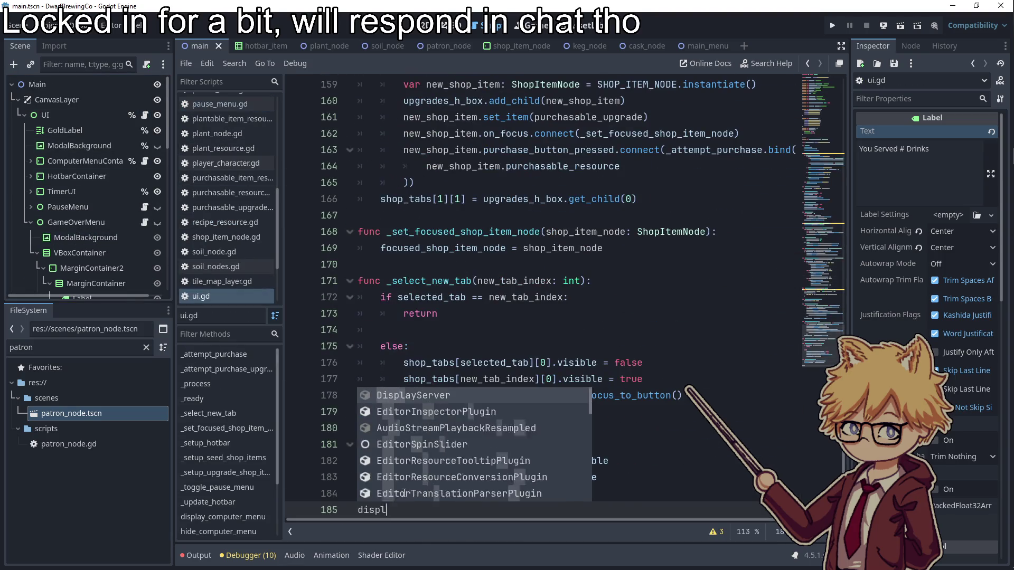
key("BackSpace")
key("BackSpace")
key("BackSpace")
type("func ")
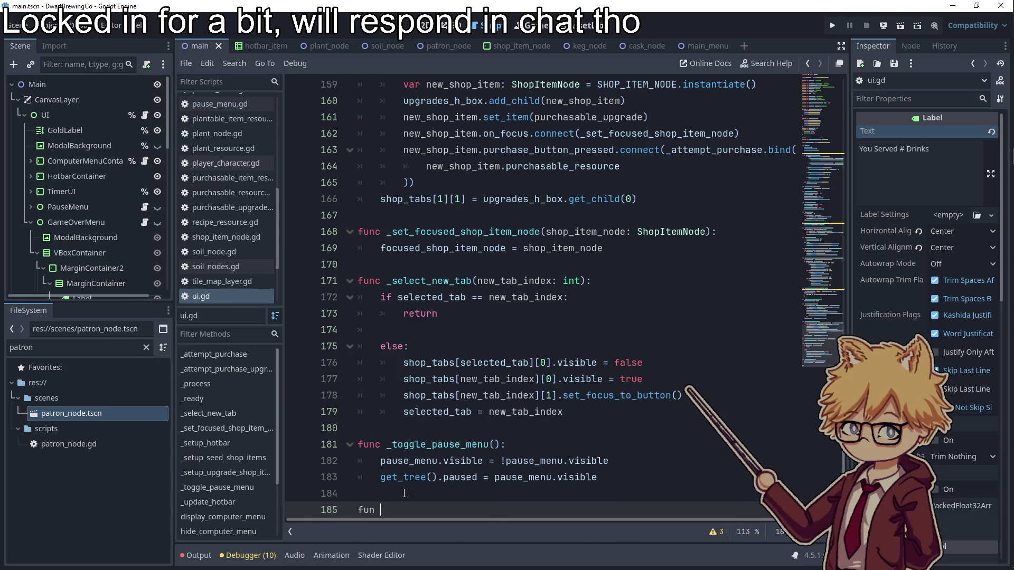
type("display_game_ve")
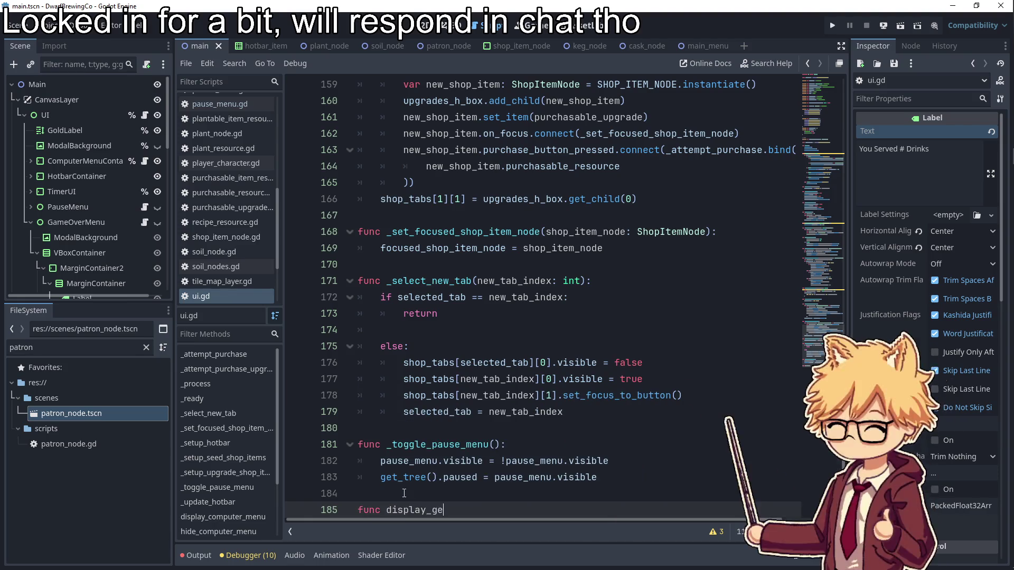
key("BackSpace")
key("BackSpace")
type("over_menu(")
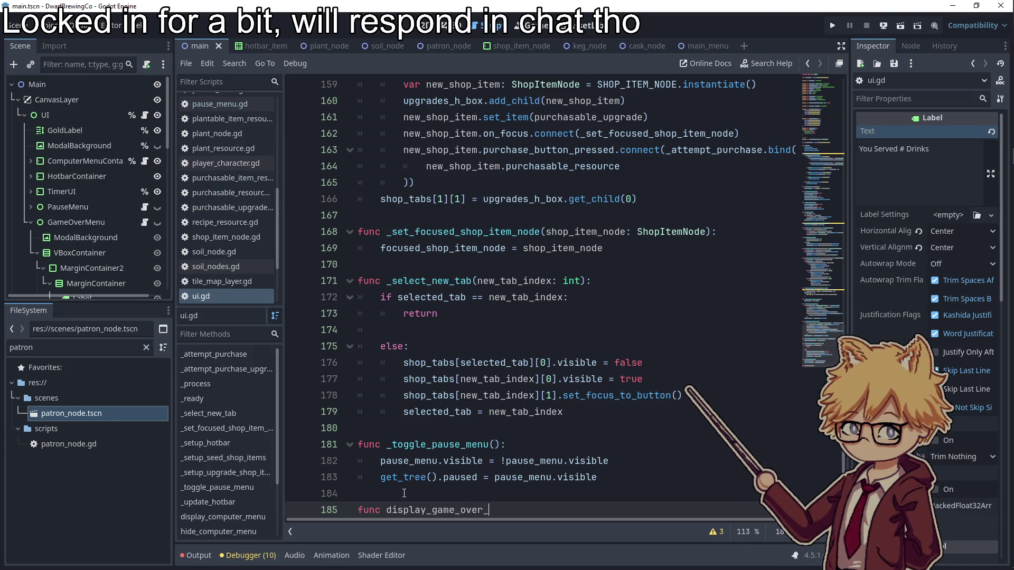
type("served_drinks):")
key("Return")
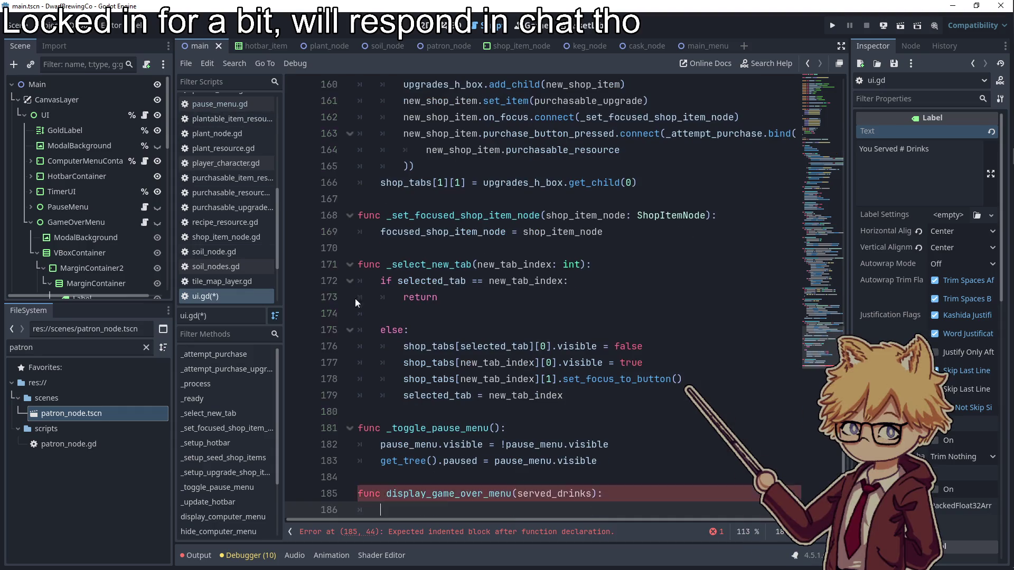
scroll("up", 3)
scroll("up", 3)
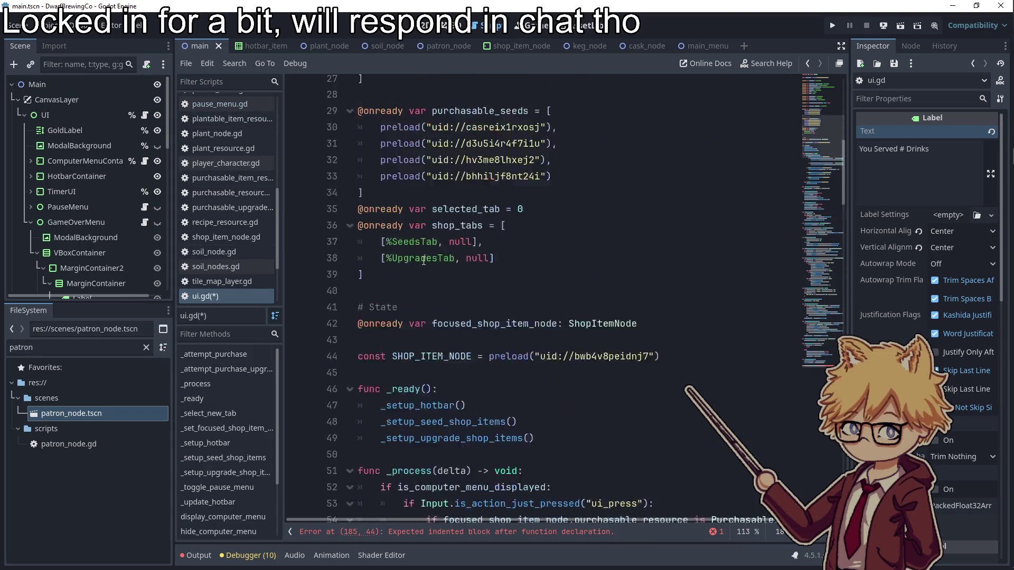
left_click_drag(71, 222, 401, 166)
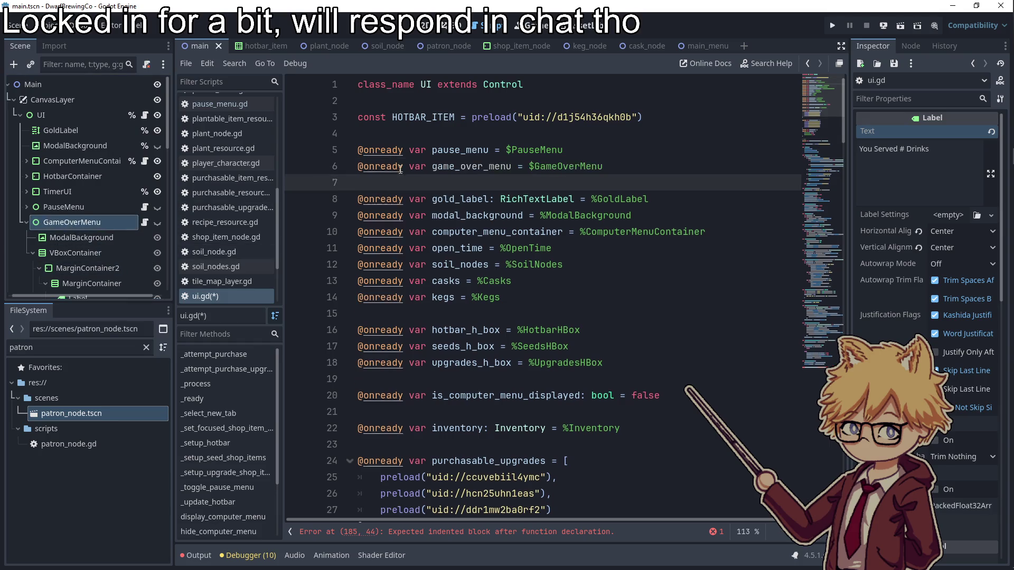
scroll("down", 3)
scroll("down", 3)
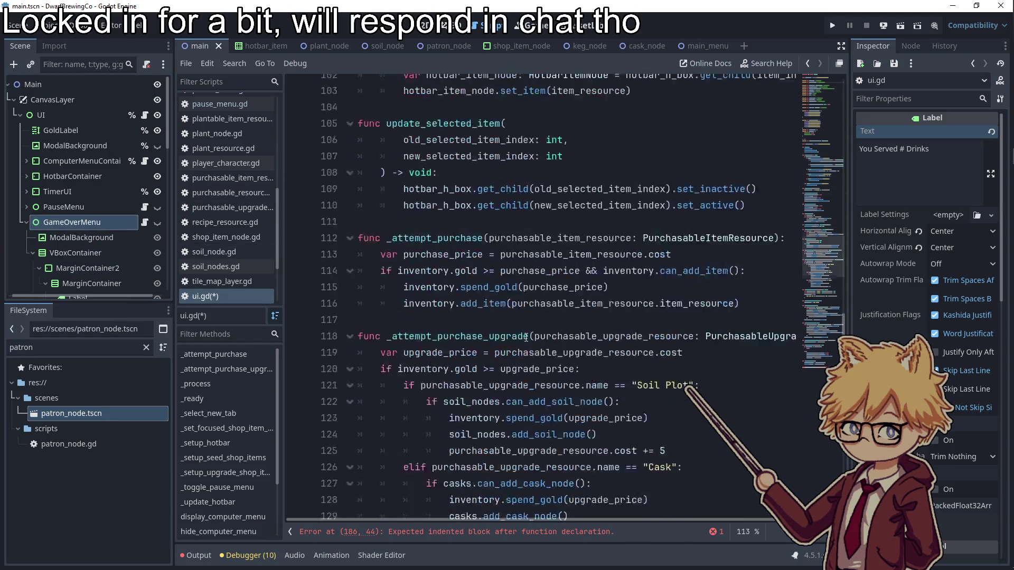
- Call game_over_menu.set_drink_count_label(served_drinks) in the new function's body
left_click(447, 494)
type("game_over_menu.")
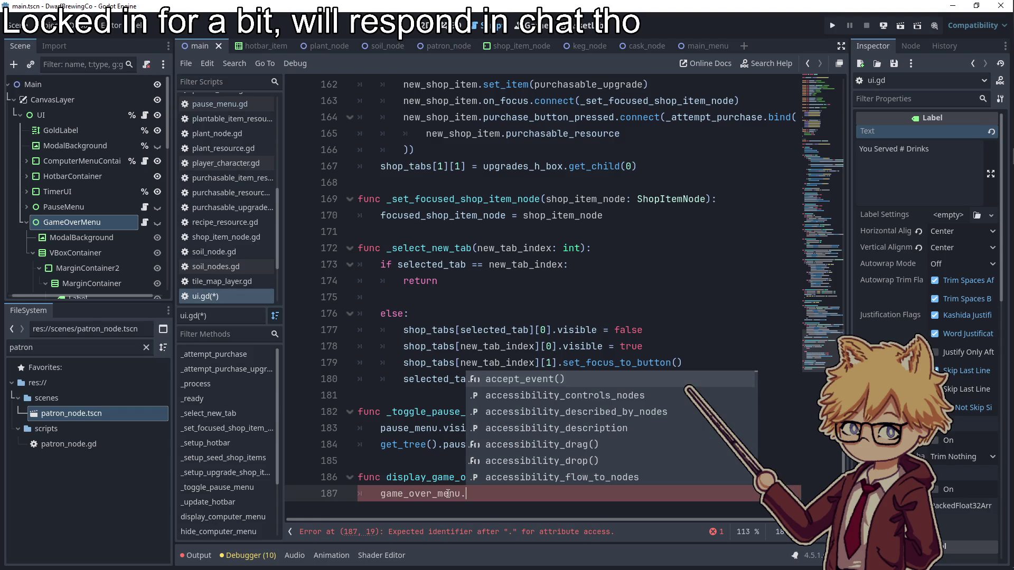
left_click(144, 222)
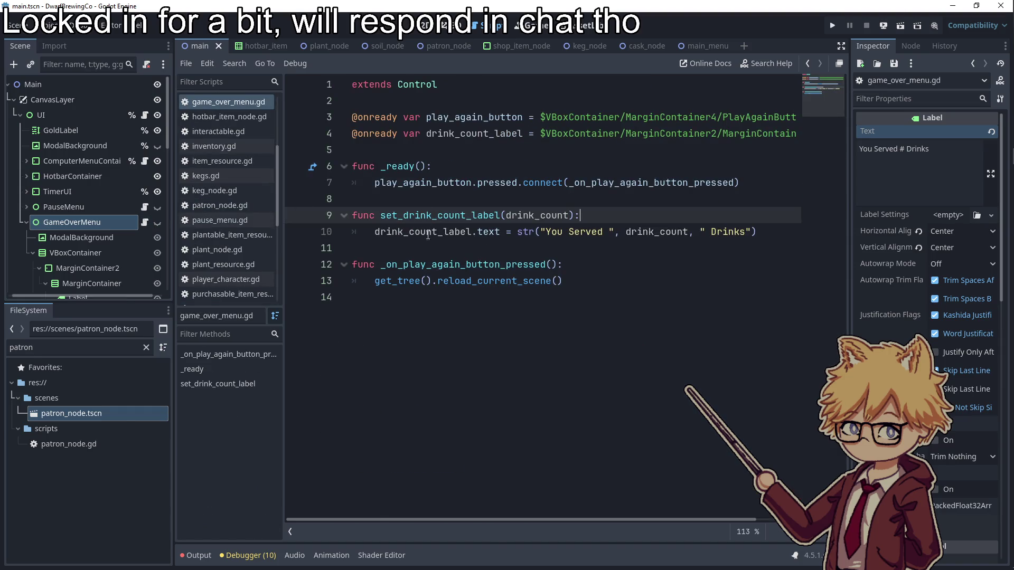
double_click(434, 215)
left_click(145, 115)
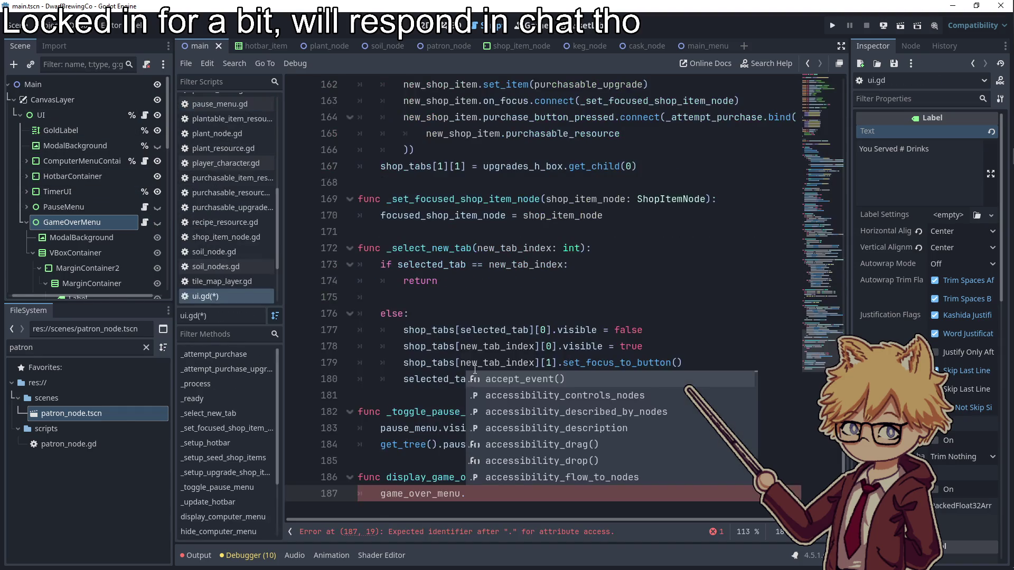
key("ctrl+v")
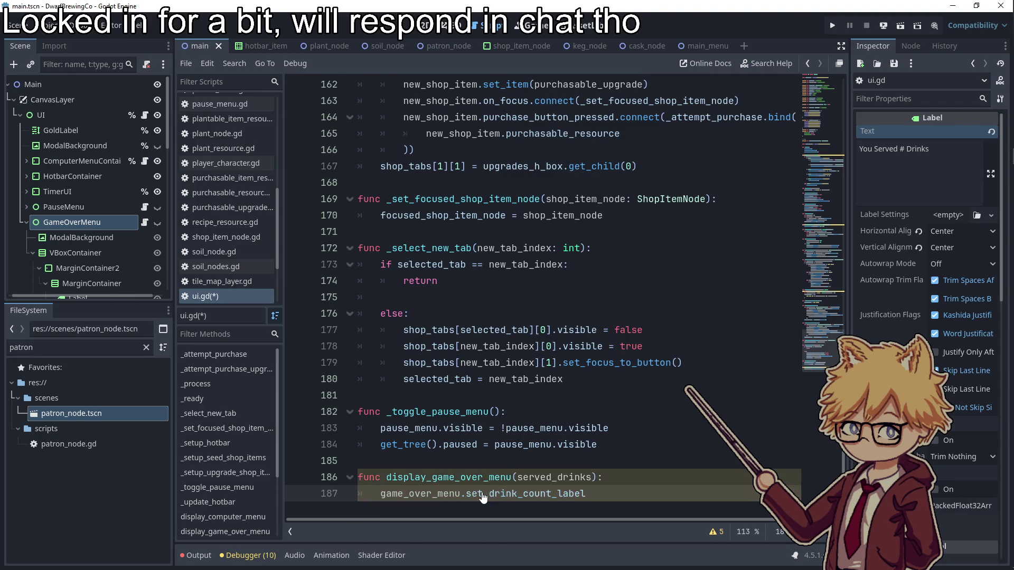
type("(serv")
type("ed_")
key("Return")
- Add game_over_menu.visible = true to the function body
left_click(617, 475)
key("Return")
type("game")
key("Return")
type(".visibl")
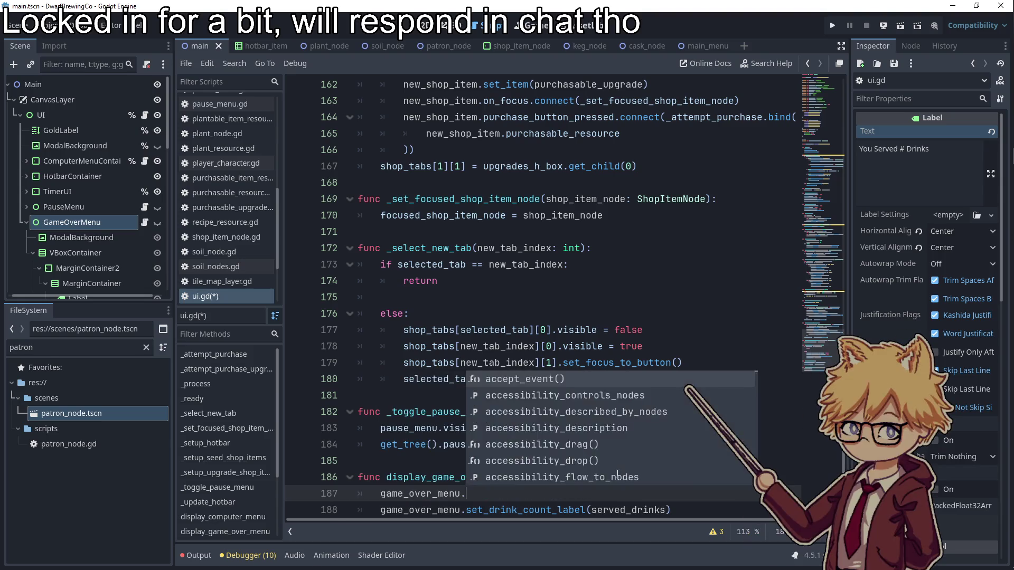
key("Return")
type("= true")
- Add get_tree().paused = true at the top of the body and save ui.gd
left_click(617, 474)
key("Return")
type("get_tre")
key("Return")
type(".paused = true")
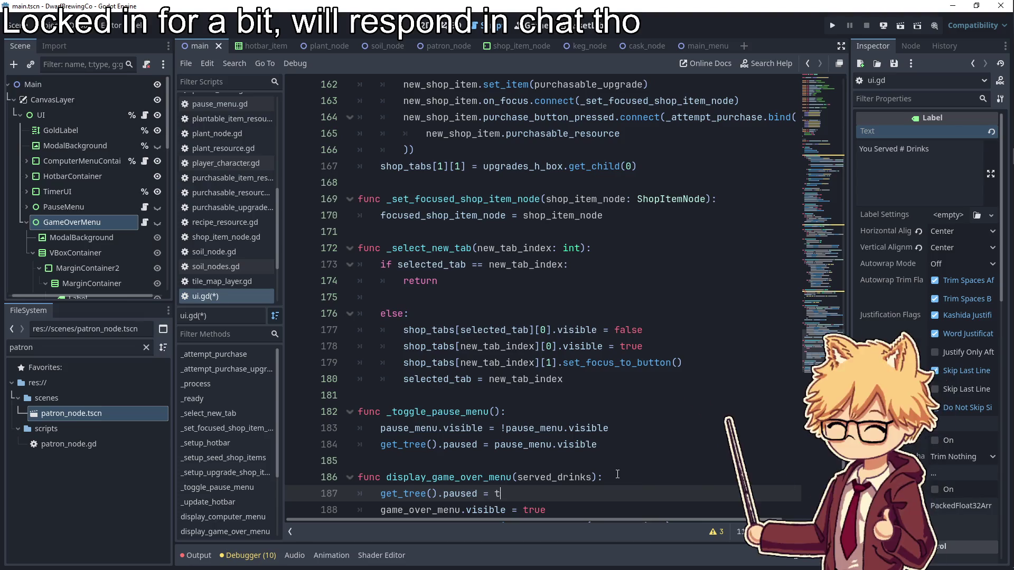
left_click(612, 477)
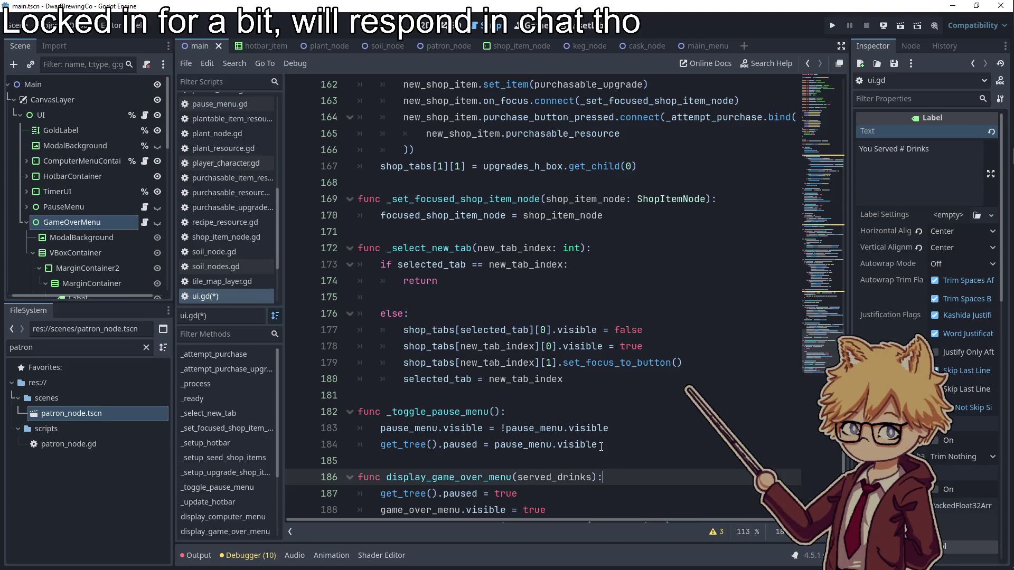
key("ctrl+s")
- Jump to game_over_menu.gd and its Play Again button handler
scroll("down", 3)
left_click(529, 415)
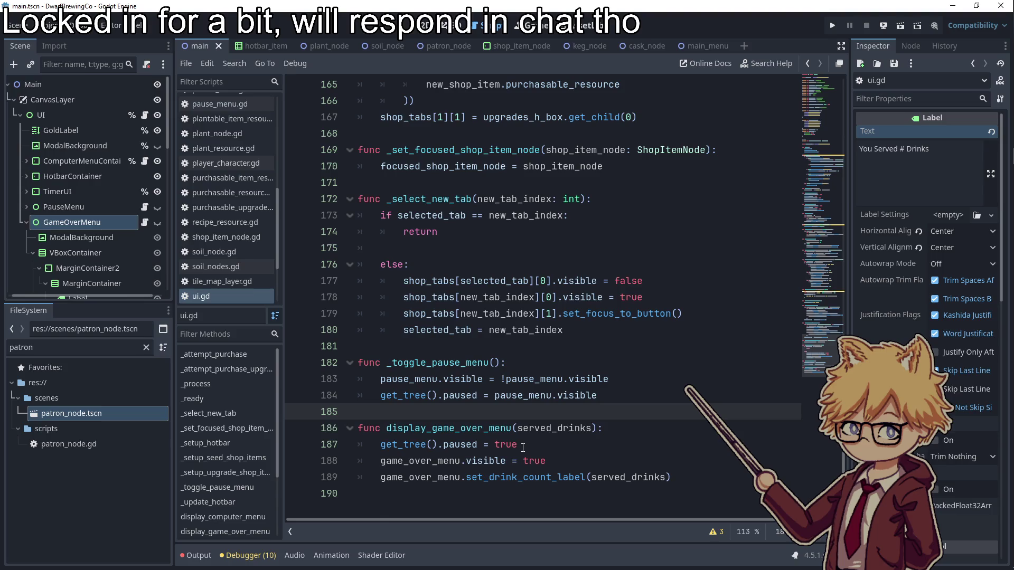
left_click(523, 477)
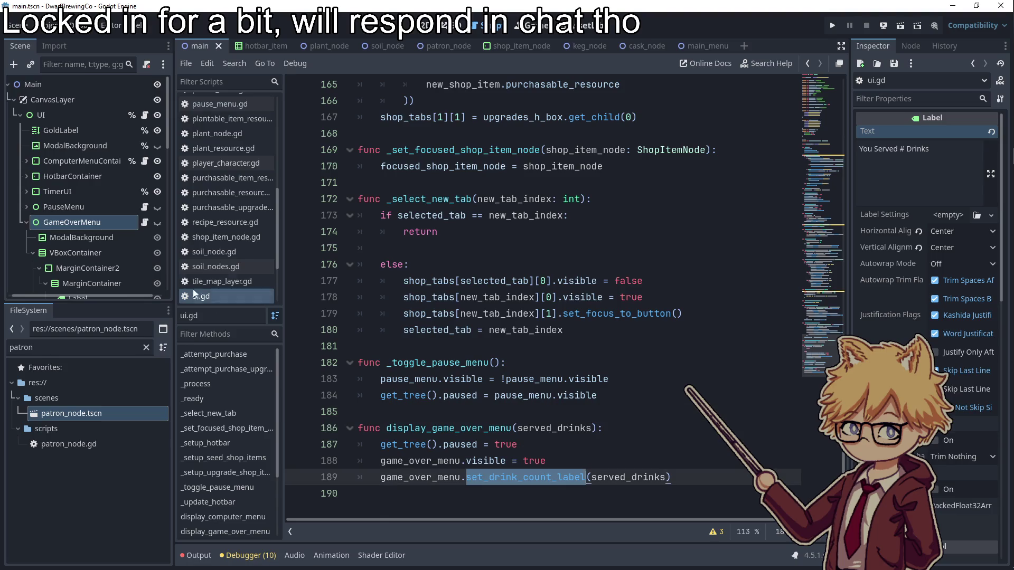
left_click(588, 266)
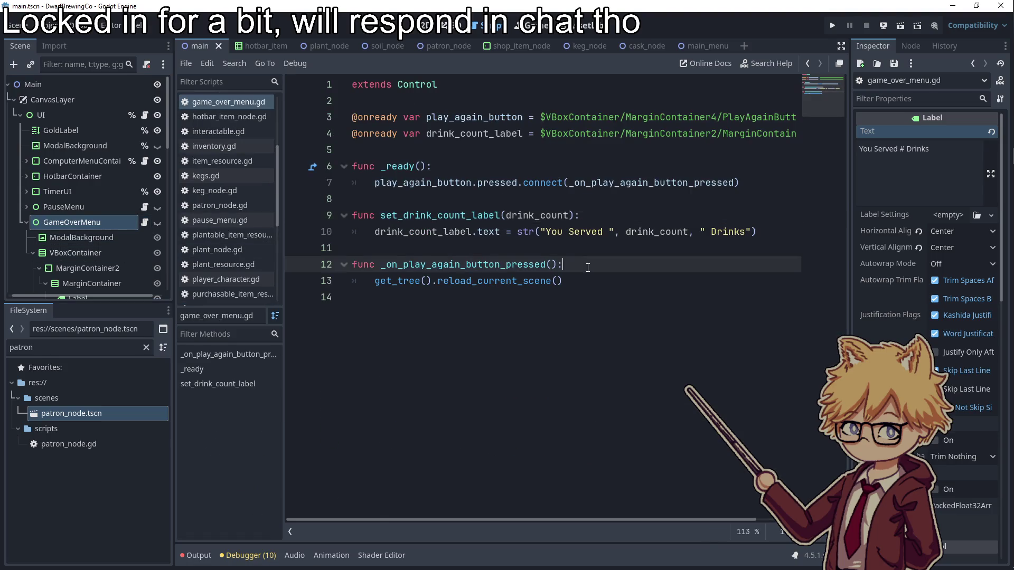
- Insert get_tree().paused = false at the start of _on_play_again_button_pressed and run the project
key("Return")
type("get_tree().paused")
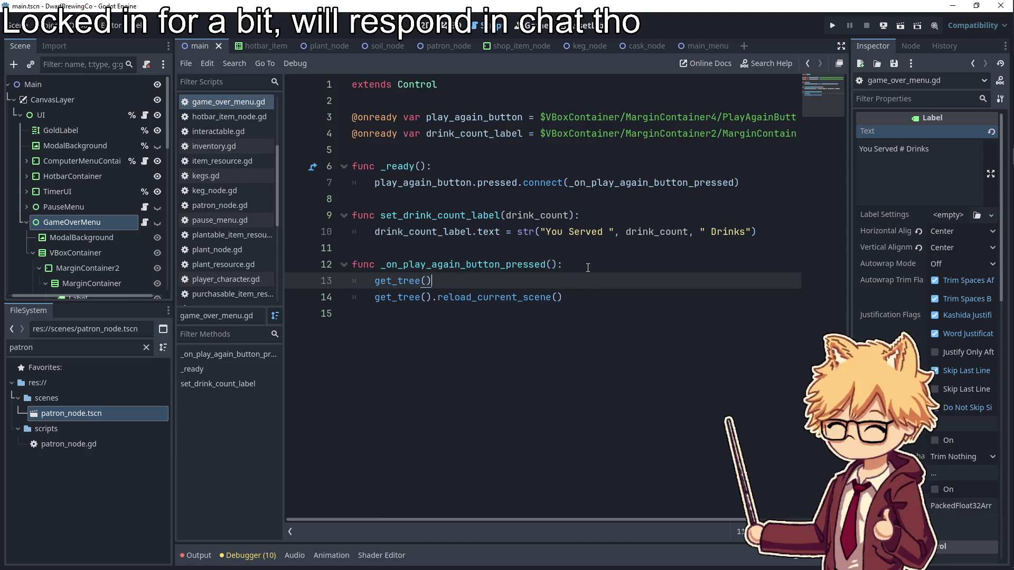
type(" = false")
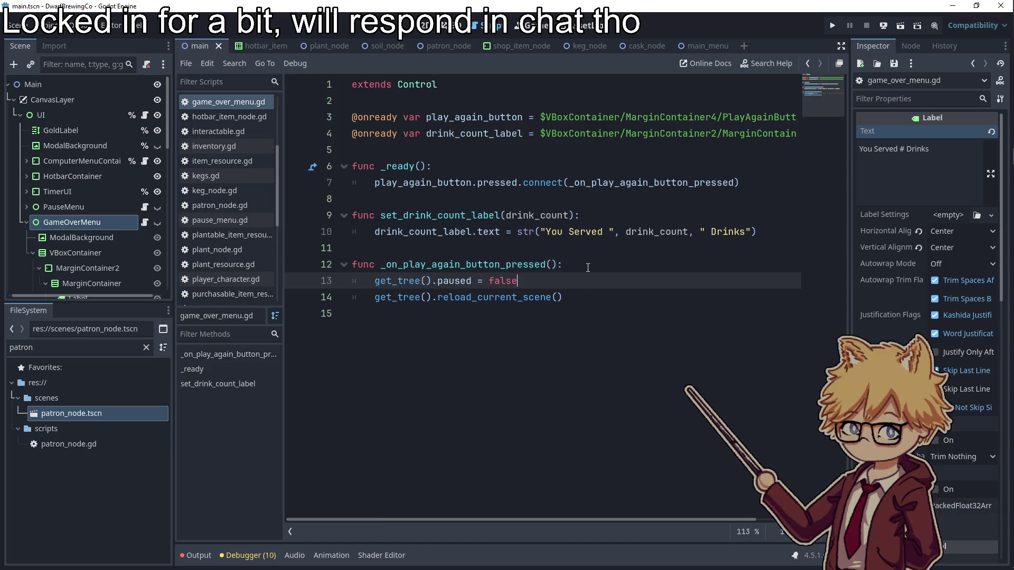
left_click(537, 251)
left_click(834, 25)
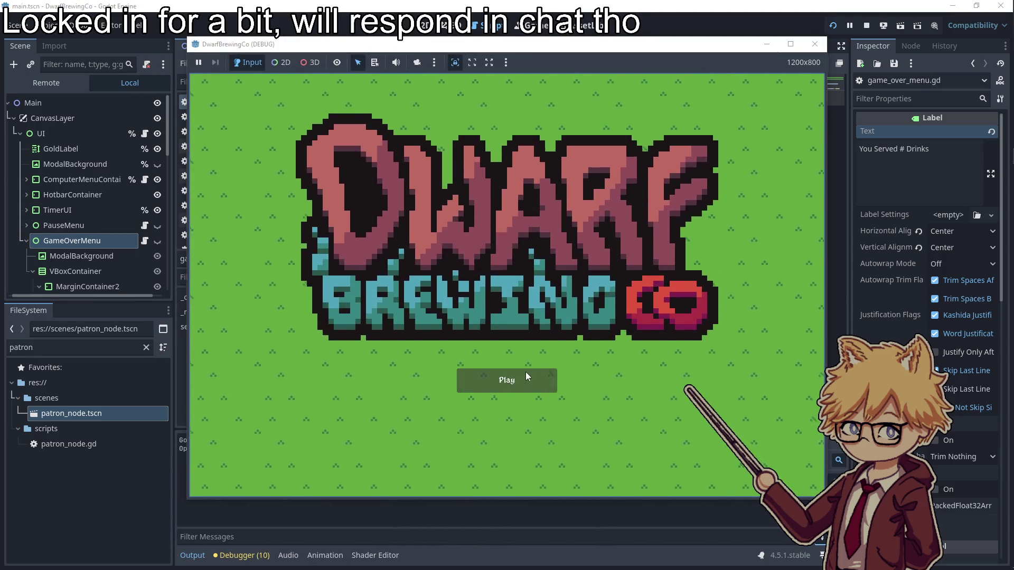
- Start the game, test the pause menu, buy hops seeds and plant three of them
left_click(526, 373)
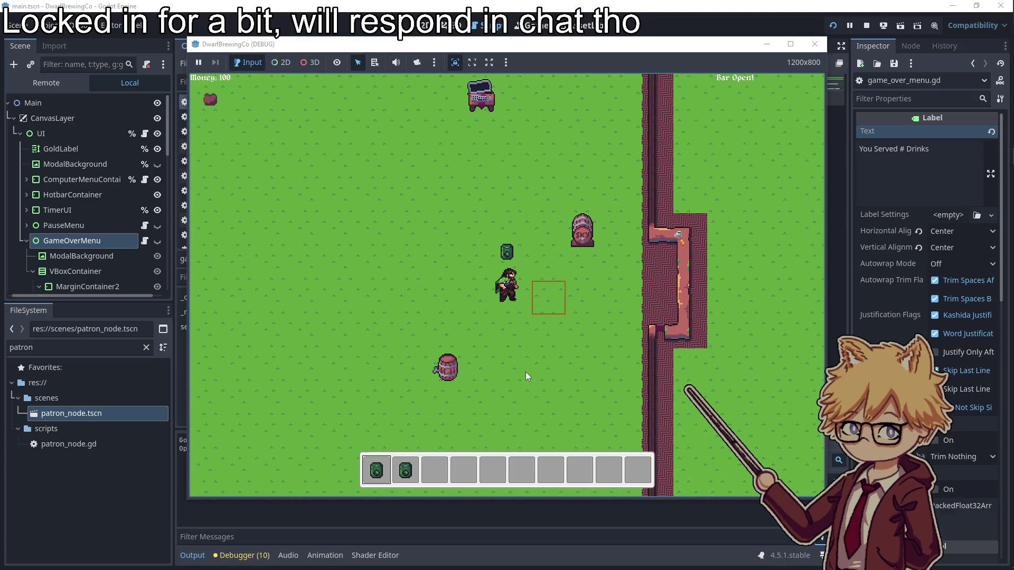
key("Escape")
key("Escape")
key("a")
key("w")
key("e")
key("Return")
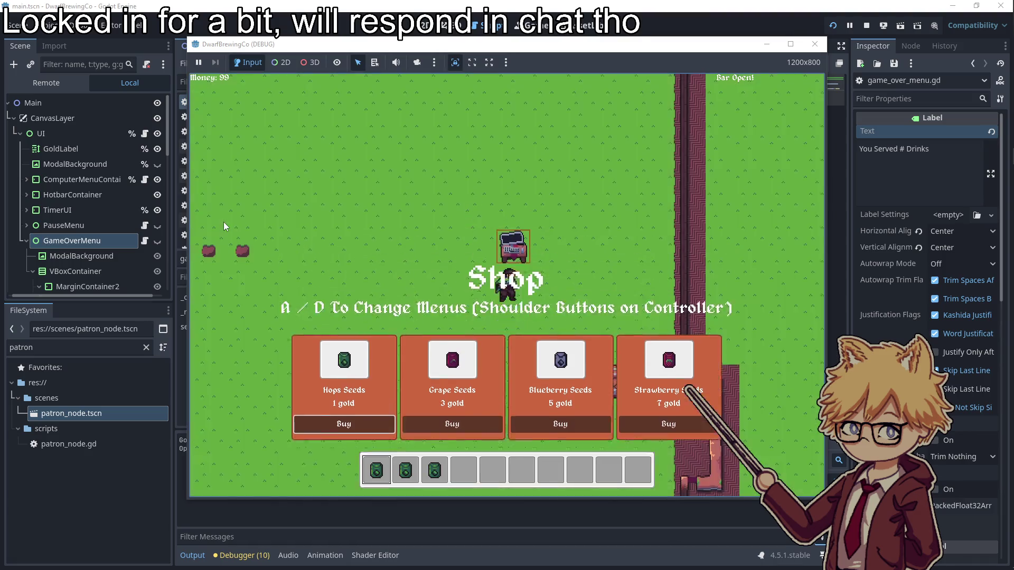
key("Escape")
key("s")
key("e")
key("2")
key("e")
key("3")
key("e")
- Buy a Keg for 5 gold, harvest the ripe crops and serve a drink
key("d")
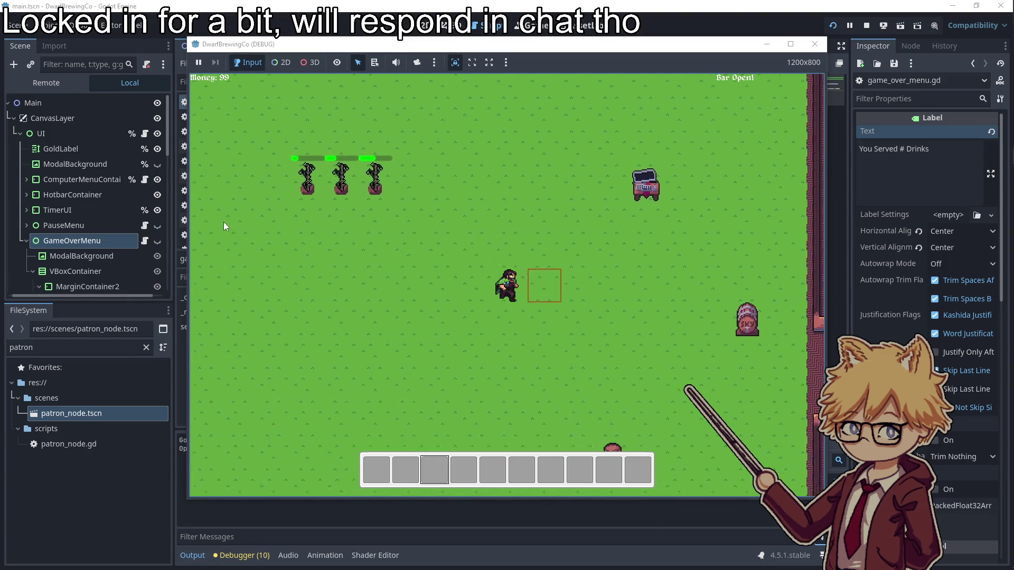
key("e")
key("d")
key("Right")
key("Return")
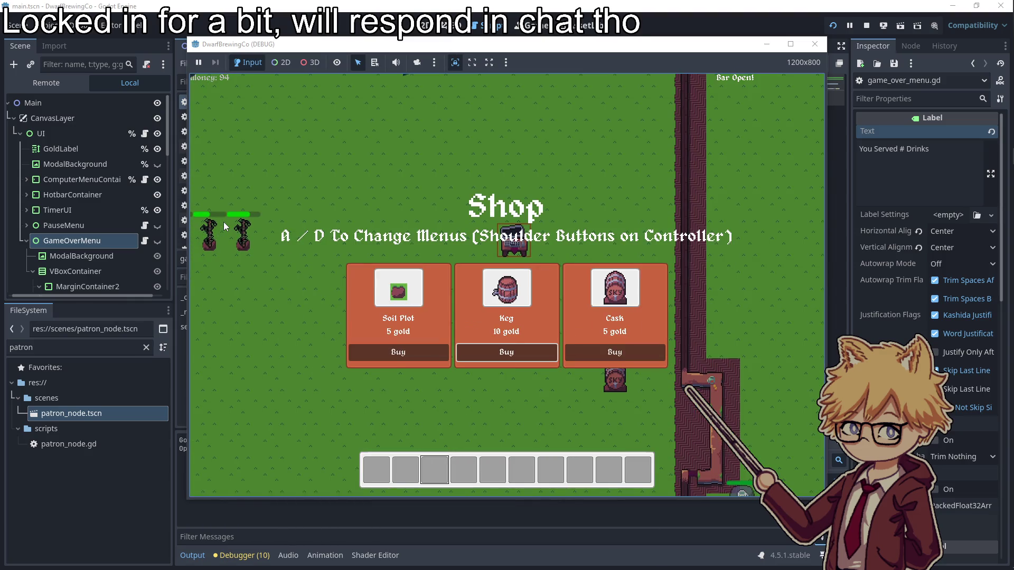
key("Escape")
key("s")
key("a")
key("w")
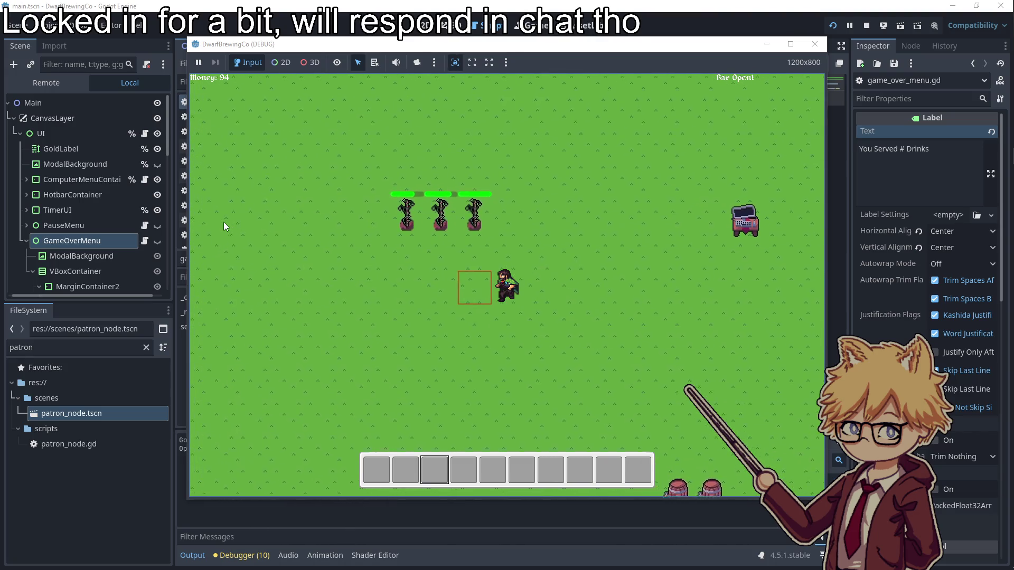
key("e")
key("e")
key("d")
key("s")
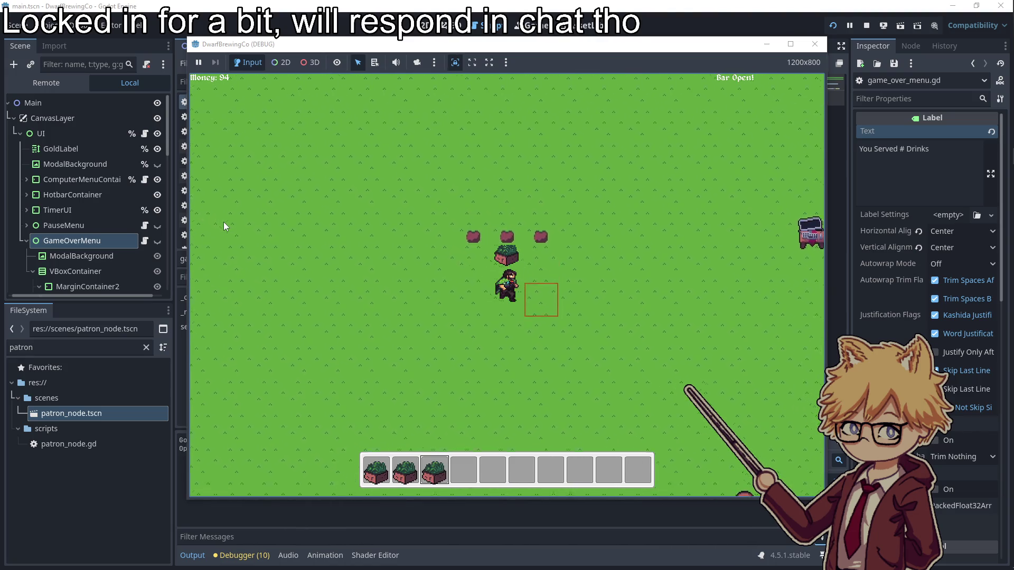
key("e")
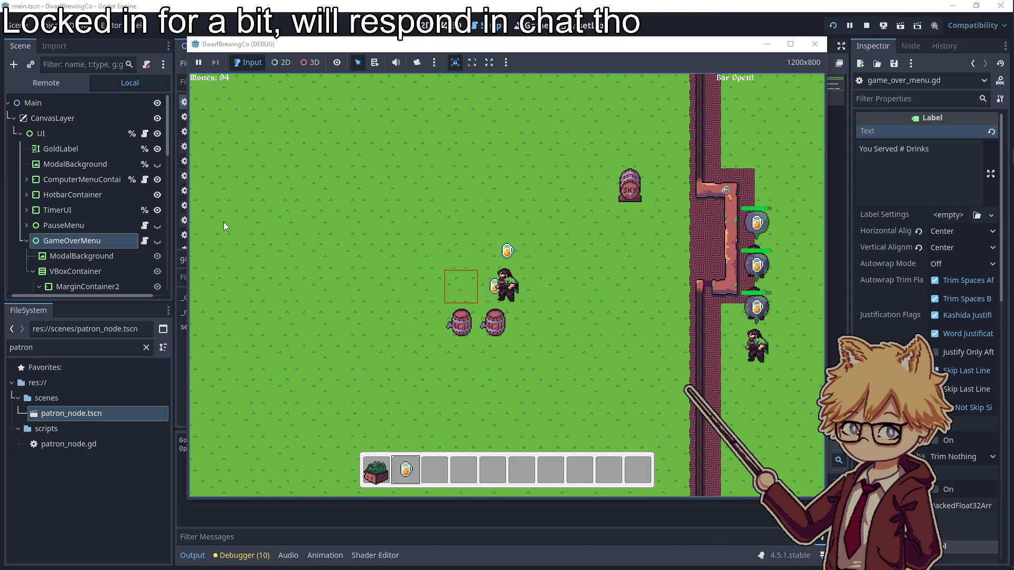
key("d")
key("e")
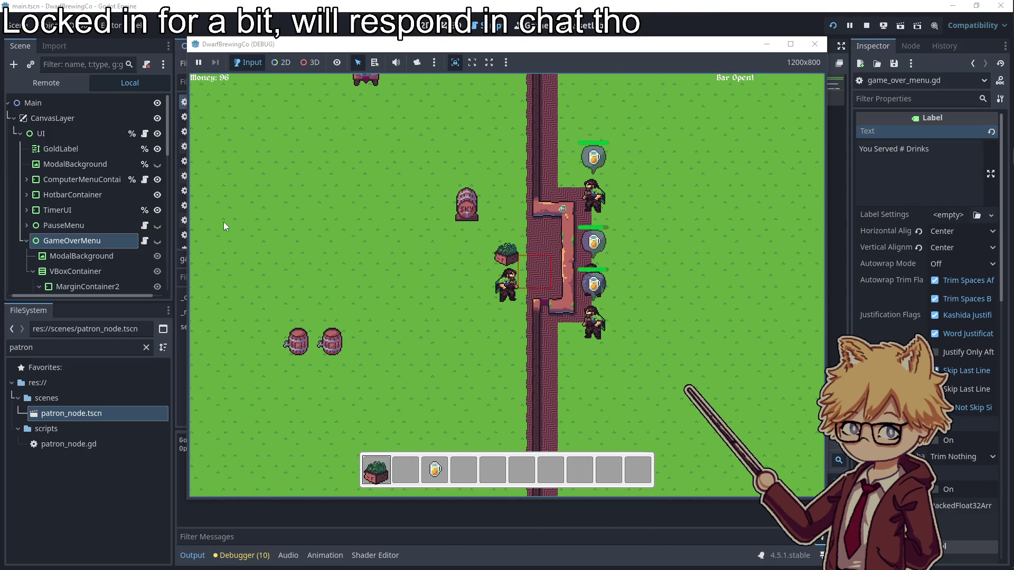
- Buy more Hops Seeds, collect brewed drinks from the barrels and serve the patrons
key("a")
key("w")
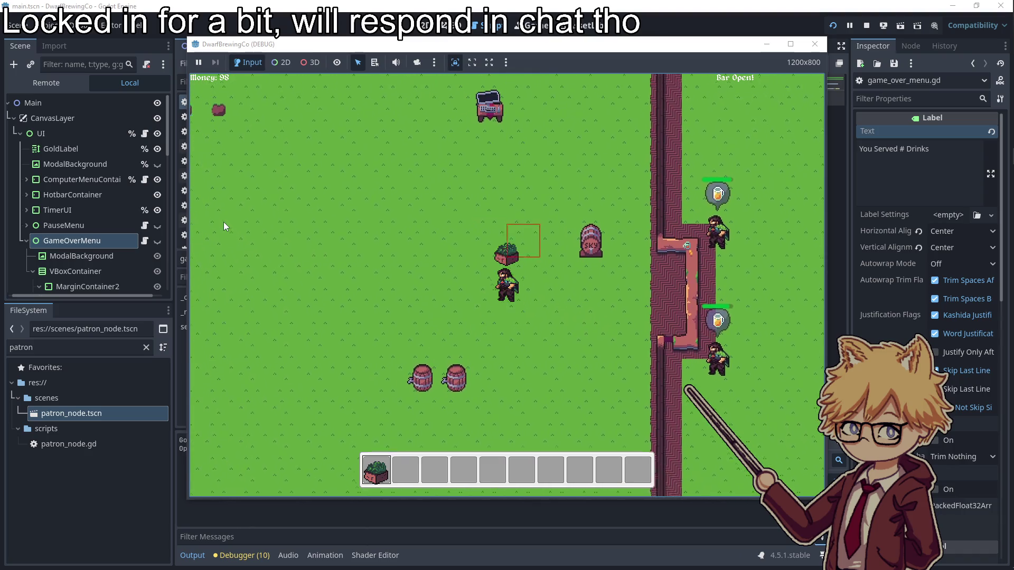
key("e")
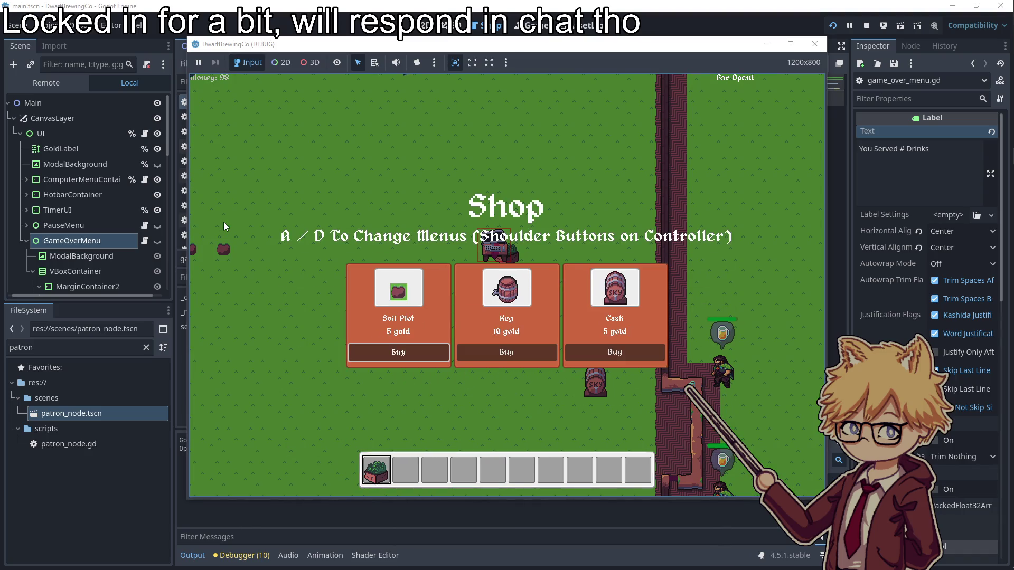
key("Return")
key("Return")
key("Escape")
key("a")
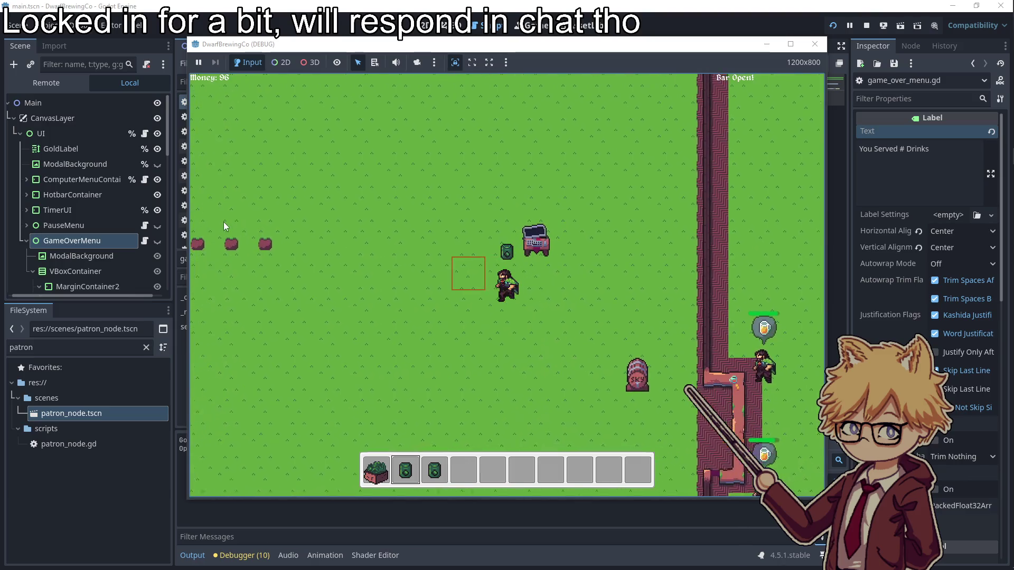
key("a")
scroll("down", 3)
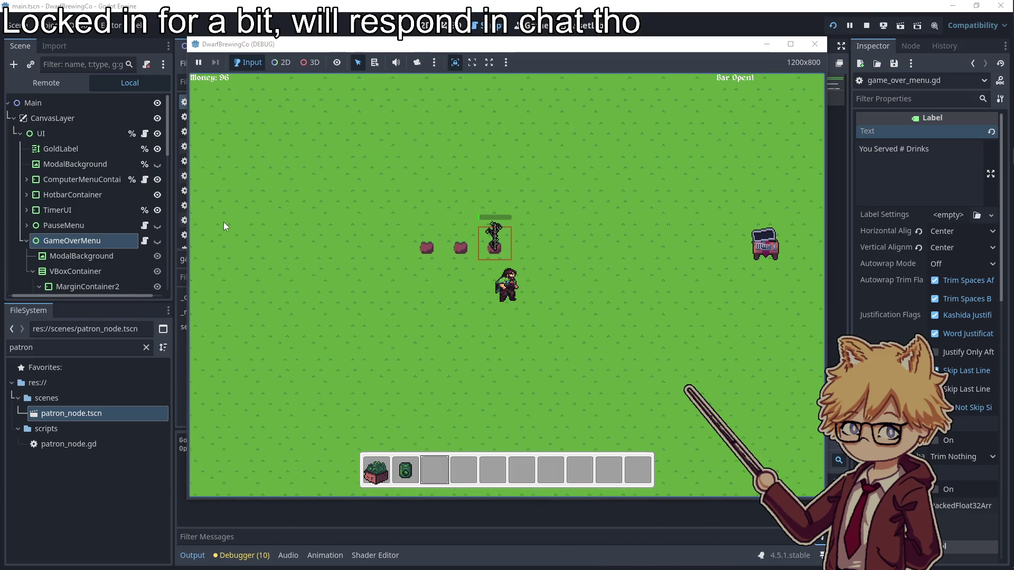
key("a")
scroll("up", 3)
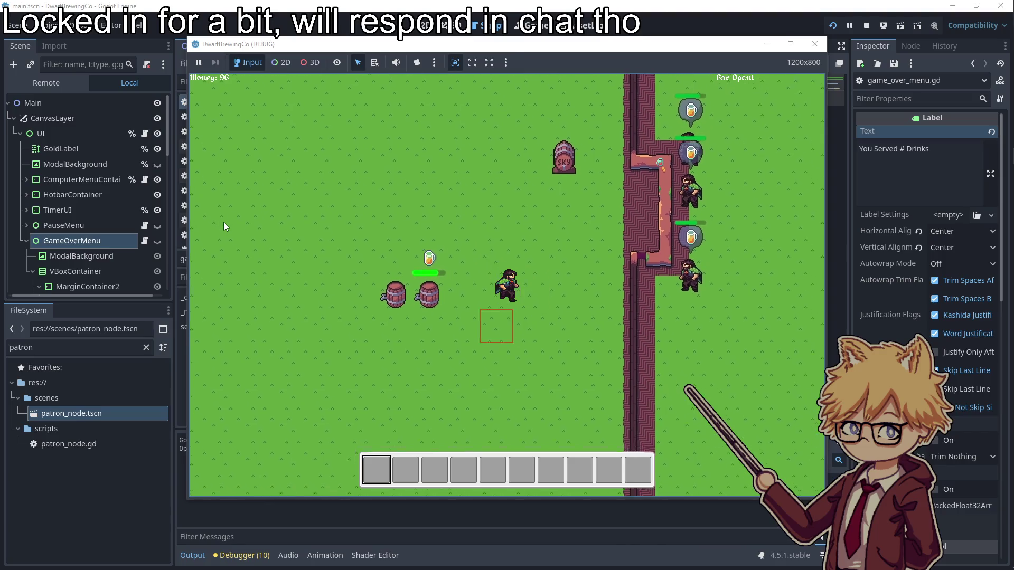
key("w")
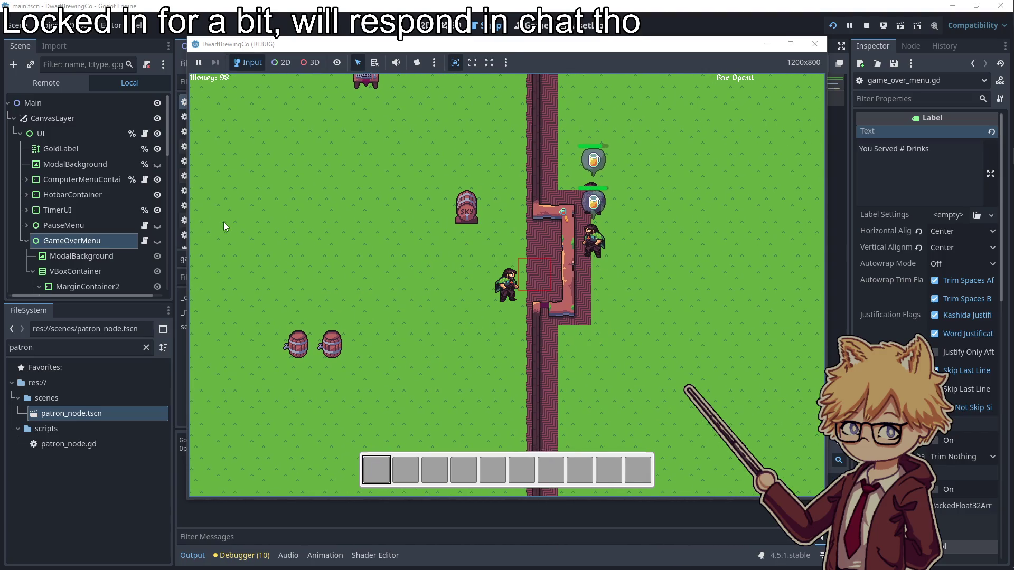
key("a")
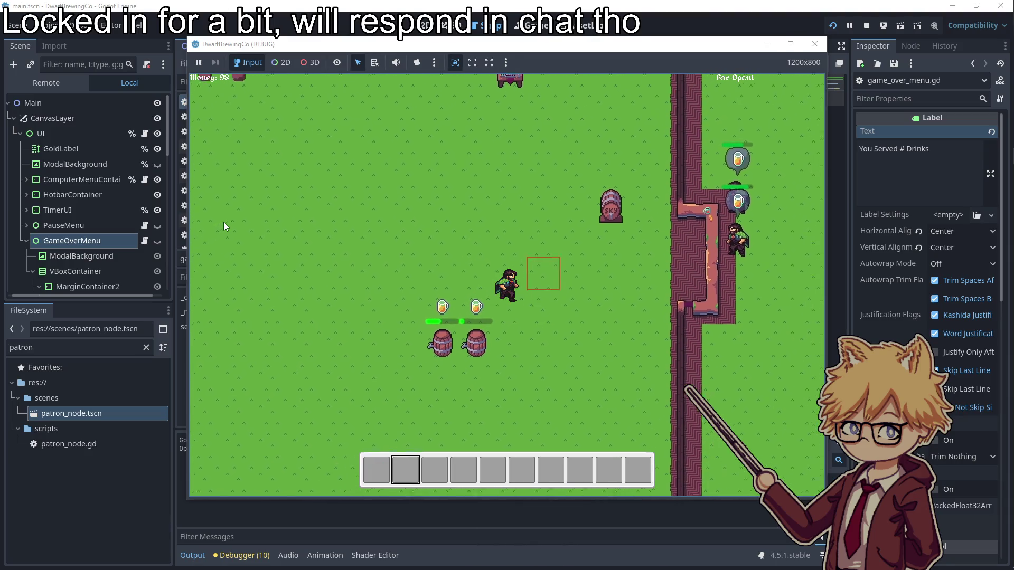
key("d")
key("a")
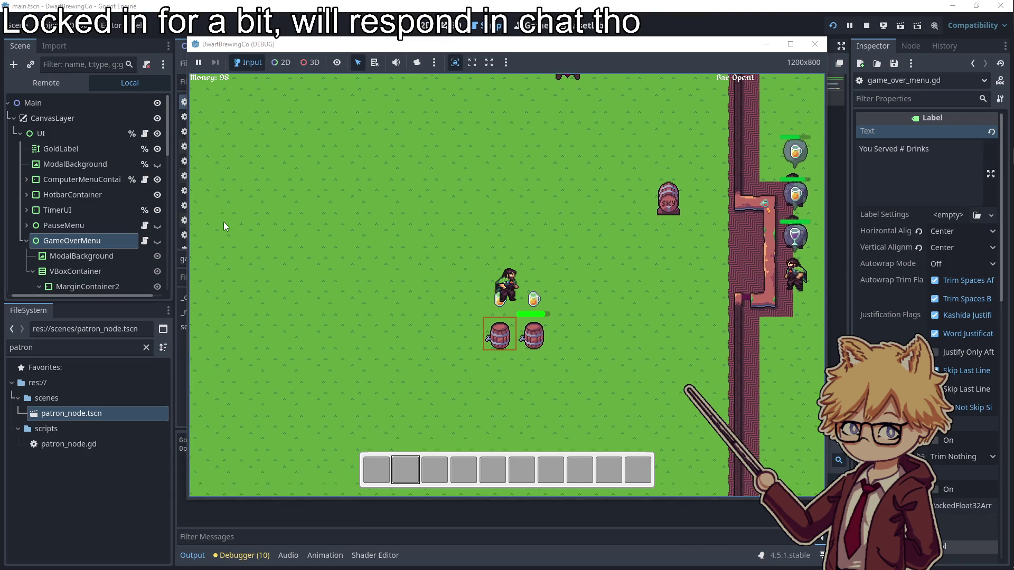
key("d")
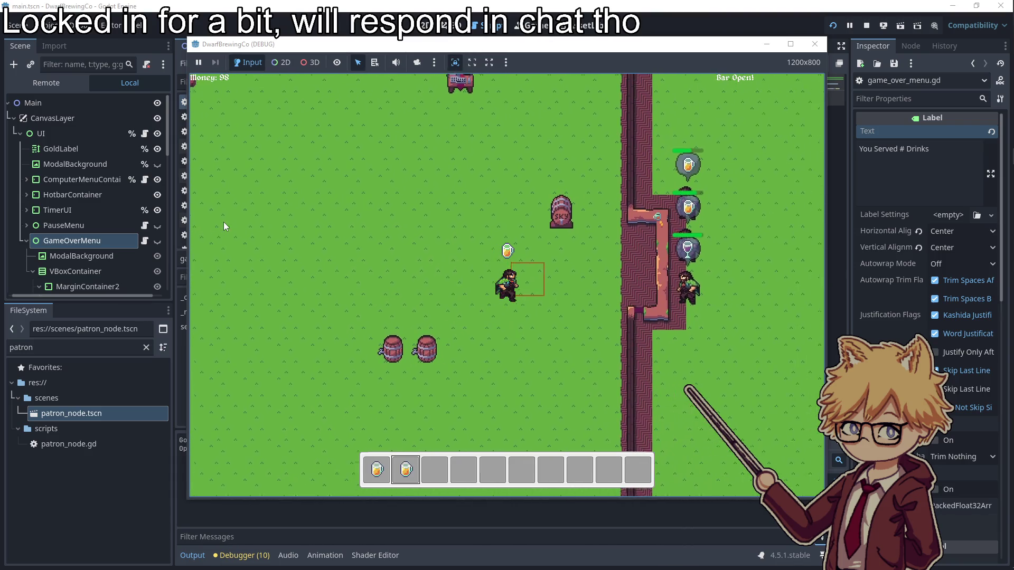
key("a")
key("w")
- Buy Grape Seeds at the Shop and plant them on the plots
key("a")
key("e")
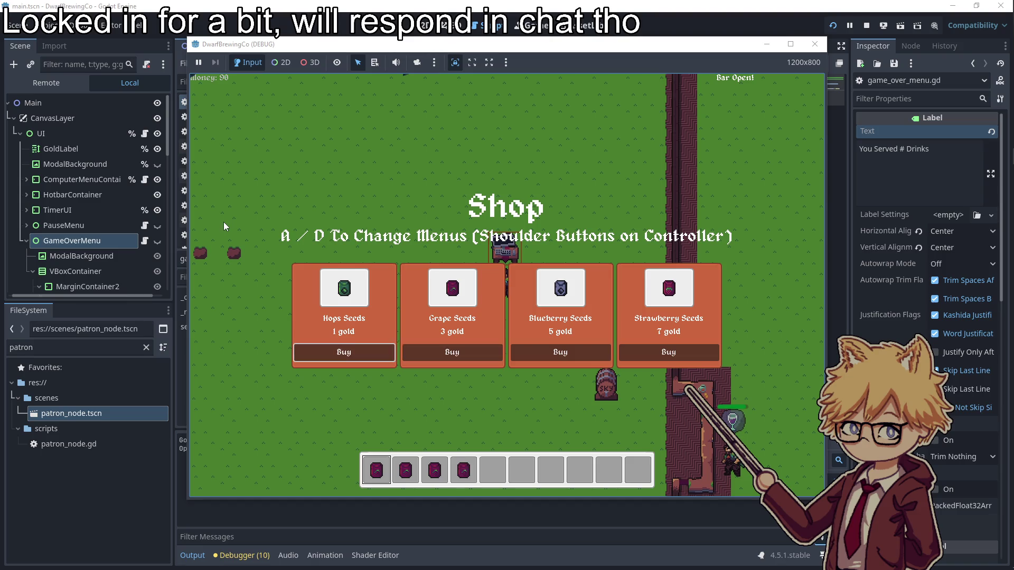
key("Return")
key("e")
key("a")
key("e")
key("a")
key("e")
key("d")
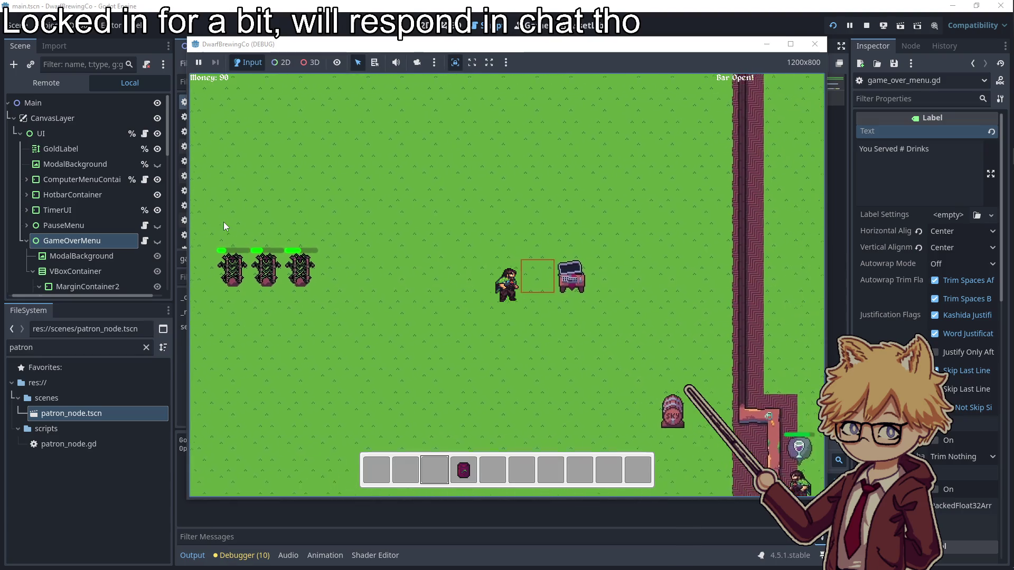
- Buy a Soil Plot and place it beside the existing plots
key("e")
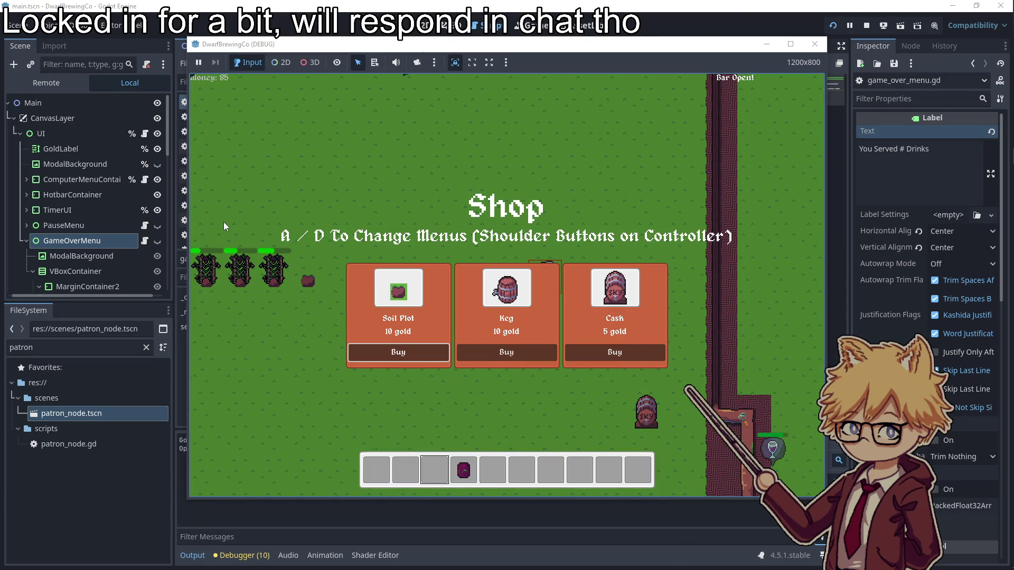
key("Return")
key("e")
key("a")
key("s")
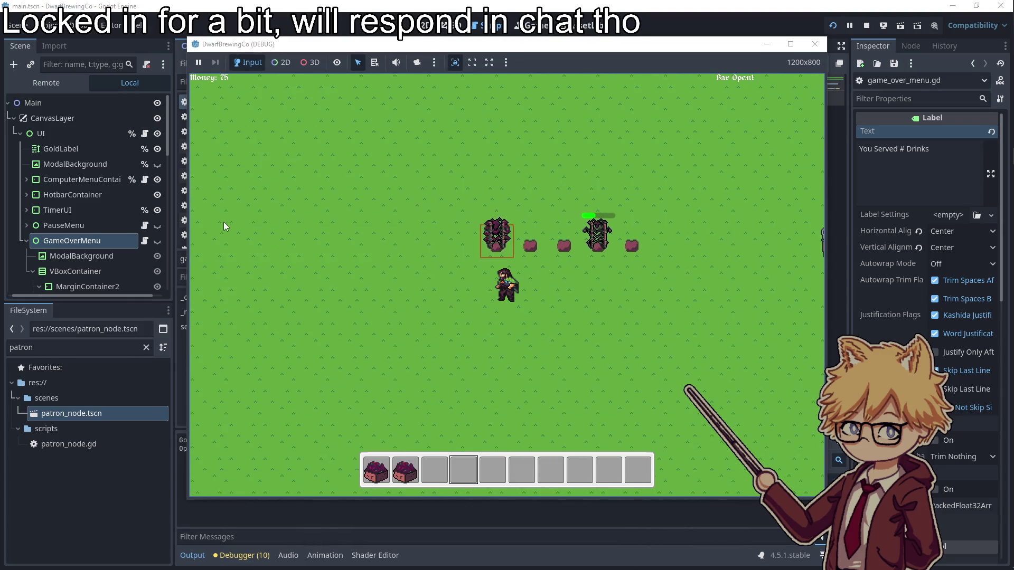
key("d")
key("s")
scroll("up", 3)
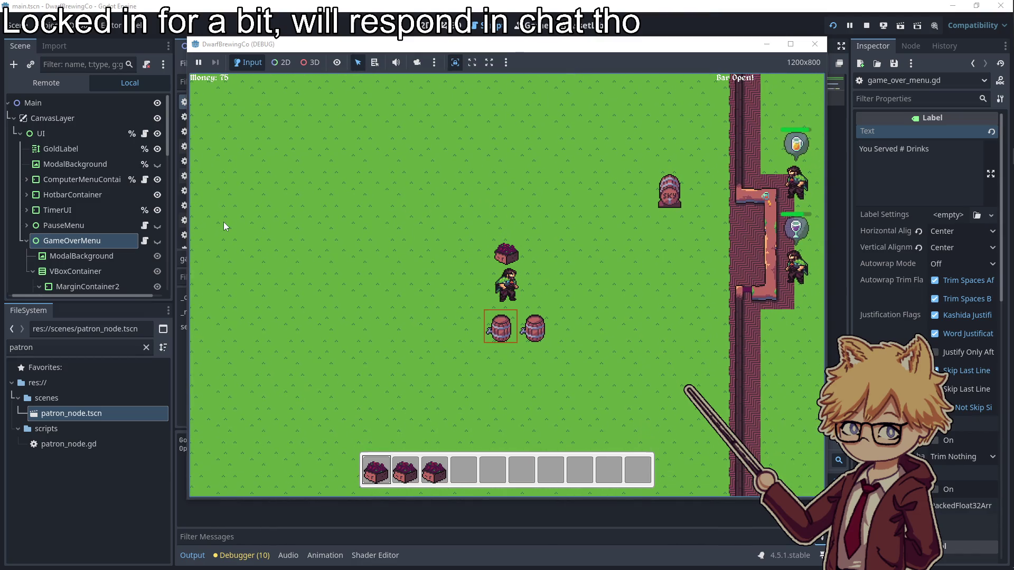
key("w")
key("e")
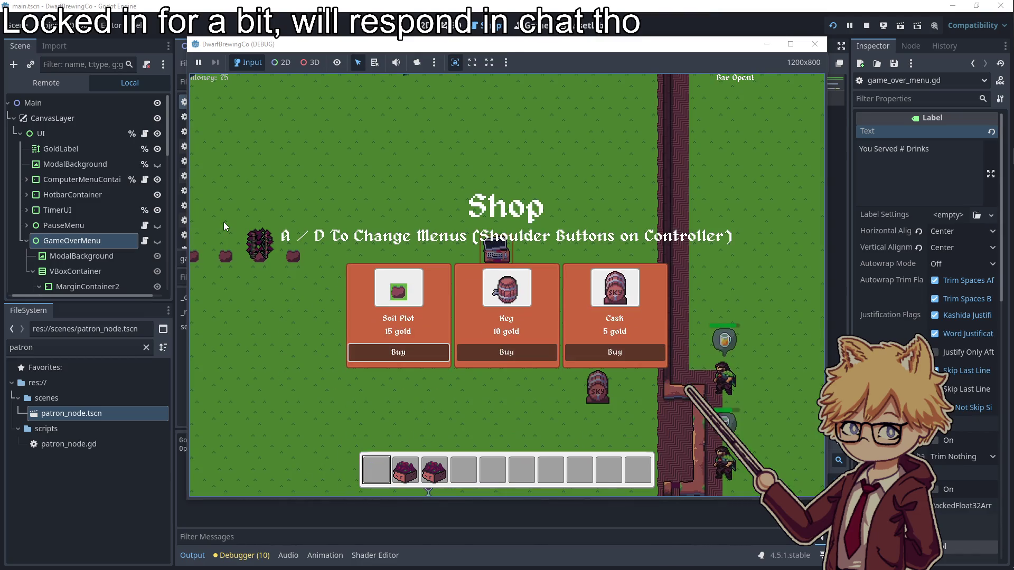
key("e")
key("a")
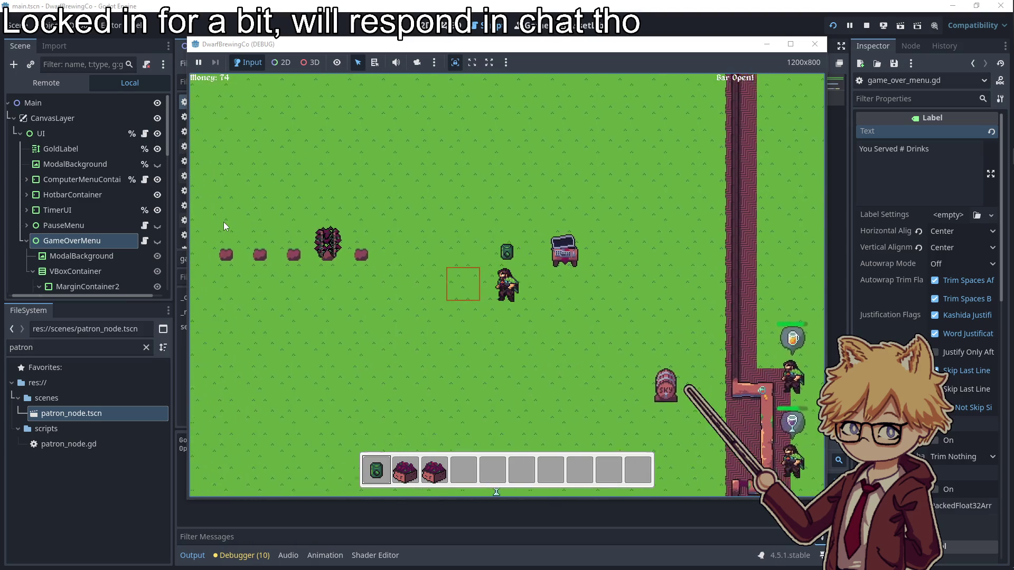
- Serve two glasses of wine to patrons at the bar
key("d")
key("s")
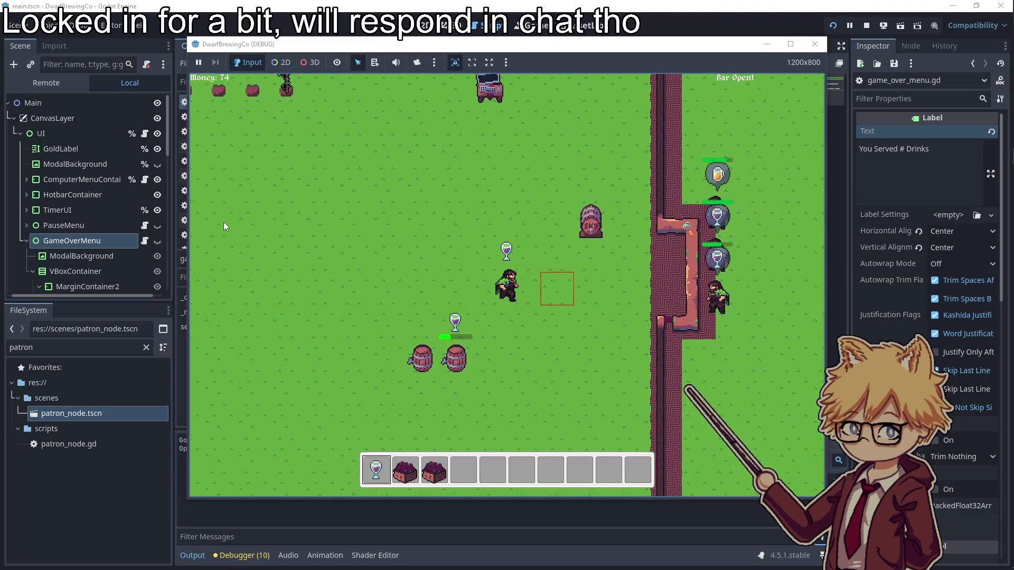
key("d")
key("e")
key("a")
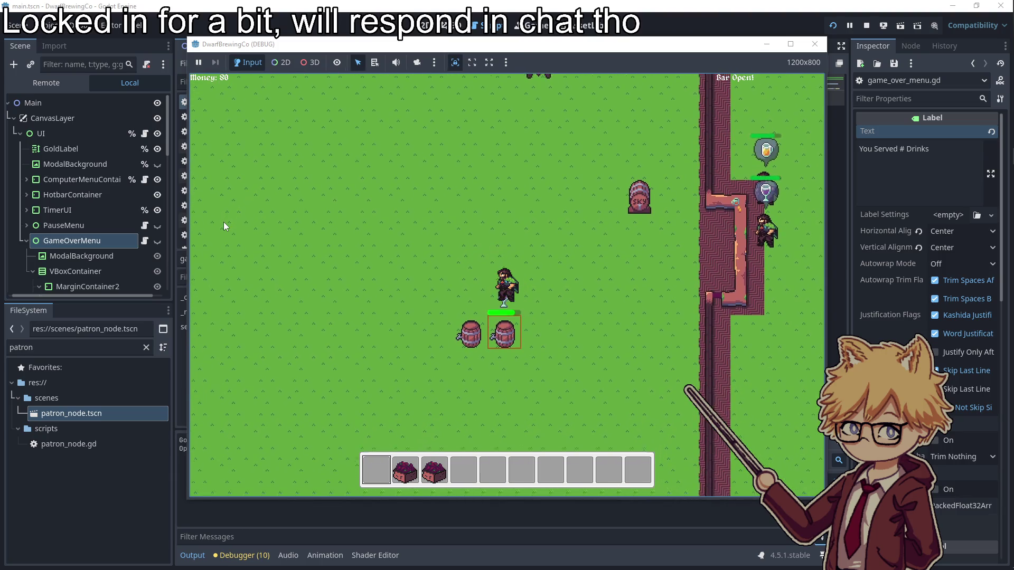
key("d")
key("w")
key("e")
- Buy several more Hops Seeds and harvest the grown plant into the hotbar
key("a")
key("w")
key("a")
key("e")
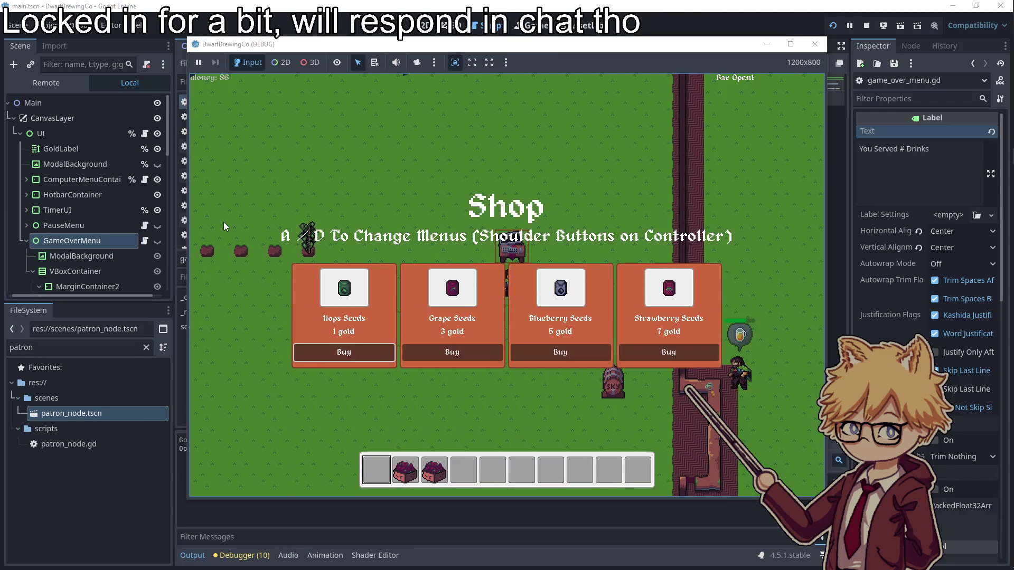
key("e")
key("e")
key("Escape")
key("a")
key("s")
key("a")
key("4")
key("e")
key("d")
key("s")
key("1")
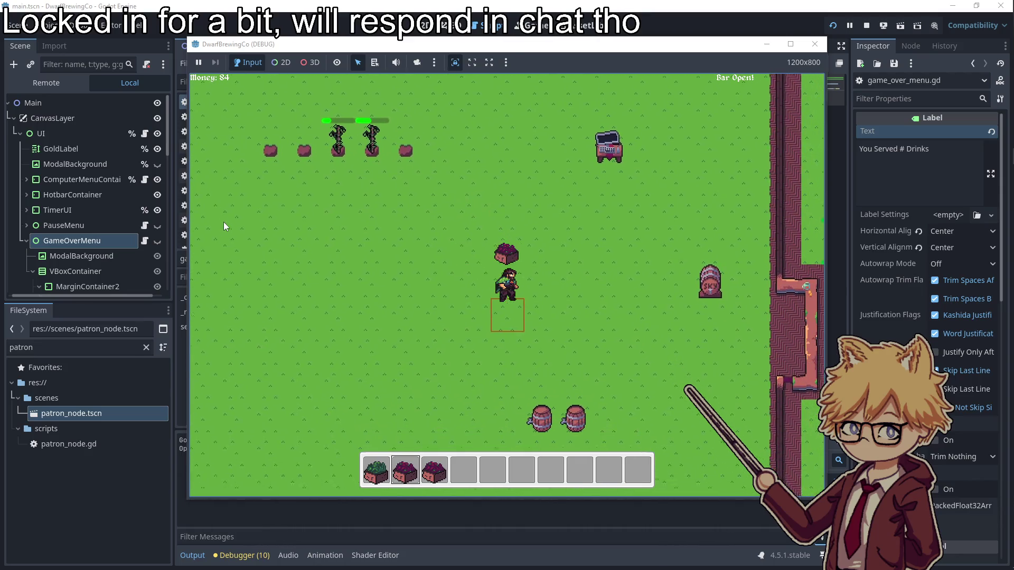
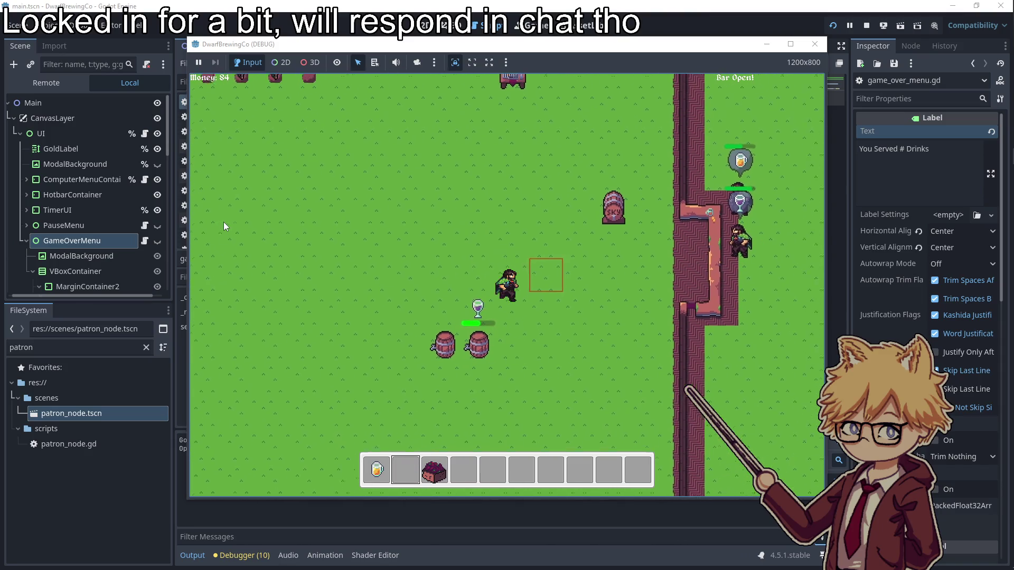
- Serve a beer and then a wine to waiting patrons at the bar
key("d")
key("w")
key("1")
key("e")
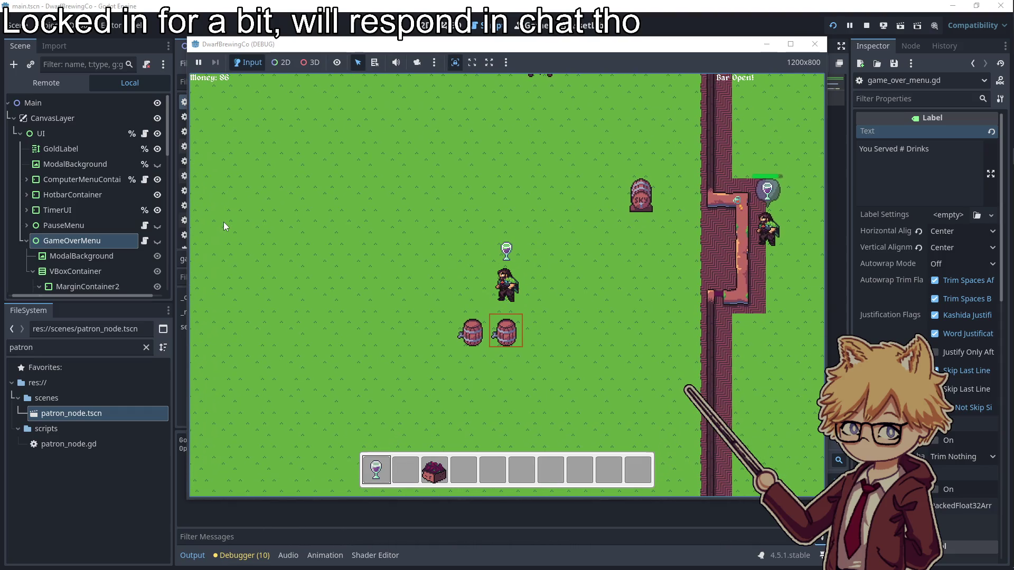
key("d")
key("e")
key("w")
key("a")
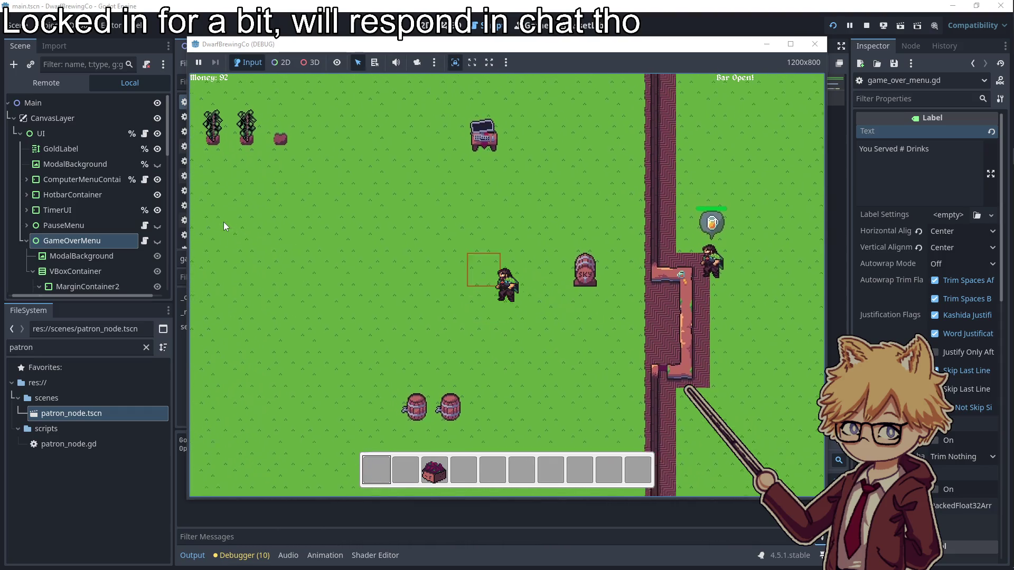
- Walk the player up-left across the field to the row of crops
key("w")
key("a")
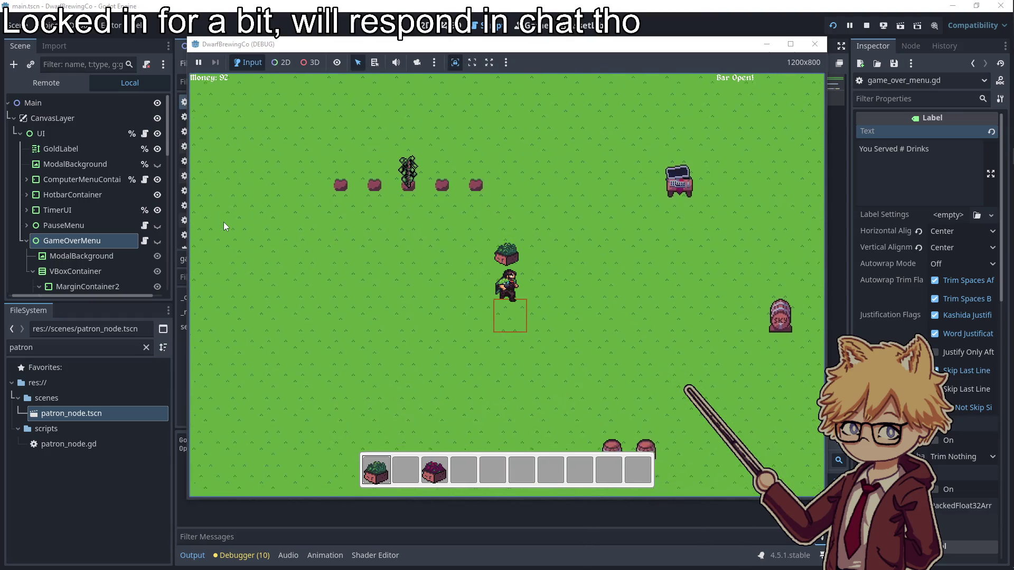
key("w")
key("d")
key("a")
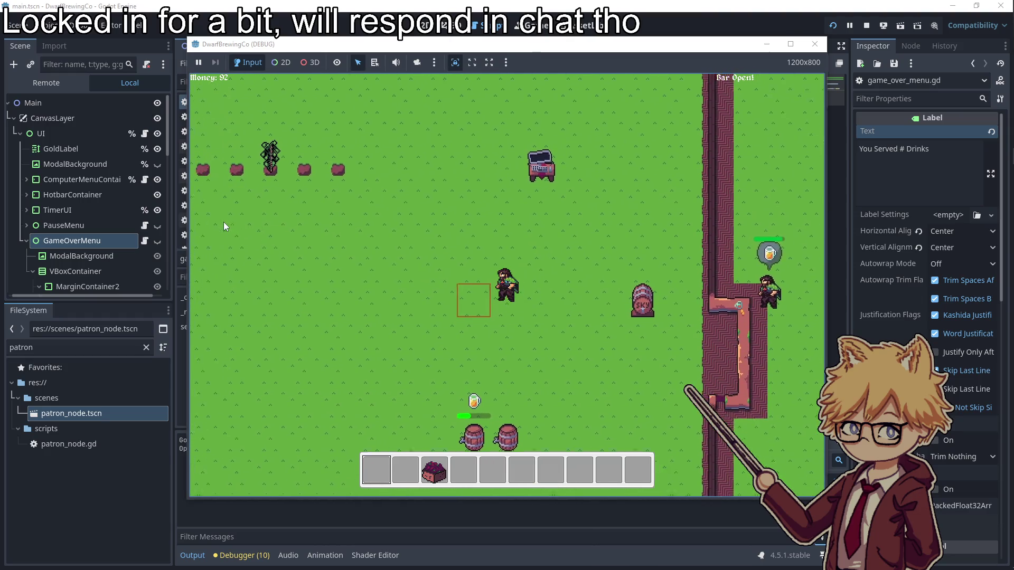
- Walk back toward the bar, then up-left to pick the crop item
key("s")
key("d")
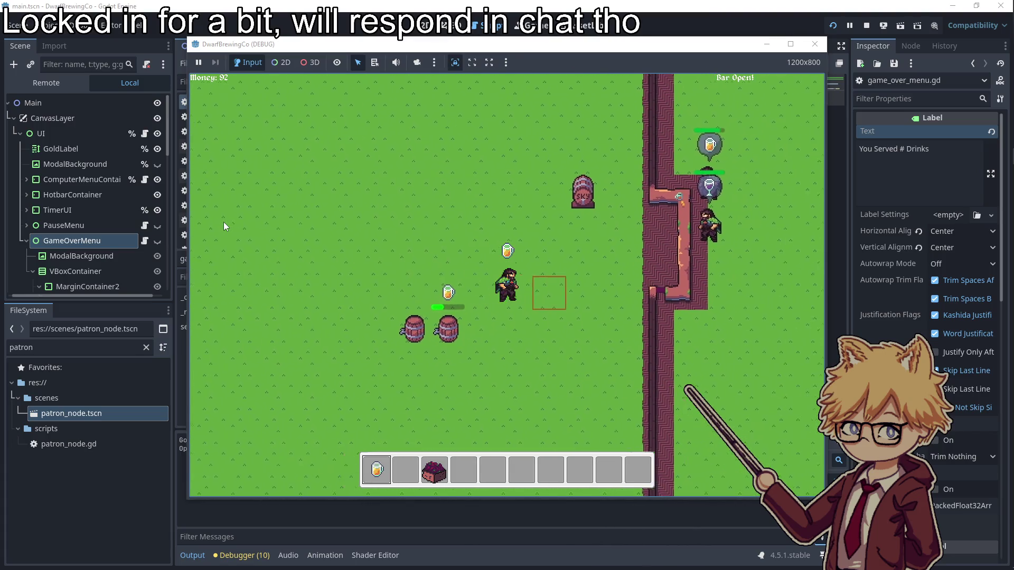
key("3")
key("w")
key("a")
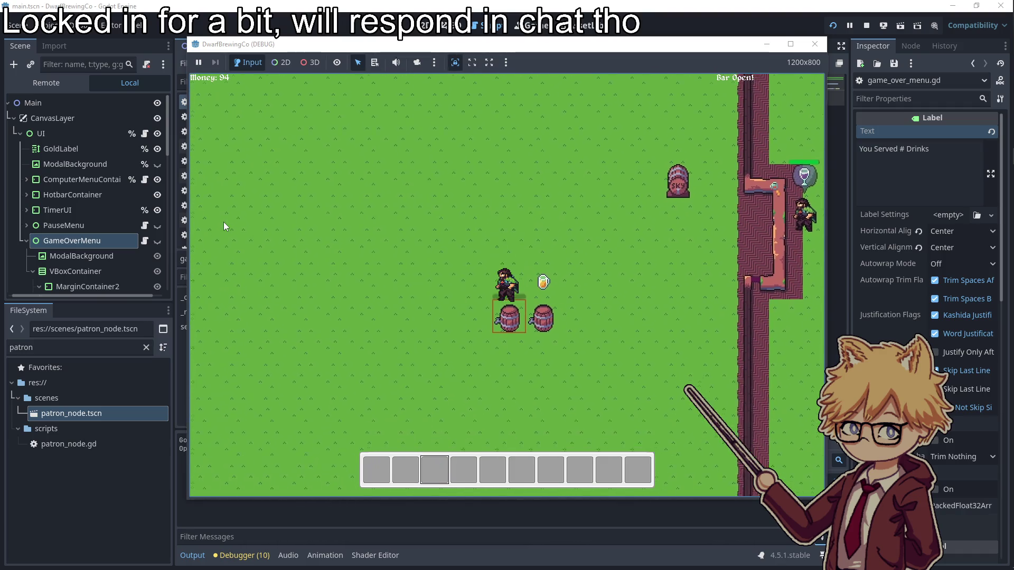
- Visit the shop at the computer, close it, and walk right holding the wine
key("w")
key("d")
key("e")
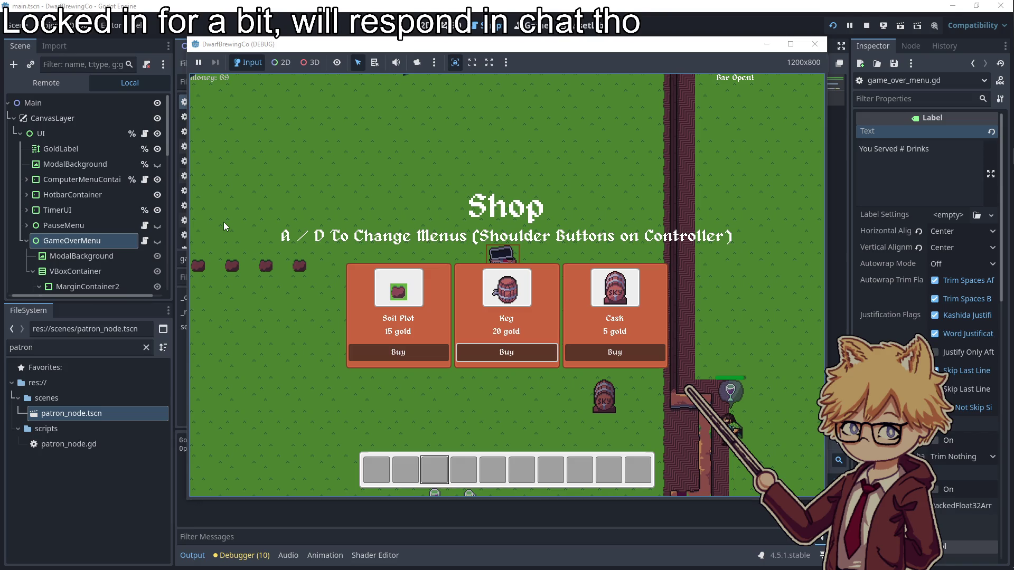
key("Escape")
key("s")
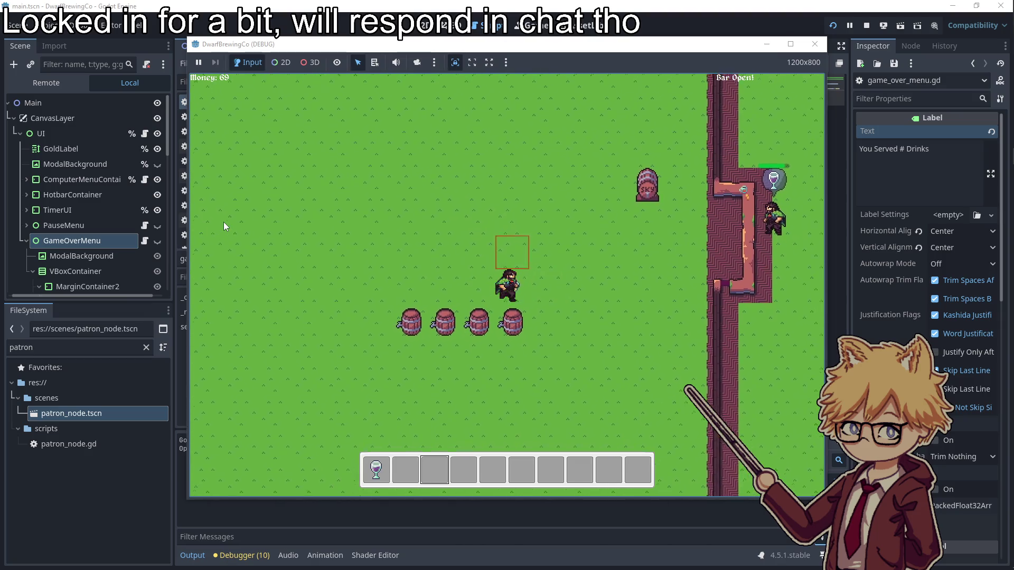
key("d")
key("1")
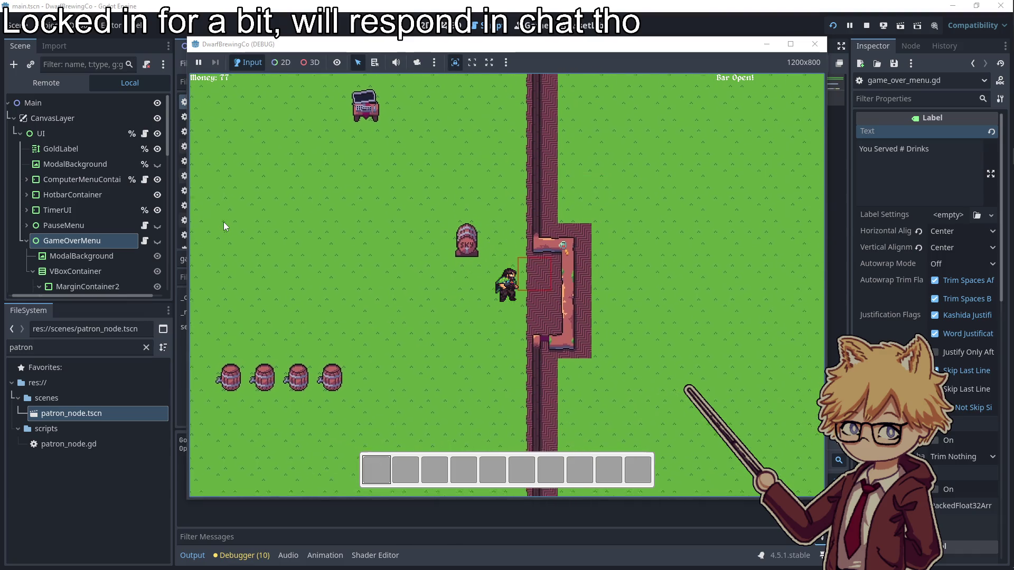
- Buy two Hops Seeds at the computer shop and leave it
key("a")
key("w")
key("e")
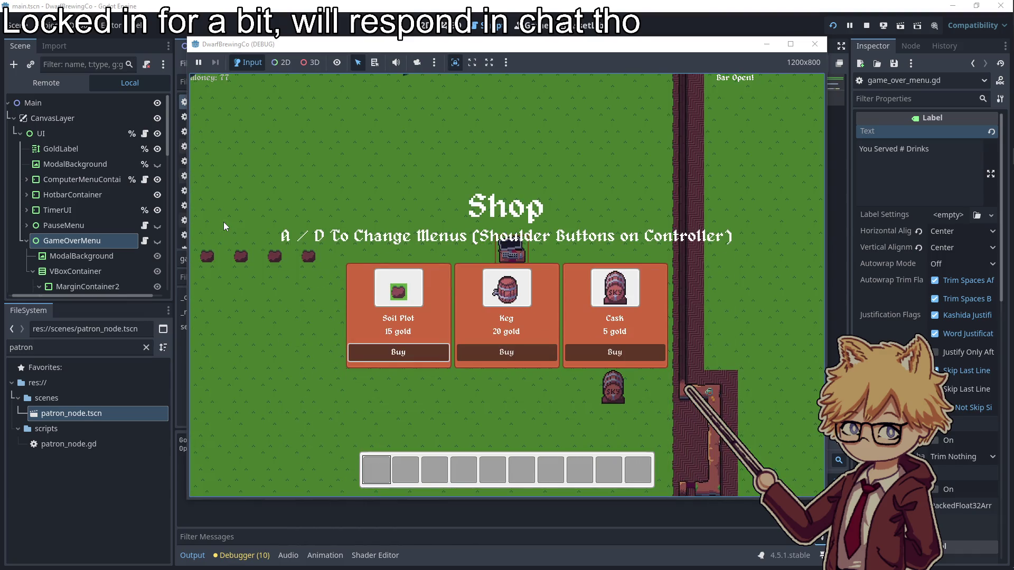
key("space")
key("space")
key("Escape")
key("a")
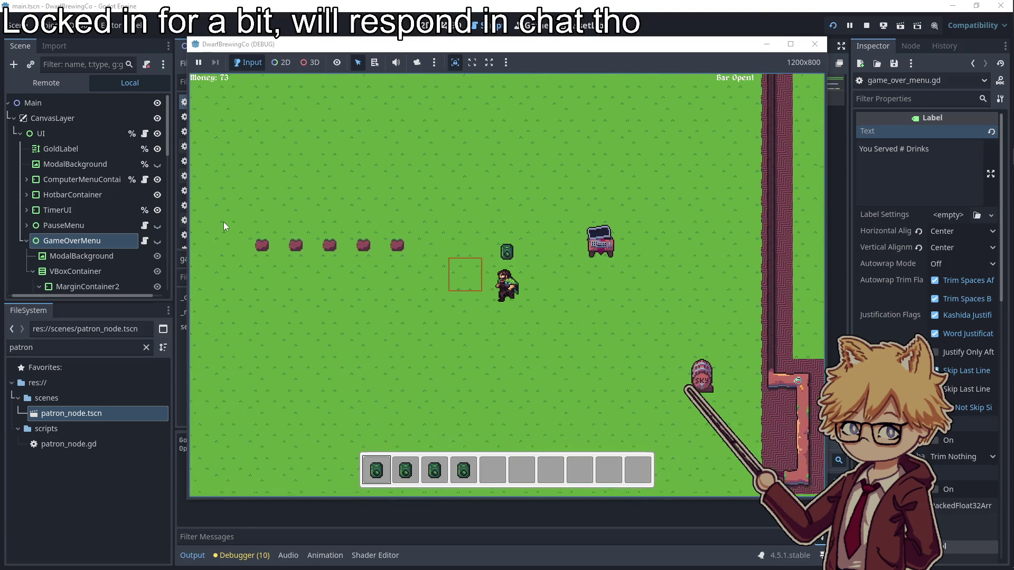
- Plant a seed in the crop row, then take back a plant from it
key("a")
key("3")
key("e")
key("4")
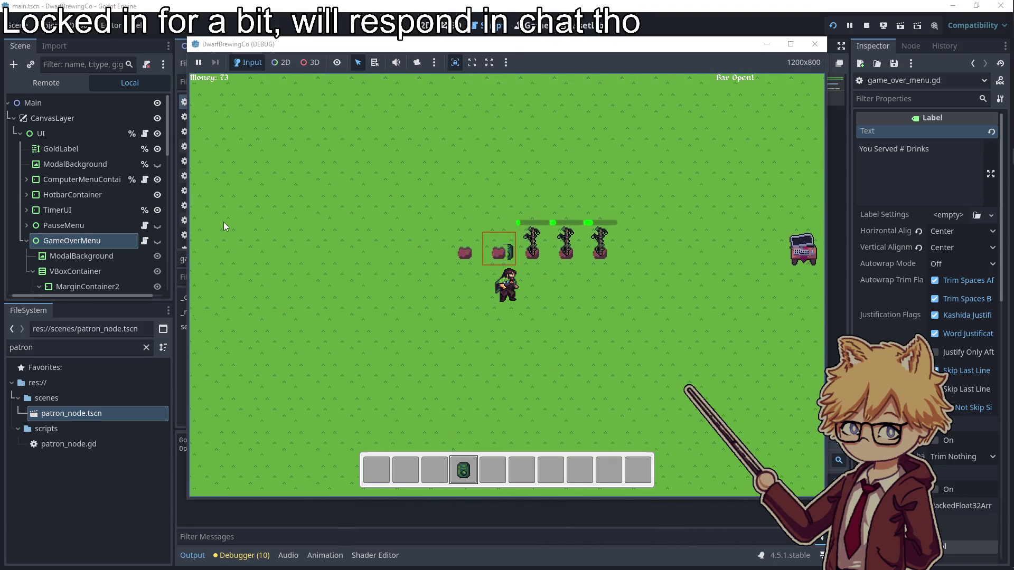
key("d")
key("a")
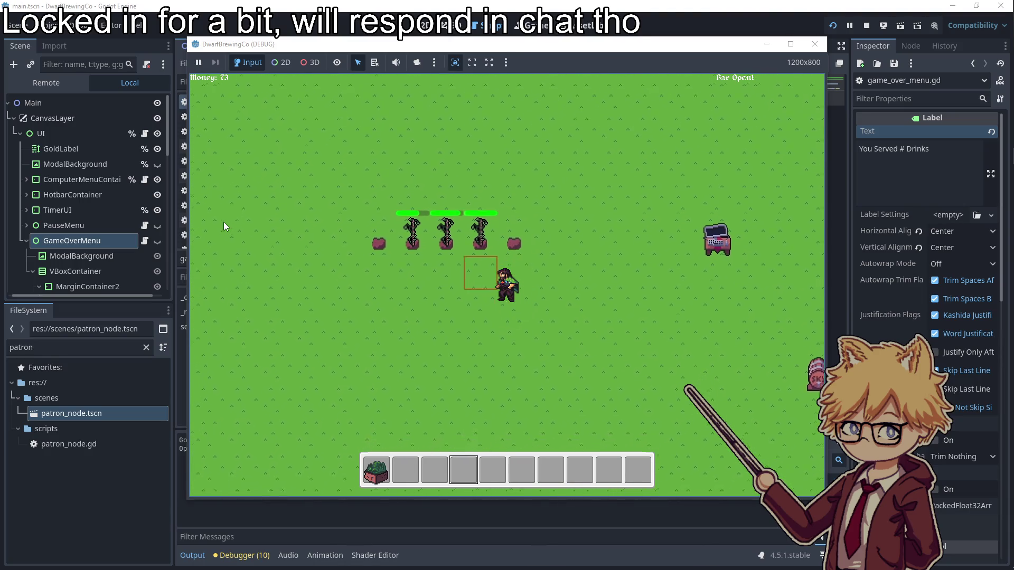
key("w")
key("e")
key("a")
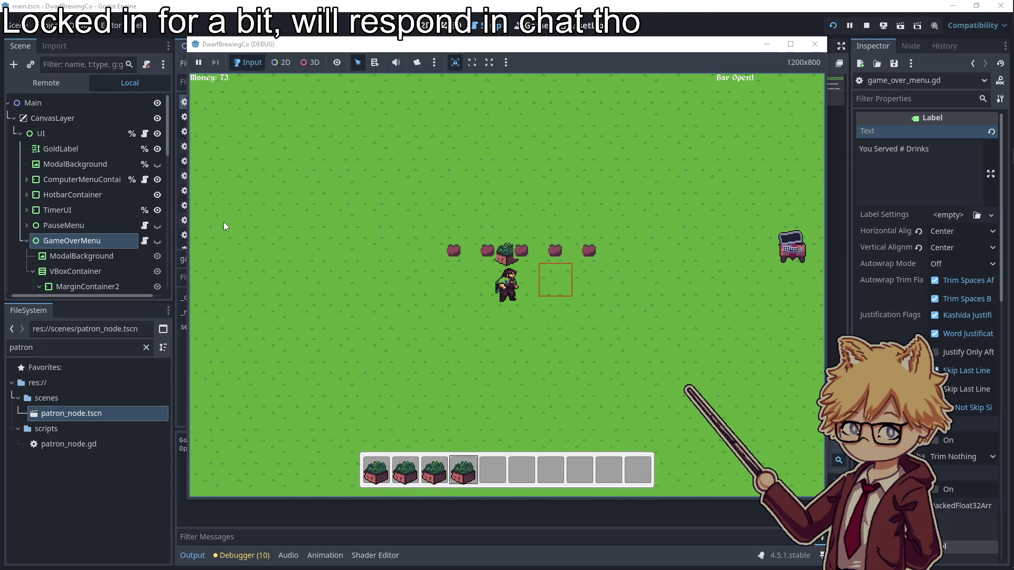
- Start brews in all three barrels, then open the seed shop at the computer
key("e")
key("d")
key("e")
key("d")
key("e")
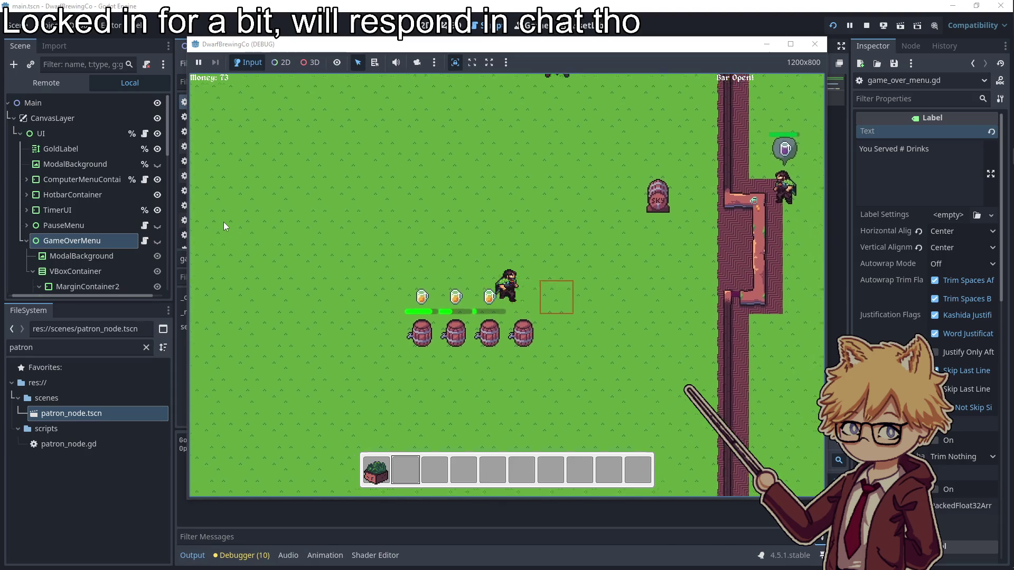
key("e")
key("w")
key("e")
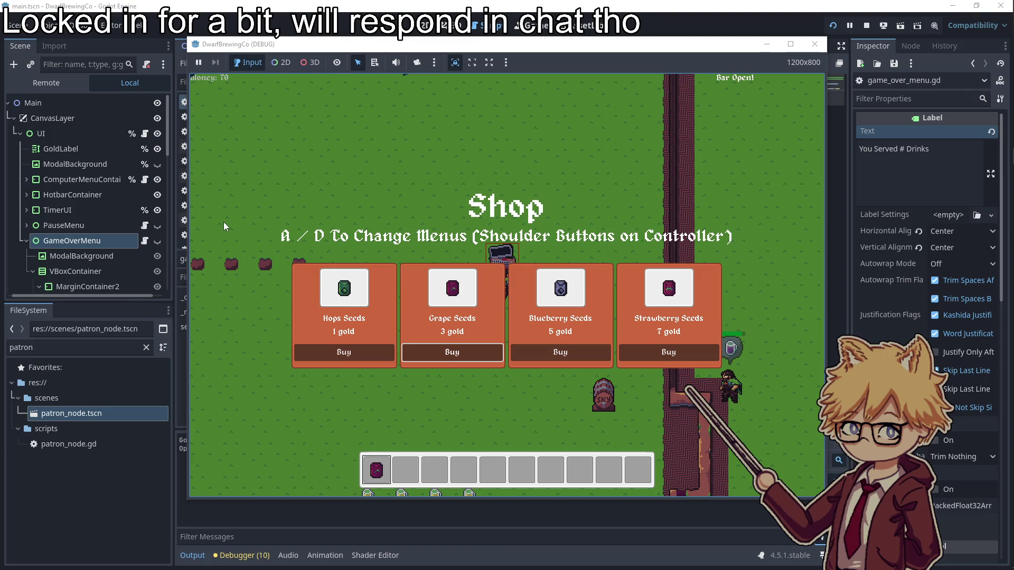
- Buy seeds, close the shop, and plant two crops side by side
key("Return")
key("Escape")
key("s")
key("d")
key("e")
key("e")
key("a")
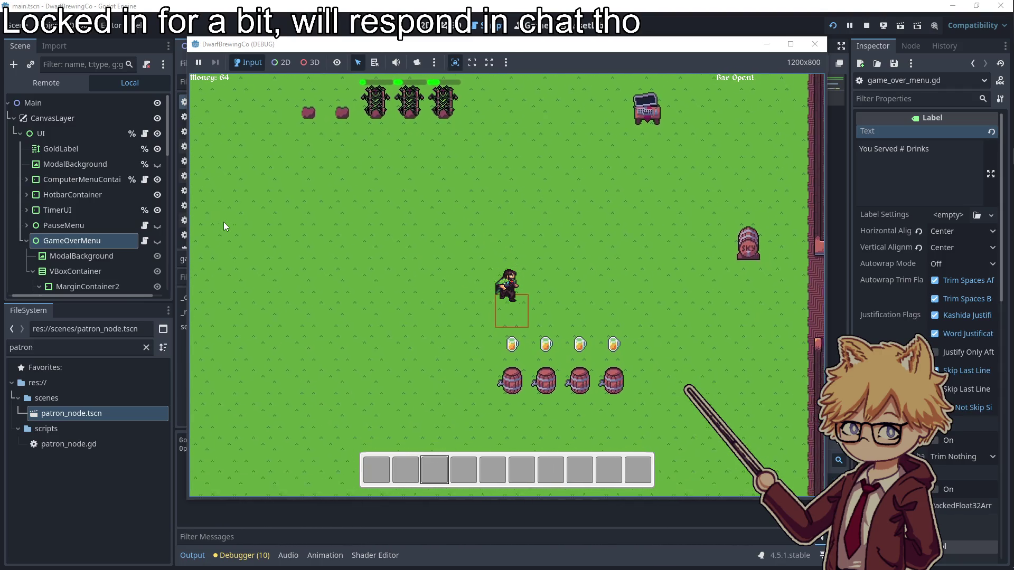
- Put both held drinks into the keg and harvest the nearest plant
key("d")
key("w")
key("e")
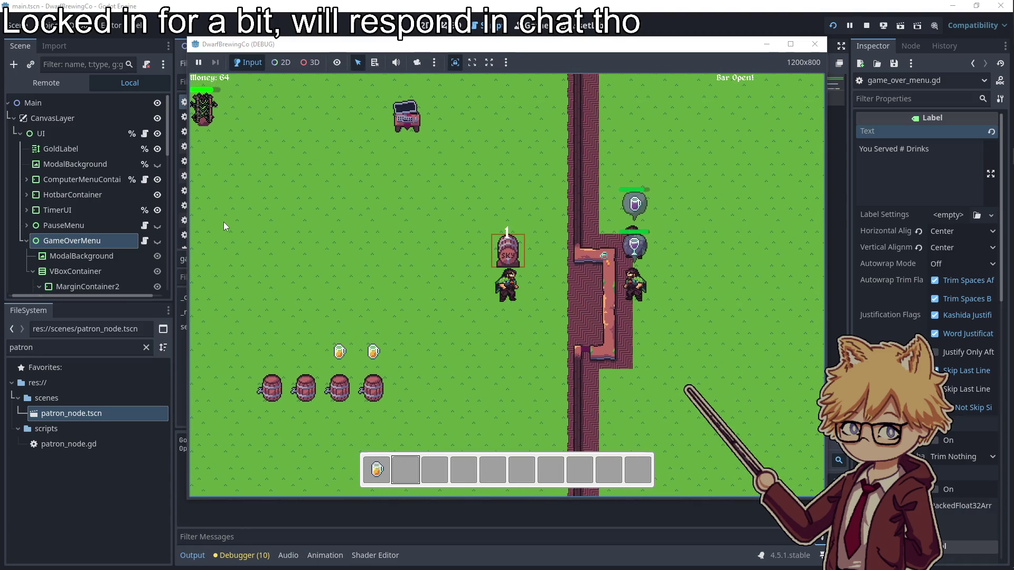
key("a")
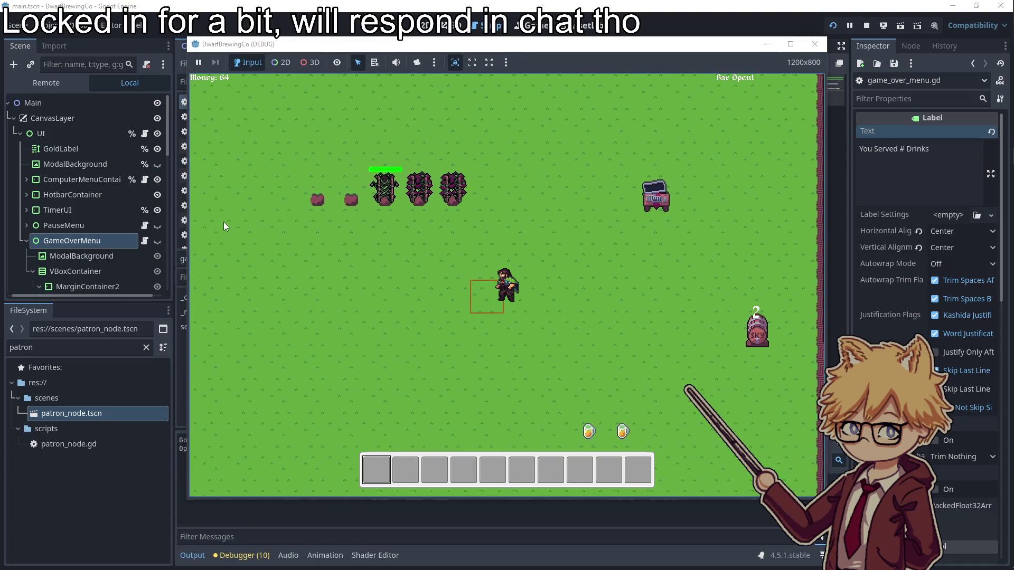
key("w")
key("a")
key("e")
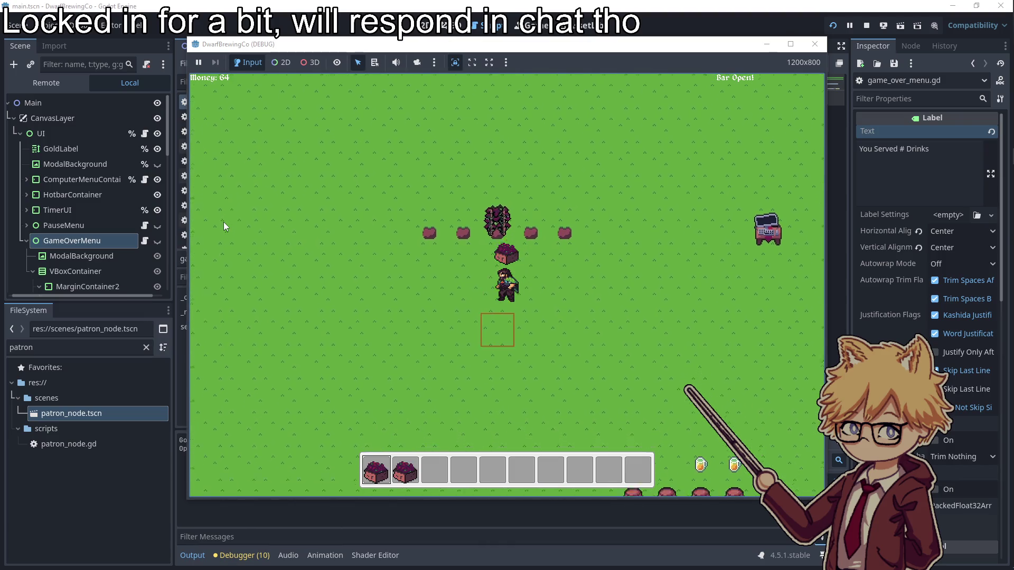
- Switch between the second and third crates, then check the shop at the computer
key("d")
key("2")
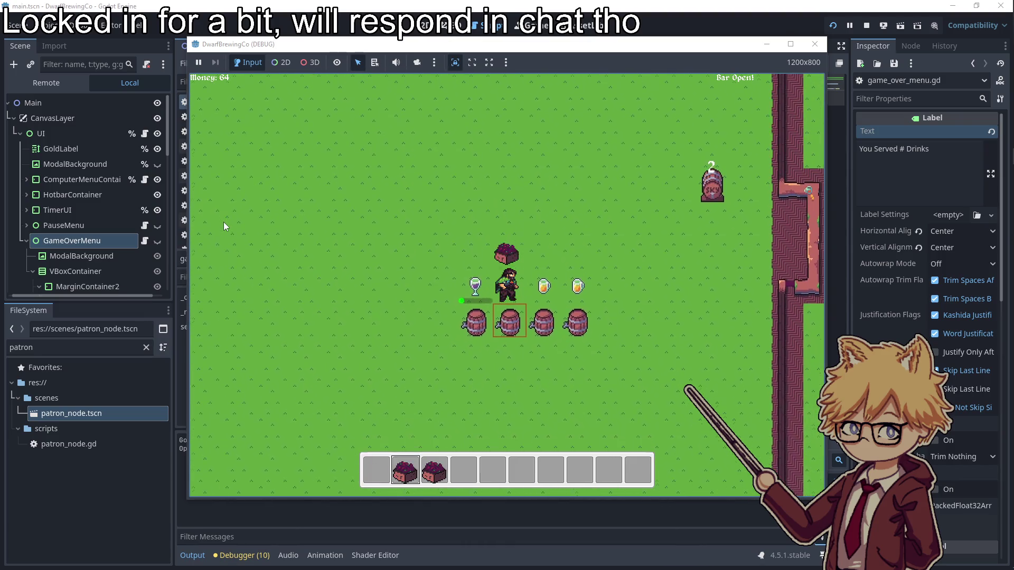
key("d")
key("3")
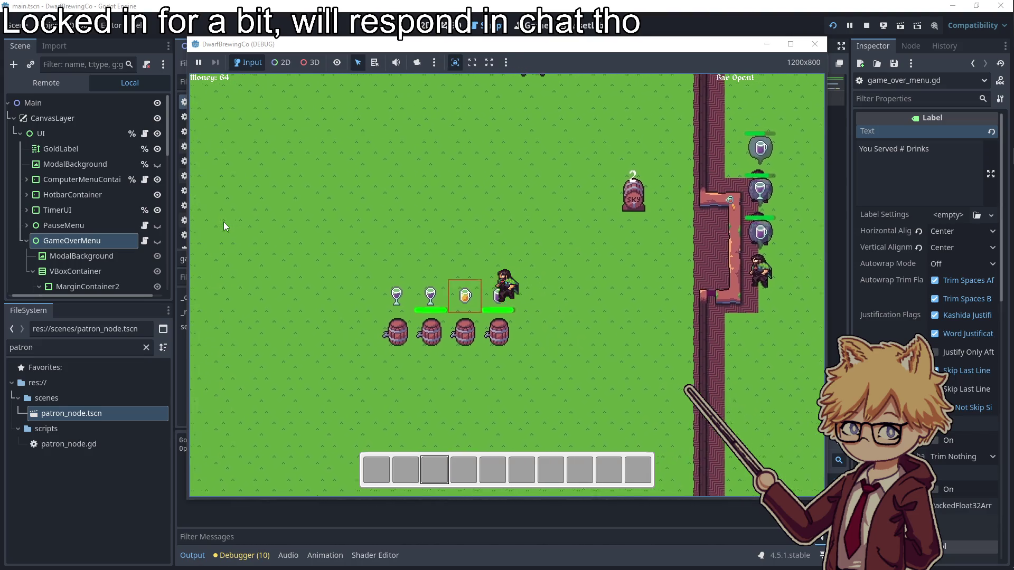
key("w")
key("e")
key("e")
key("a")
key("2")
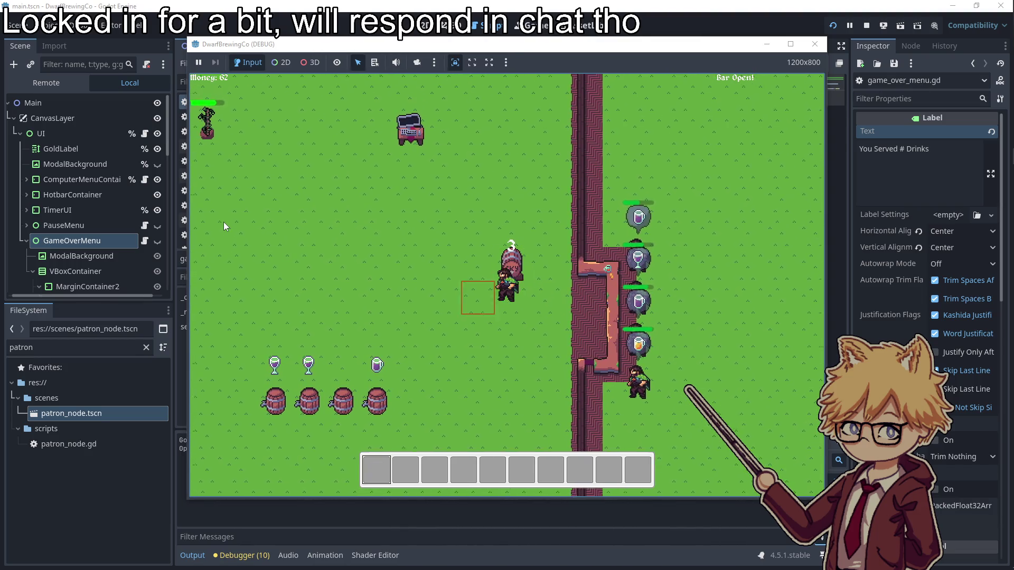
- Serve the held drink and then a wine to patrons at the bar
key("d")
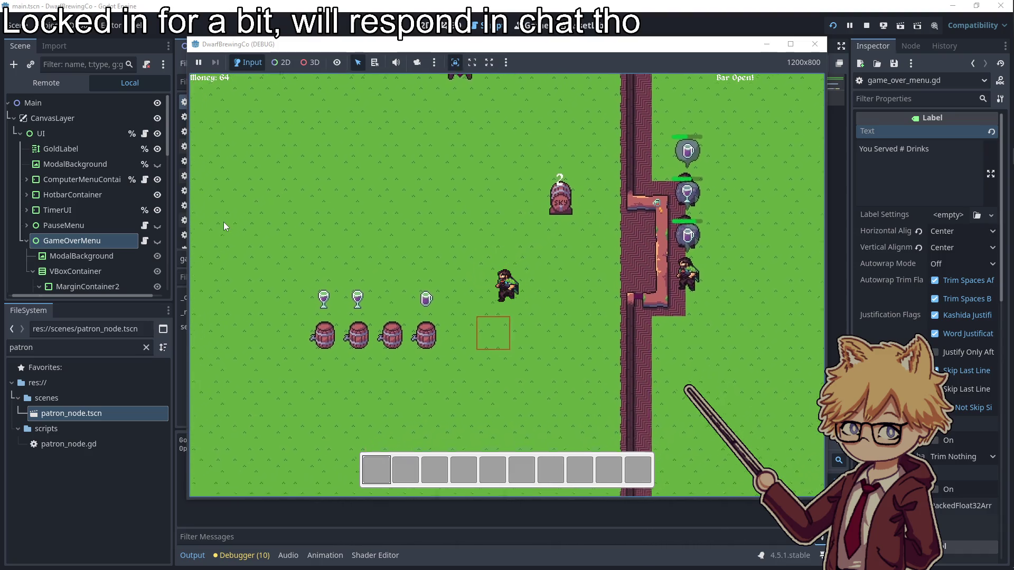
key("e")
key("a")
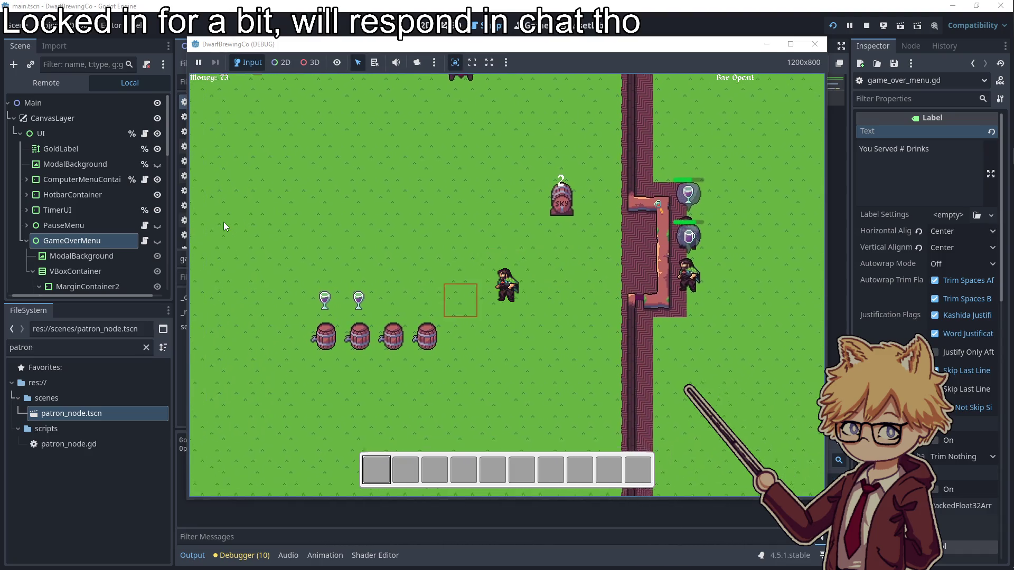
key("d")
key("e")
key("a")
key("w")
key("w")
- Harvest two crops, put one into a barrel to brew, and serve a wine
key("a")
key("e")
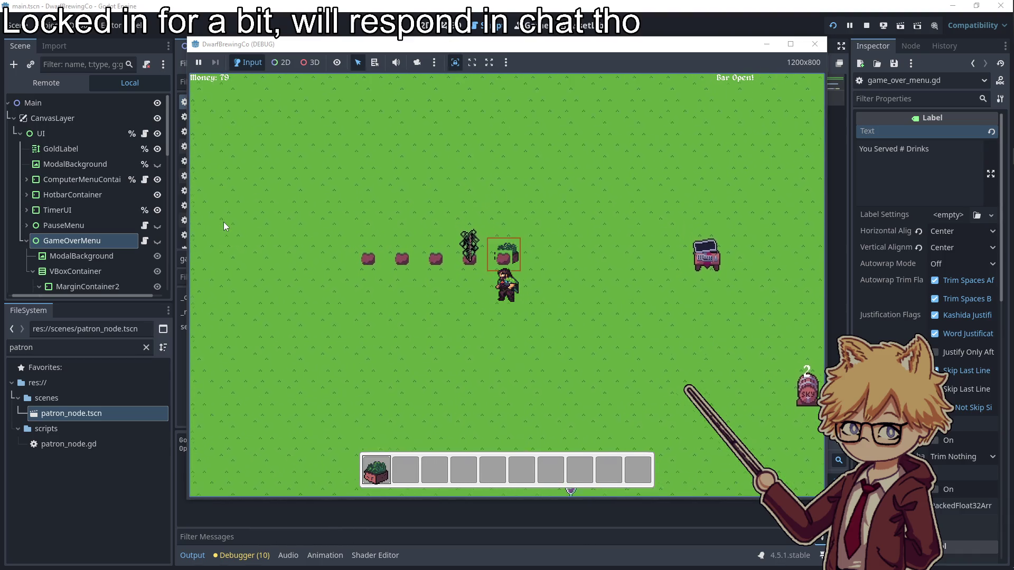
key("e")
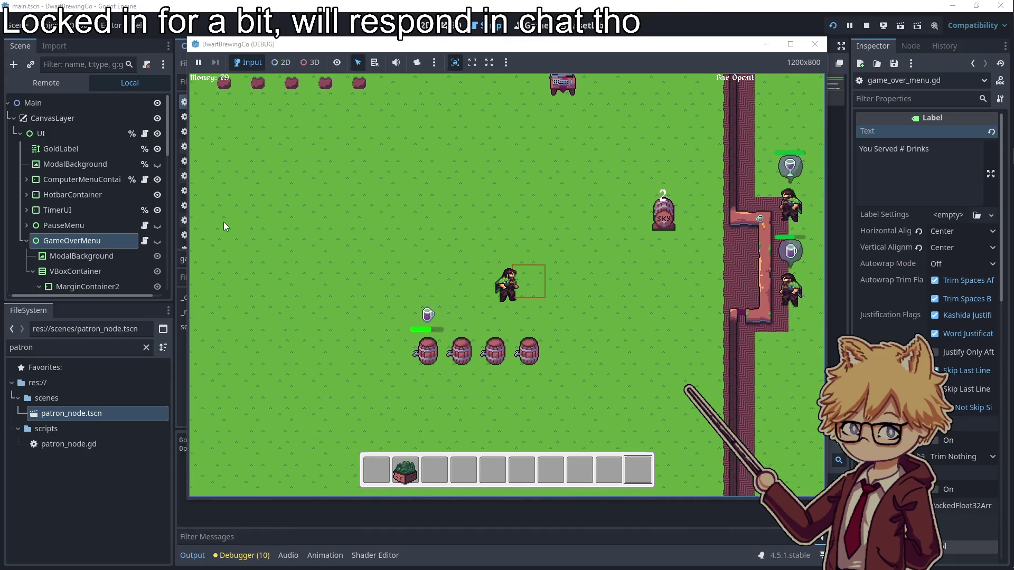
key("s")
key("d")
key("e")
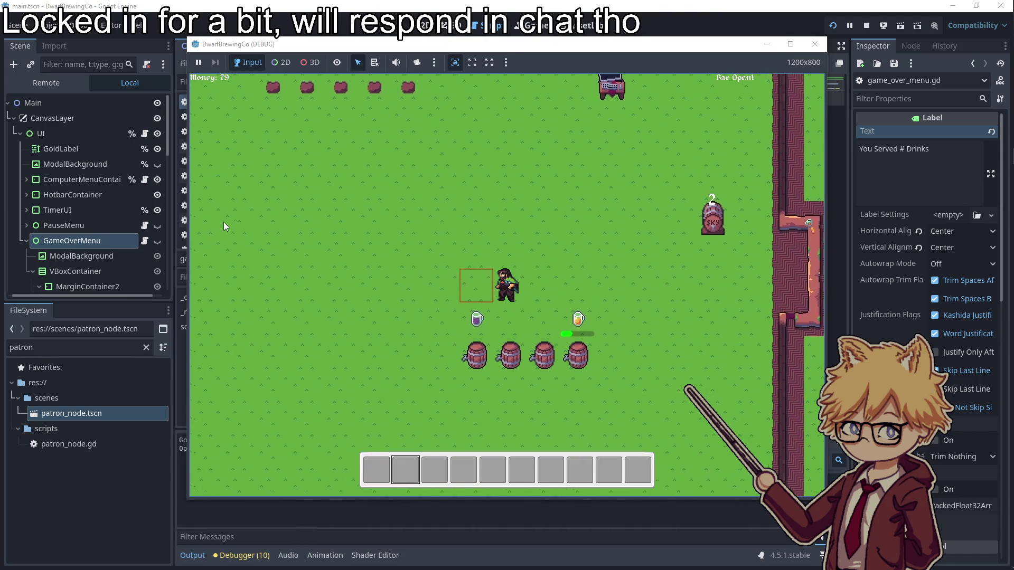
key("w")
key("e")
key("e")
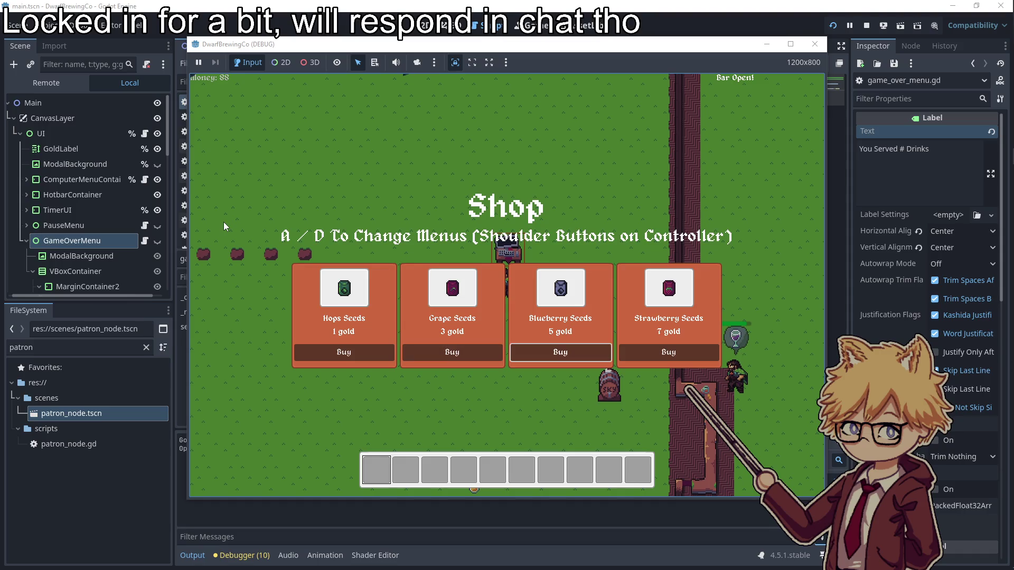
- Close the shop, serve the held beer to a patron, and pick up another drink
key("Escape")
key("a")
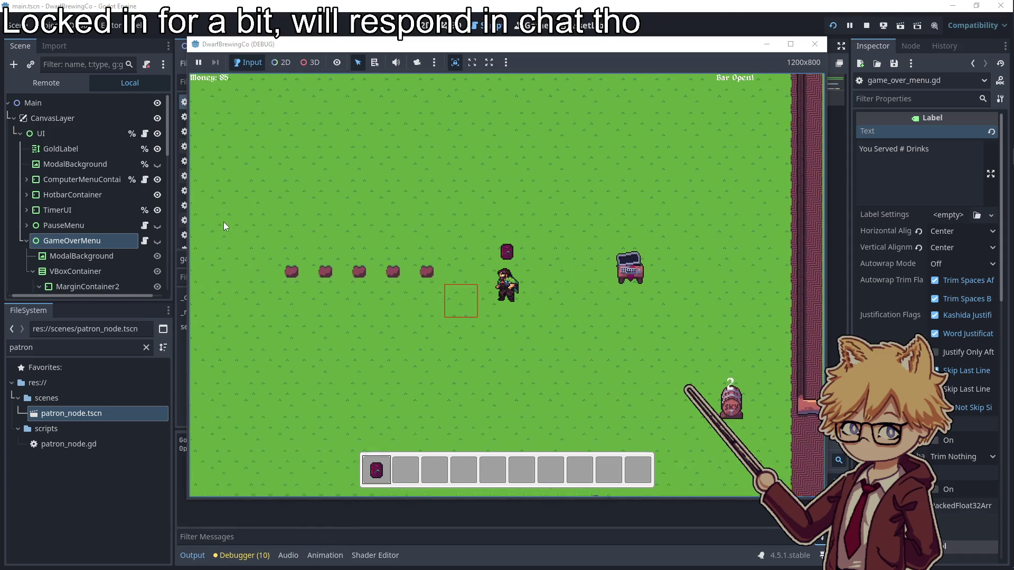
key("d")
key("s")
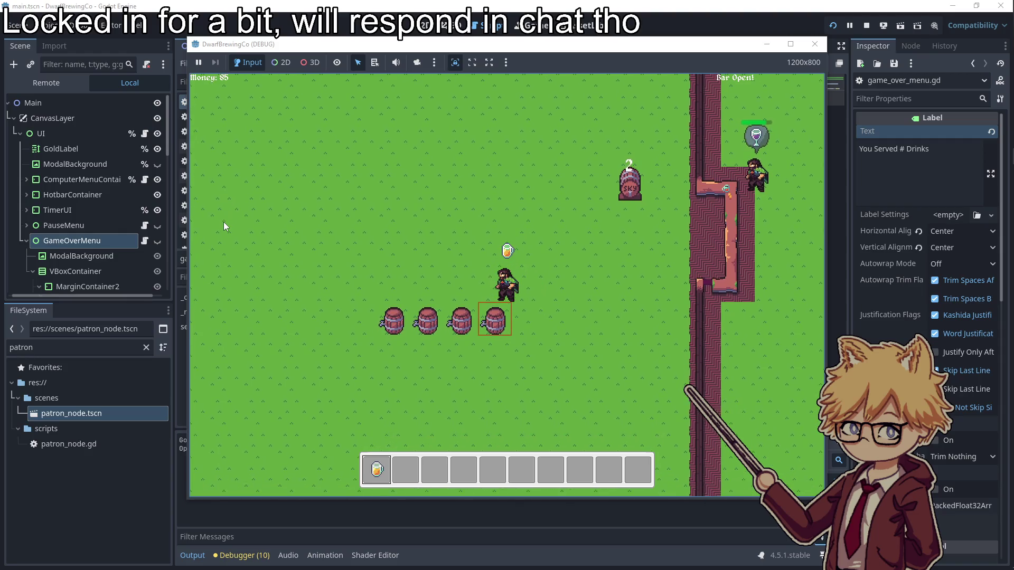
key("w")
key("a")
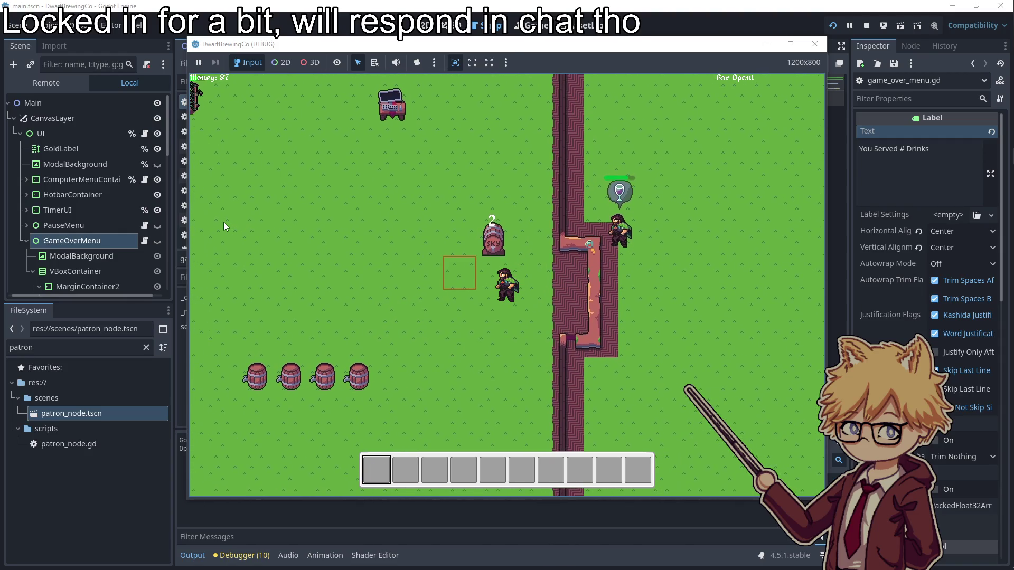
key("a")
key("e")
key("s")
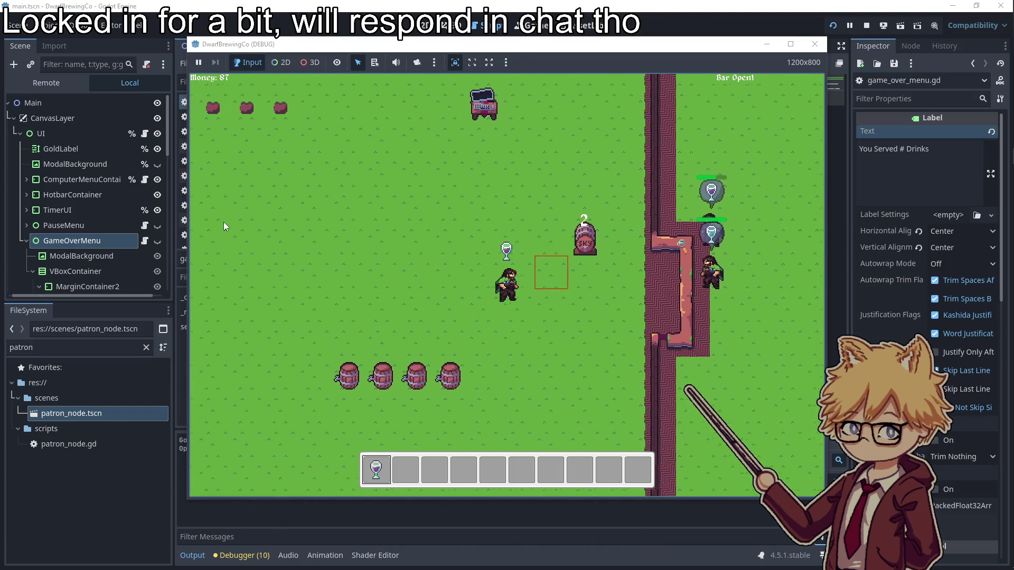
- Open the shop at the truck, close it, and reopen it
key("w")
key("a")
key("e")
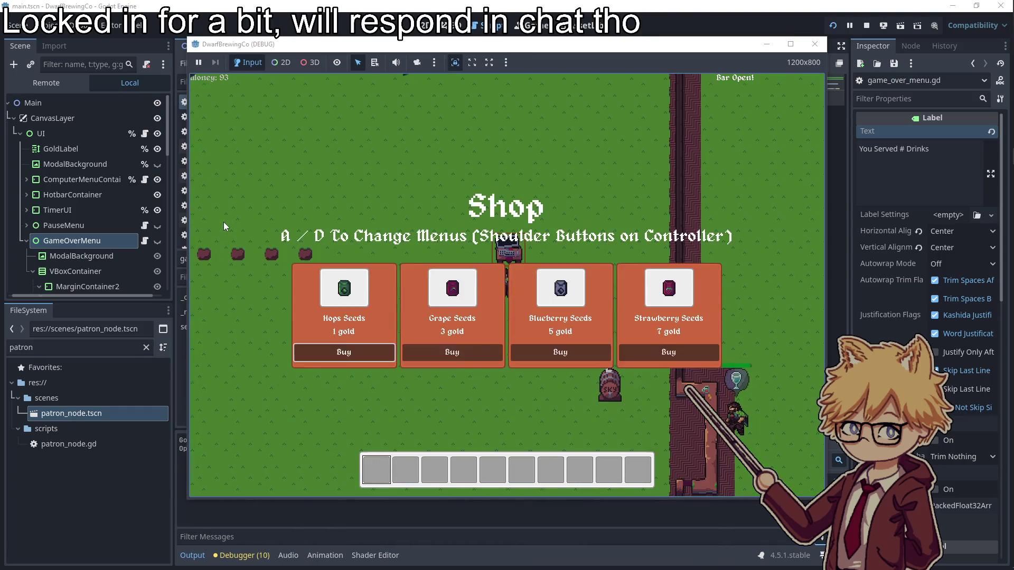
key("e")
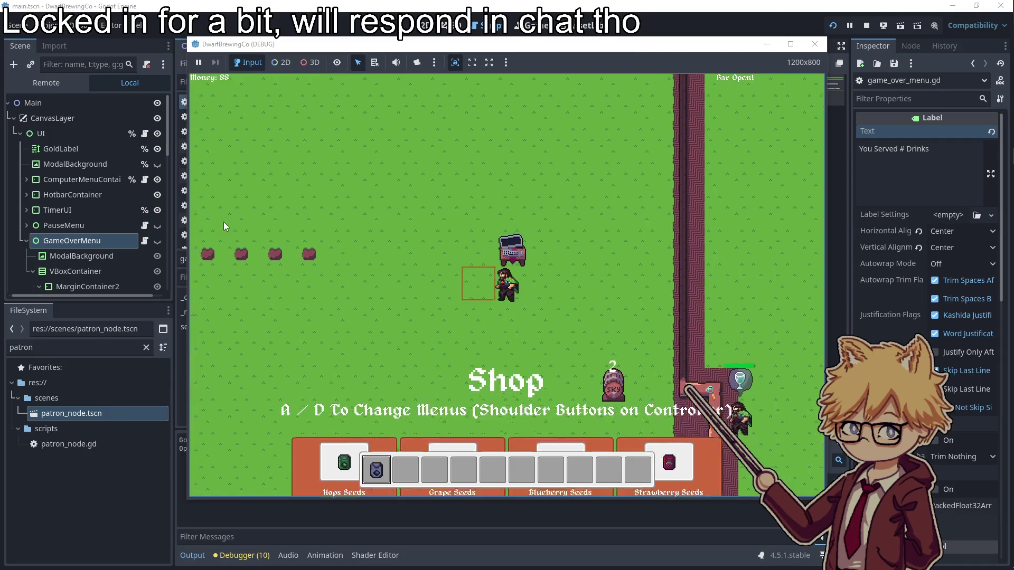
key("a")
key("d")
key("e")
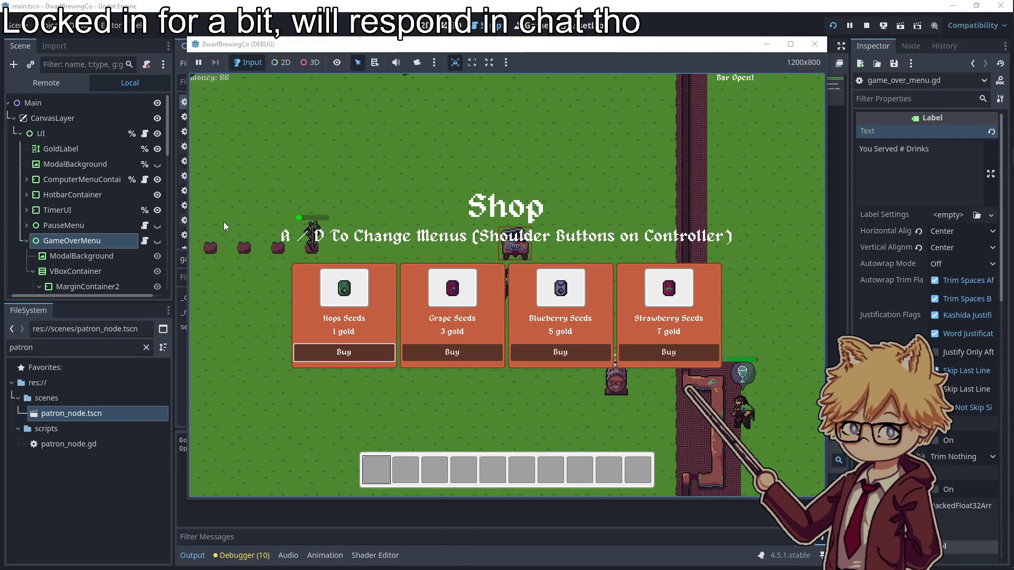
- Plant seeds from the first hotbar slot on two mounds, then head toward the barrels
key("e")
key("a")
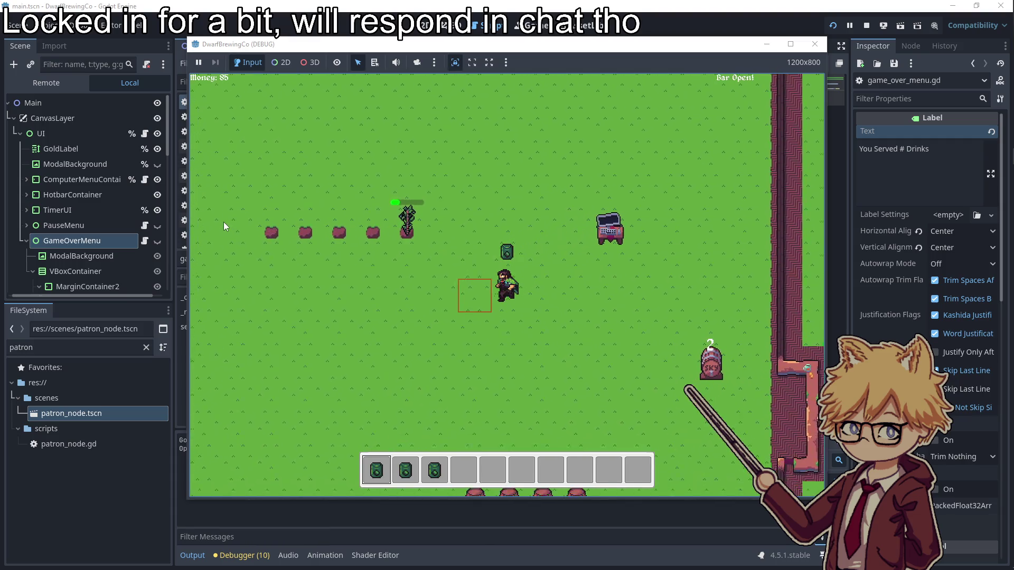
key("space")
key("a")
key("w")
key("space")
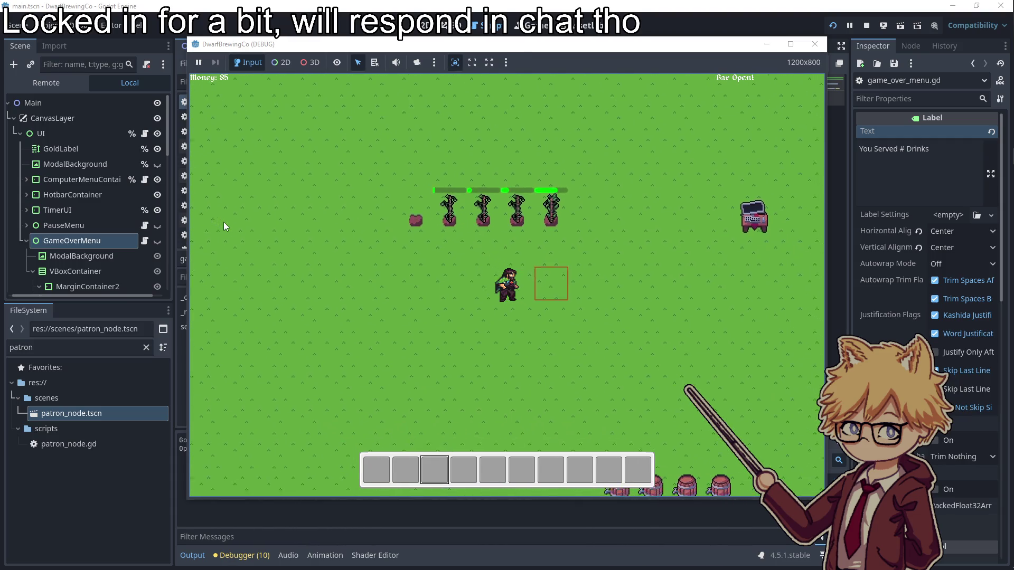
key("d")
key("s")
scroll("up", 3)
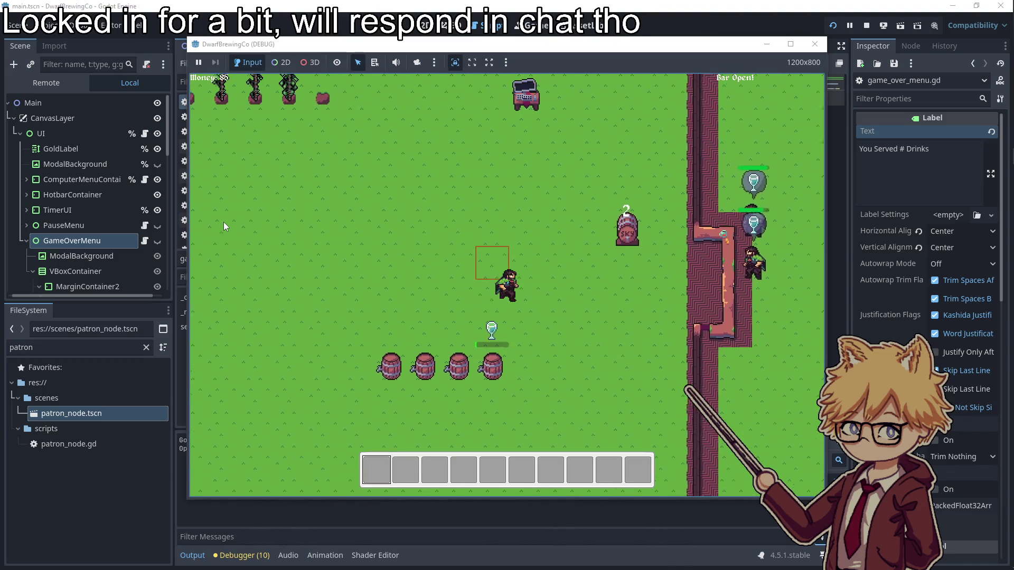
- Buy Blueberry Seeds at the computer shop, dropping money from 109 to 99, then close it
key("w")
key("e")
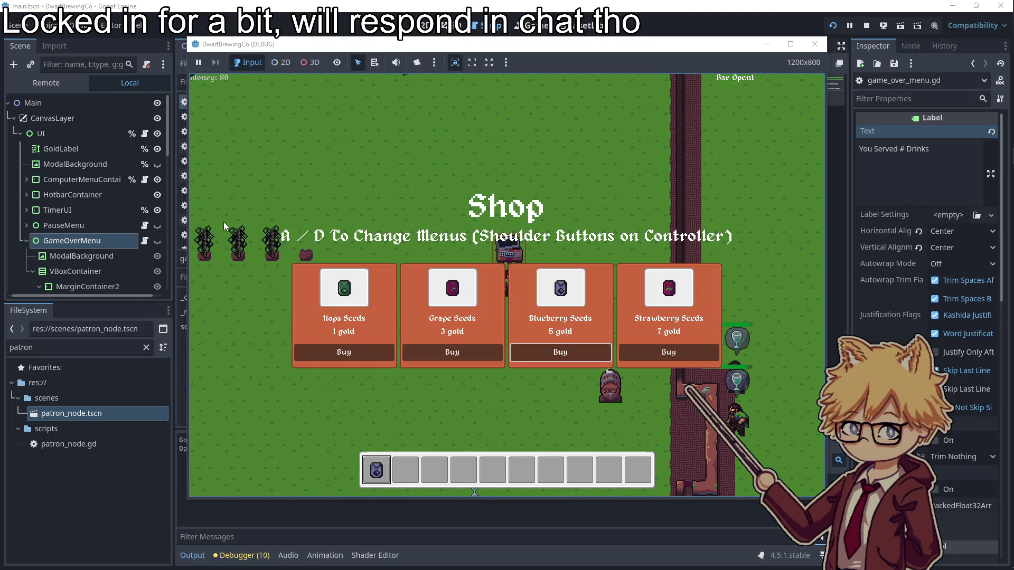
key("Return")
key("a")
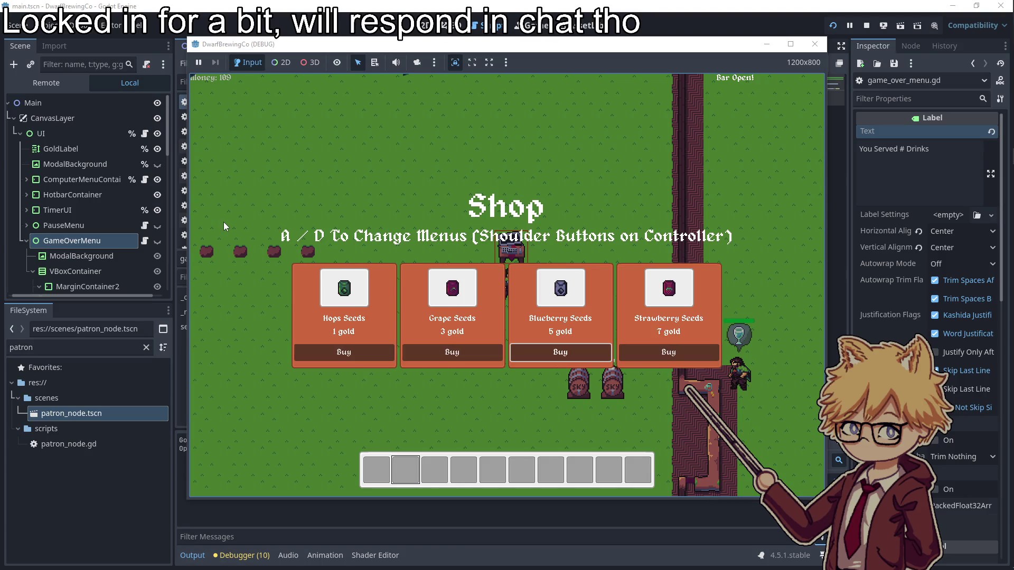
key("Escape")
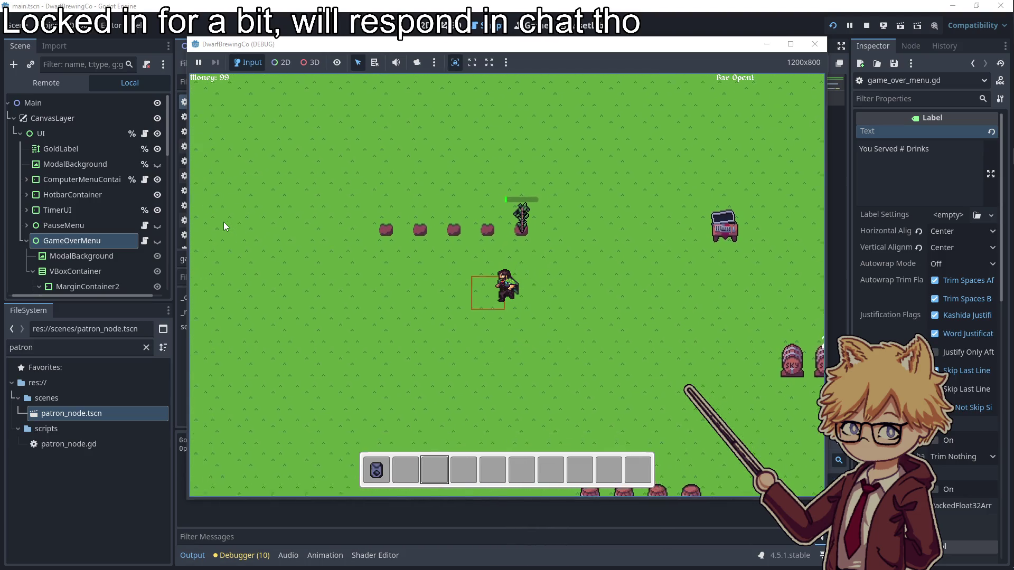
- Walk around the field, then visit the seed shop at the truck and close it
key("d")
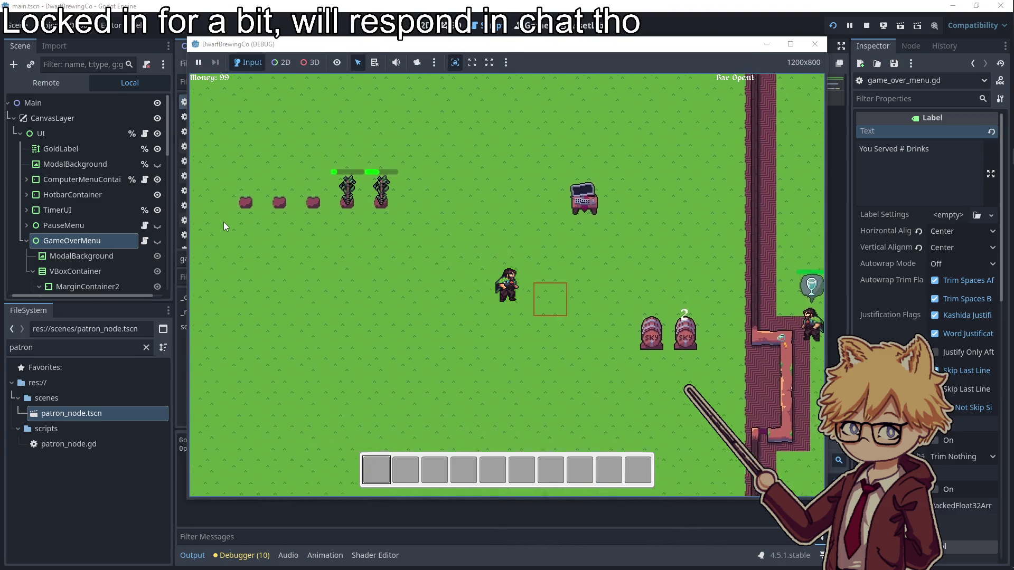
key("a")
key("w")
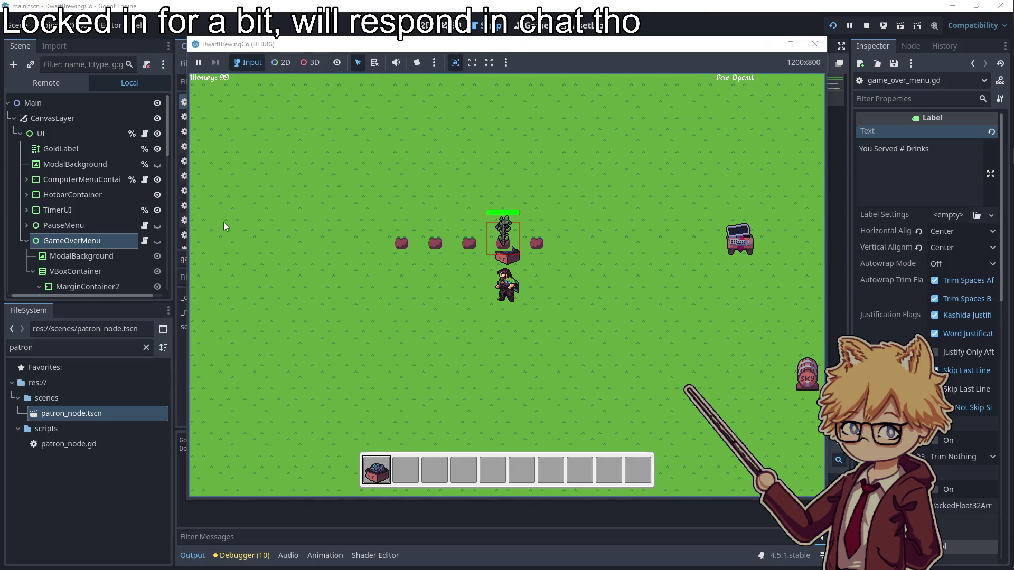
key("s")
key("d")
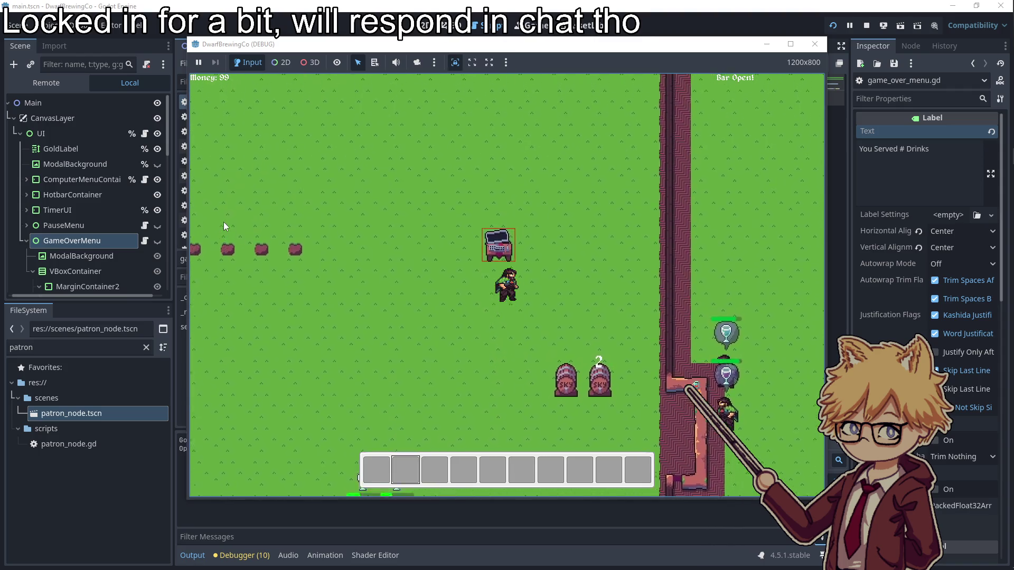
key("w")
key("e")
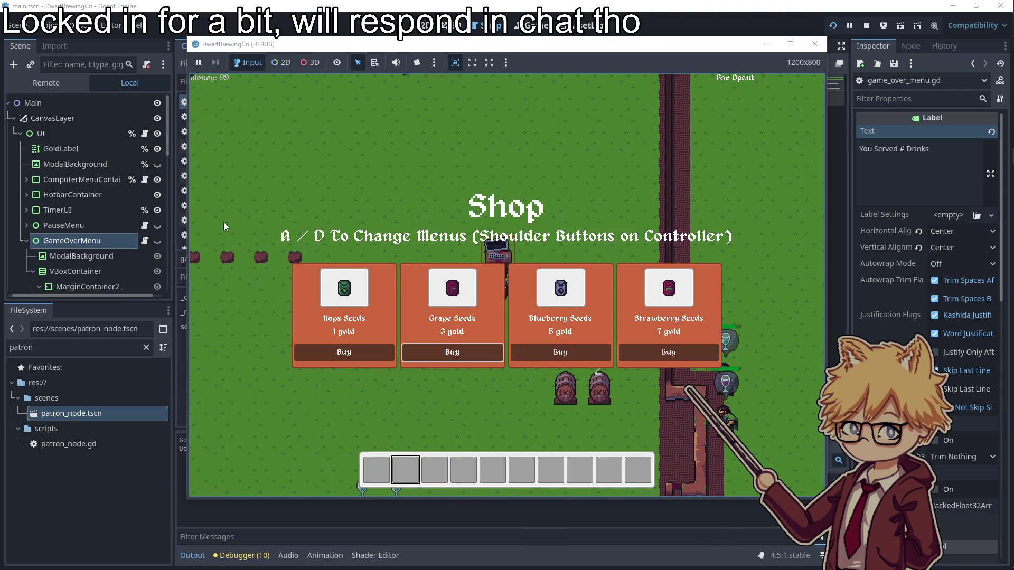
key("e")
key("a")
key("a")
scroll("up", 3)
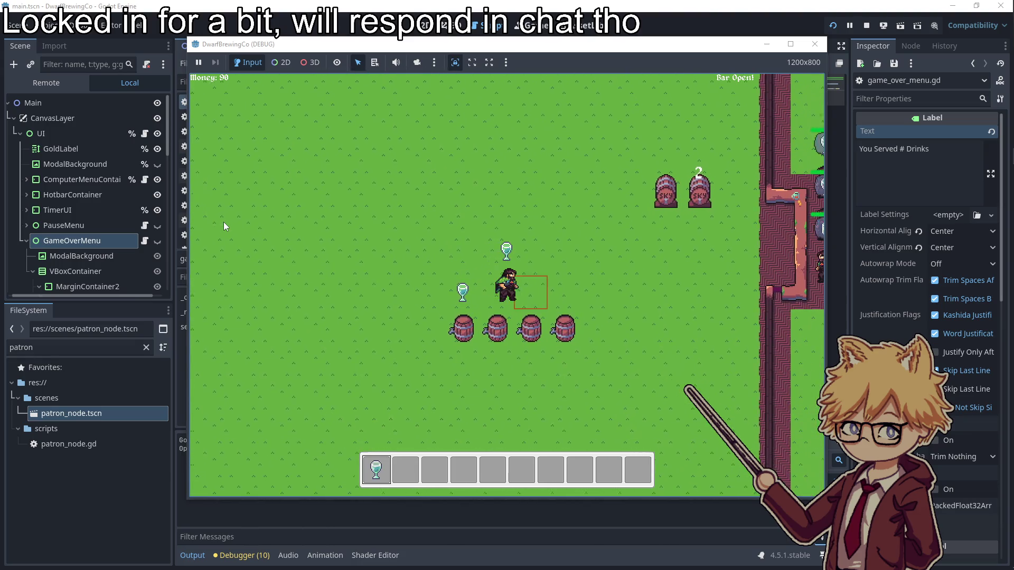
- Serve a drink to a waiting patron, then buy Hops Seeds at the truck
key("d")
key("e")
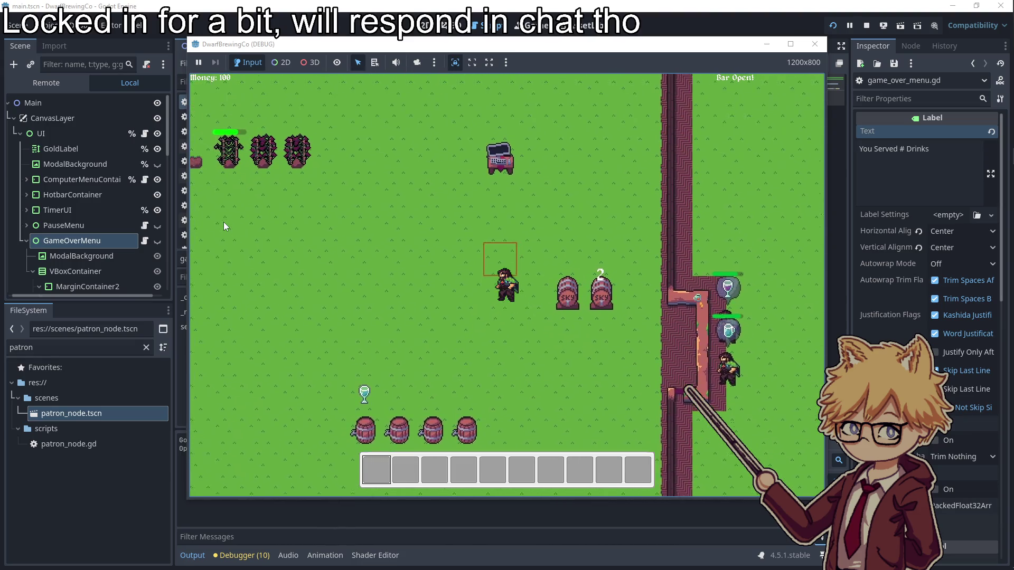
key("w")
key("Return")
key("Escape")
key("a")
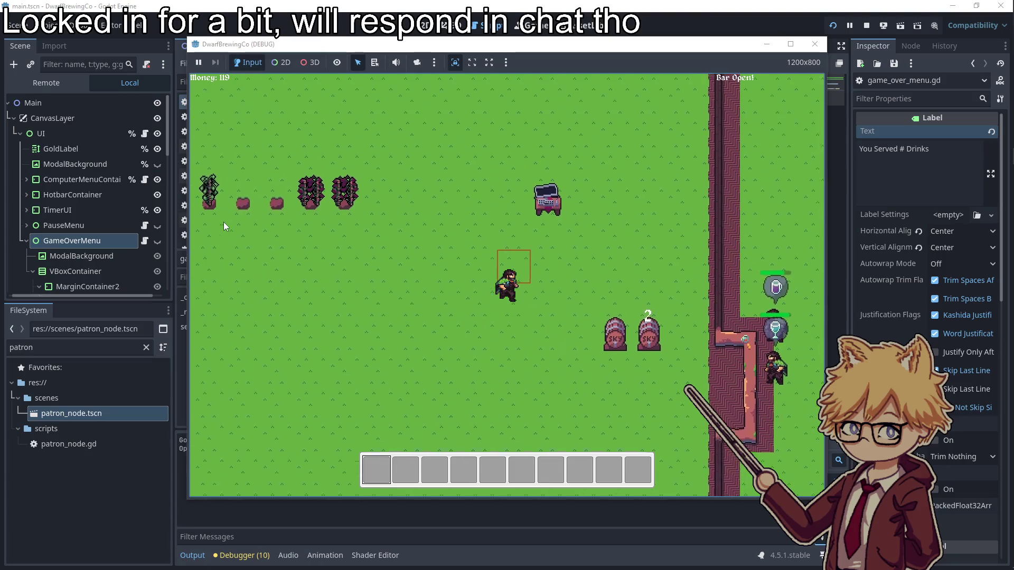
- Buy Blueberry Seeds at the computer shop and walk back near the field
key("w")
key("e")
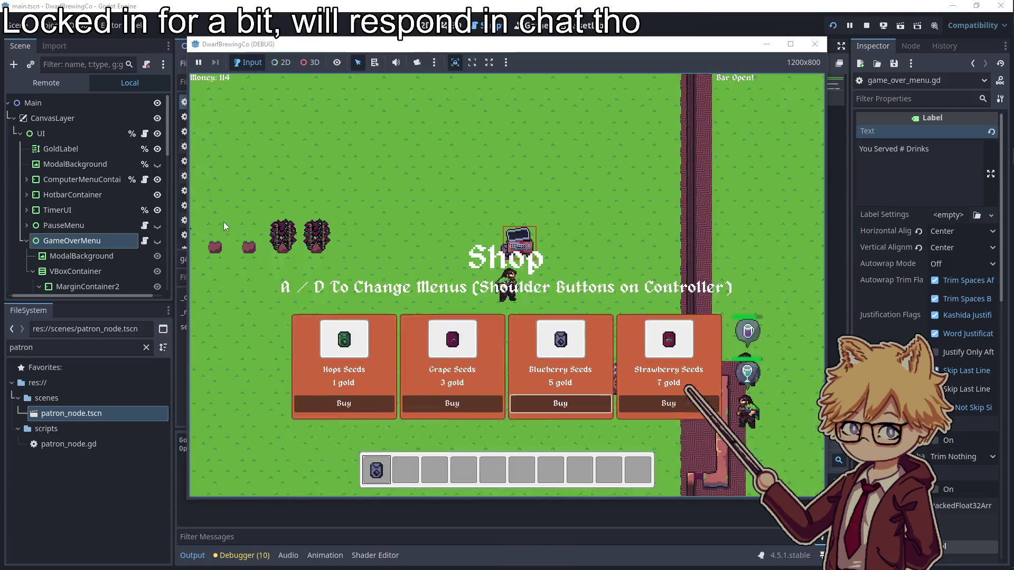
key("Escape")
key("a")
key("d")
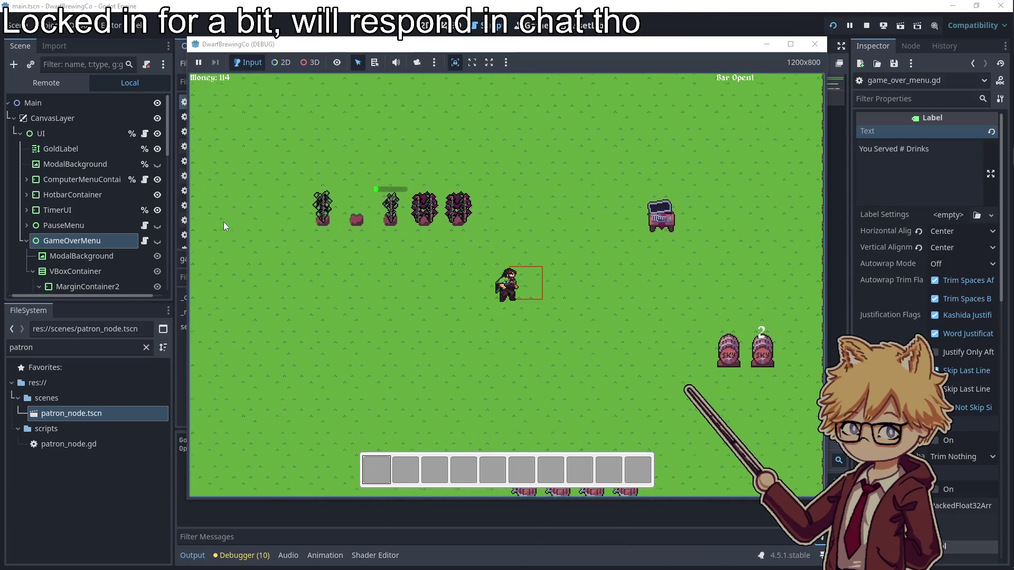
key("a")
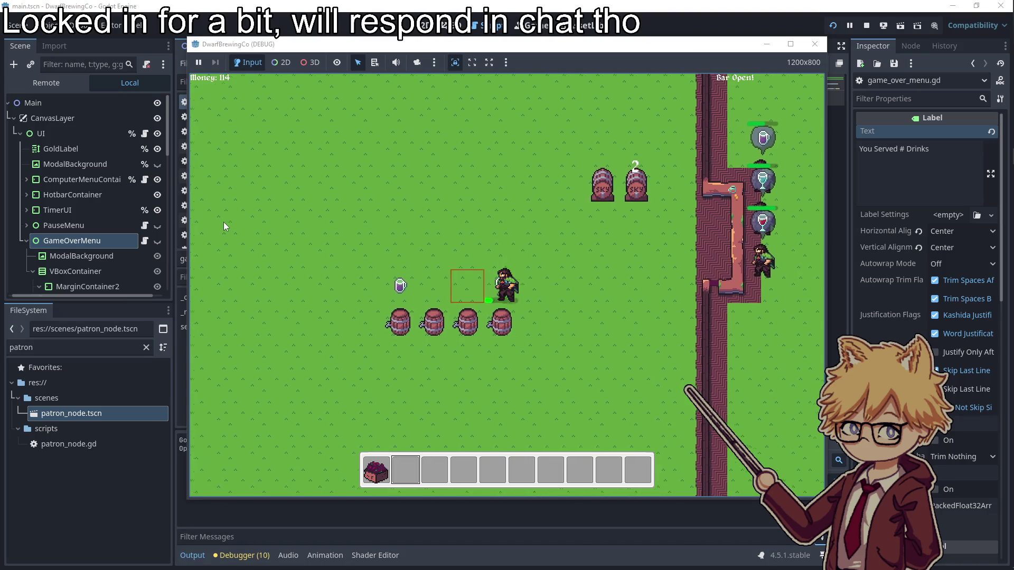
- Return to the computer shop and buy Strawberry Seeds
key("w")
key("e")
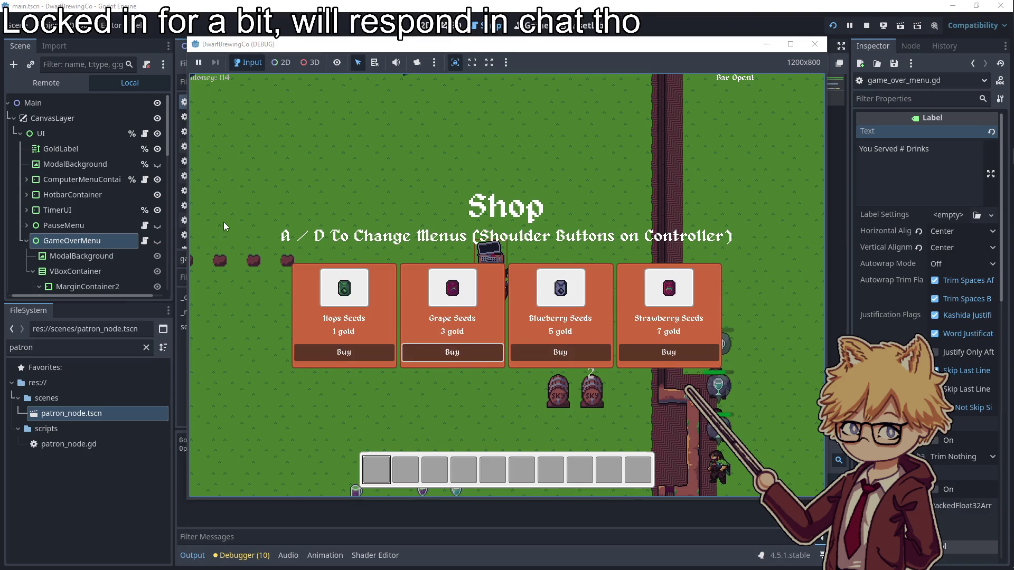
key("Return")
key("a")
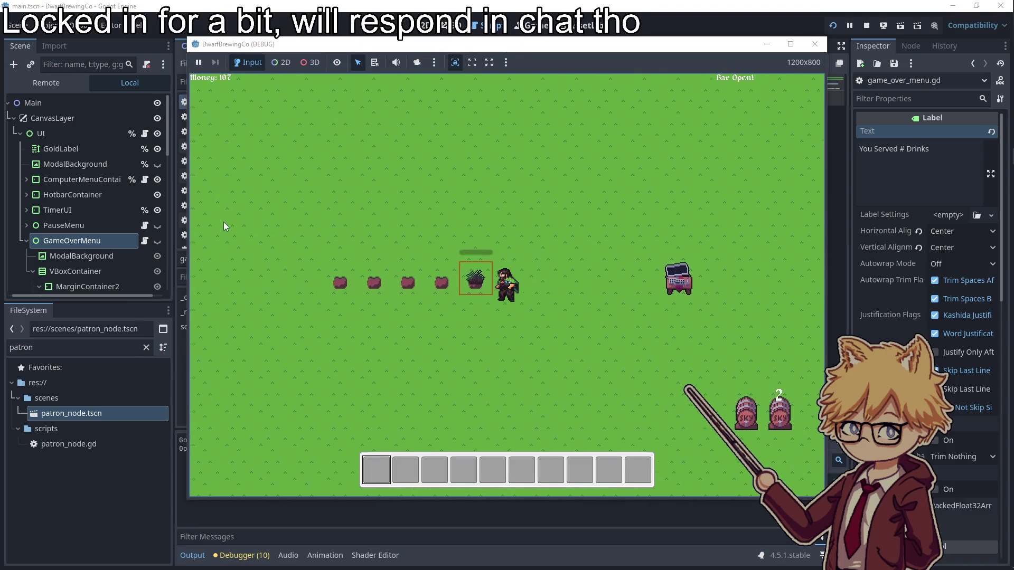
- Serve drinks to the first patron and the middle patron
key("s")
key("d")
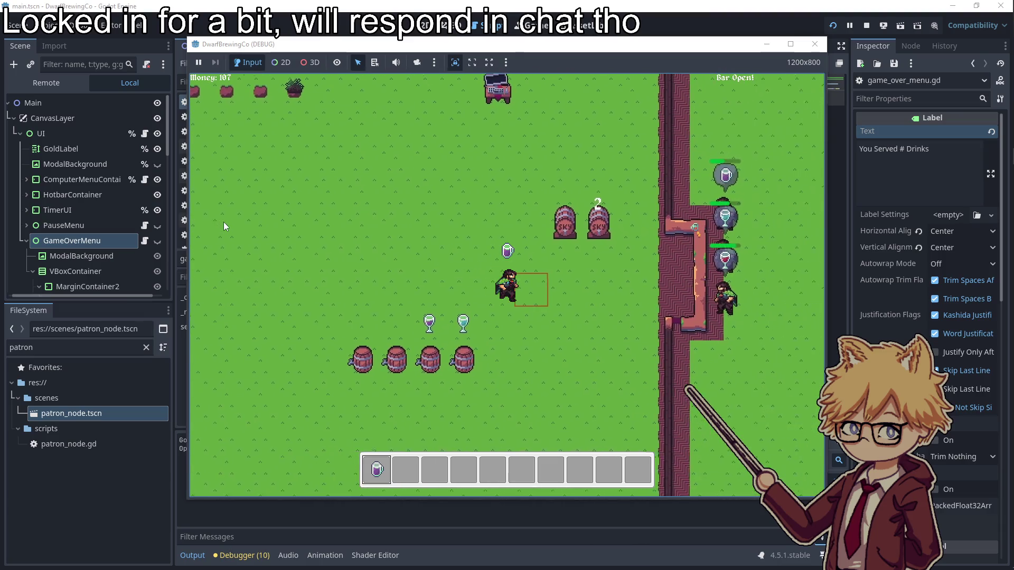
key("d")
key("a")
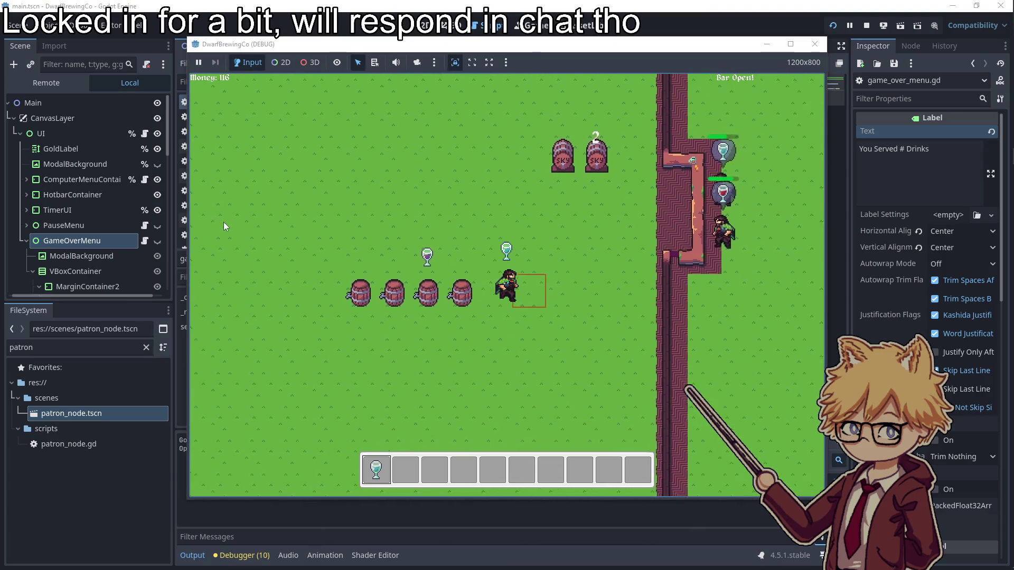
key("a")
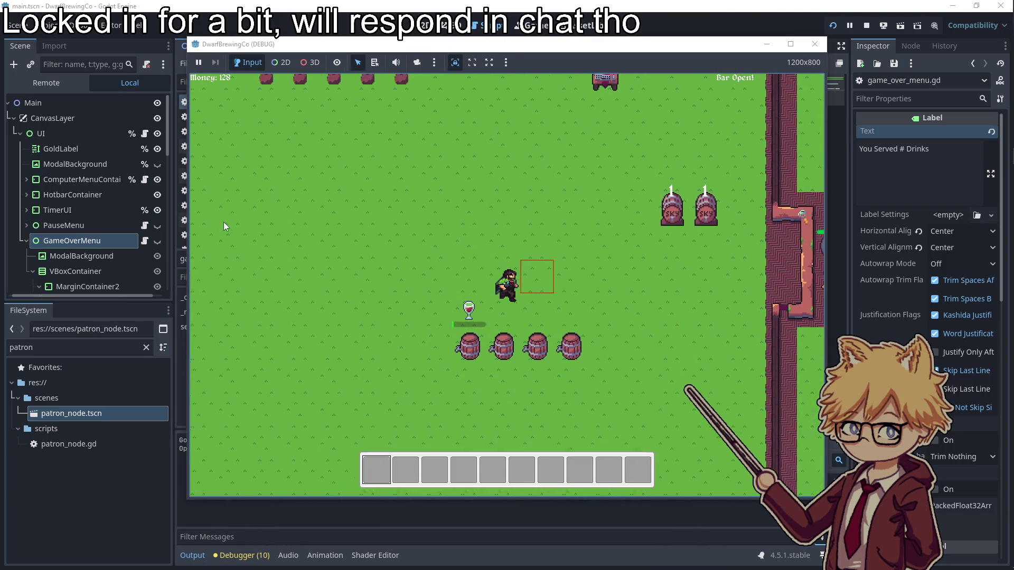
- Buy Hops Seeds at the truck, then go to the field and select seed slot 3
key("w")
key("d")
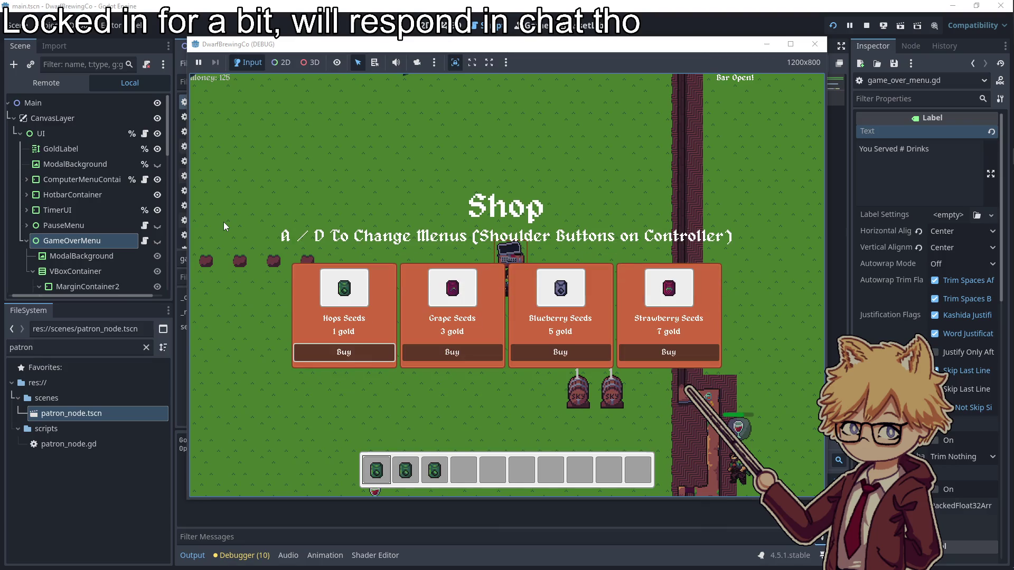
key("Return")
key("Escape")
key("a")
key("s")
key("a")
key("s")
key("3")
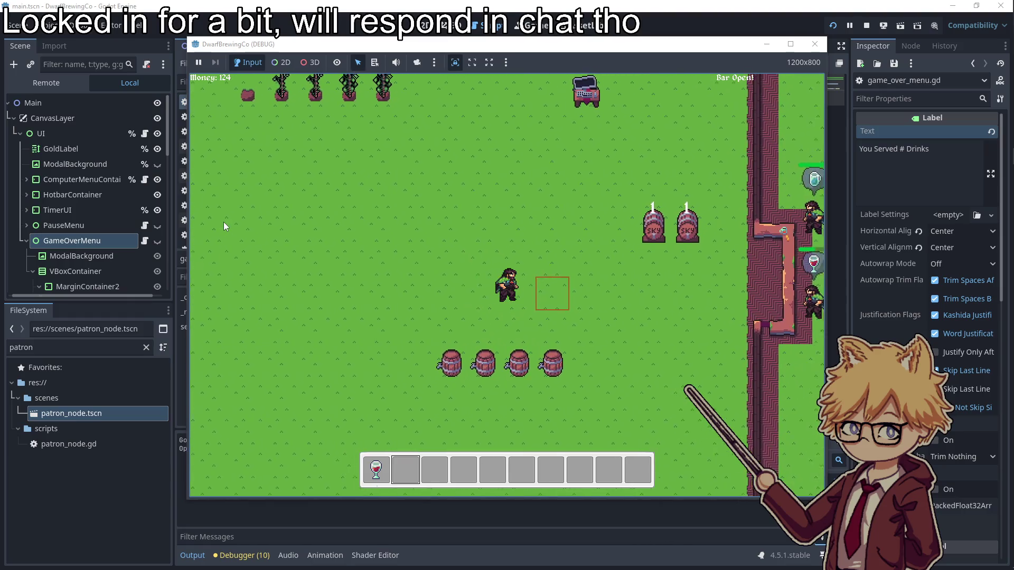
- Open and close the shop once more, then pause and stop the playtest
key("w")
key("e")
key("Escape")
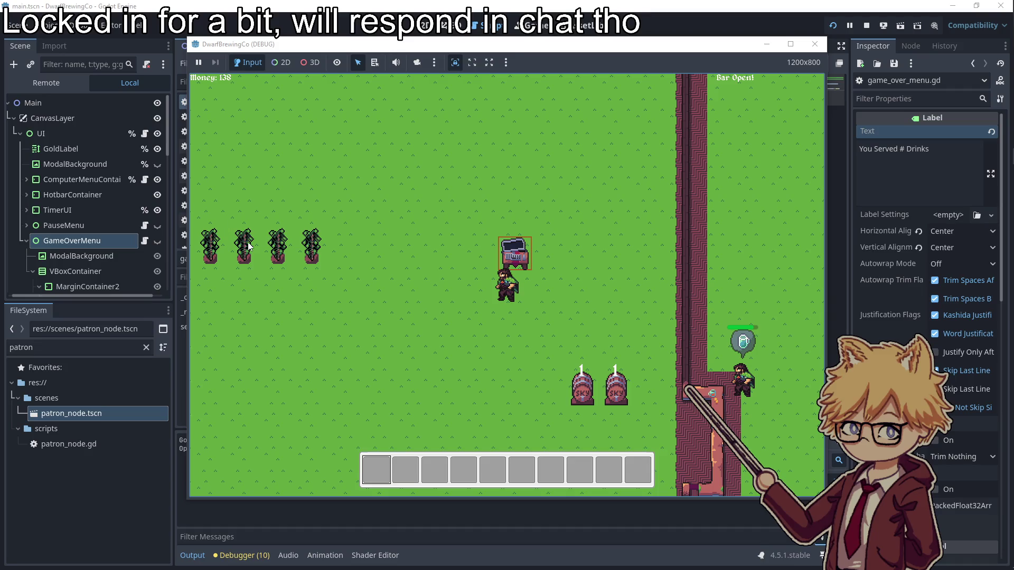
key("Escape")
left_click(814, 45)
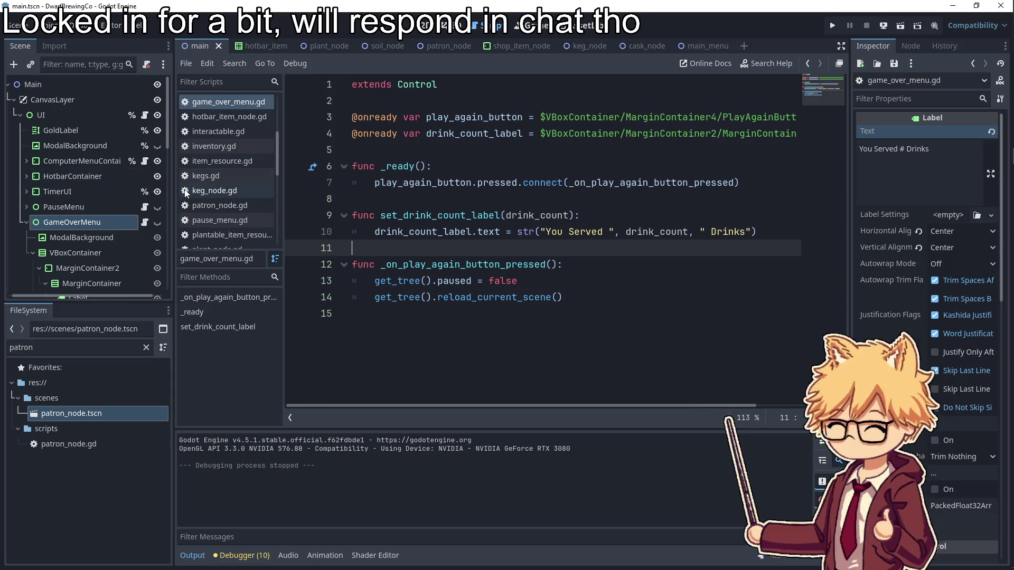
- In bar_node.gd, multiply the 7 bound on line 128 by .99**delivered_drinks
scroll("down", 3)
scroll("down", 3)
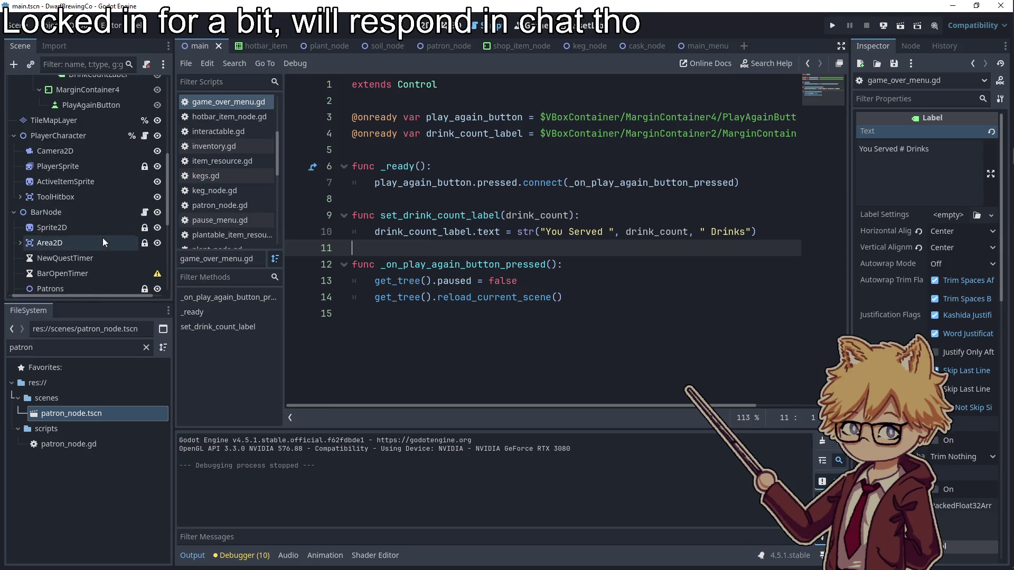
left_click(144, 212)
scroll("down", 3)
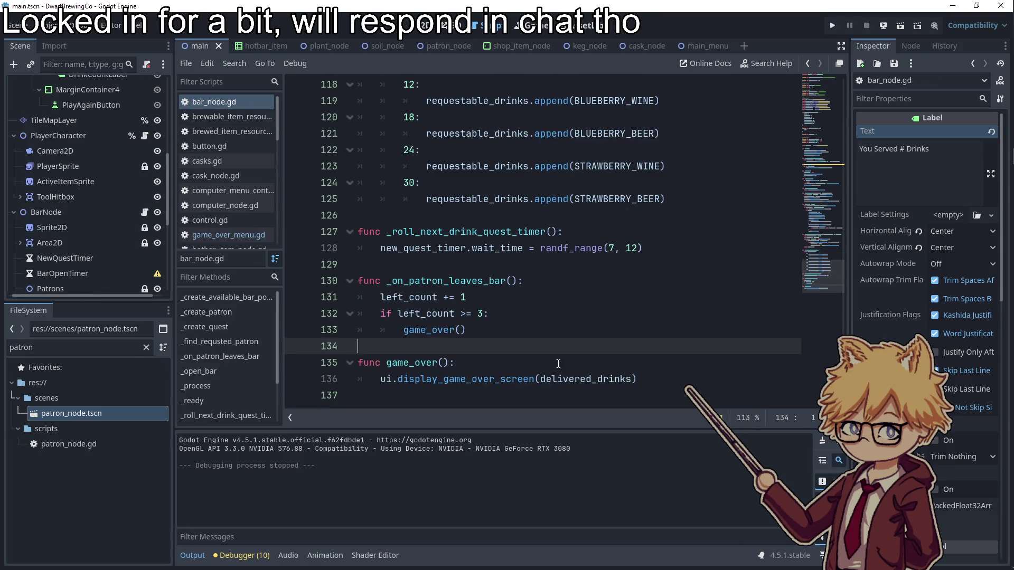
left_click(614, 249)
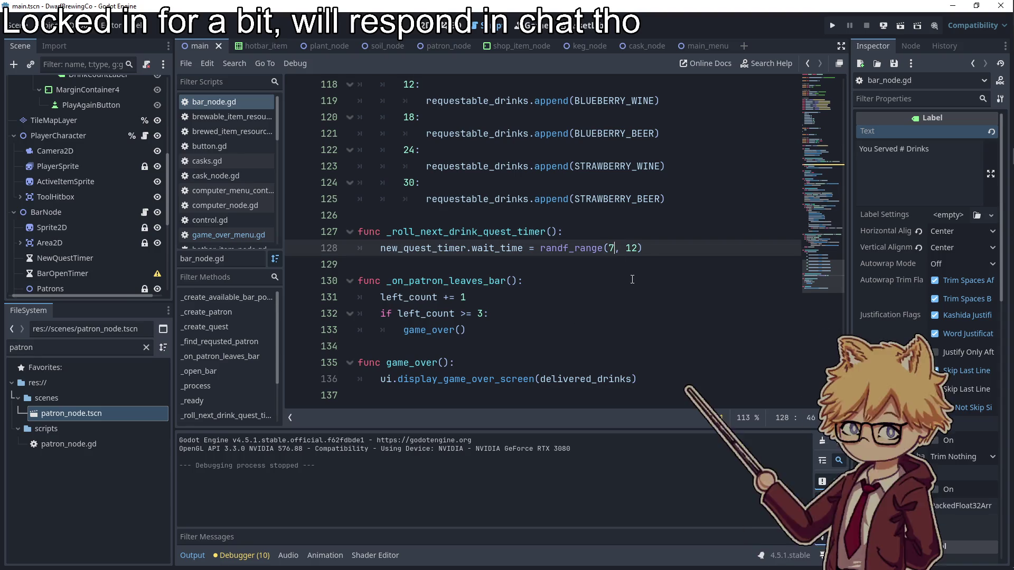
type("* ")
type(".99")
type("***")
type("de")
key("Return")
key("Return")
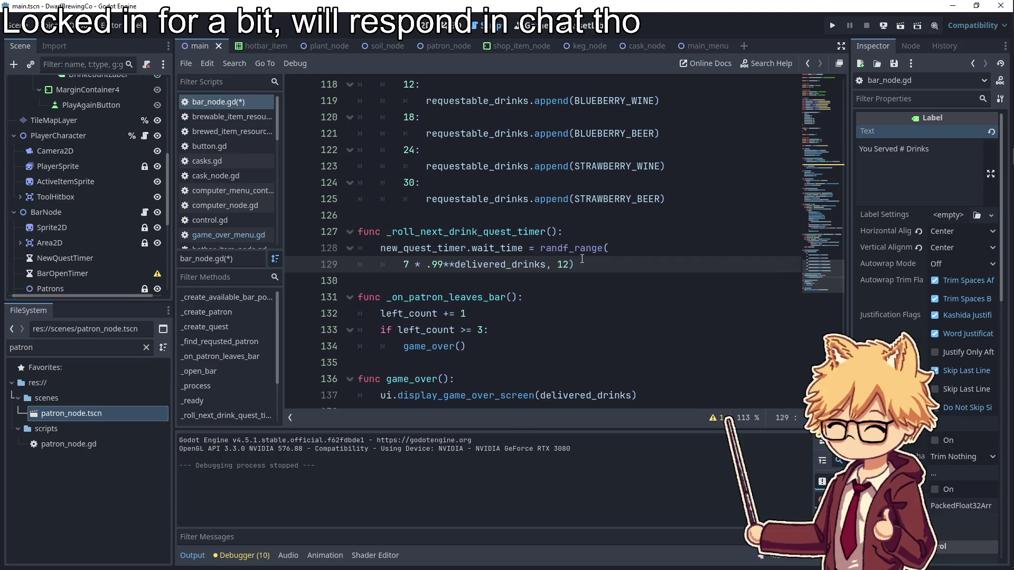
- Copy the .99**delivered_drinks factor and apply it to the 12 bound too
left_click_drag(547, 265, 427, 265)
key("ctrl+c")
left_click(569, 265)
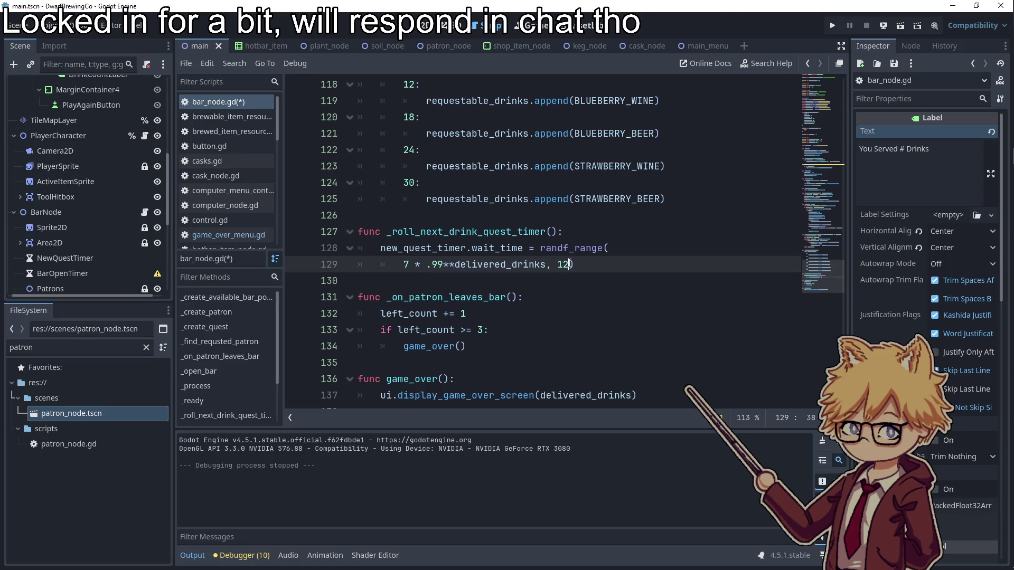
key("ctrl+v")
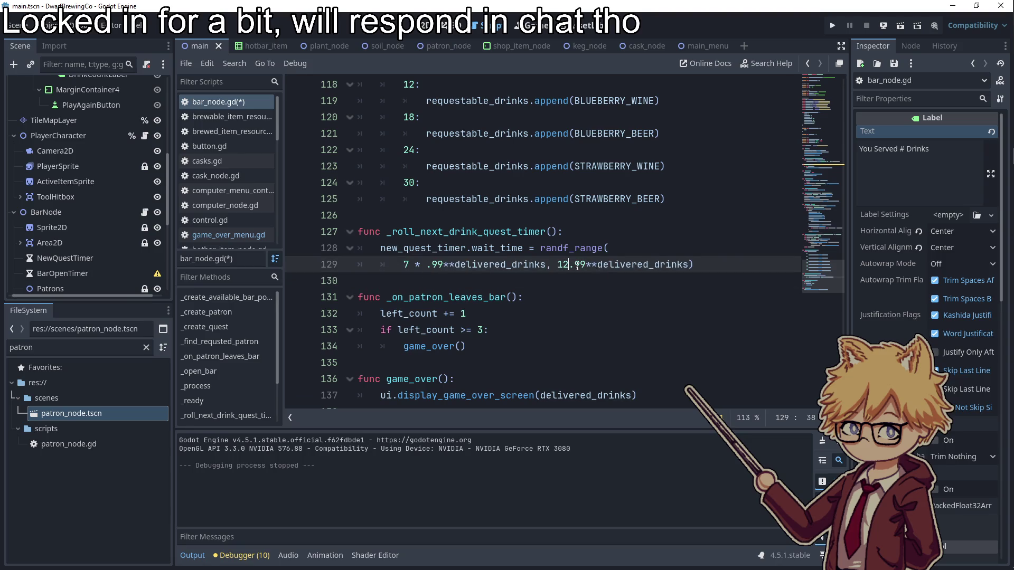
type("*")
- Launch Calculator from Windows search and start computing 12 × 0.99
key("super")
type("cal")
key("Return")
type("12")
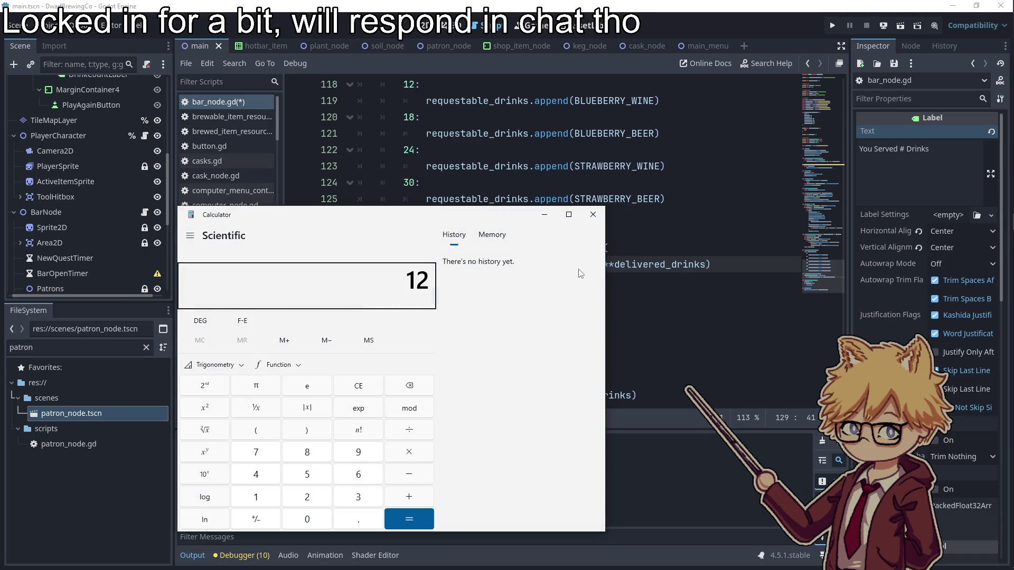
type(".99")
- Repeatedly multiply 12 by 0.99 down to about 8.97
key("Return")
key("Return")
key("Return")
key("Return")
key("Return")
key("Return")
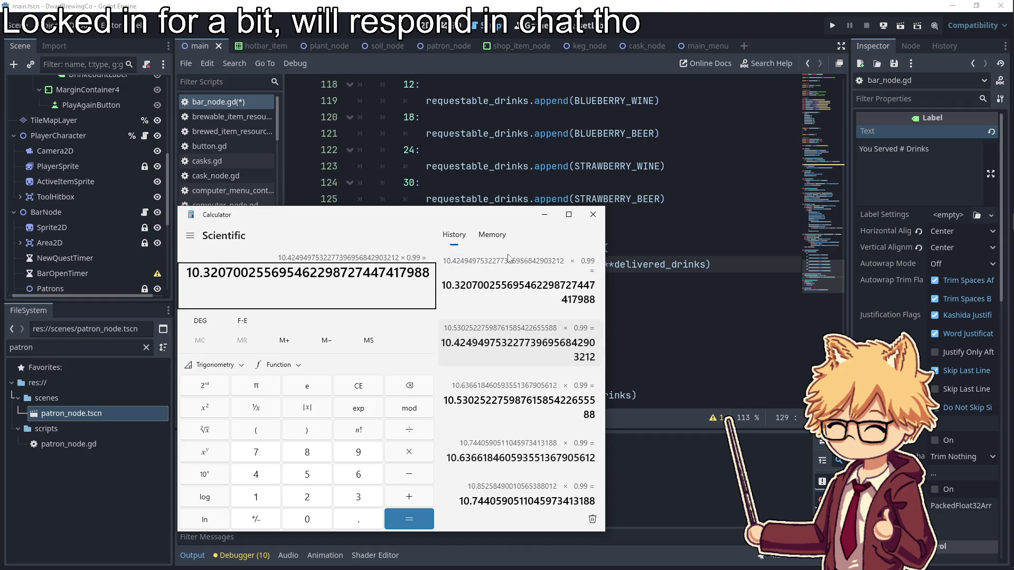
key("Return")
key("Return")
key("Return")
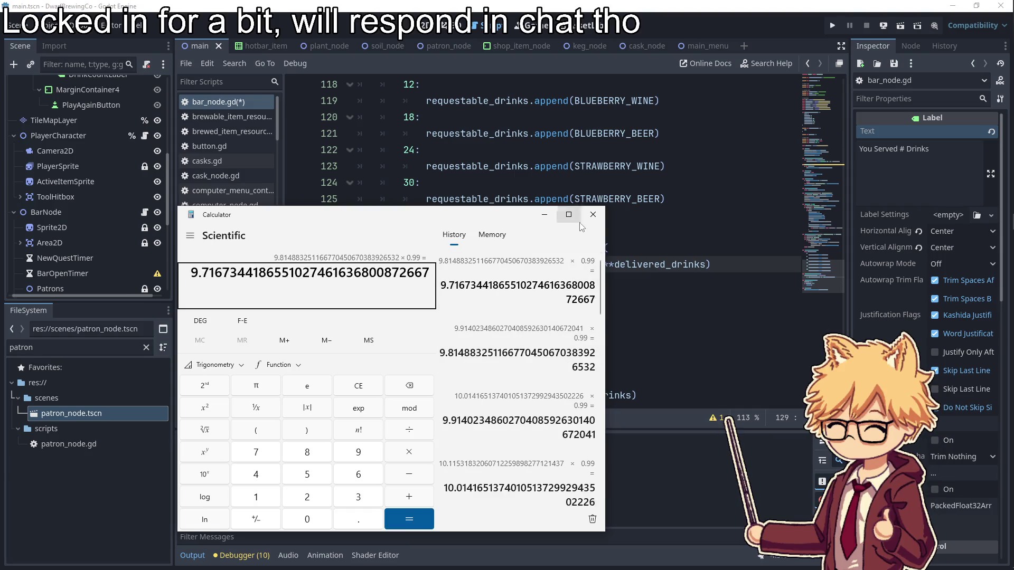
key("Return")
key("Return")
key("Return")
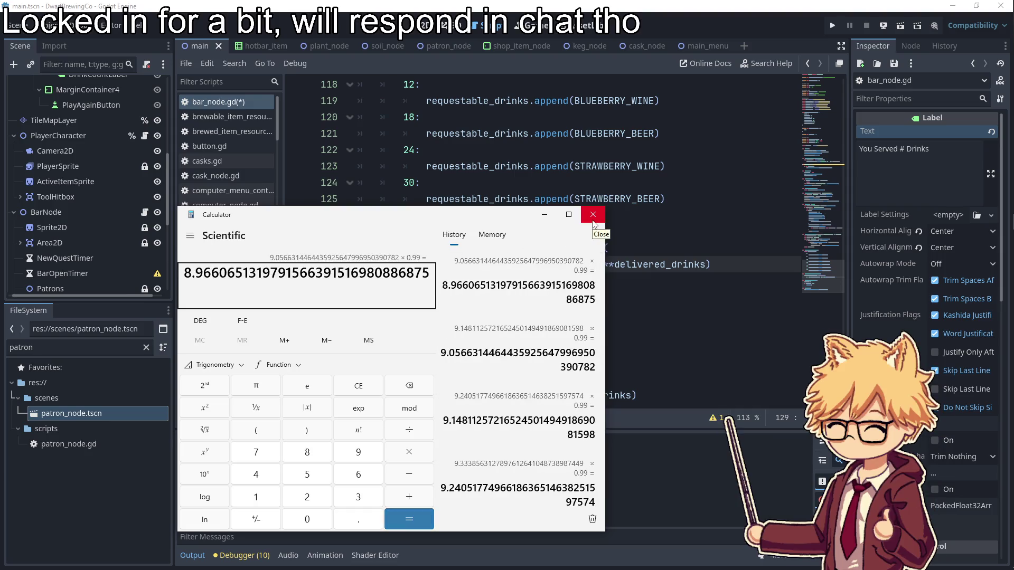
left_click_drag(433, 217, 425, 282)
left_click_drag(342, 338, 171, 332)
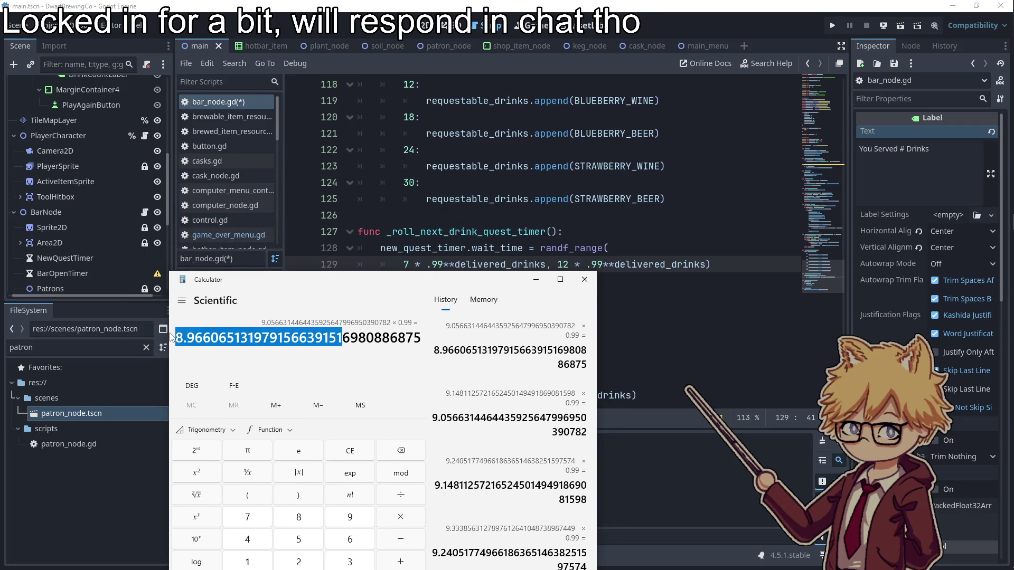
- Multiply 7 by 0.99 repeatedly, then close Calculator
type("7 ")
type("* .99")
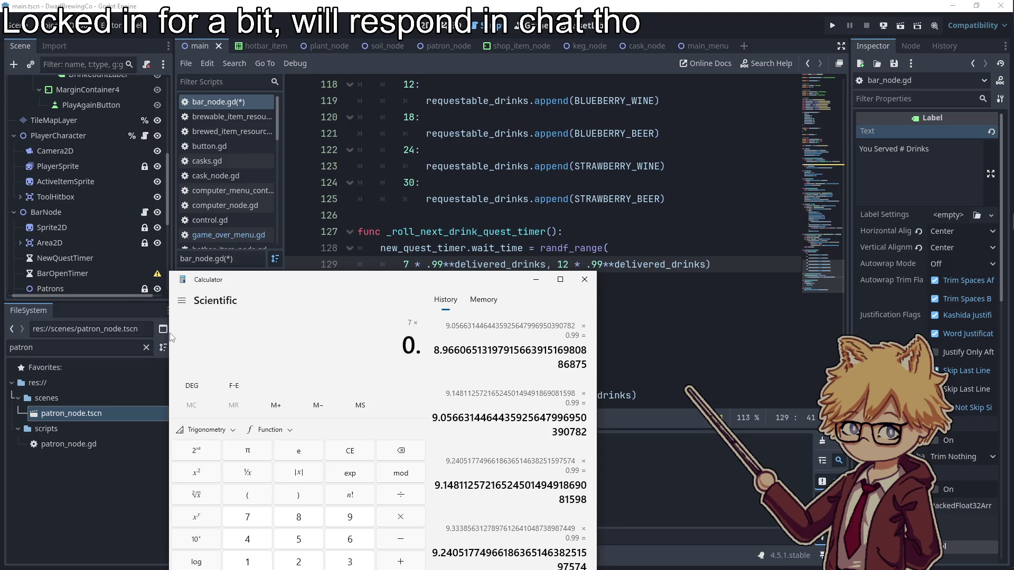
key("Return")
key("Return")
key("Return")
key("Return")
key("Return")
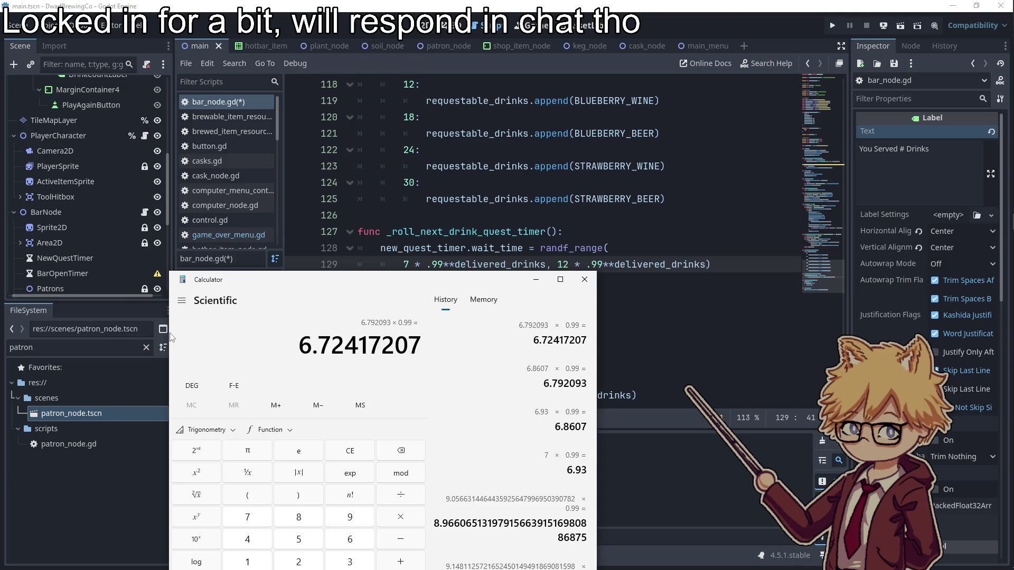
key("Return")
key("Return")
key("Return")
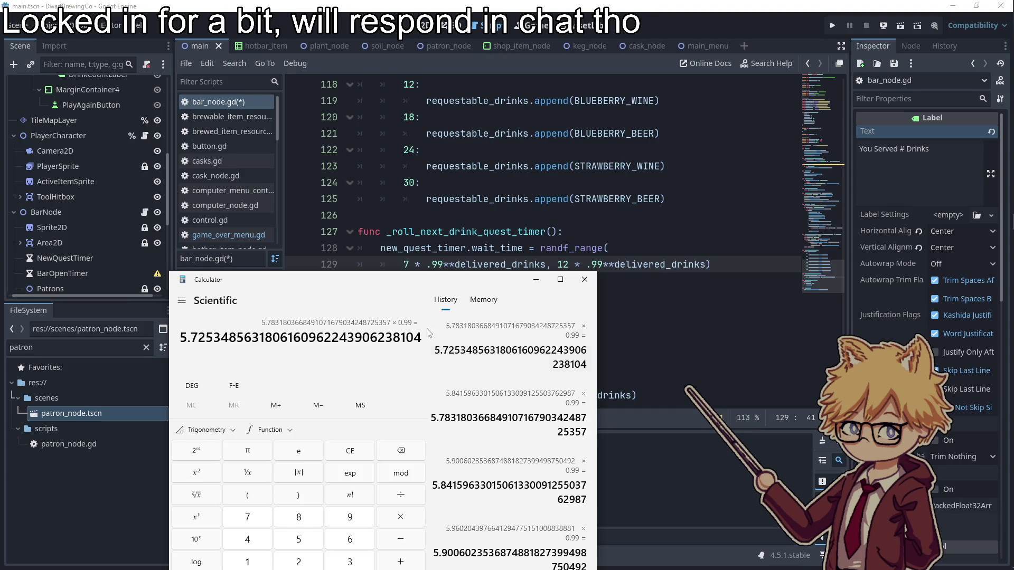
left_click(585, 280)
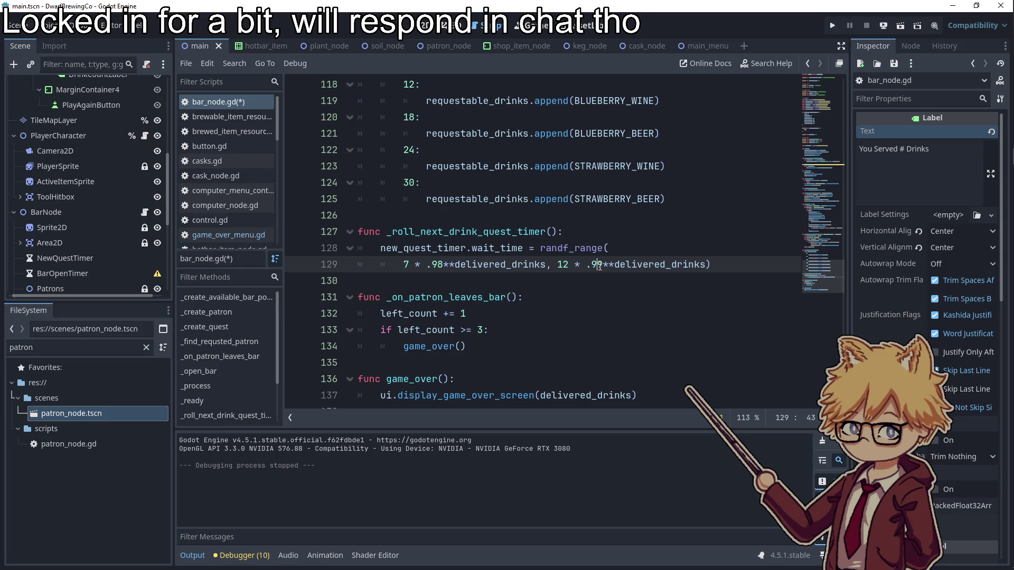
key("alt+Tab")
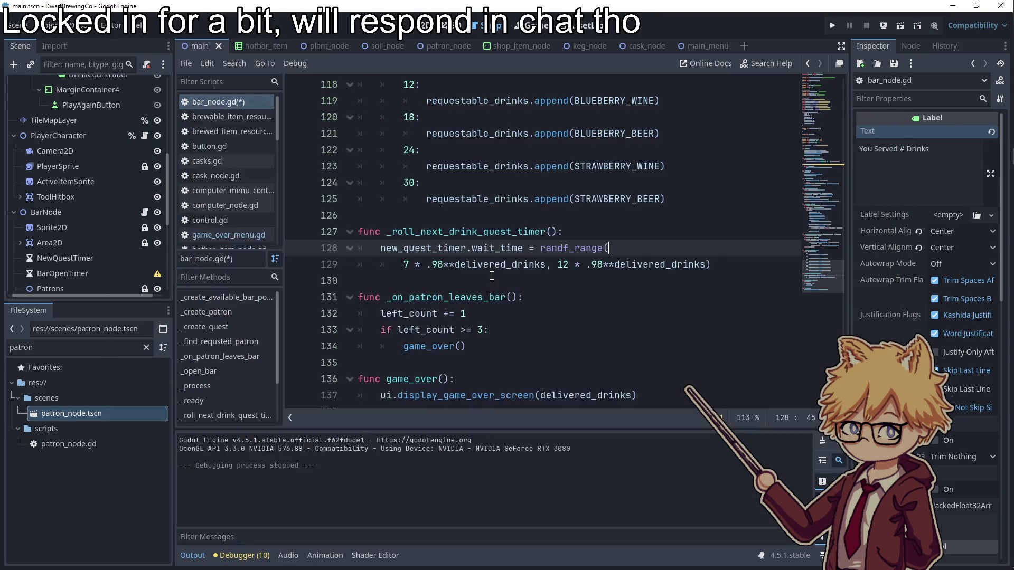
left_click(580, 495)
- Recheck in Calculator with 7 × 0.98 repeatedly, then save the Godot script
key("super")
type("calc")
key("Return")
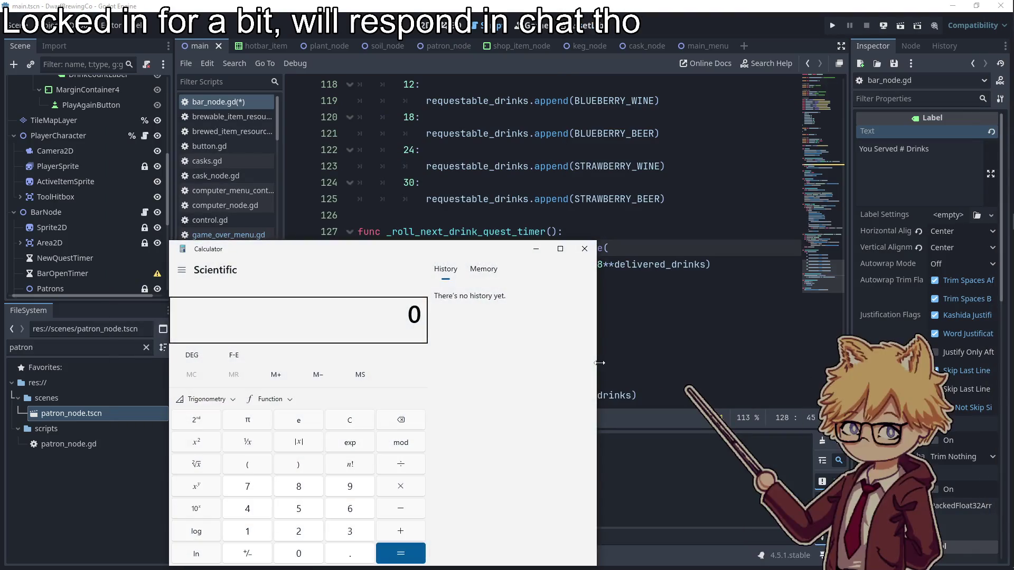
type("7*0.98")
key("Return")
key("Return")
key("Return")
key("Return")
key("Return")
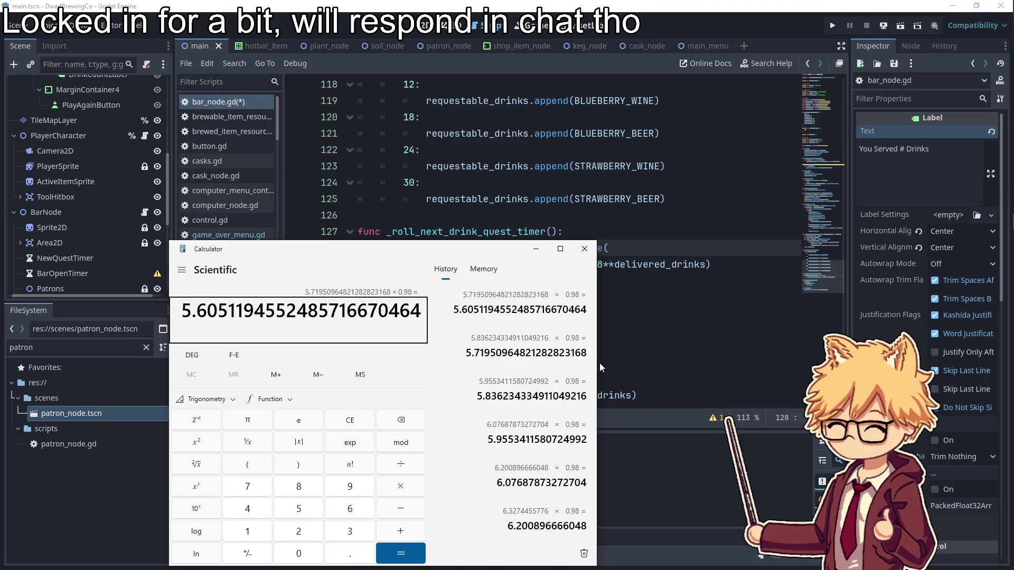
key("Return")
key("Return")
key("Return")
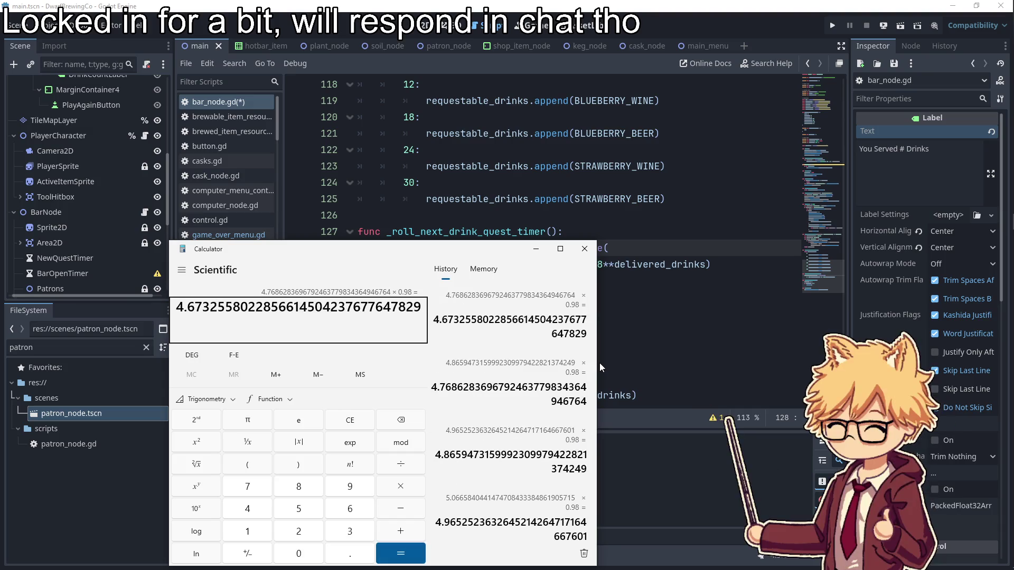
key("alt+Tab")
key("ctrl+s")
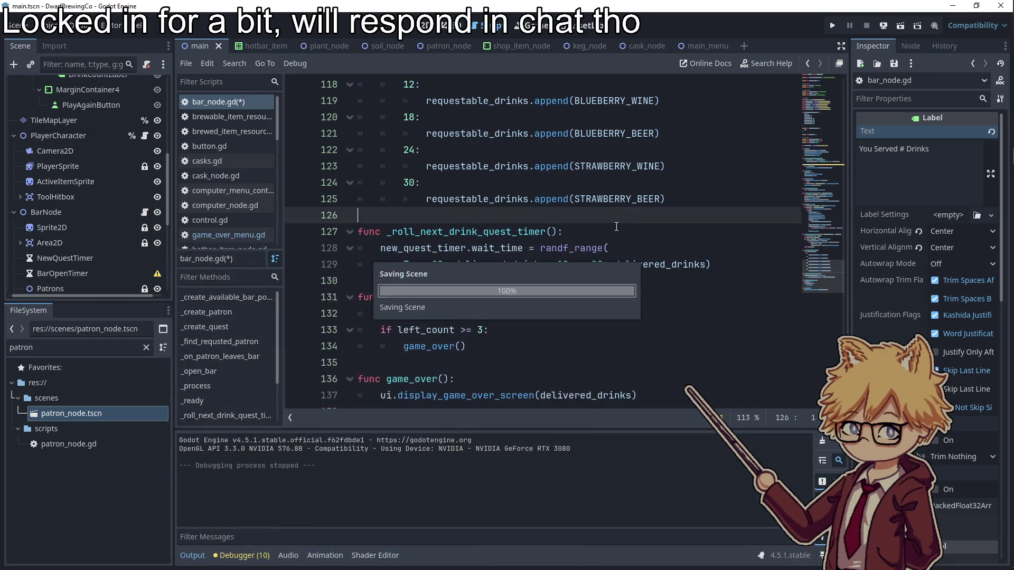
- Delete the 'Lose condition?' and 'Customer request takes too long...?' lines from the to-do note
key("alt+Tab")
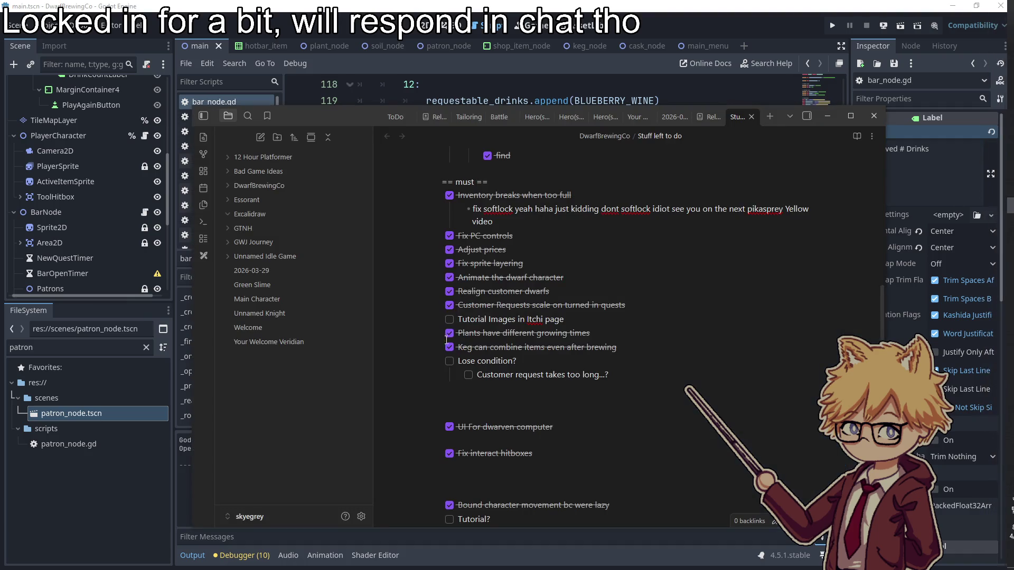
left_click_drag(583, 383, 366, 350)
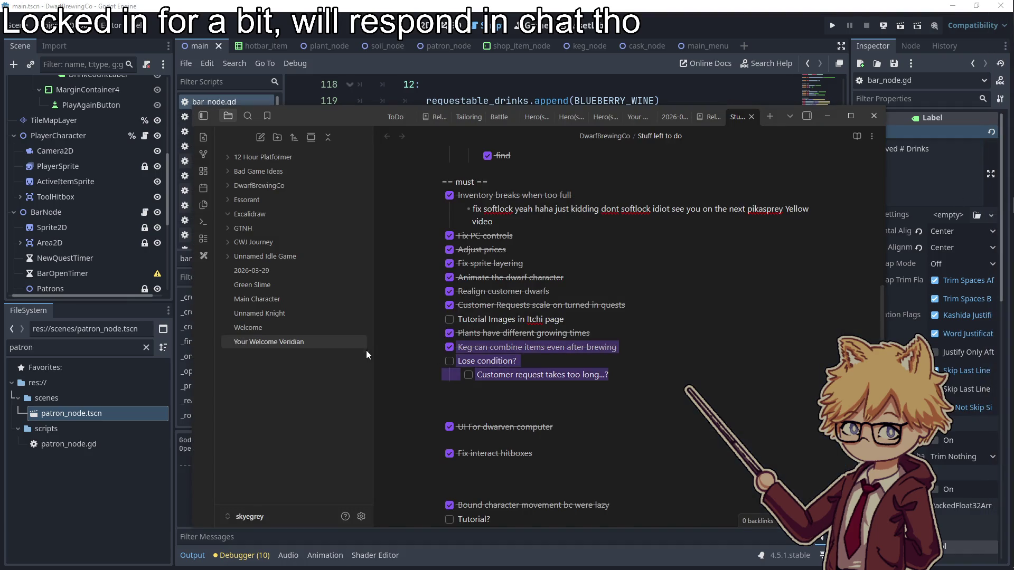
key("BackSpace")
left_click(645, 308)
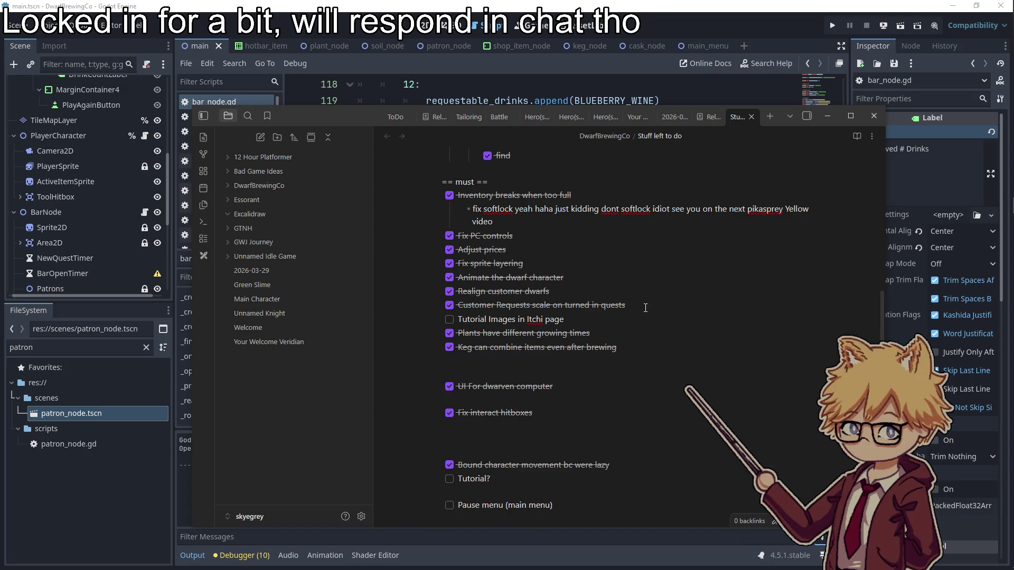
- Go to the end of line 93 in Godot, review the note again, then minimize Obsidian
key("alt+Tab")
scroll("up", 3)
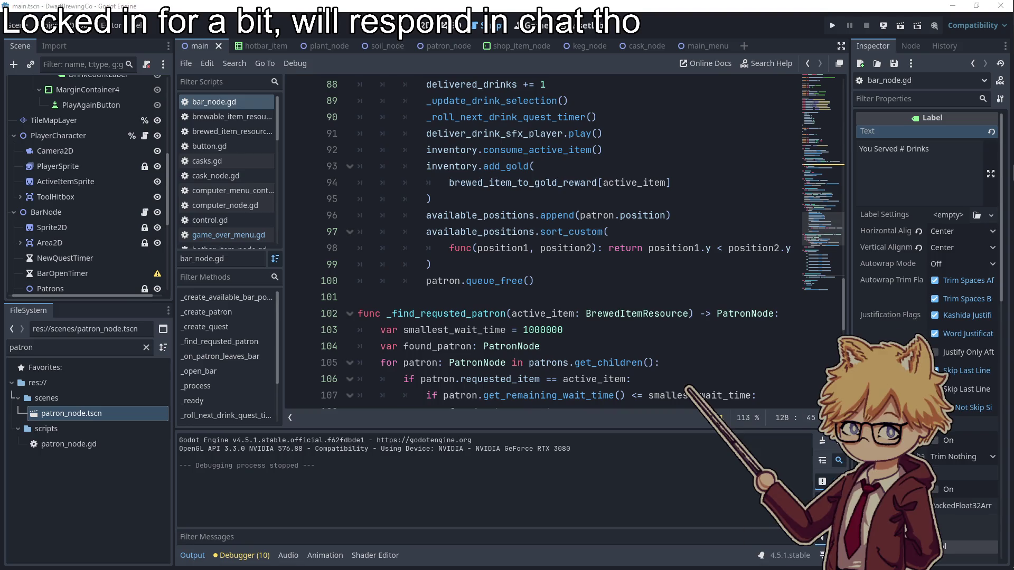
left_click(606, 168)
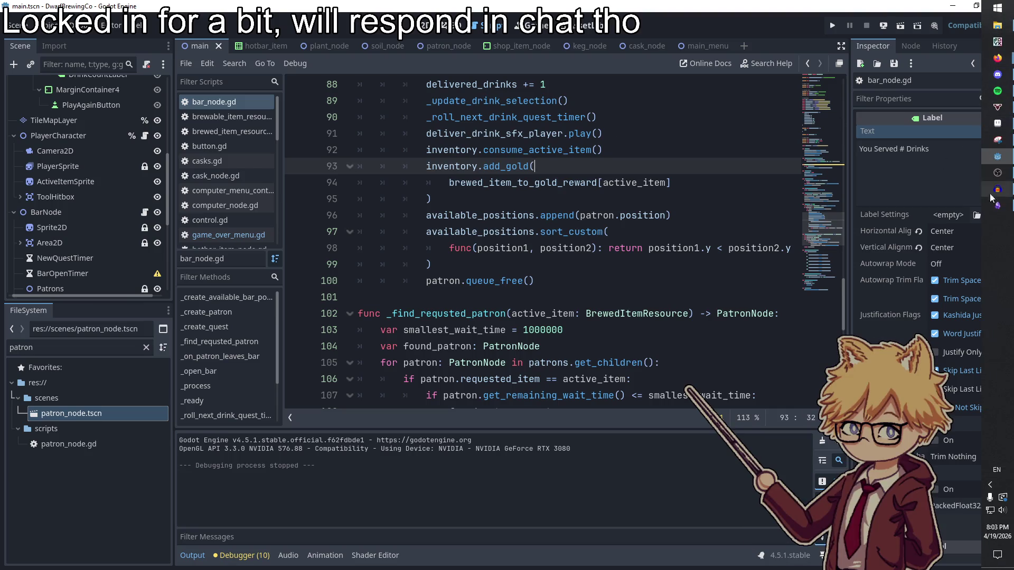
left_click(997, 205)
scroll("down", 3)
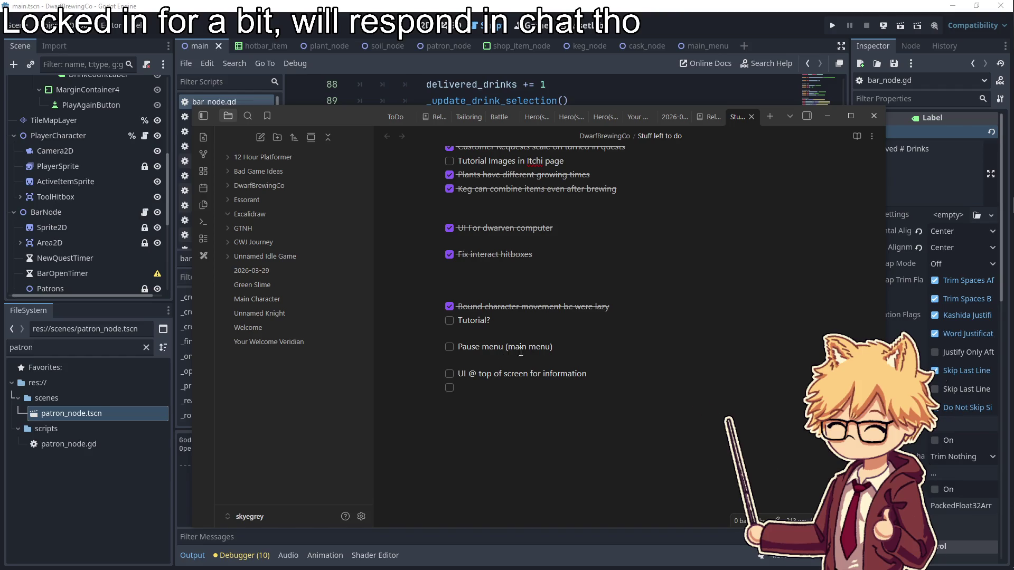
scroll("up", 3)
scroll("up", 3)
scroll("down", 3)
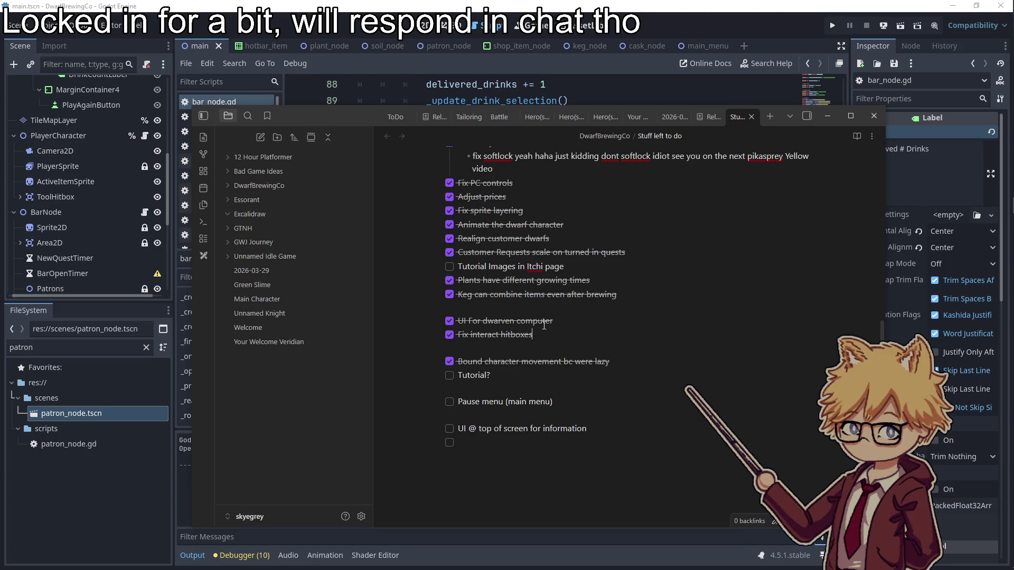
left_click(820, 117)
scroll("up", 3)
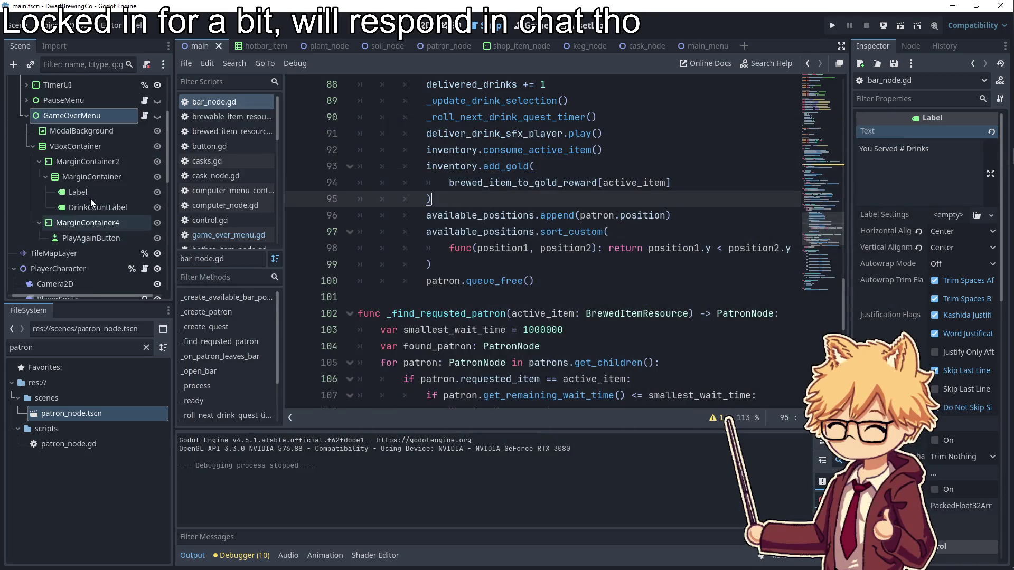
- Run the project, start playing, and buy Hops Seeds for 1 money at the shop
scroll("down", 3)
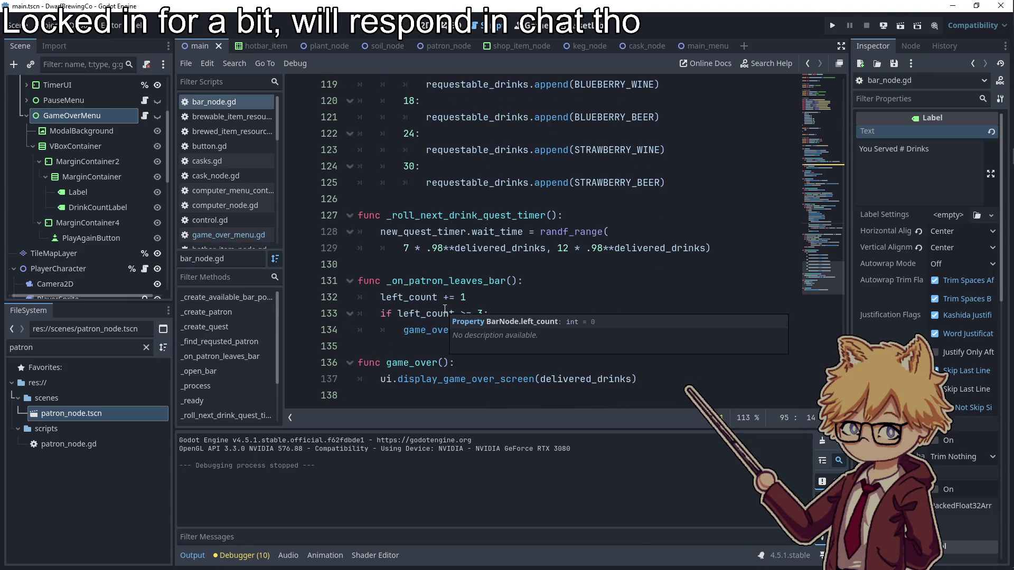
left_click(831, 26)
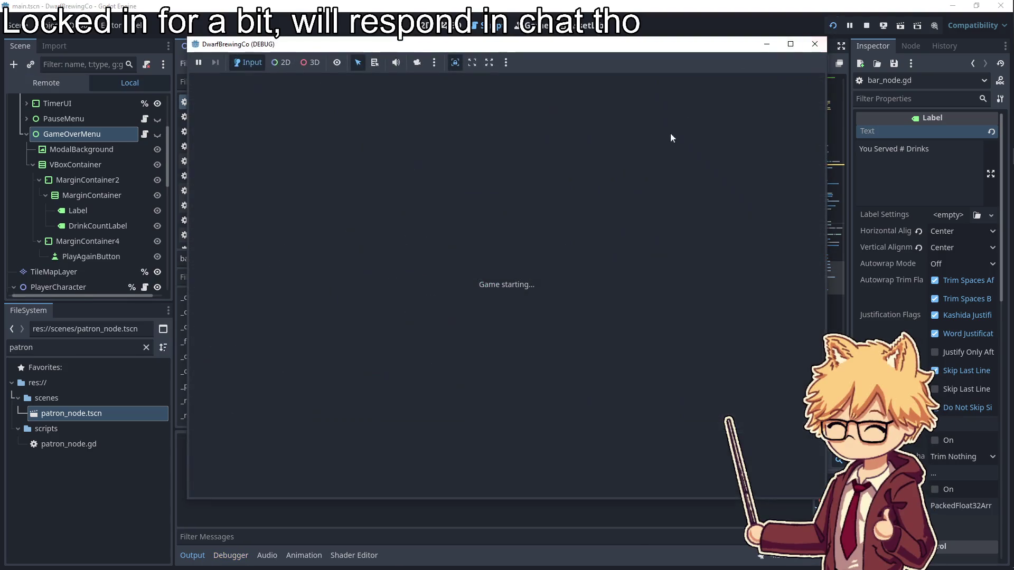
left_click(523, 379)
key("d")
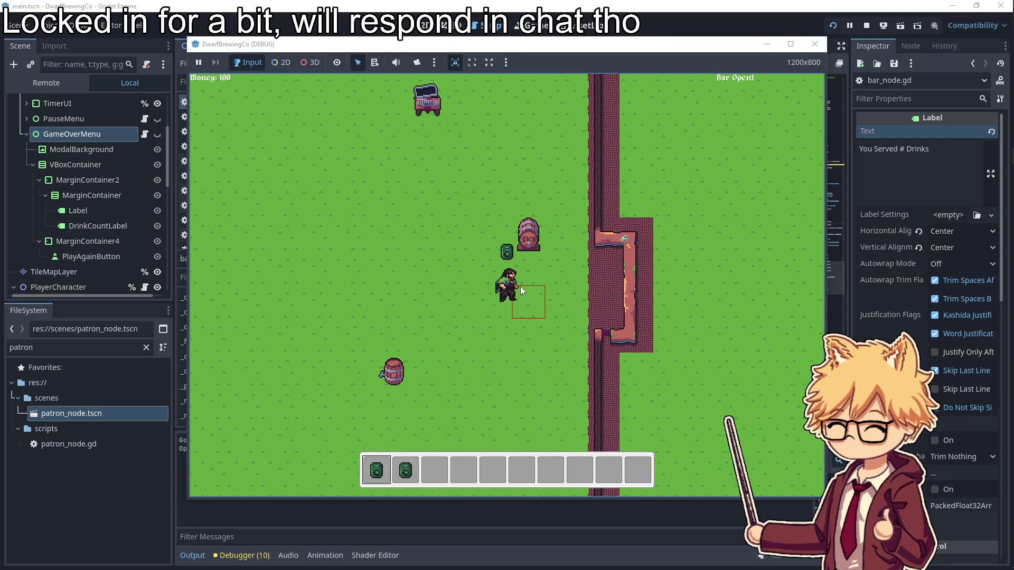
key("w")
key("a")
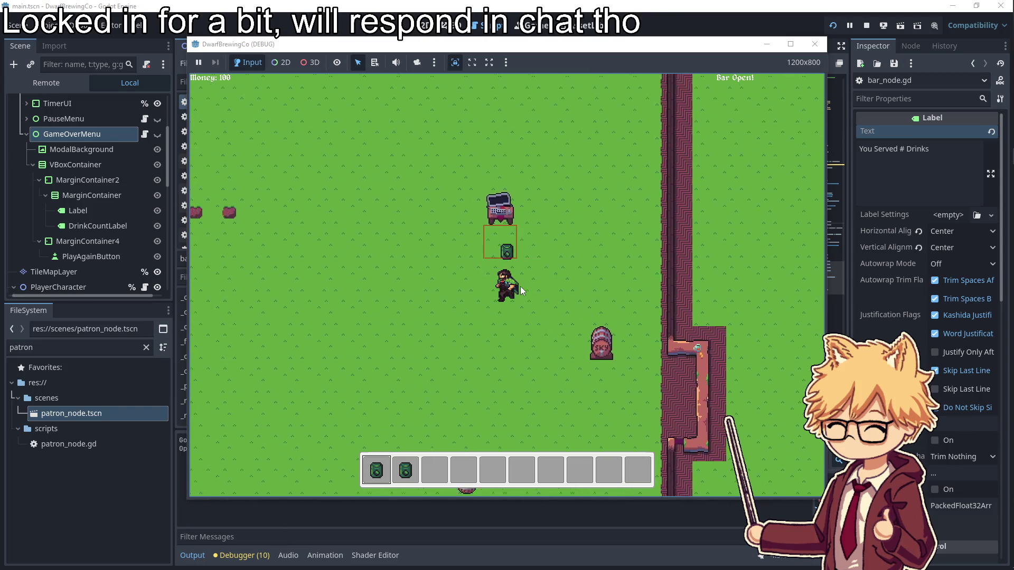
key("e")
key("Return")
key("Escape")
- Plant hops seeds on three dirt plots
key("a")
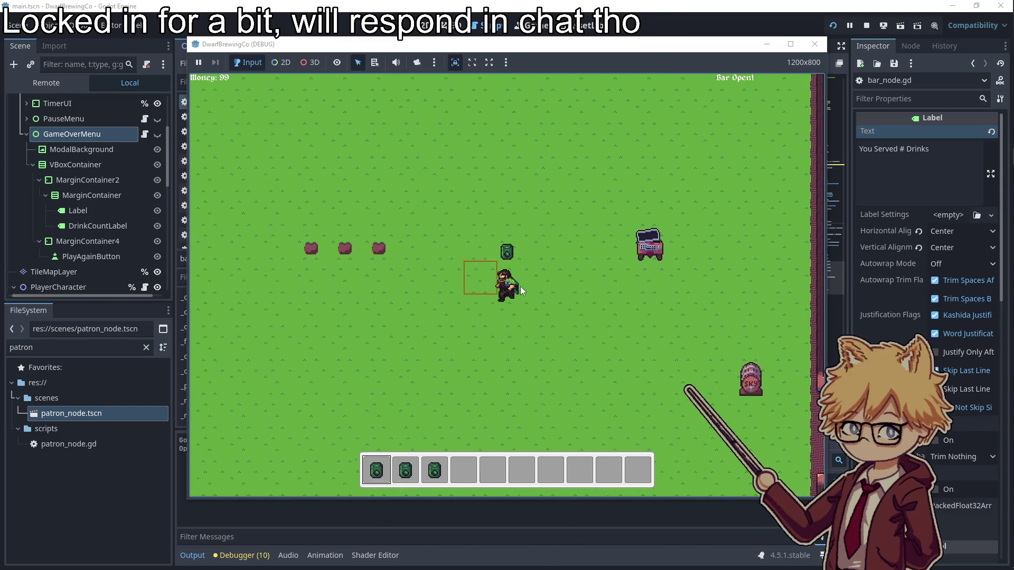
key("e")
key("a")
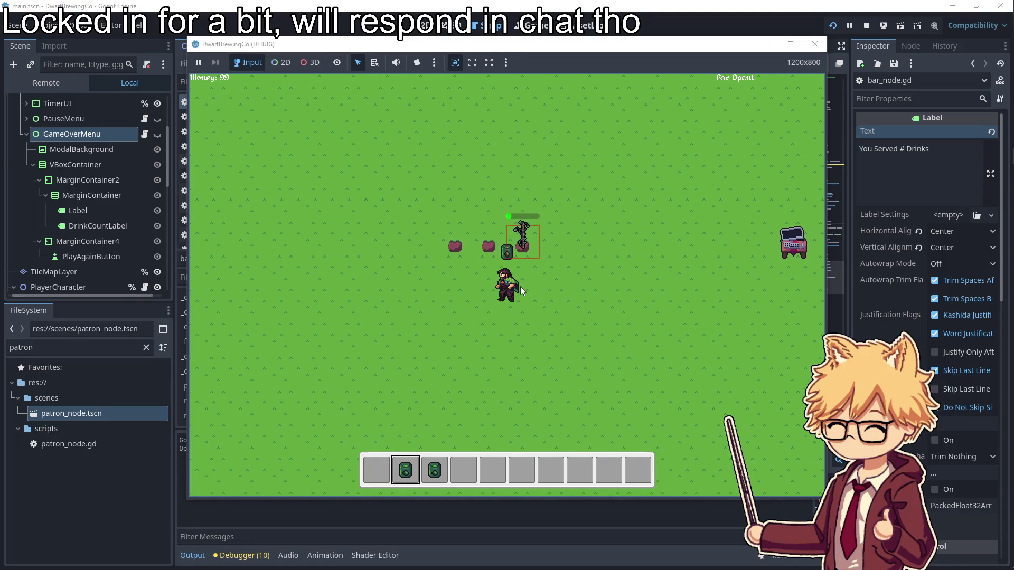
key("e")
key("a")
key("e")
key("d")
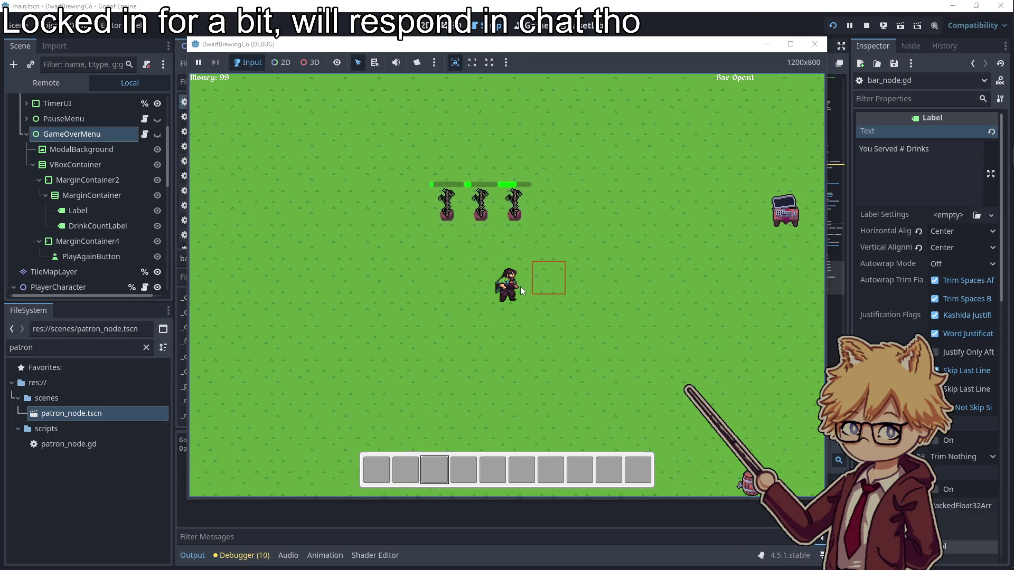
key("s")
- Harvest all the grown hops plants
key("a")
key("w")
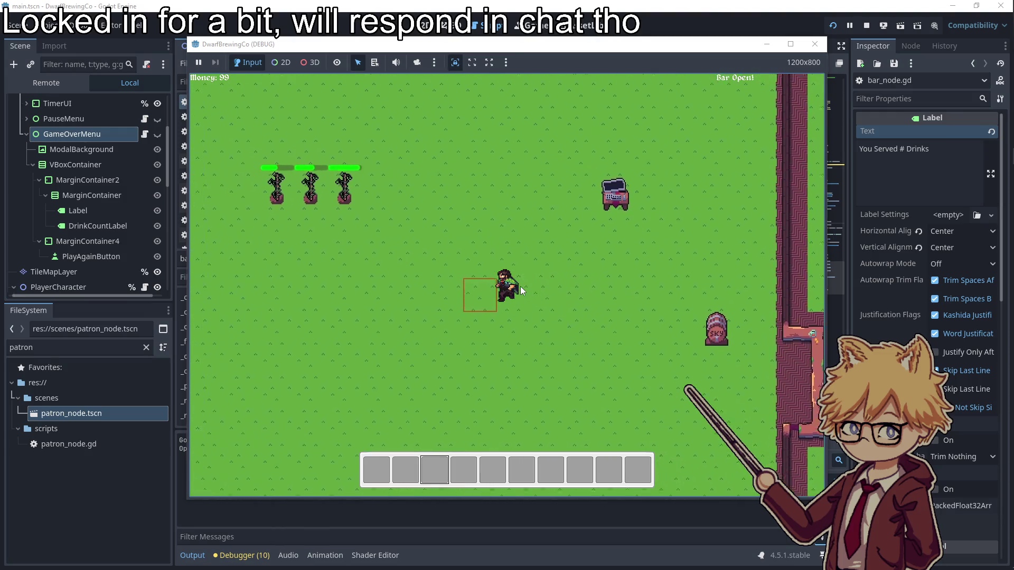
key("e")
key("a")
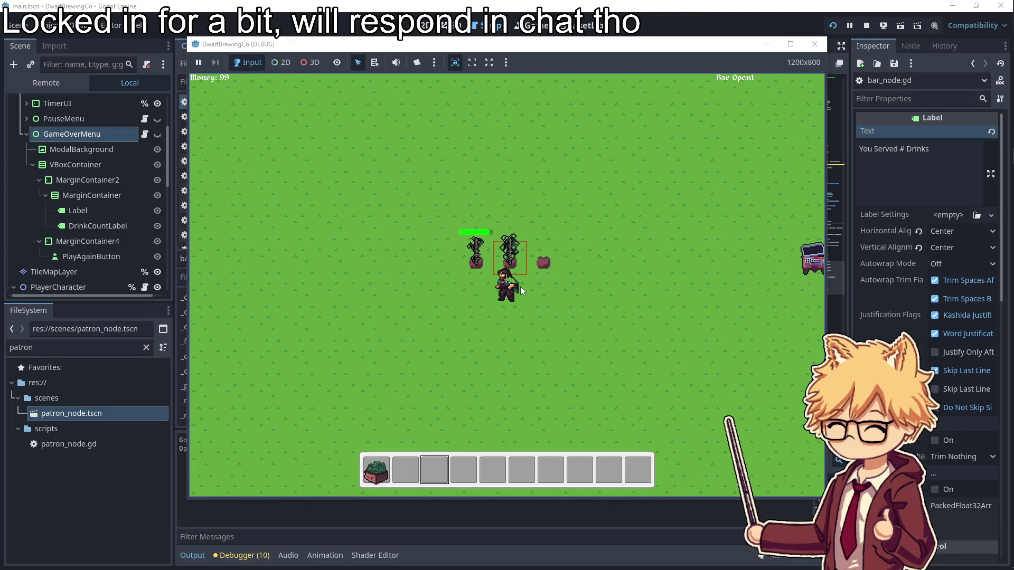
key("e")
key("a")
key("e")
- Carry the hops to the brewing barrel and load them in
key("s")
key("d")
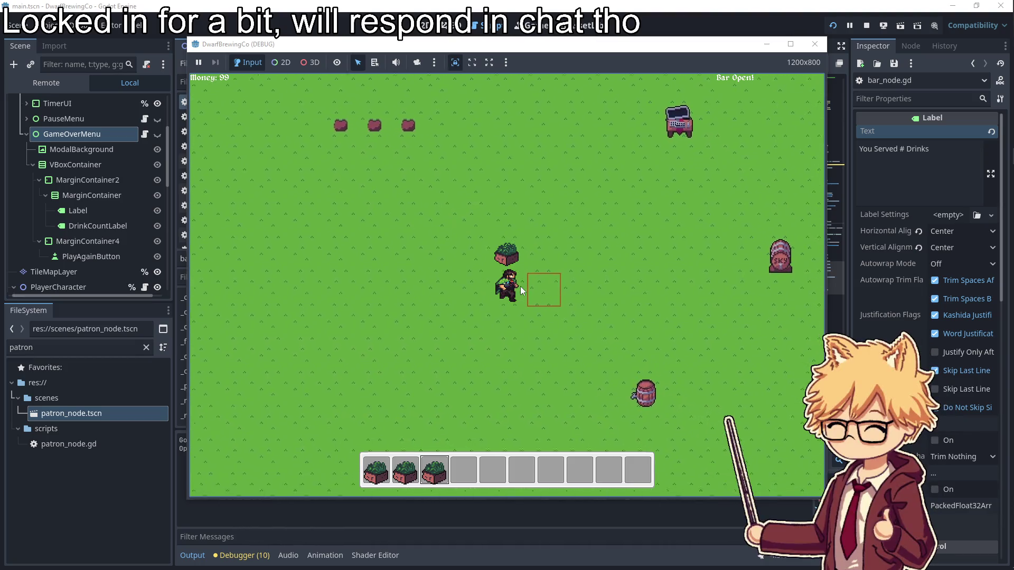
key("s")
key("e")
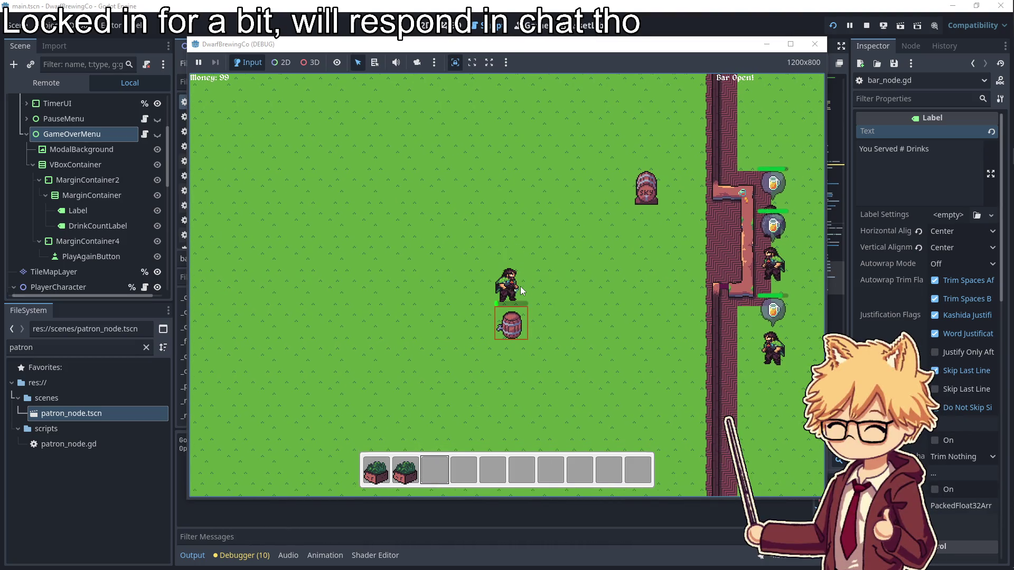
key("d")
key("s")
key("2")
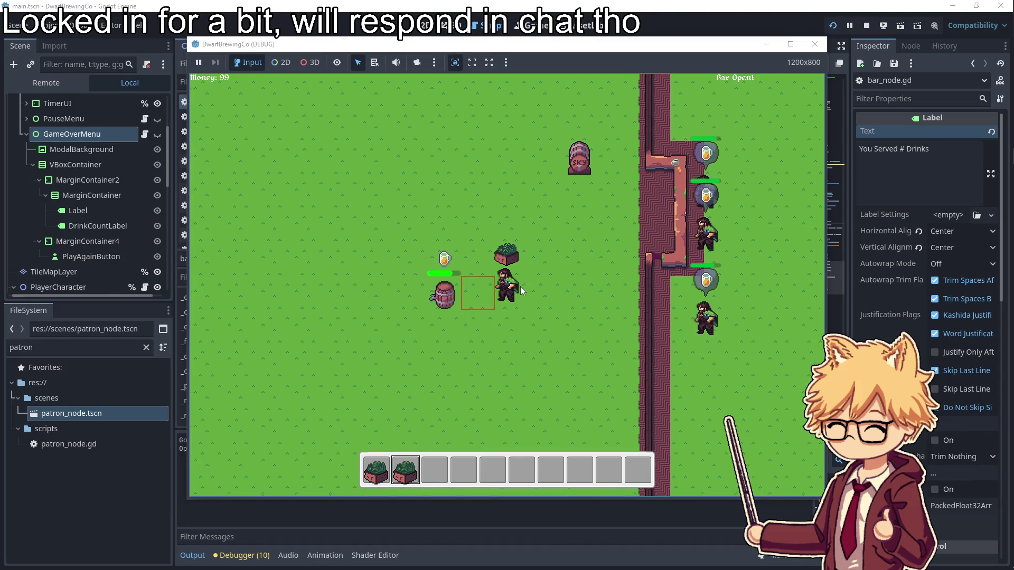
key("a")
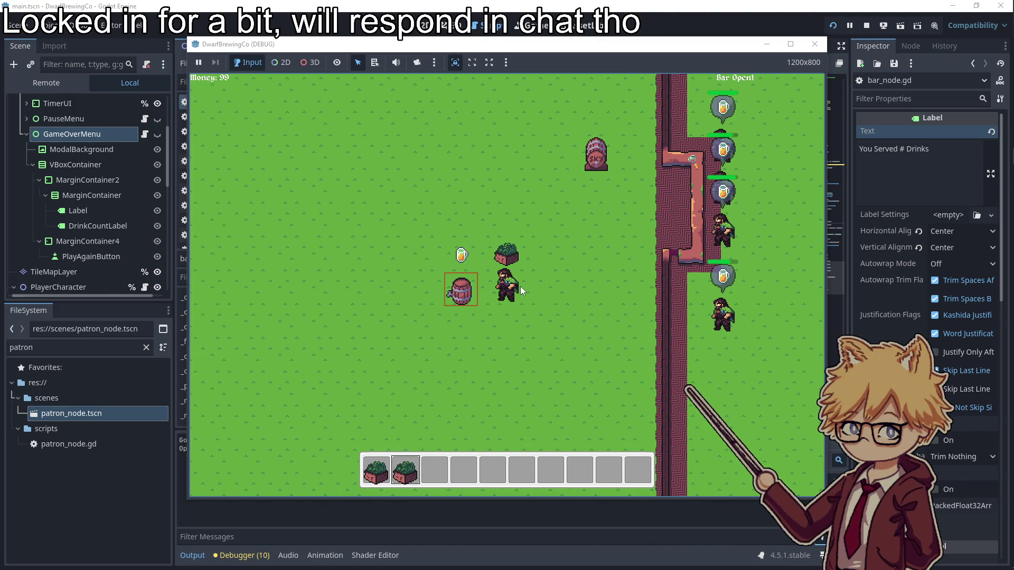
- Collect the finished mug, refill the barrel, and serve a waiting patron
key("a")
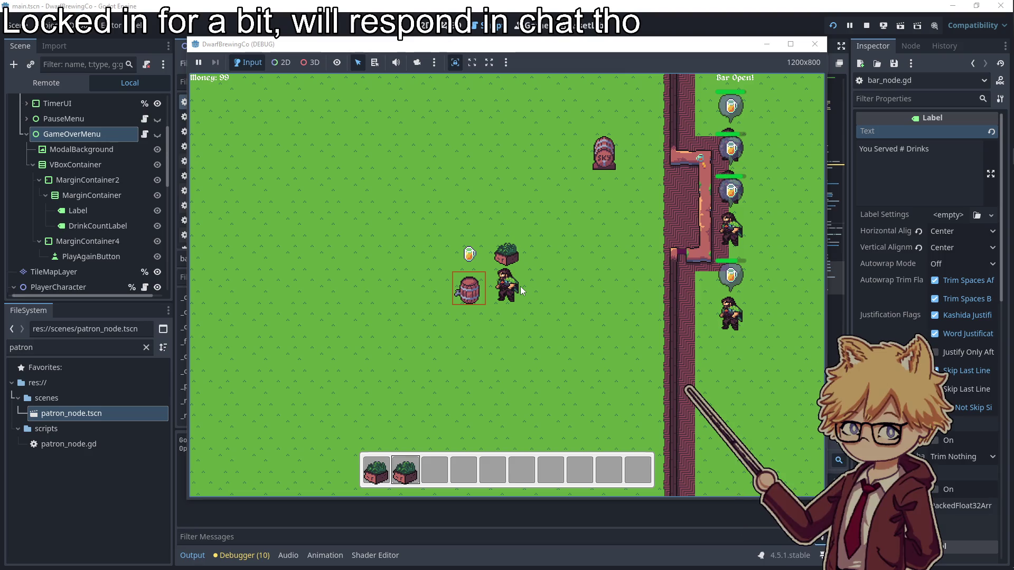
key("e")
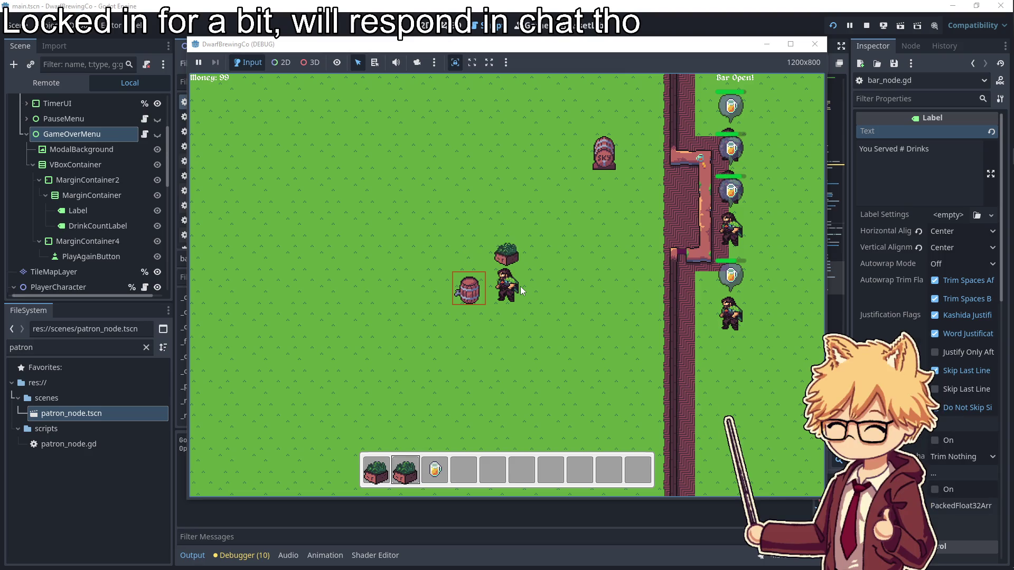
key("d")
key("e")
key("2")
key("a")
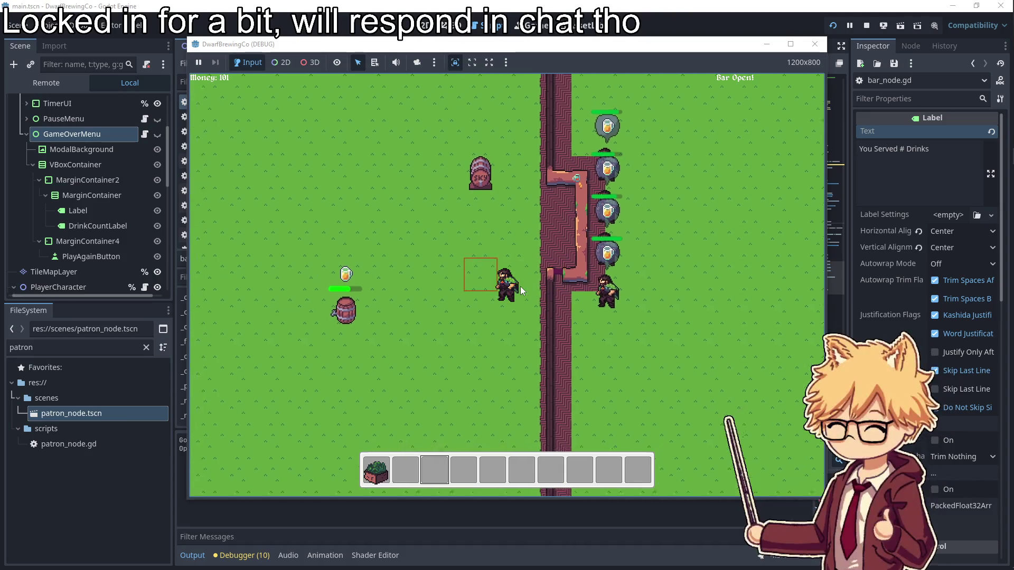
- Collect more brewed mugs, restart the barrel, and serve them at the bar
key("e")
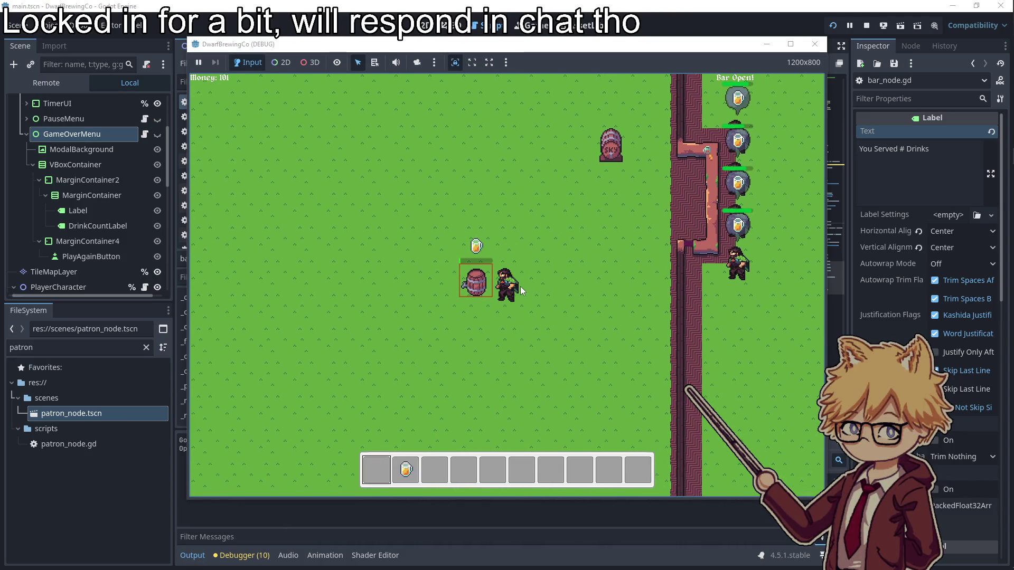
key("d")
key("e")
key("a")
key("s")
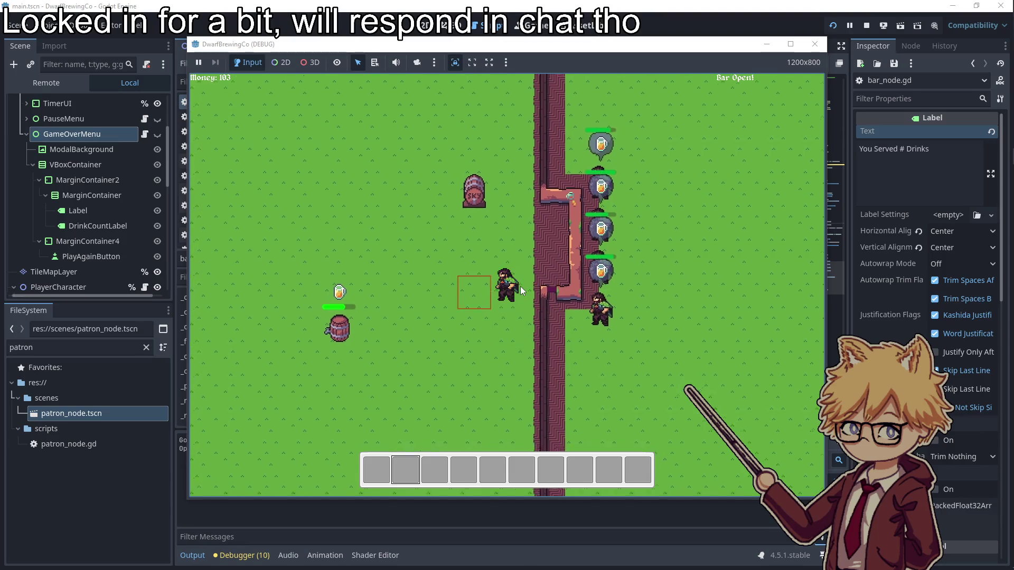
key("e")
key("1")
key("d")
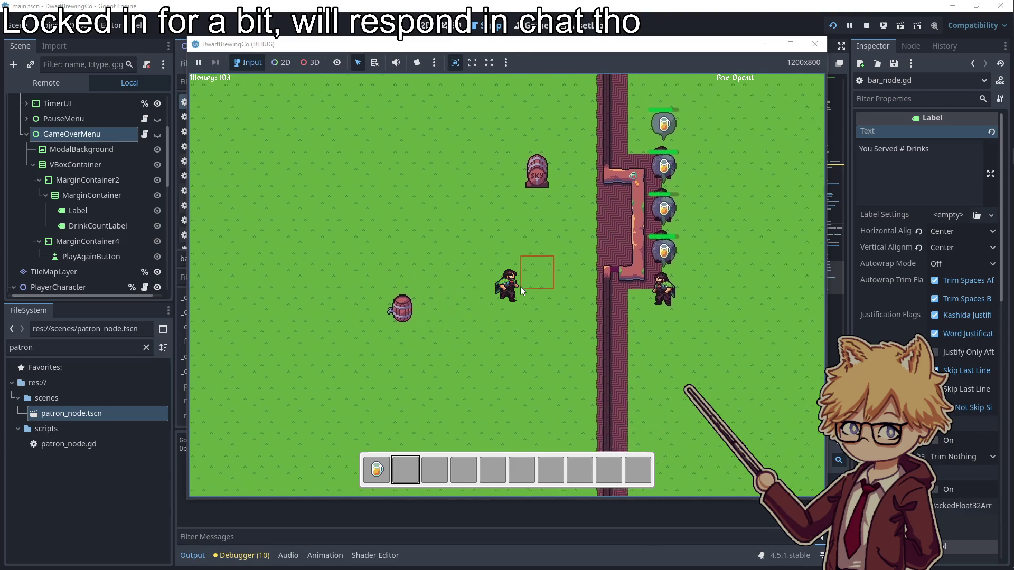
key("e")
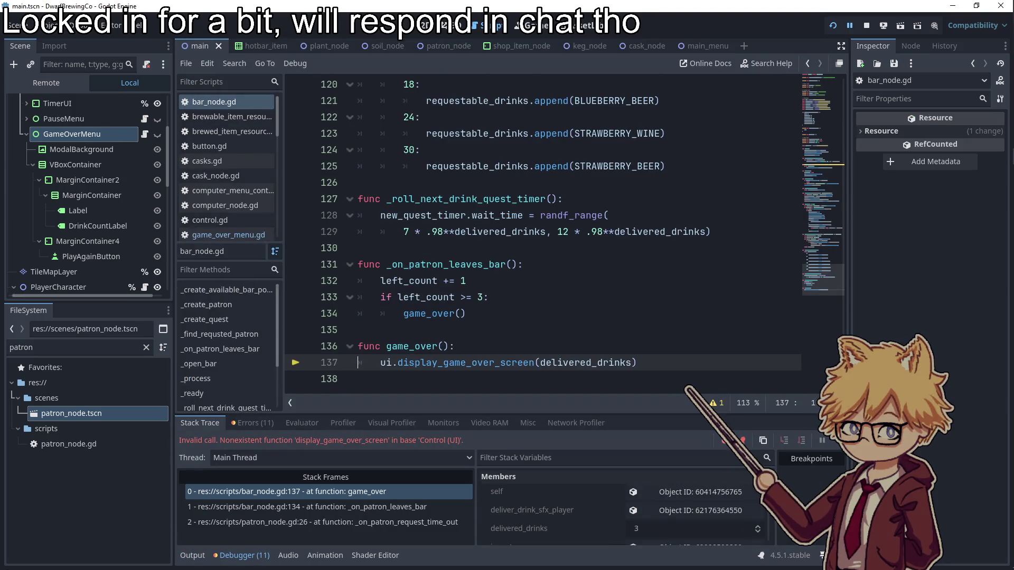
- Scroll up through ui.gd while the playtest is halted on the missing display_game_over_screen call
scroll("up", 3)
- Copy display_game_over_menu from ui.gd and paste it over display_game_over_screen on bar_node.gd line 137
left_click(145, 134)
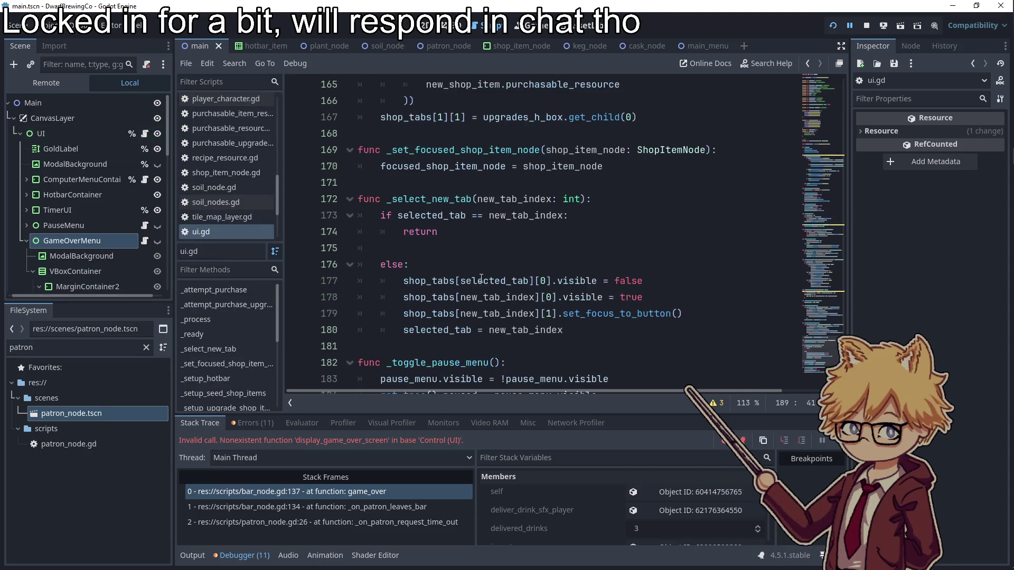
scroll("down", 3)
double_click(444, 296)
scroll("down", 3)
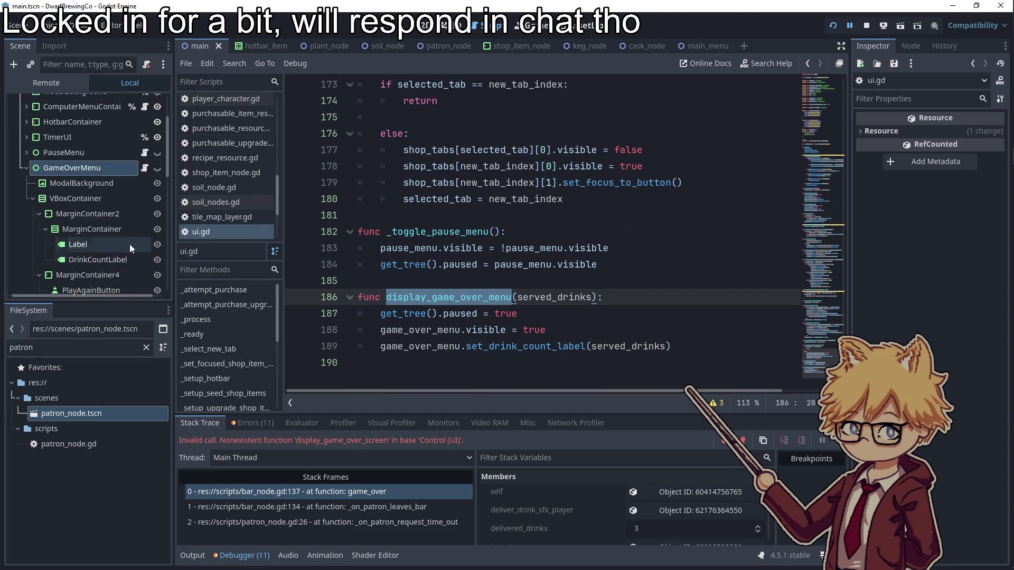
scroll("up", 3)
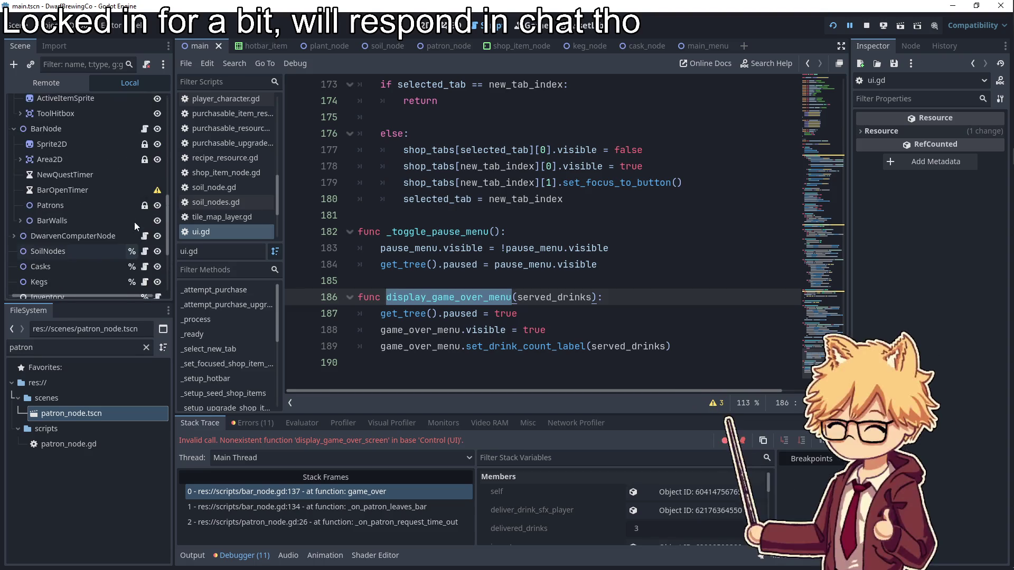
left_click(146, 154)
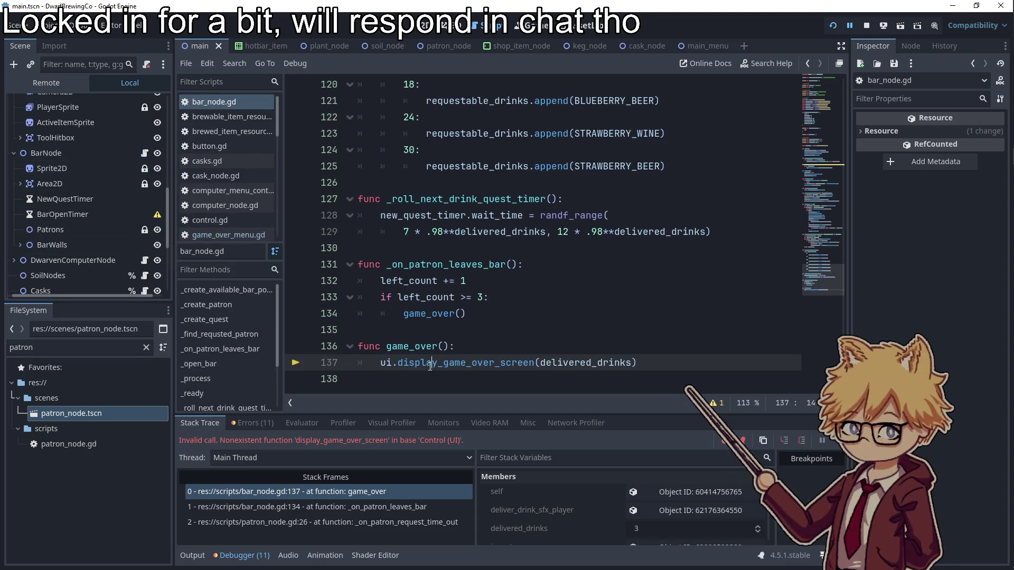
double_click(431, 363)
key("ctrl+v")
- Review nearby code, then jump from line 81 to the _on_patron_leaves_bar definition
left_click(508, 338)
key("Up")
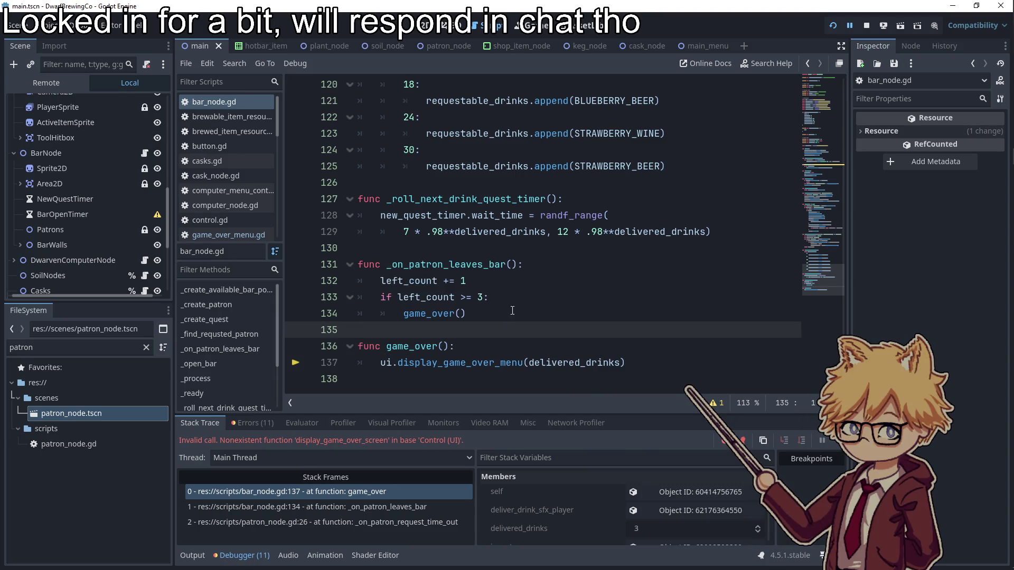
scroll("up", 3)
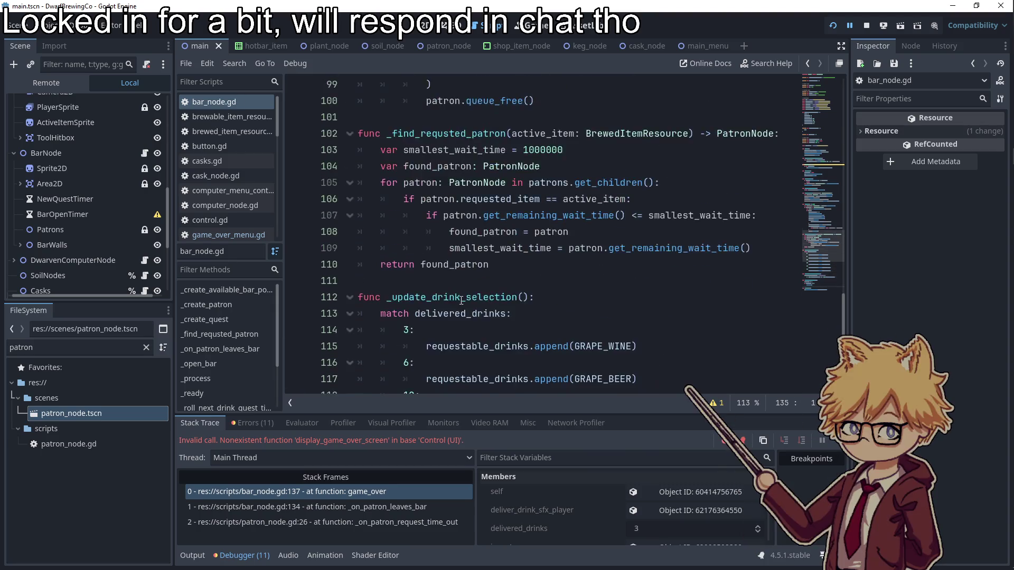
scroll("up", 3)
left_click(616, 292)
double_click(490, 297)
scroll("up", 3)
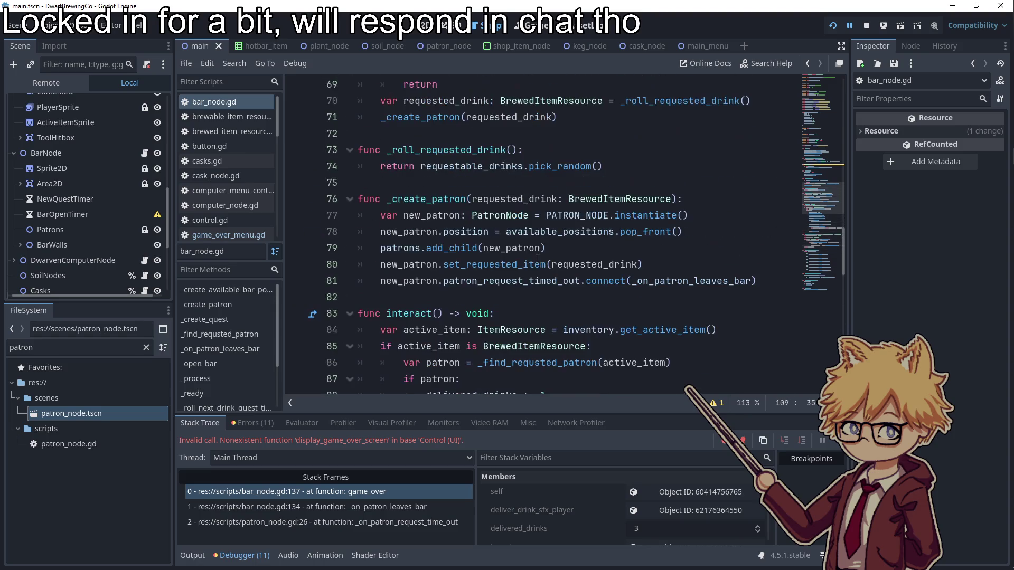
left_click(655, 281)
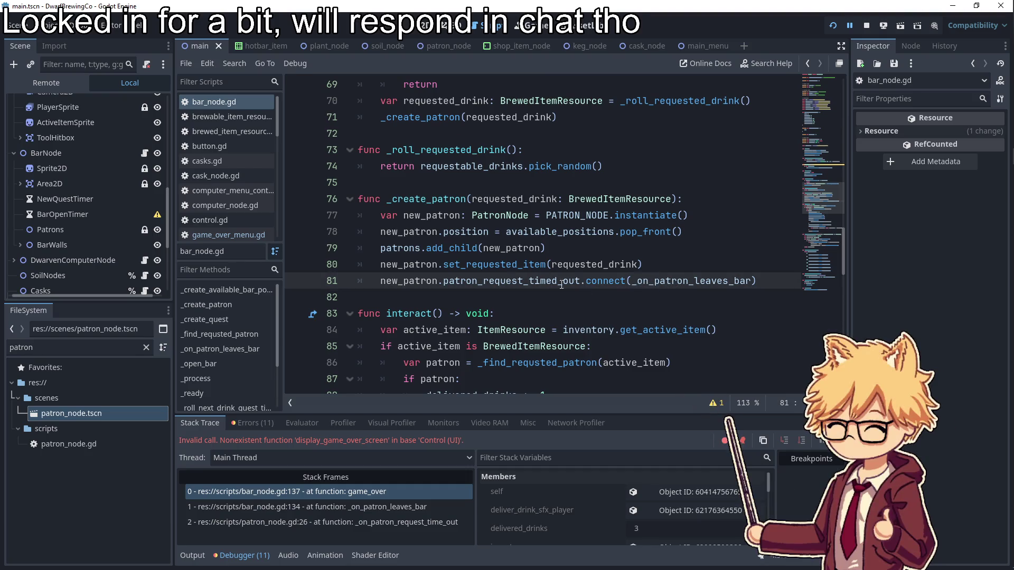
left_click(660, 283)
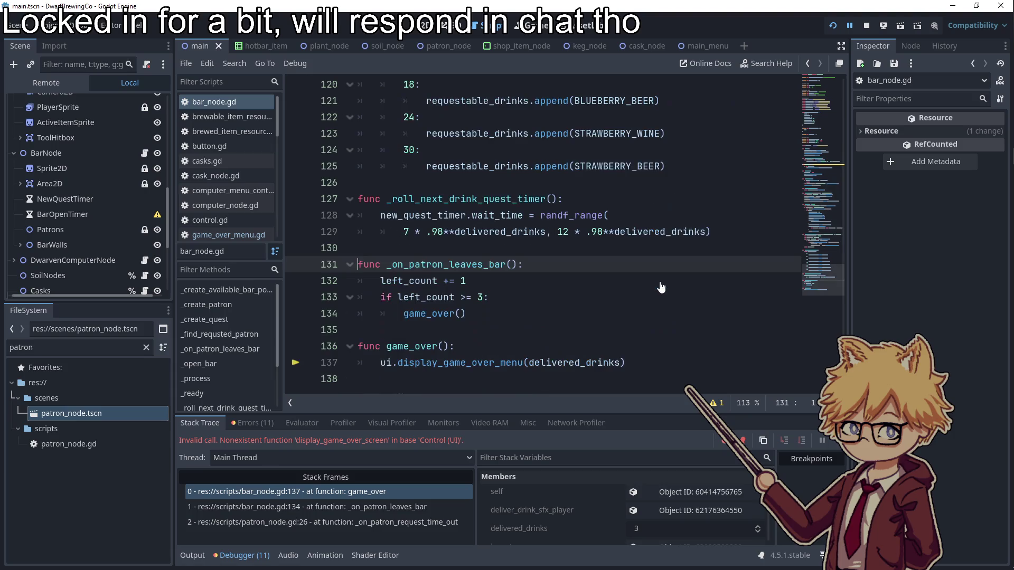
- Add a 'patron: PatronNode' parameter to _on_patron_leaves_bar
type("pat")
type("ron: pat")
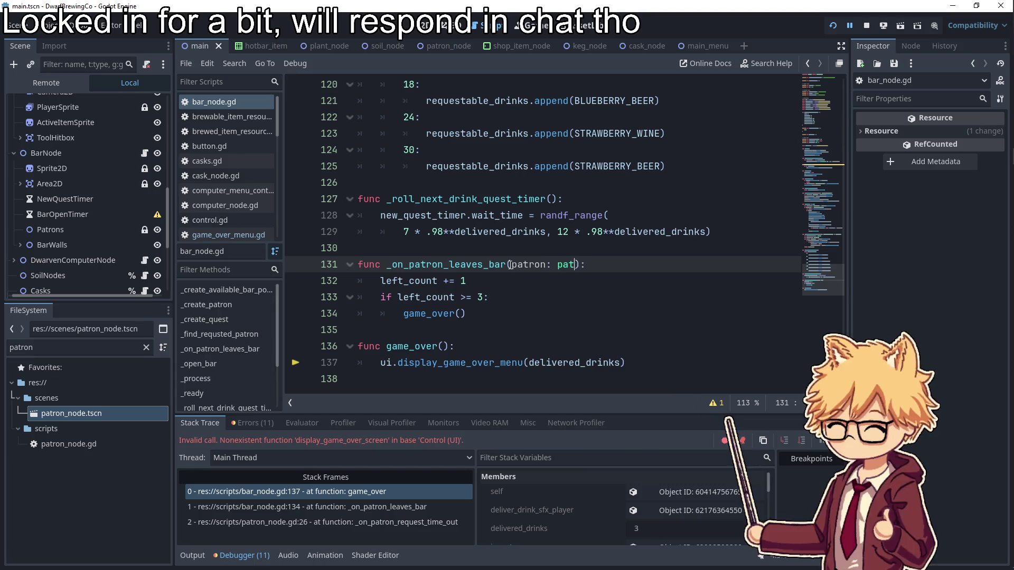
key("BackSpace")
key("BackSpace")
type("PatronNode")
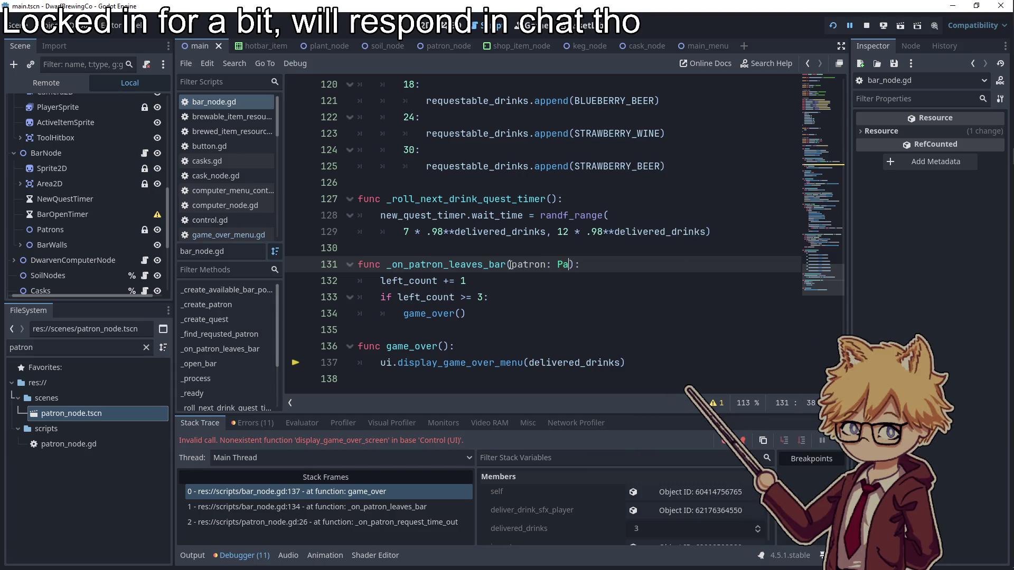
- Insert patron.queue_free() as the function's first line and save bar_node.gd
left_click(703, 271)
key("Return")
type("display_game_over_menu")
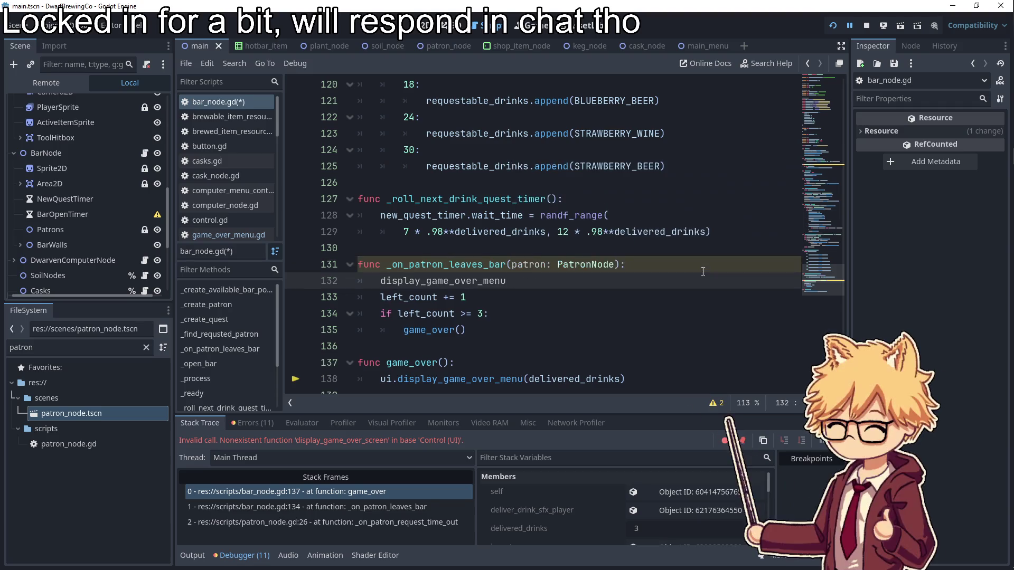
key("ctrl+BackSpace")
key("ctrl+BackSpace")
type("patron.queue")
key("Down")
key("Down")
key("Return")
key("ctrl+s")
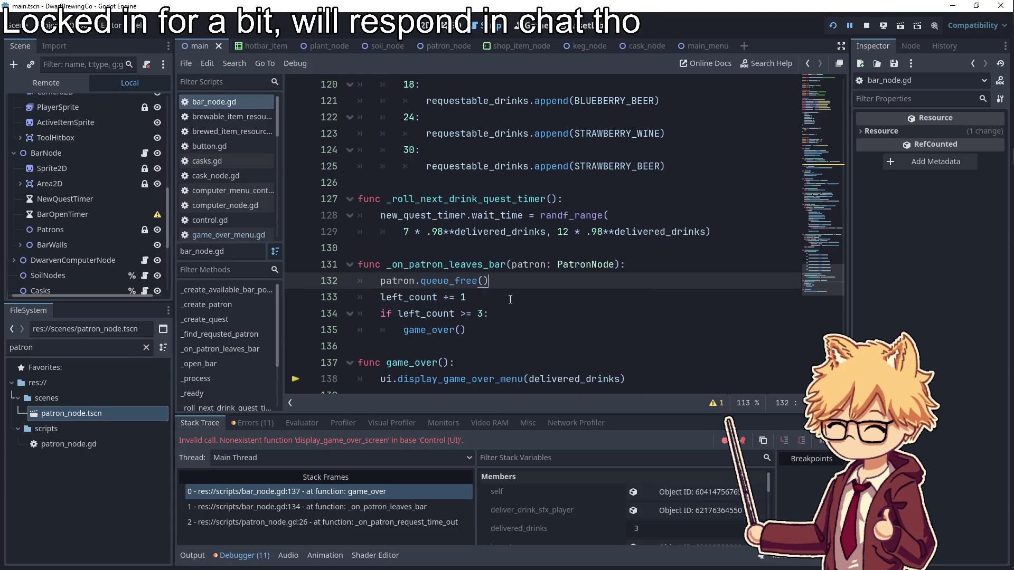
left_click(494, 311)
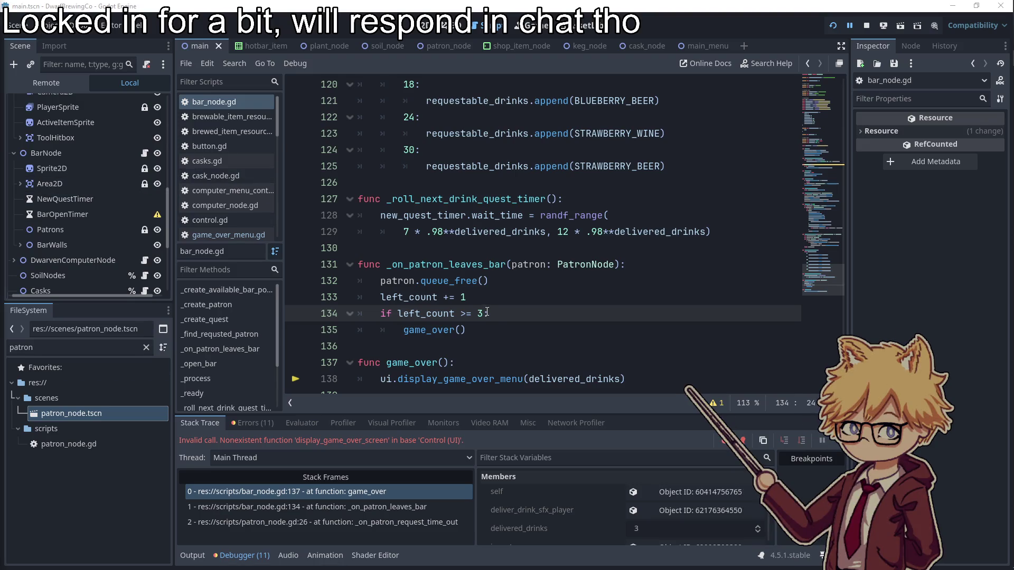
double_click(456, 282)
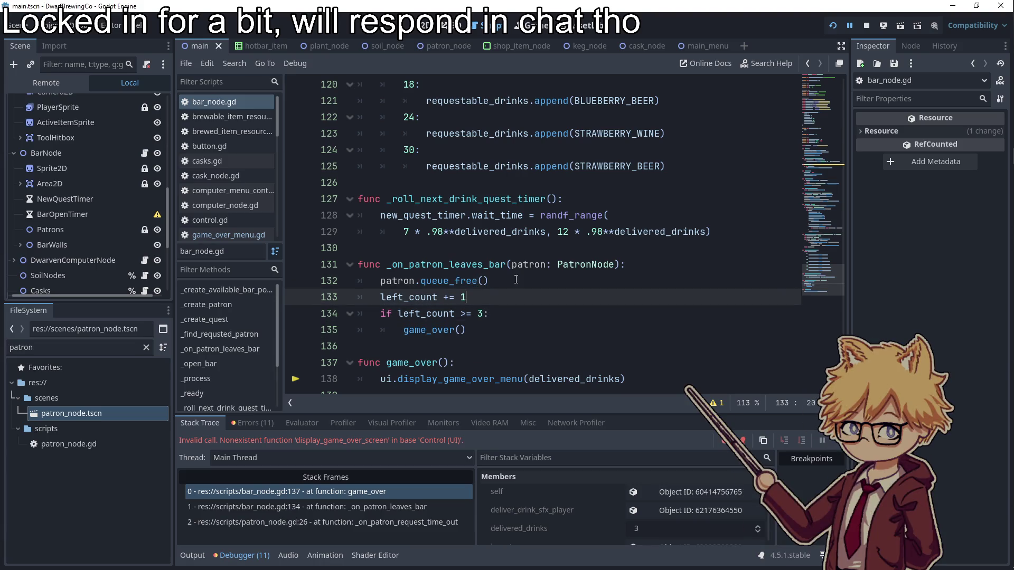
left_click(560, 283)
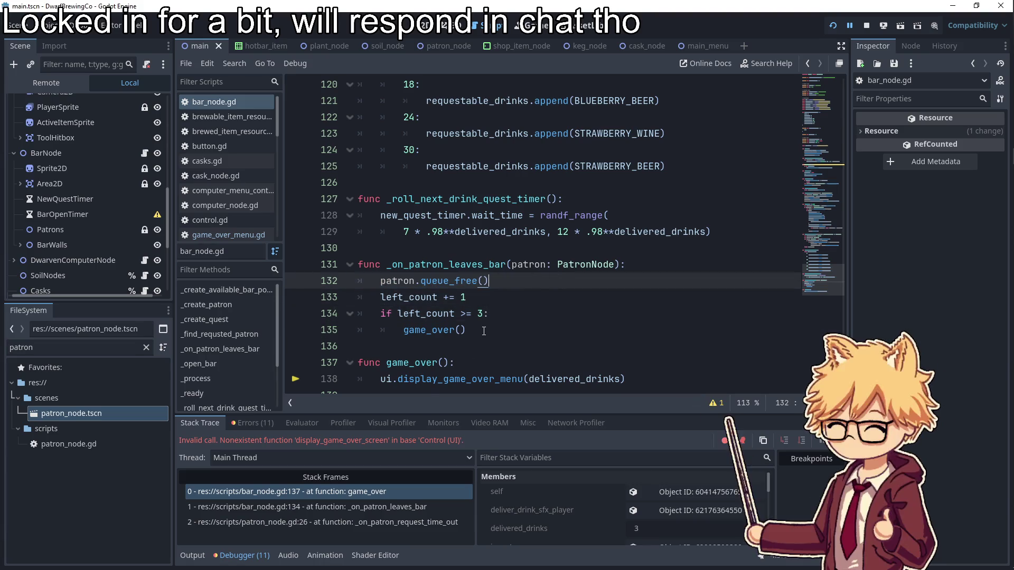
- Delete the sort_custom block under the drink-delivery branch
scroll("up", 3)
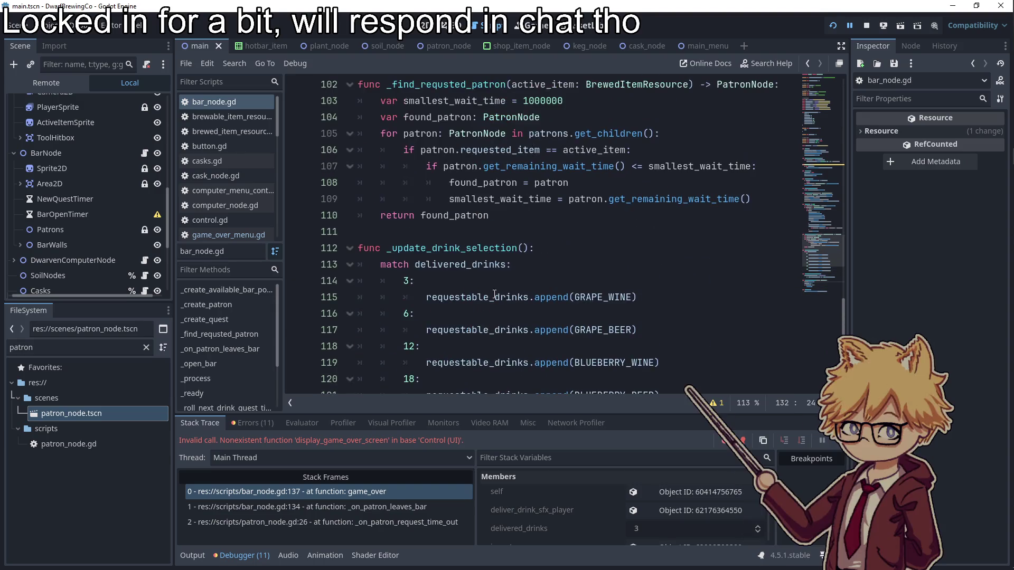
scroll("up", 3)
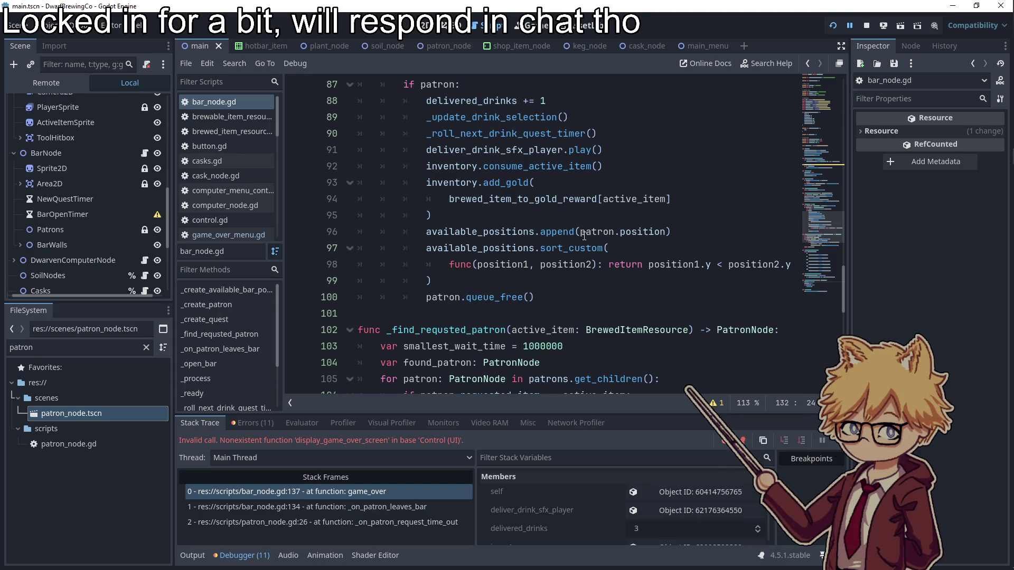
left_click_drag(685, 233, 417, 229)
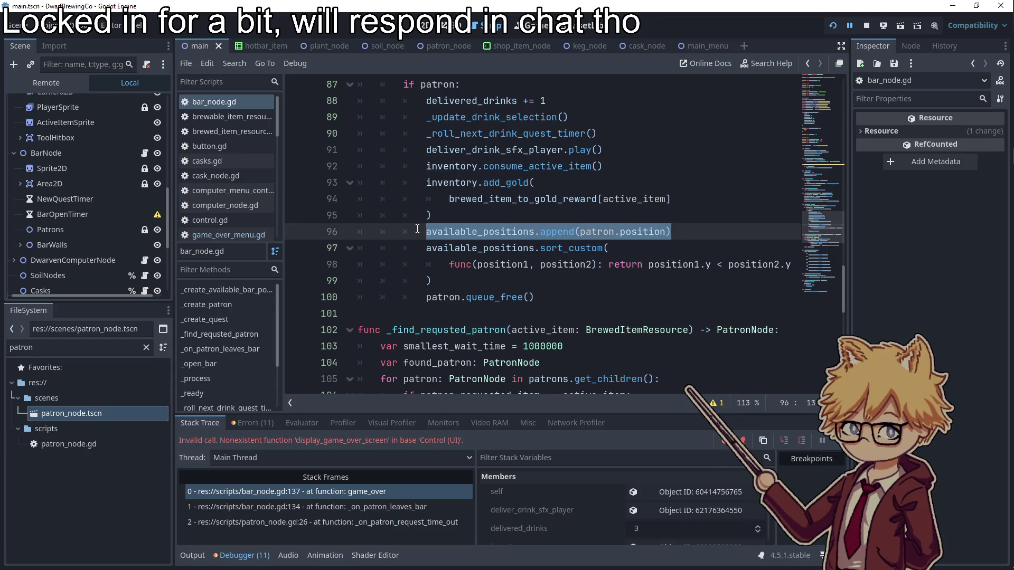
left_click_drag(434, 281, 306, 240)
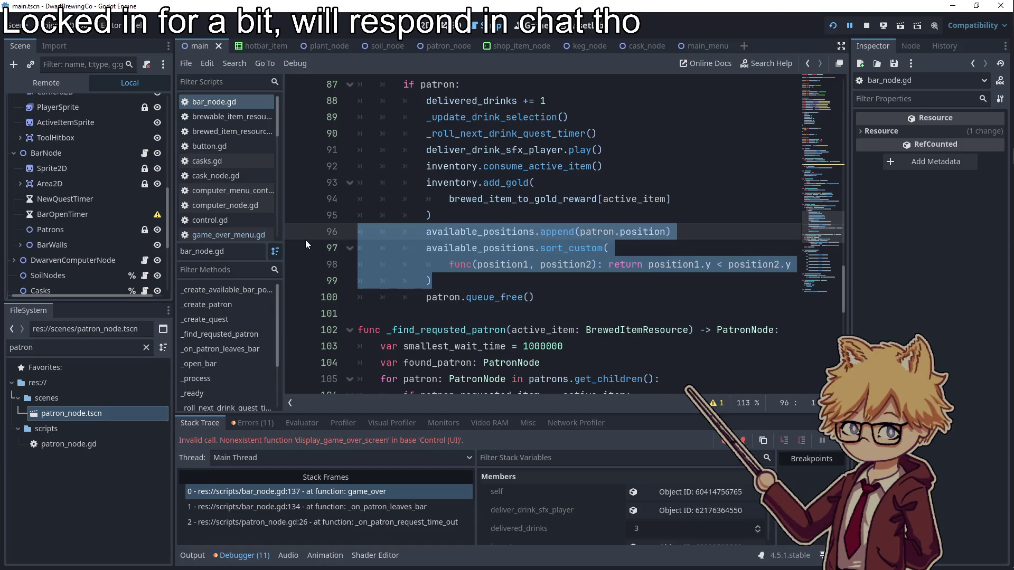
left_click_drag(475, 280, 308, 252)
key("BackSpace")
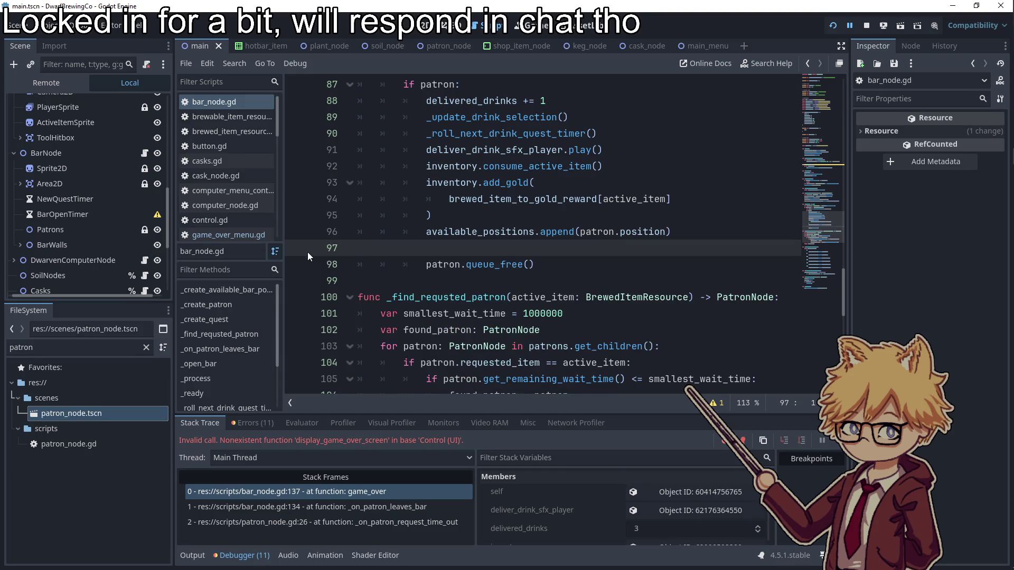
key("ctrl+z")
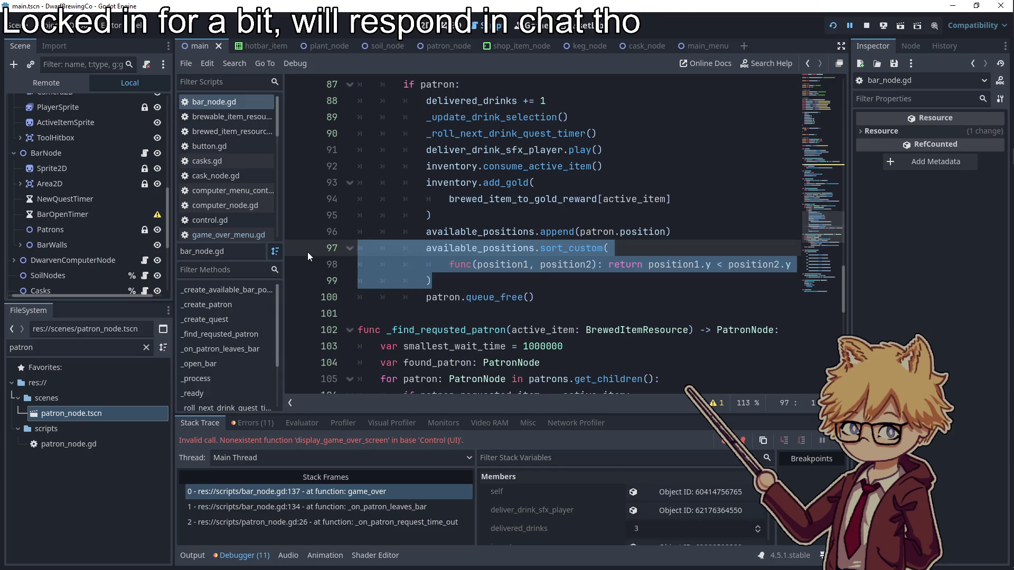
key("BackSpace")
key("BackSpace")
- Paste available_positions.append(patron.position) as the first line of _on_patron_leaves_bar
left_click_drag(720, 232, 427, 232)
scroll("down", 3)
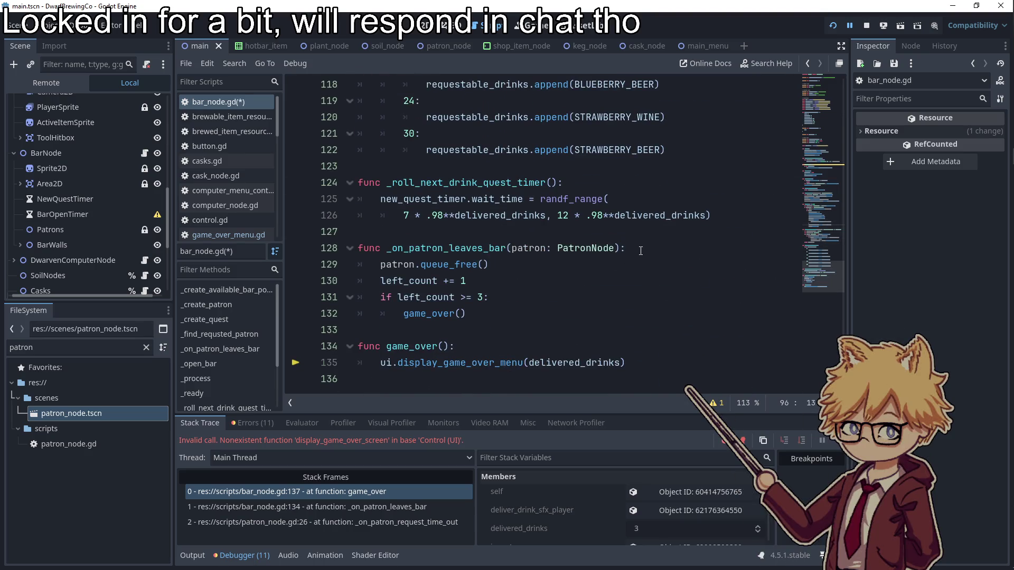
left_click(641, 250)
key("Return")
key("ctrl+v")
- Review the left_count increment, left_count check and display_game_over_menu call in the function
left_click(608, 327)
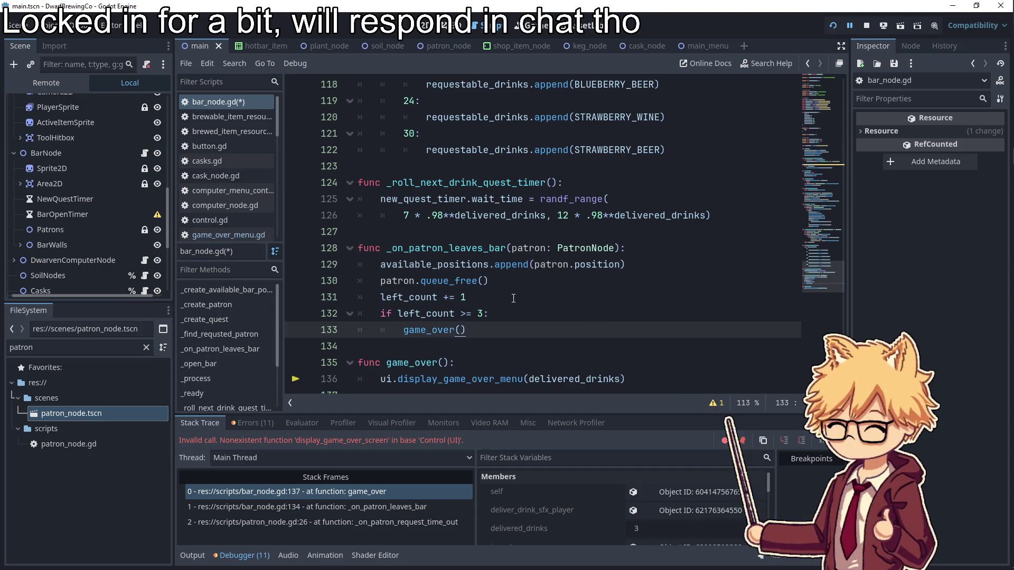
mouse_move(1009, 285)
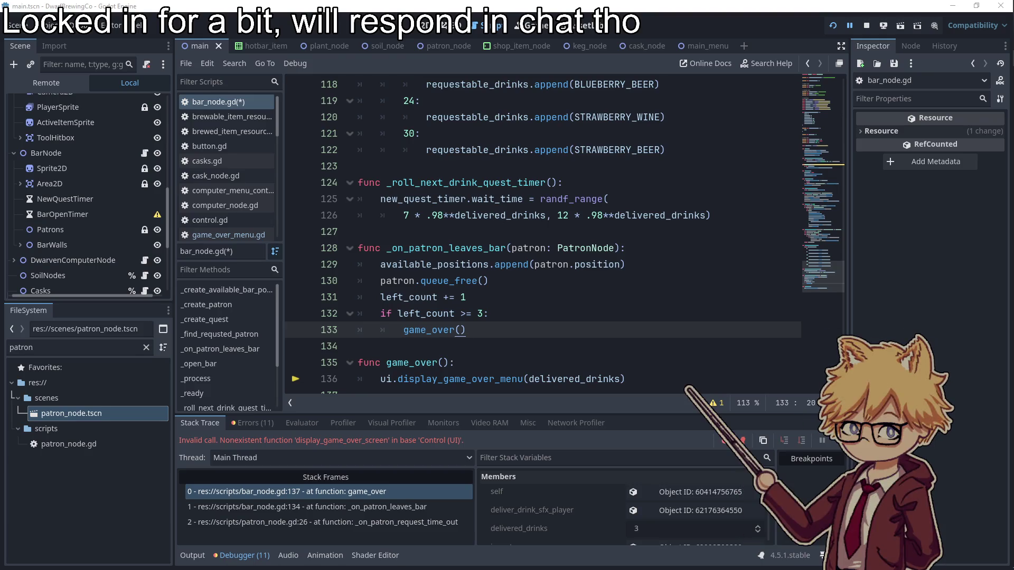
left_click(495, 295)
double_click(438, 270)
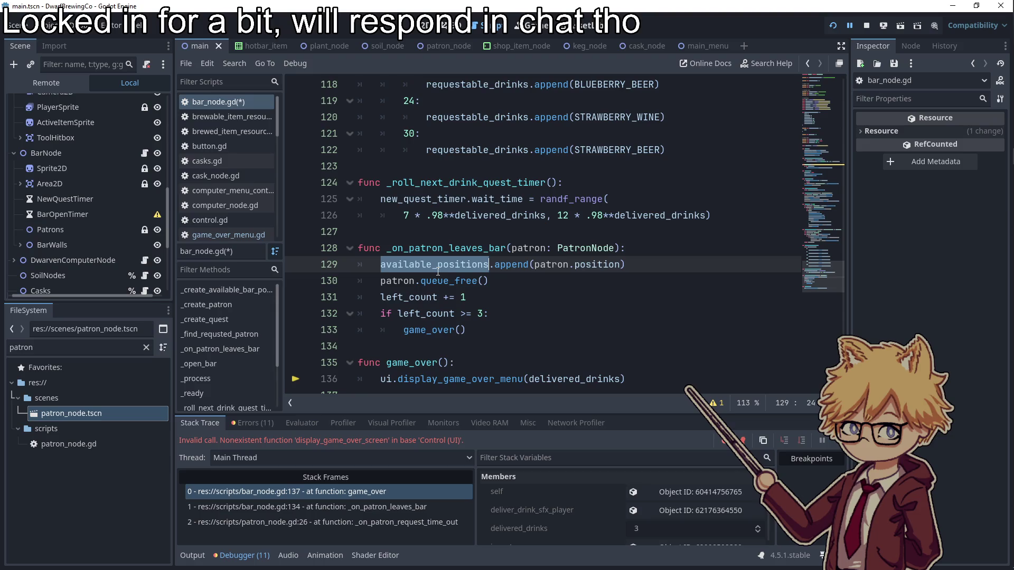
left_click(497, 332)
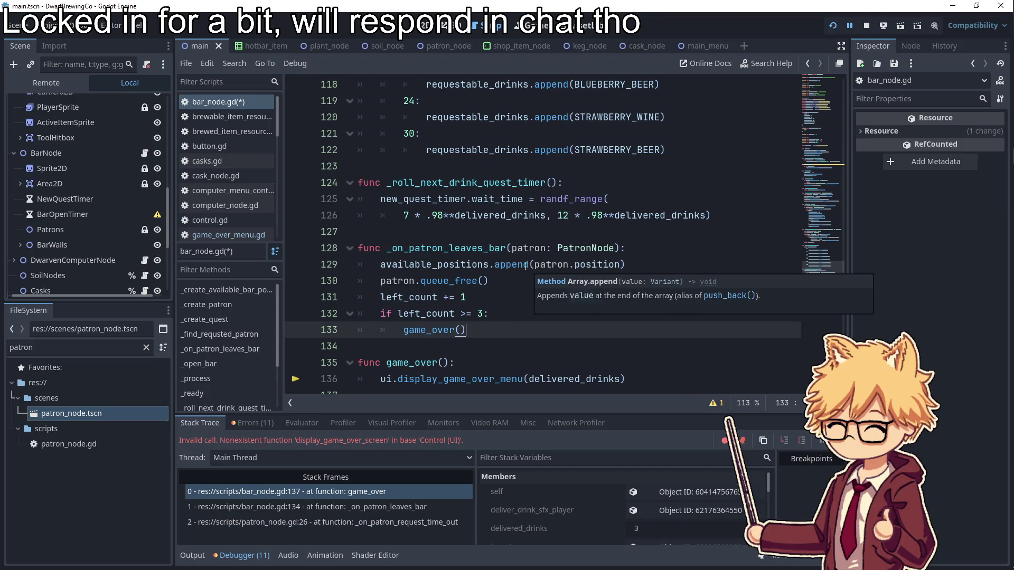
double_click(459, 379)
left_click(528, 318)
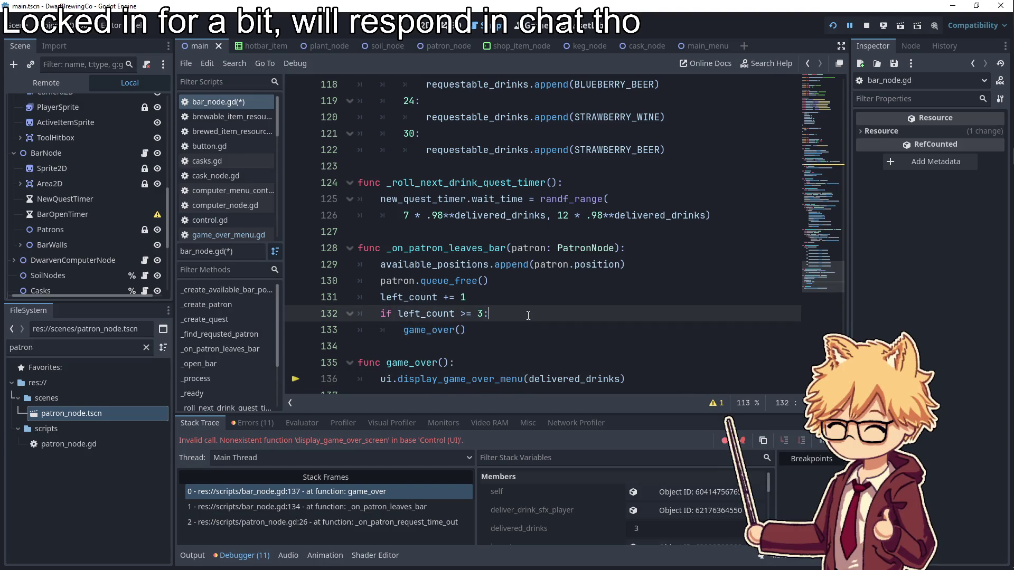
scroll("up", 3)
scroll("up", 3)
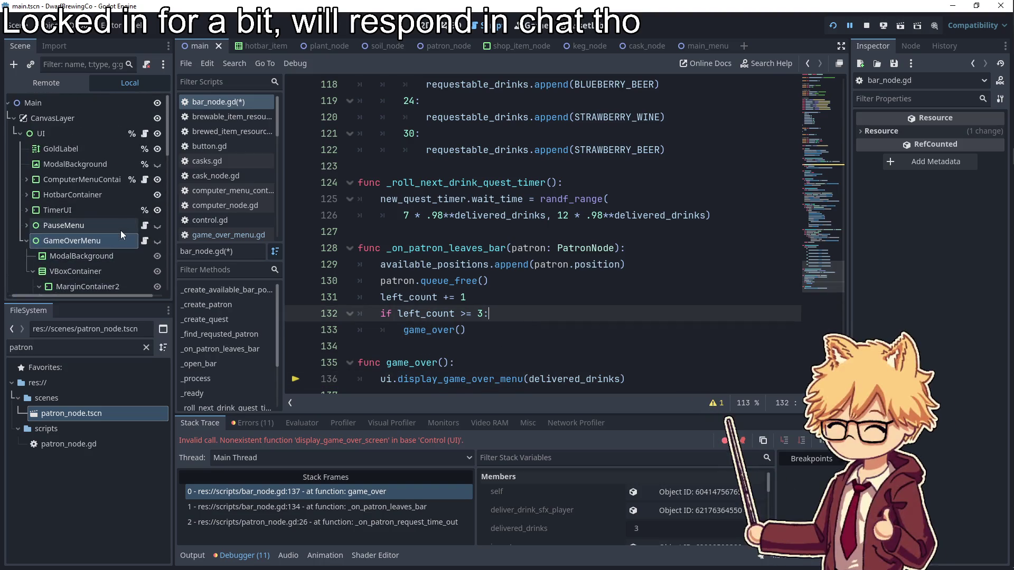
- Collapse GameOverMenu, select the OpenTime label in the 2D view and select its text
left_click(27, 241)
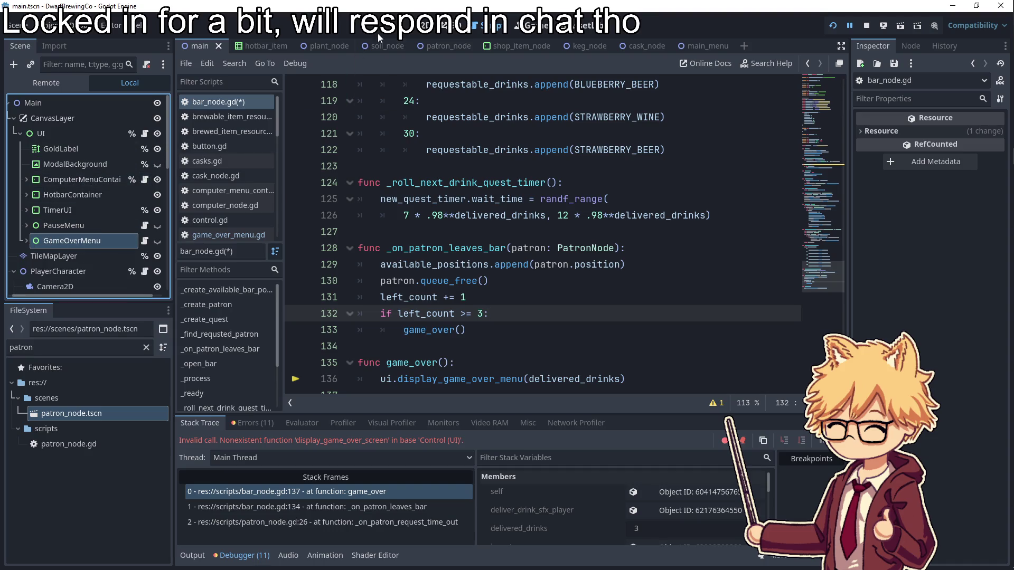
left_click(425, 25)
left_click(681, 141)
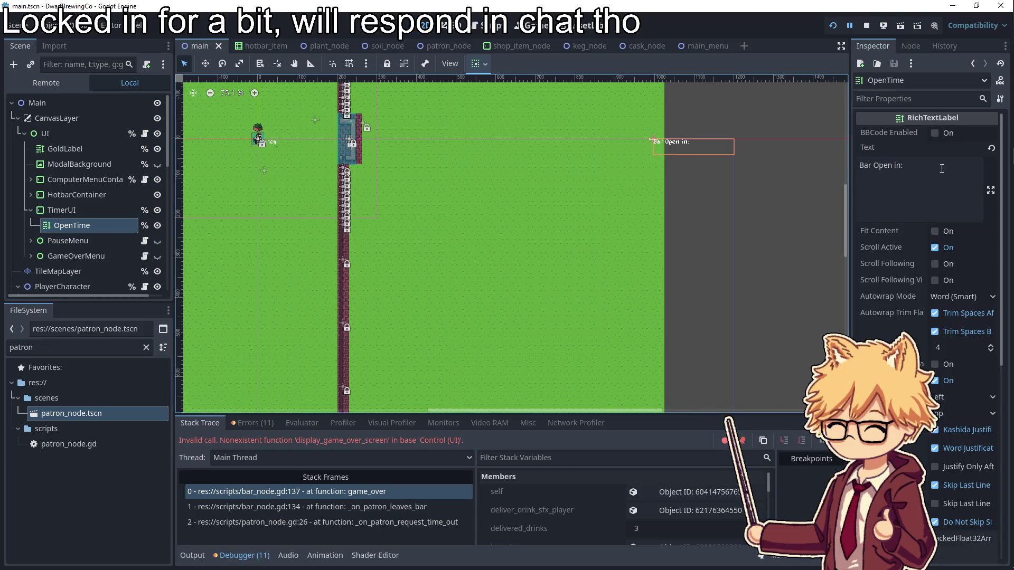
left_click(913, 169)
key("ctrl+a")
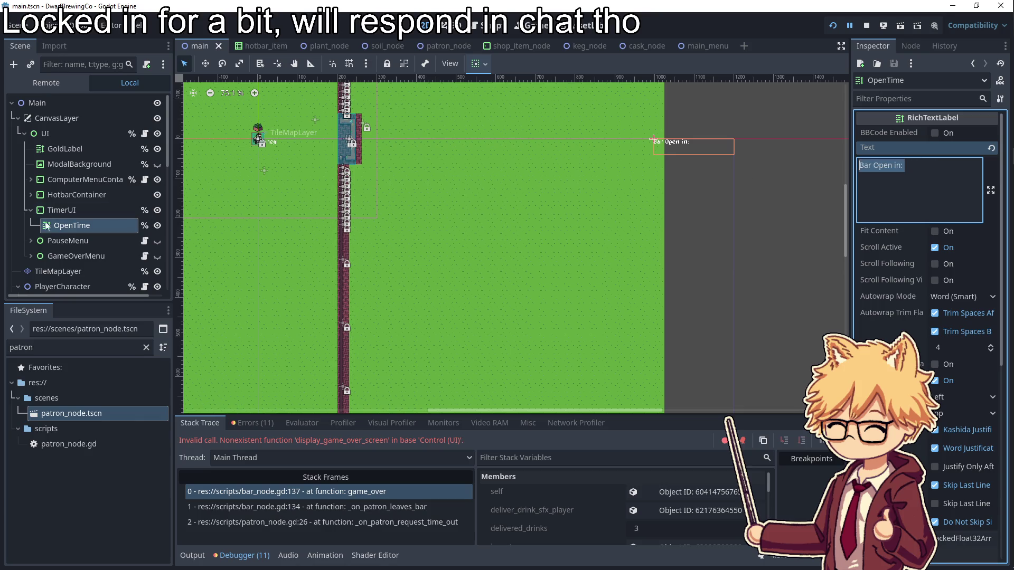
- With ui.gd showing, rename the OpenTime node to DissapointedPatrons
left_click(143, 137)
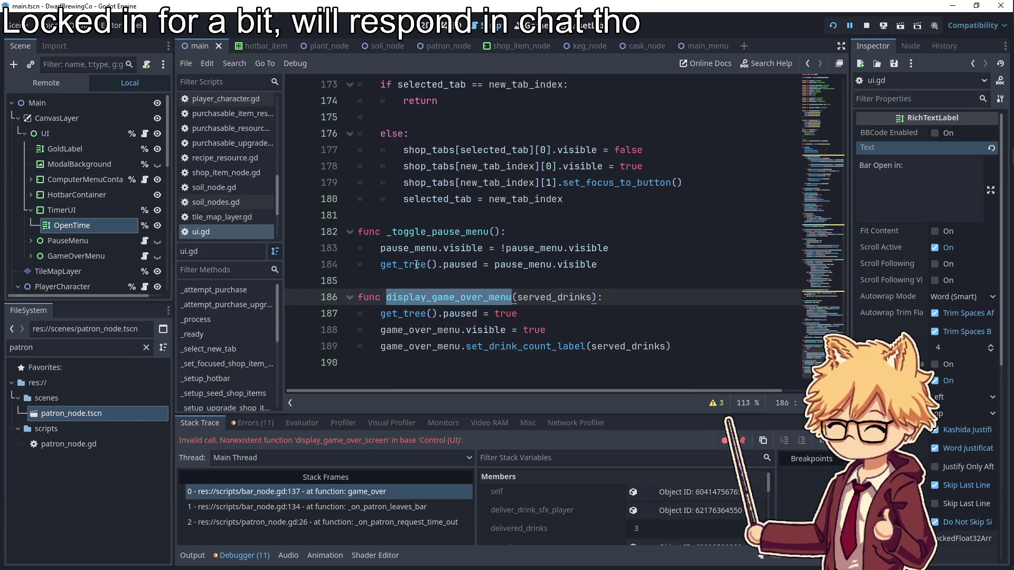
left_click(362, 362)
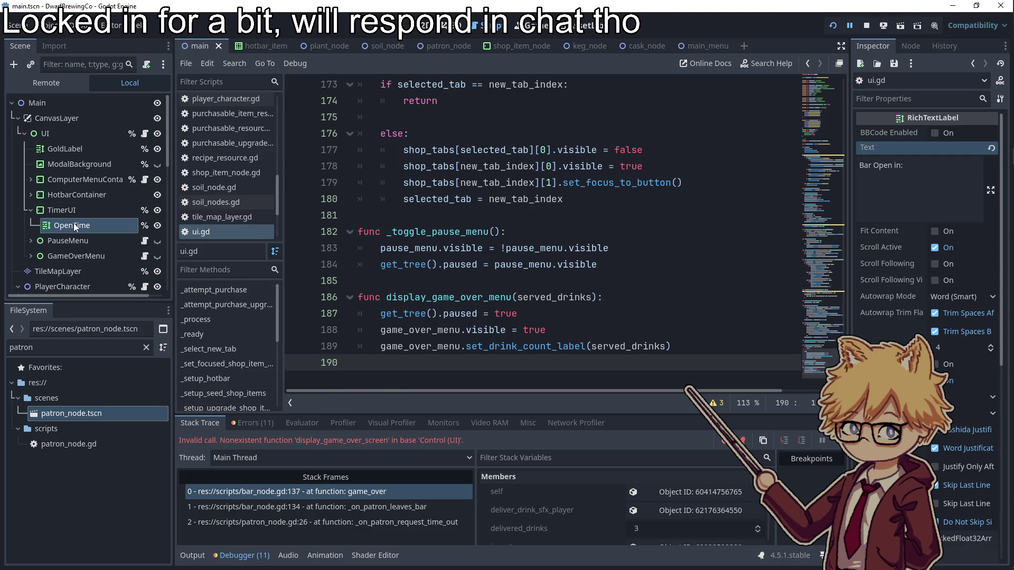
right_click(74, 225)
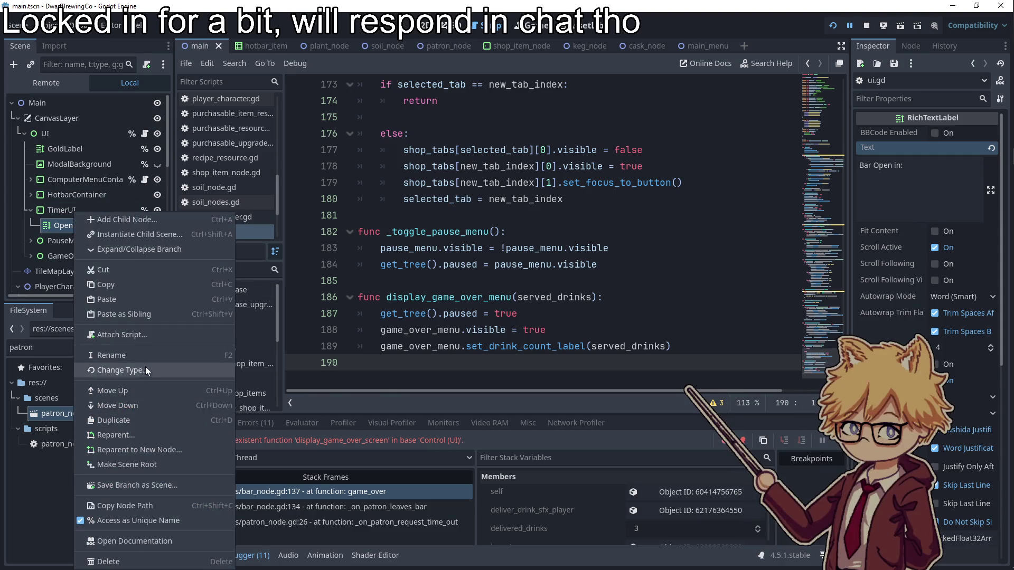
left_click(144, 352)
type("DissapointedPatrons")
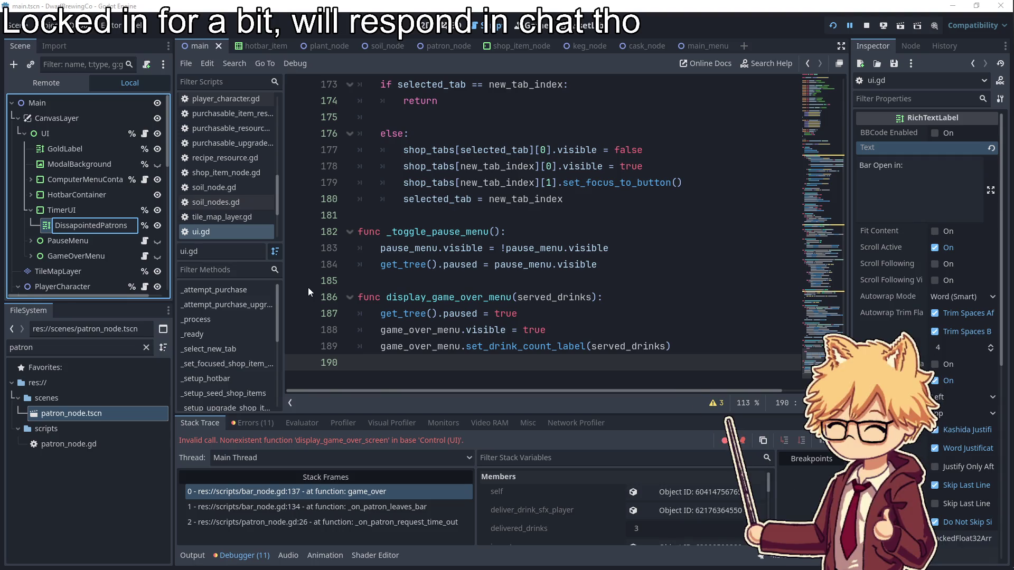
left_click_drag(675, 346, 479, 273)
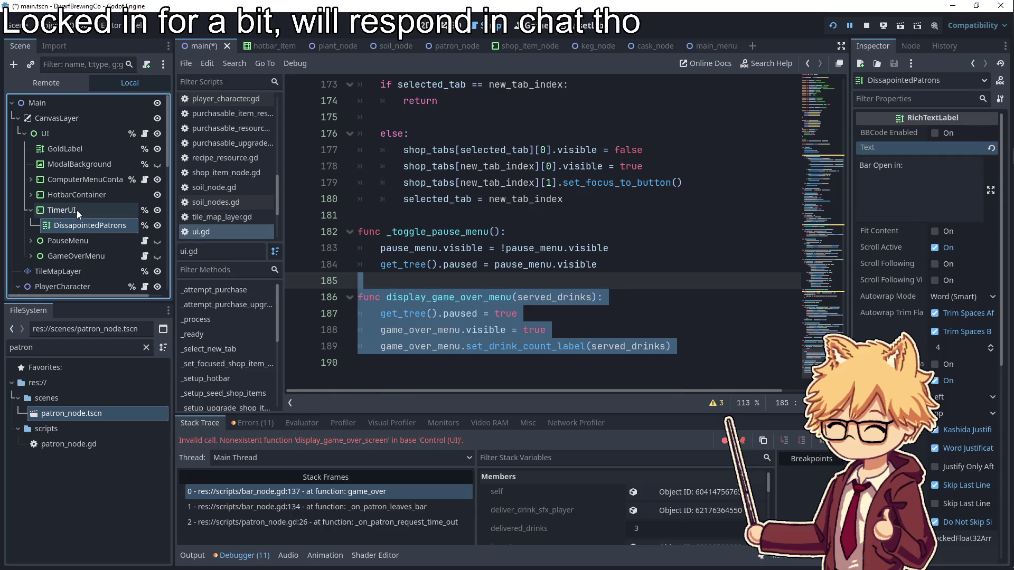
left_click(77, 195)
left_click(30, 195)
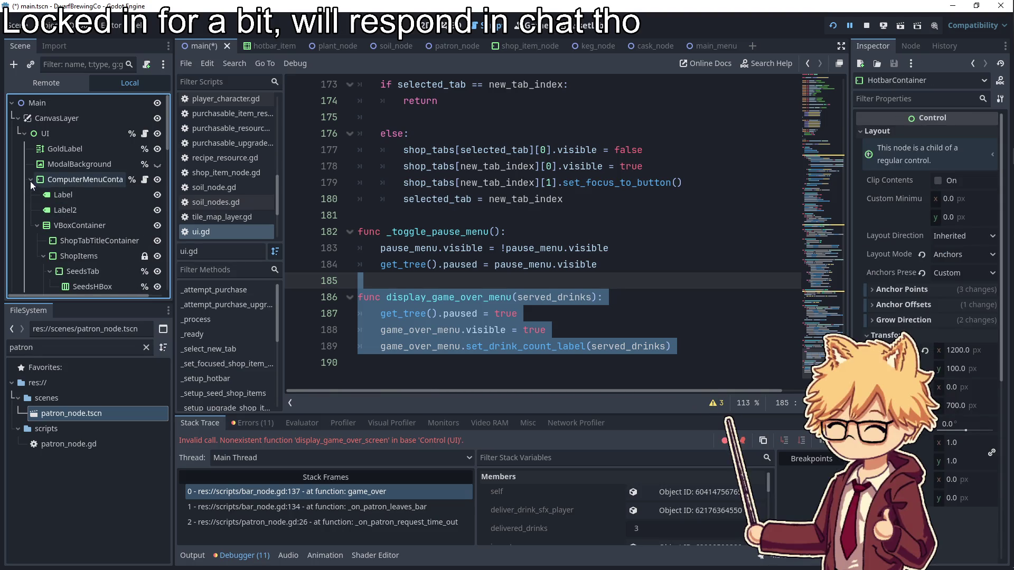
- Switch to the 2D view, bring the Money label into view and select GoldLabel
left_click(30, 195)
left_click(420, 25)
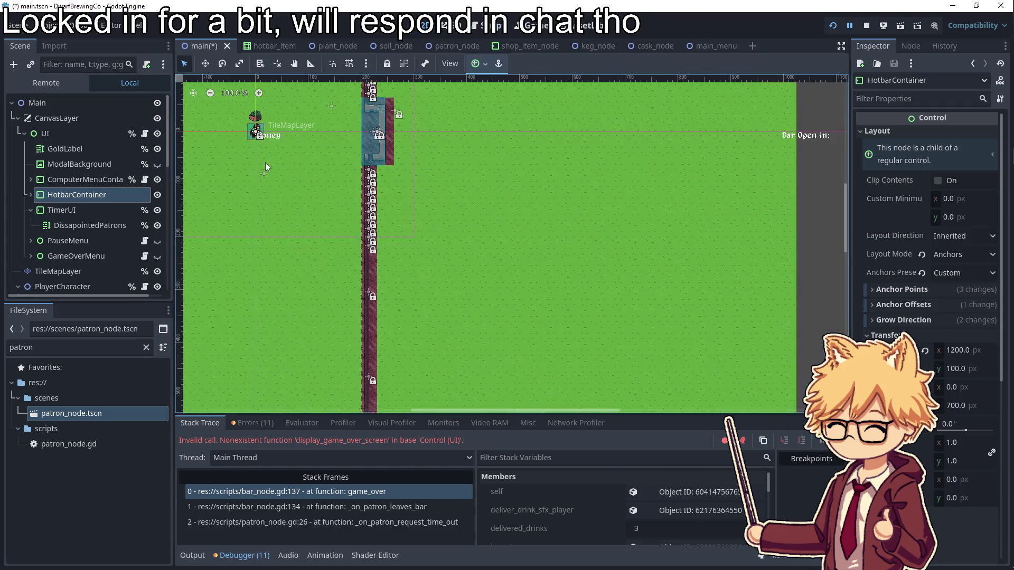
left_click(271, 131)
scroll("up", 3)
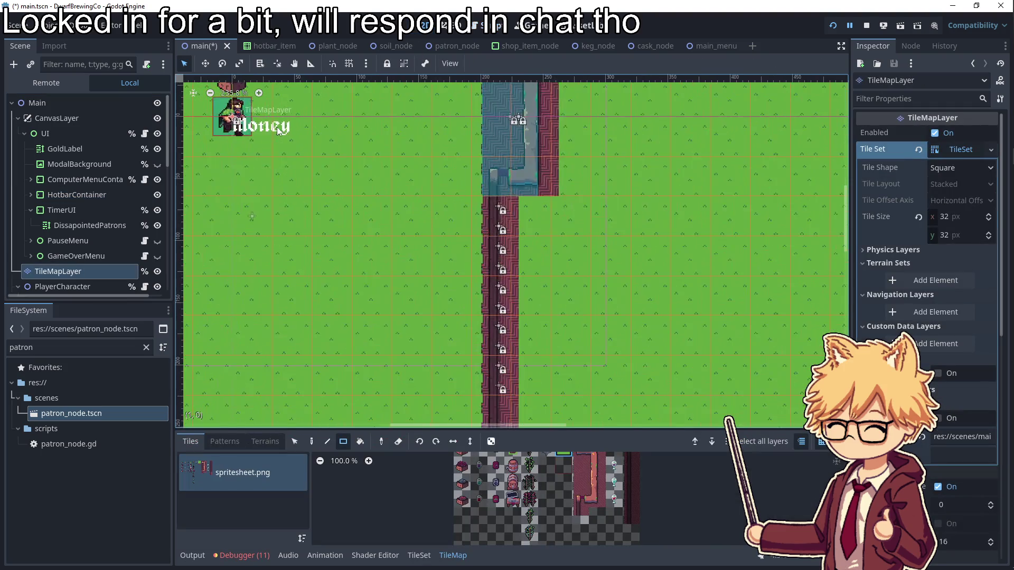
left_click_drag(268, 132, 373, 226)
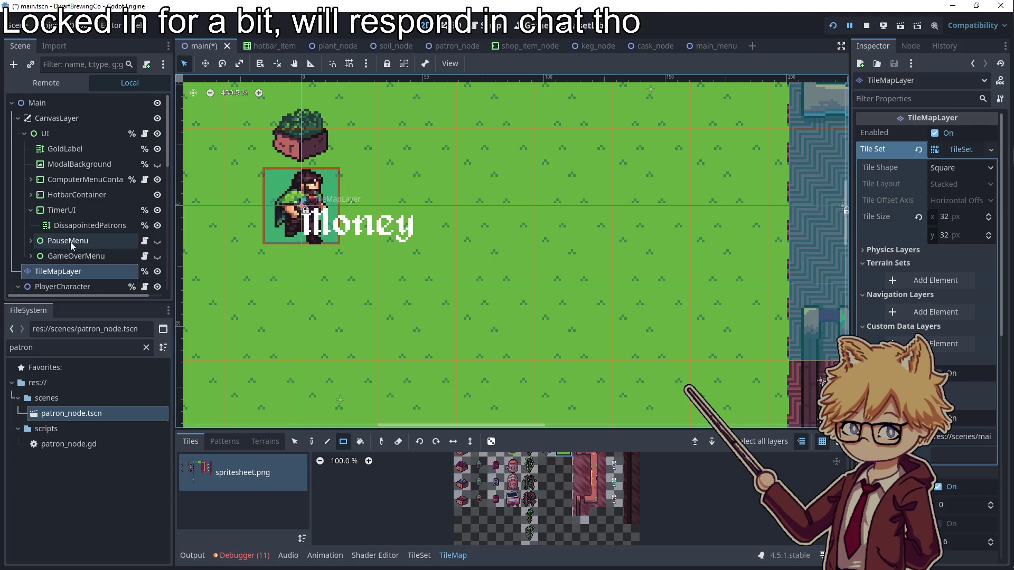
left_click(49, 151)
- Check the GoldLabel's Money text and trial-move the label, undoing the move
left_click(933, 98)
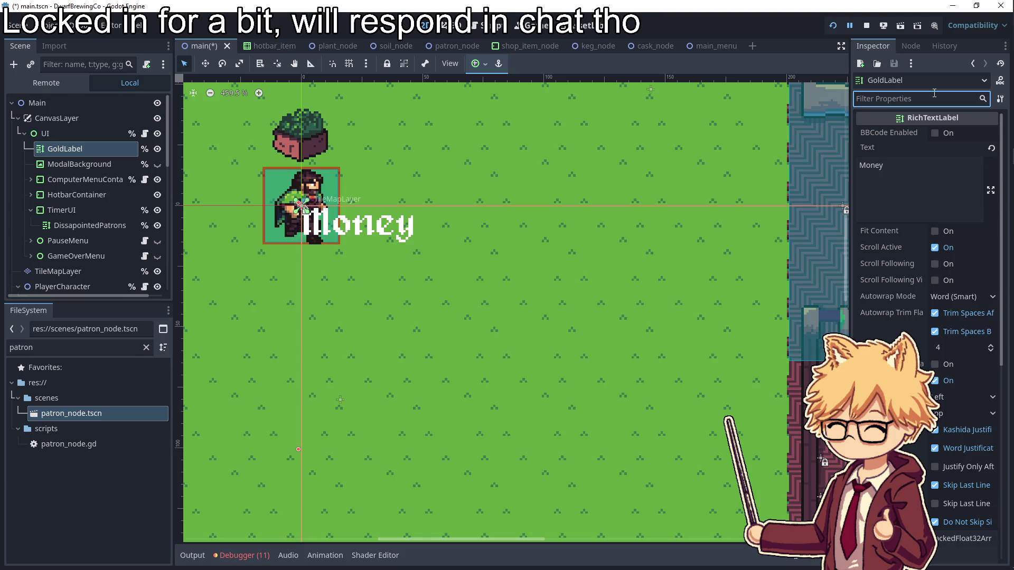
left_click(861, 166)
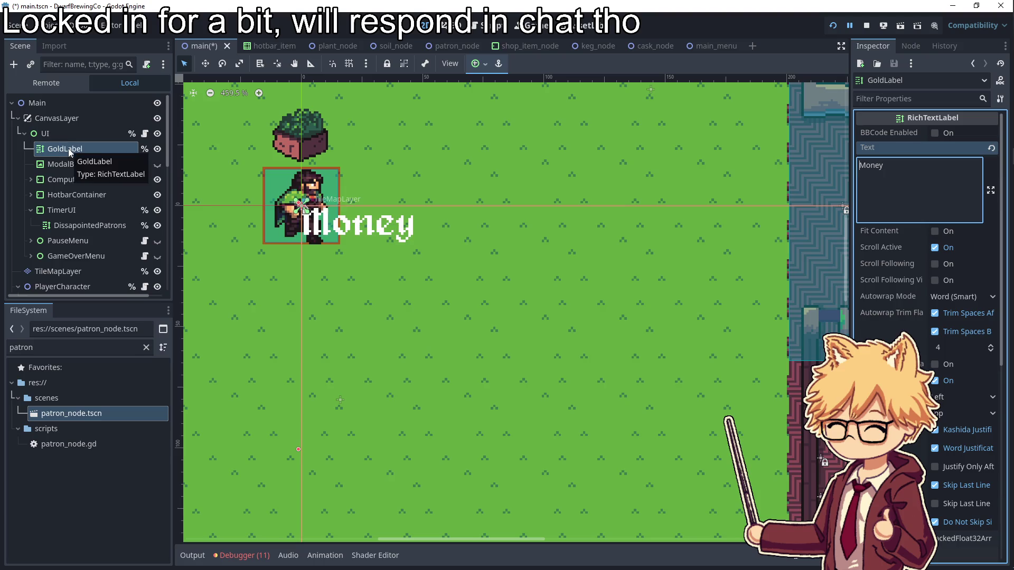
left_click(45, 134)
left_click(65, 149)
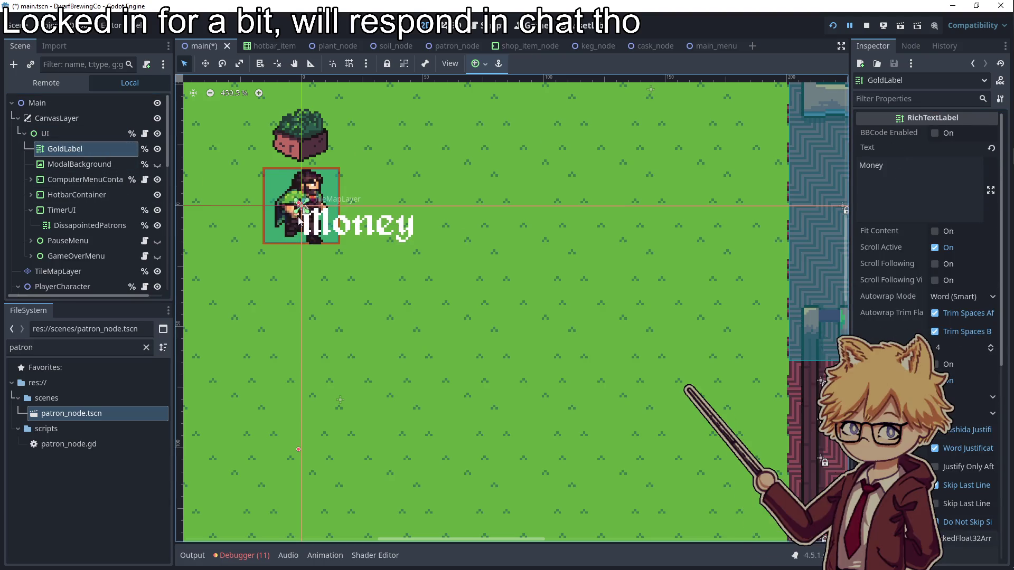
left_click(306, 216)
left_click(341, 235)
left_click_drag(300, 205, 352, 251)
key("ctrl+z")
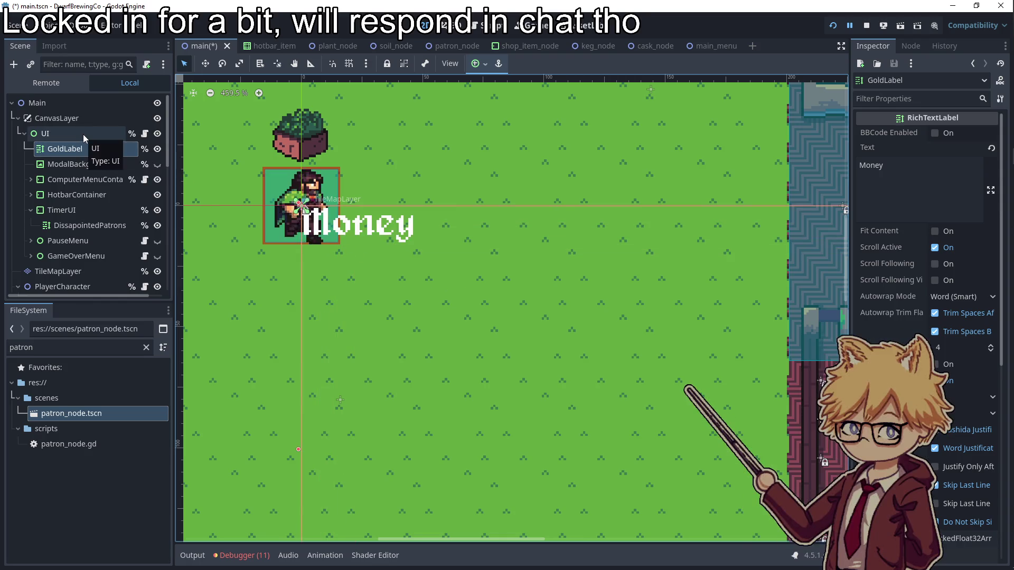
left_click(83, 134)
right_click(83, 134)
- Add a MarginContainer under UI and move GoldLabel inside it
left_click(126, 162)
type("margin")
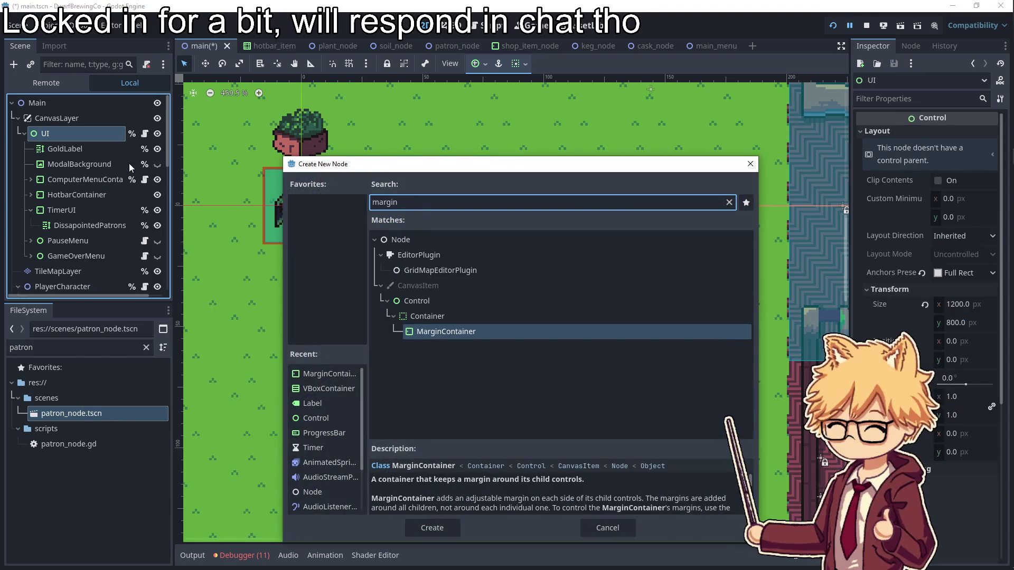
key("Return")
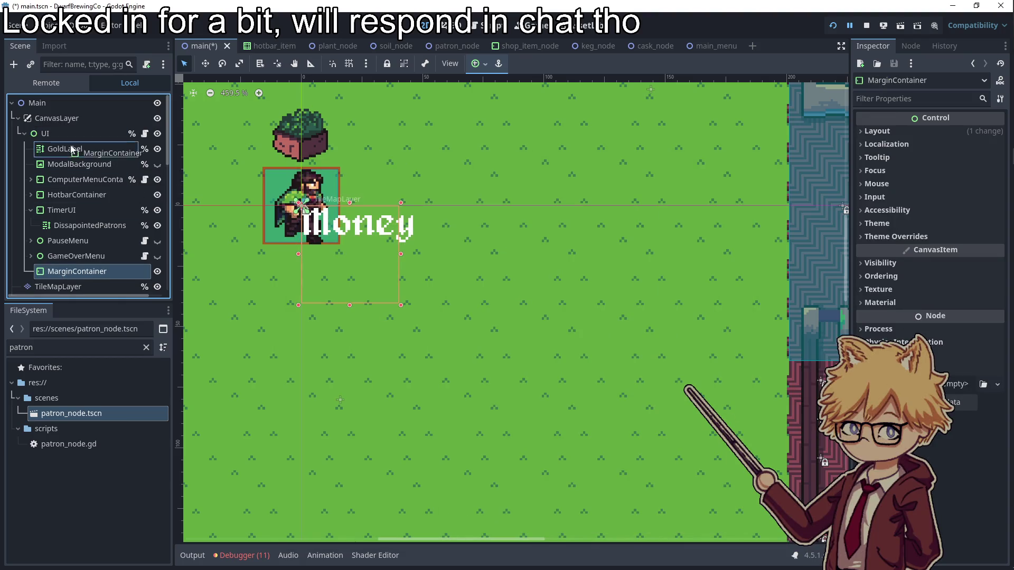
left_click_drag(70, 273, 79, 149)
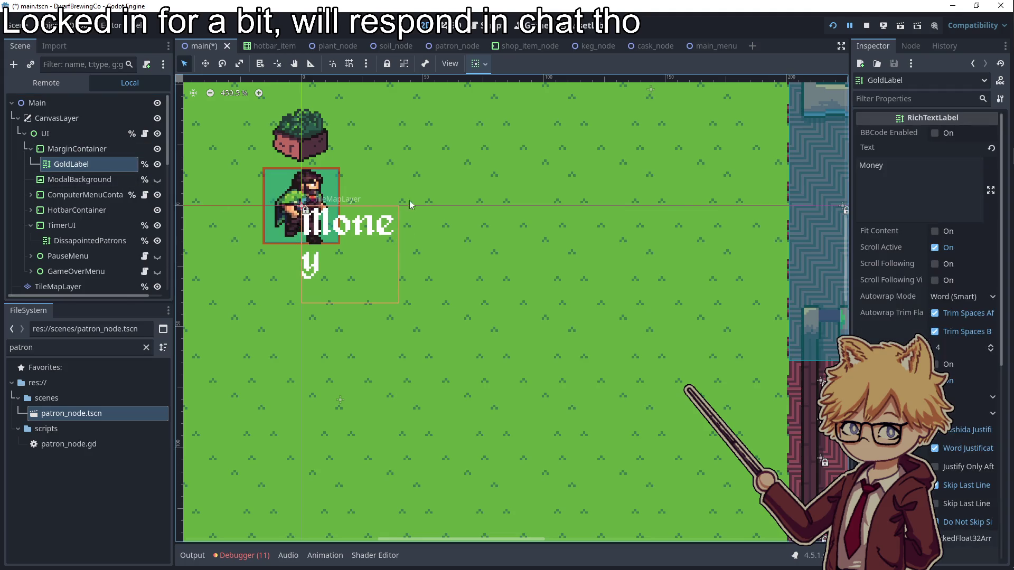
left_click(48, 151)
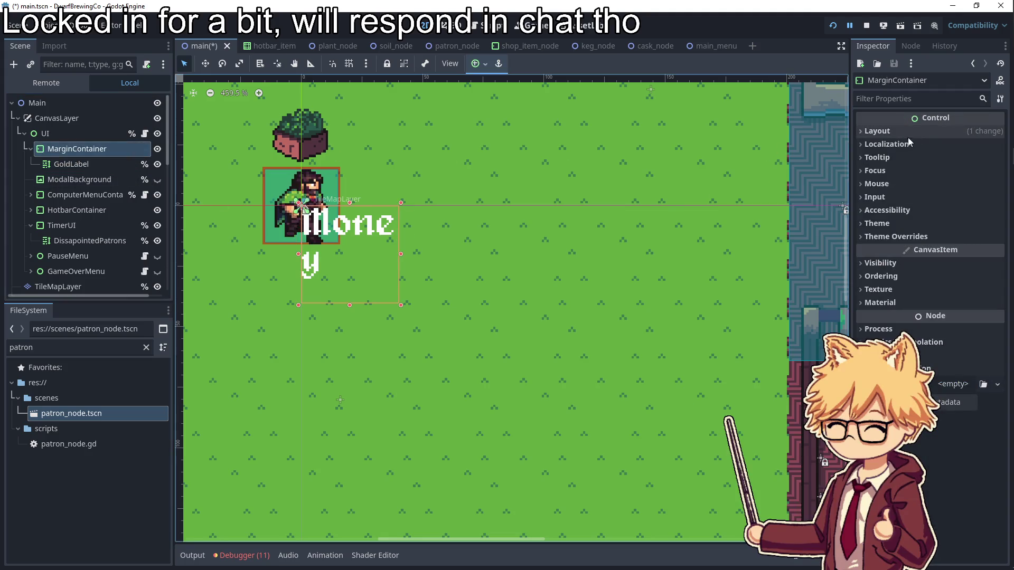
- Filter the Inspector for 'custom' and set the container's custom minimum size to 200 × 200
left_click(895, 98)
type("mini")
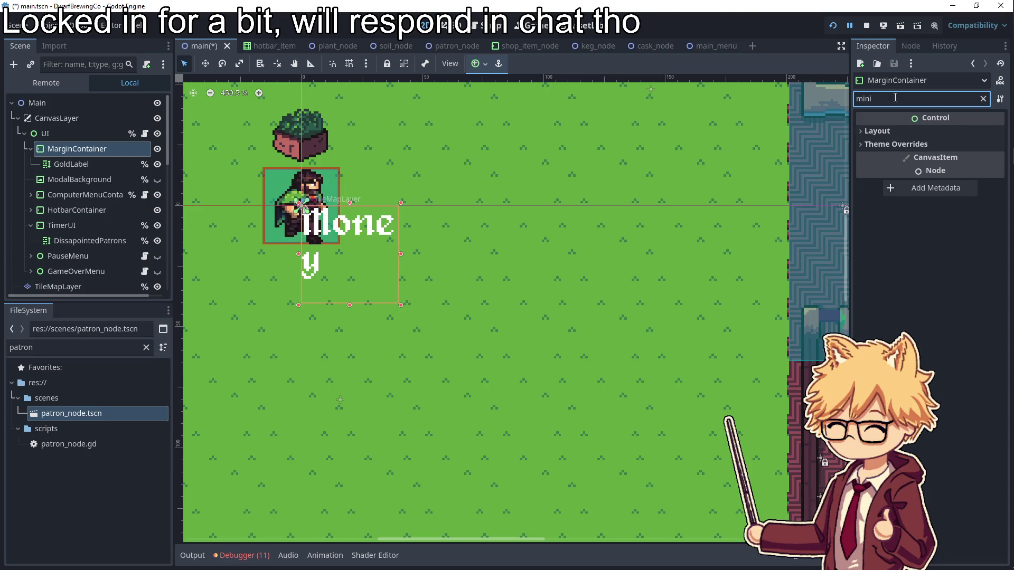
left_click(896, 144)
left_click(889, 157)
left_click(948, 173)
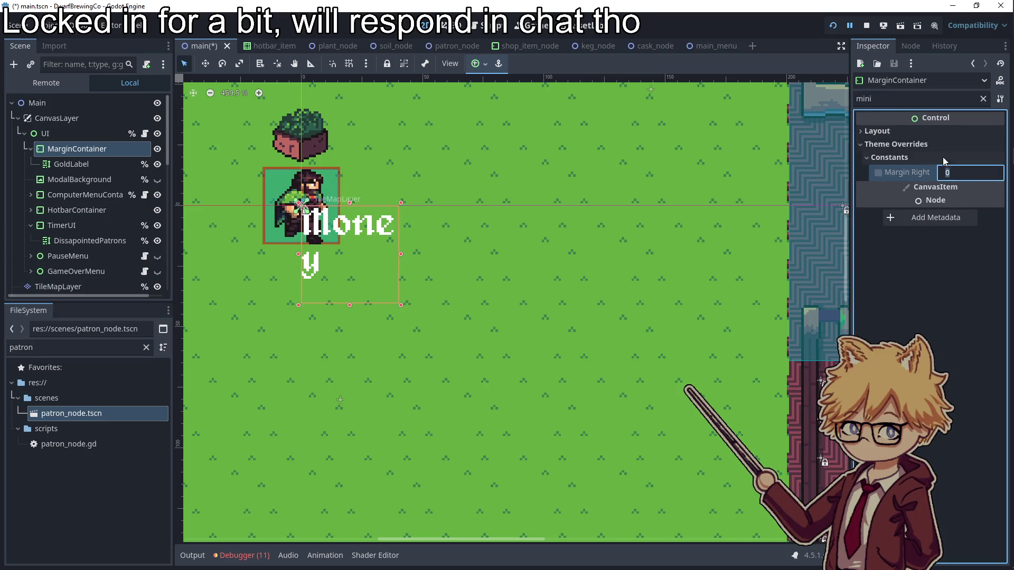
left_click(983, 98)
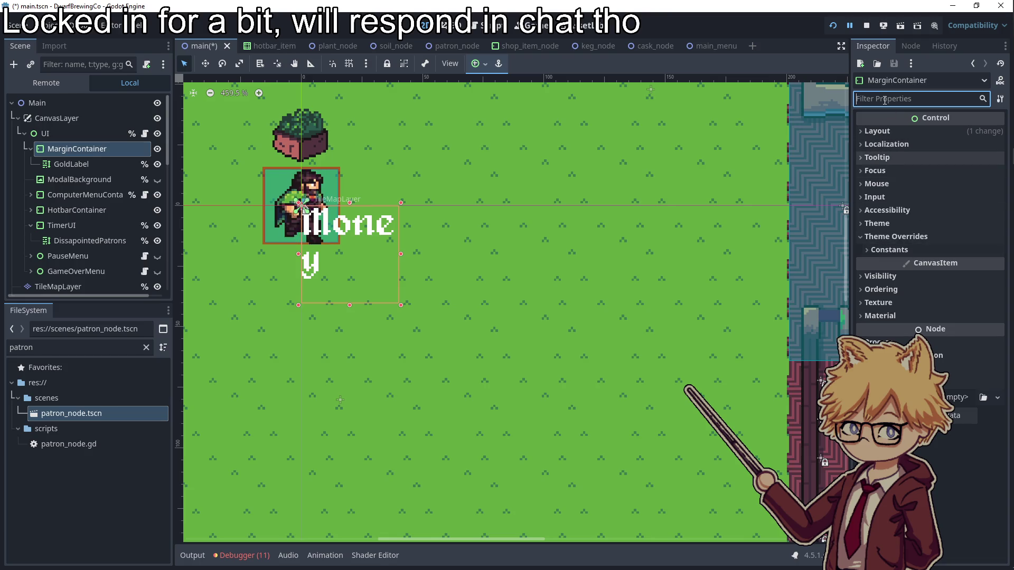
type("custom")
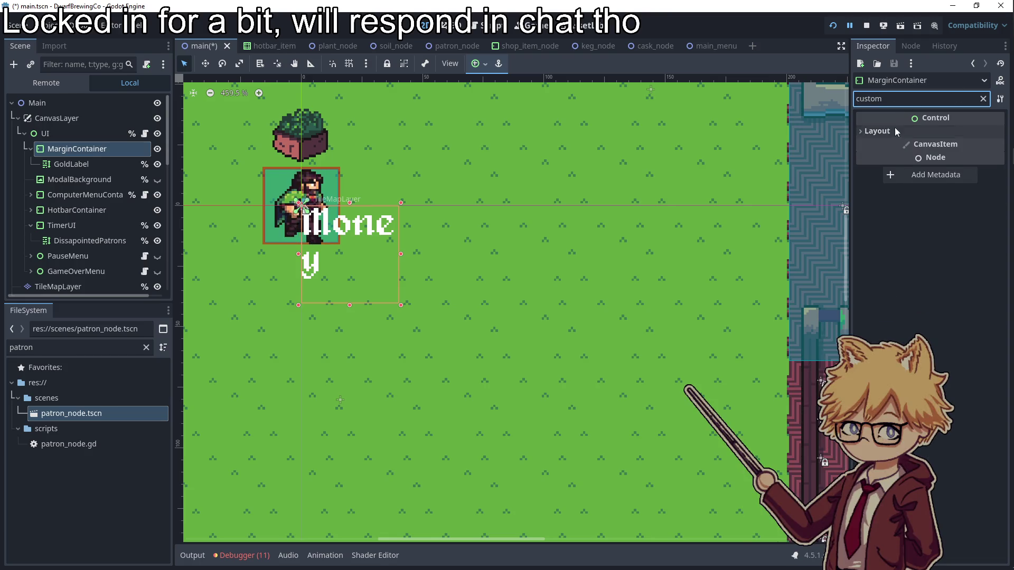
left_click(878, 131)
left_click(960, 181)
type("2")
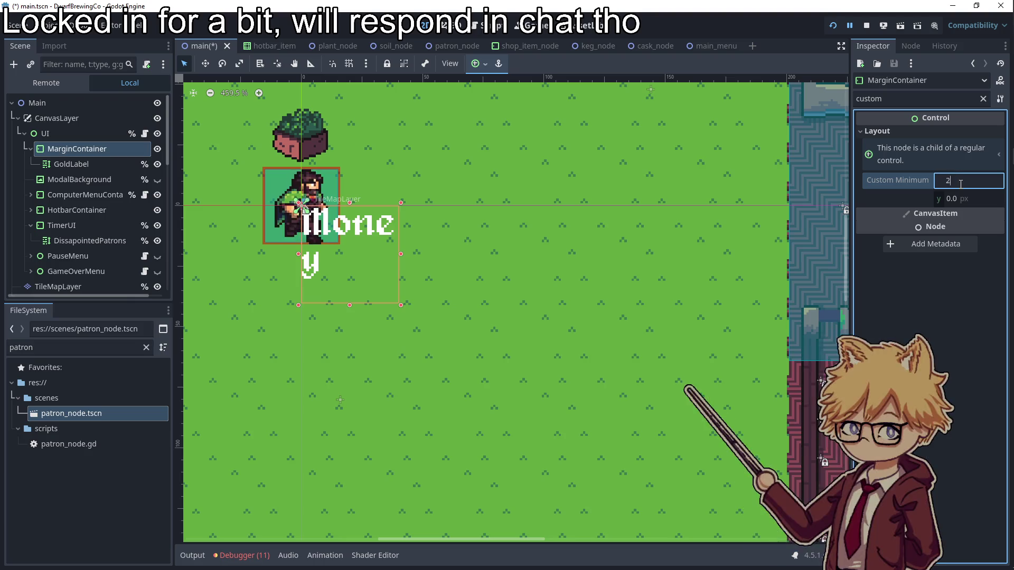
type("00")
key("Tab")
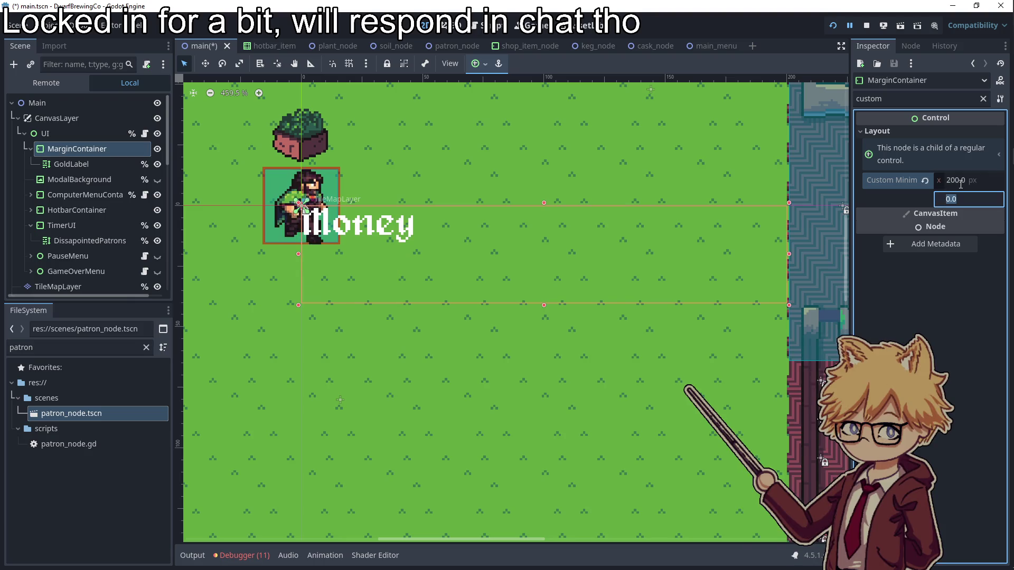
type("200")
key("Return")
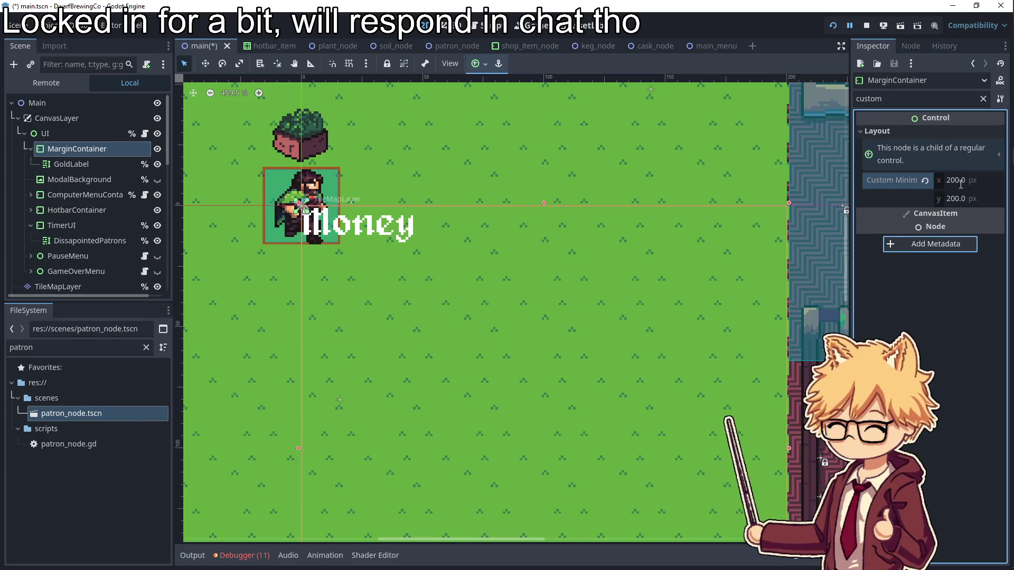
- Change the MarginContainer's custom minimum size to 75 × 75
scroll("down", 3)
left_click_drag(635, 343, 486, 291)
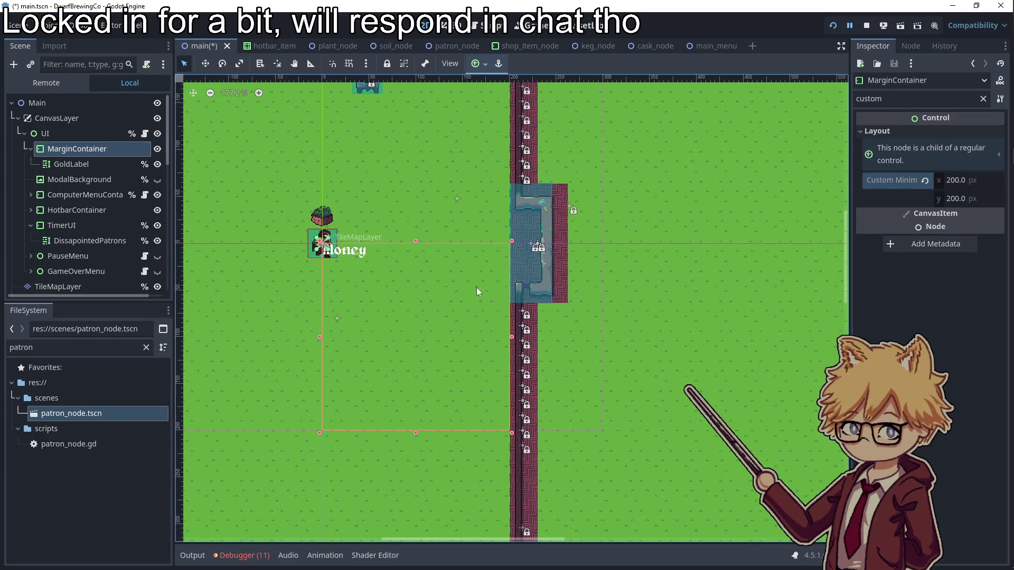
left_click(960, 180)
type("75")
key("Tab")
type("75")
key("Return")
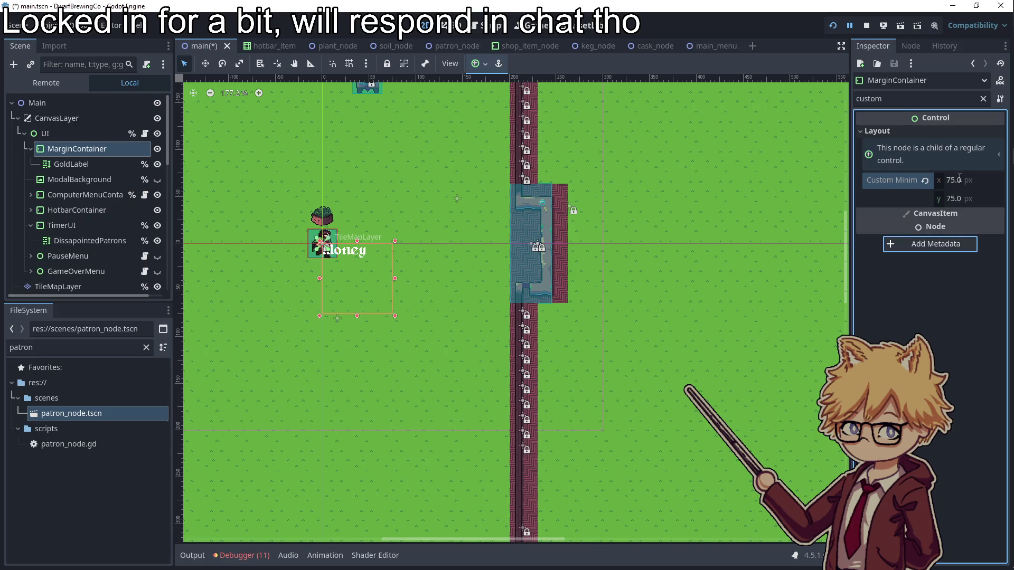
left_click(916, 99)
key("ctrl+a")
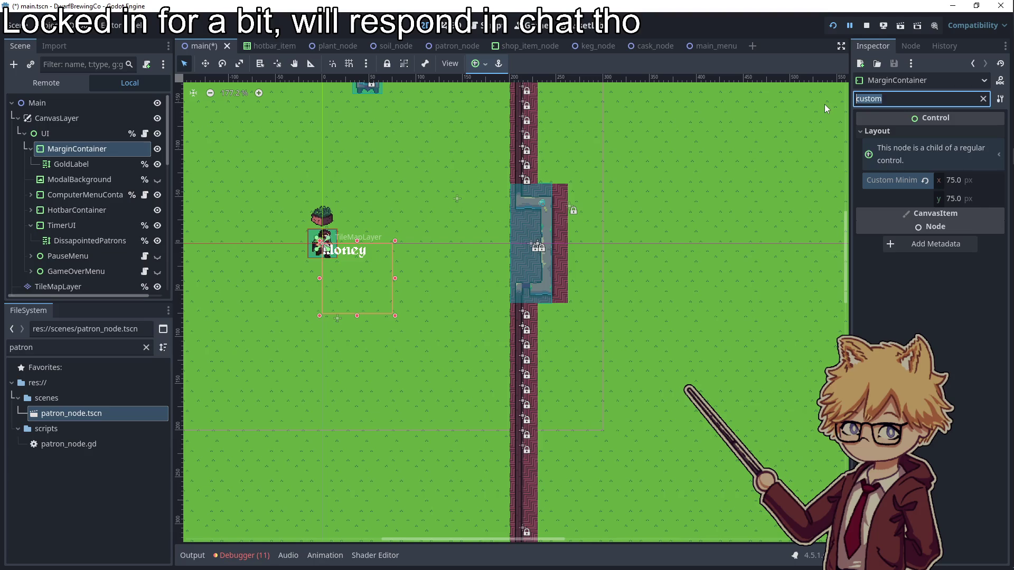
type("margin")
left_click(99, 166)
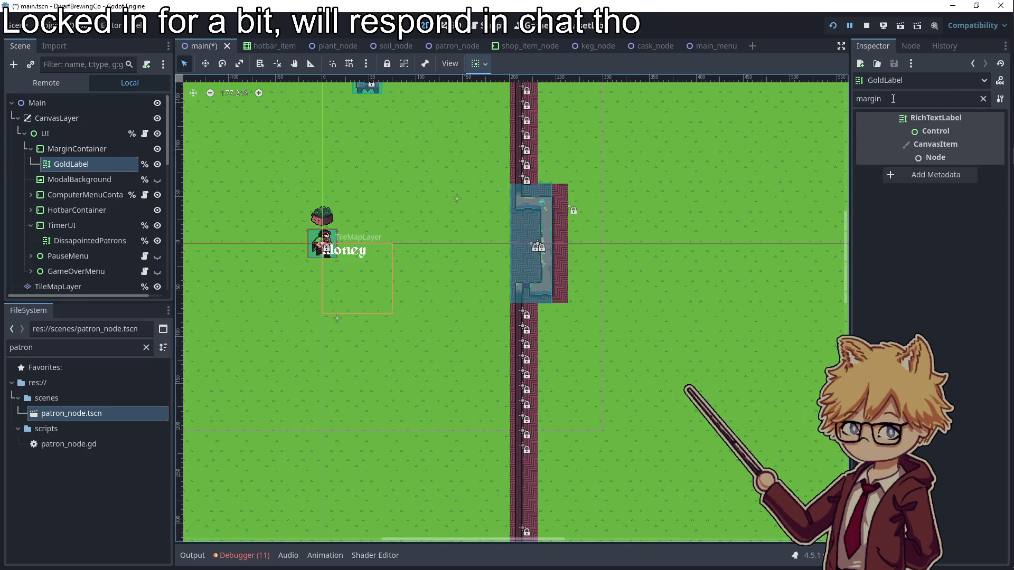
- Set the GoldLabel's Theme Overrides normal font size to 32
double_click(871, 99)
type("font ")
type("size")
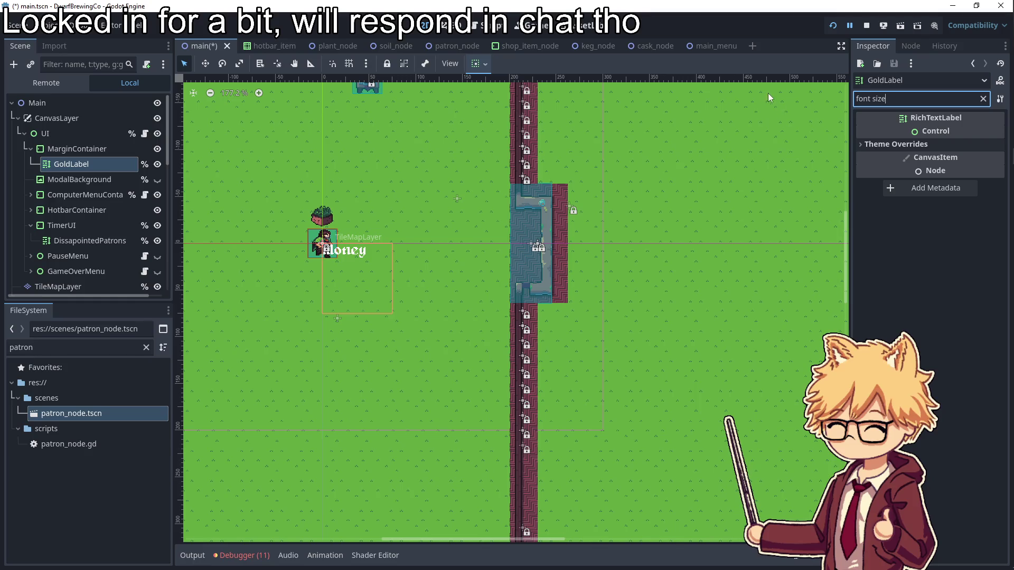
left_click(948, 145)
left_click(947, 158)
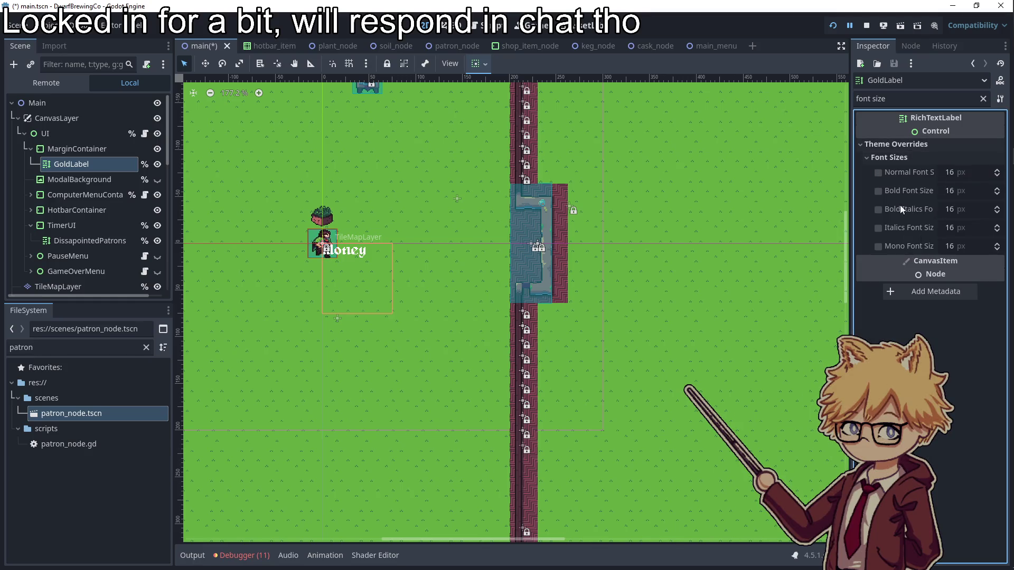
left_click(956, 172)
type("32")
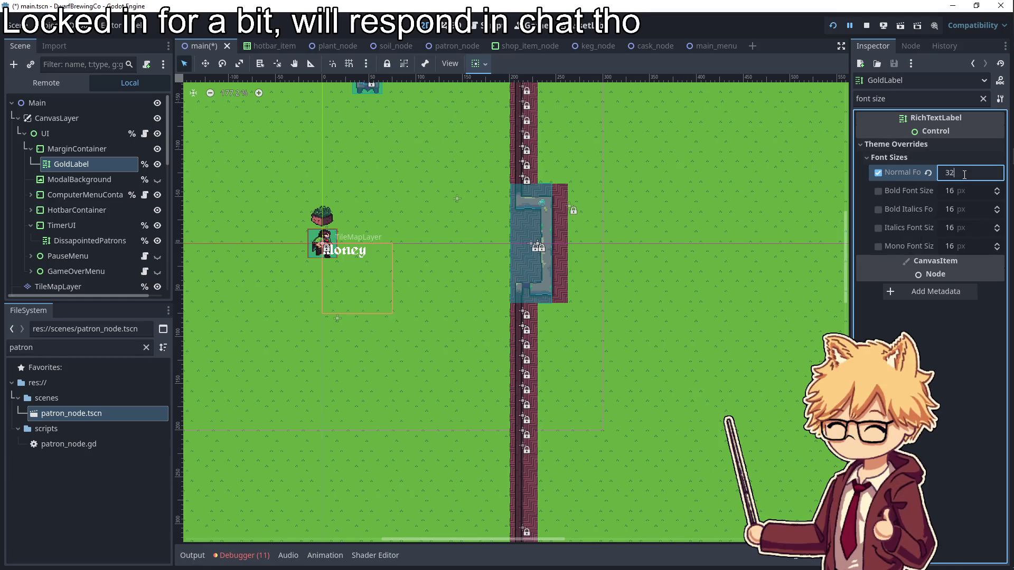
key("Tab")
- Raise the MarginContainer's custom minimum width to 150
left_click(93, 150)
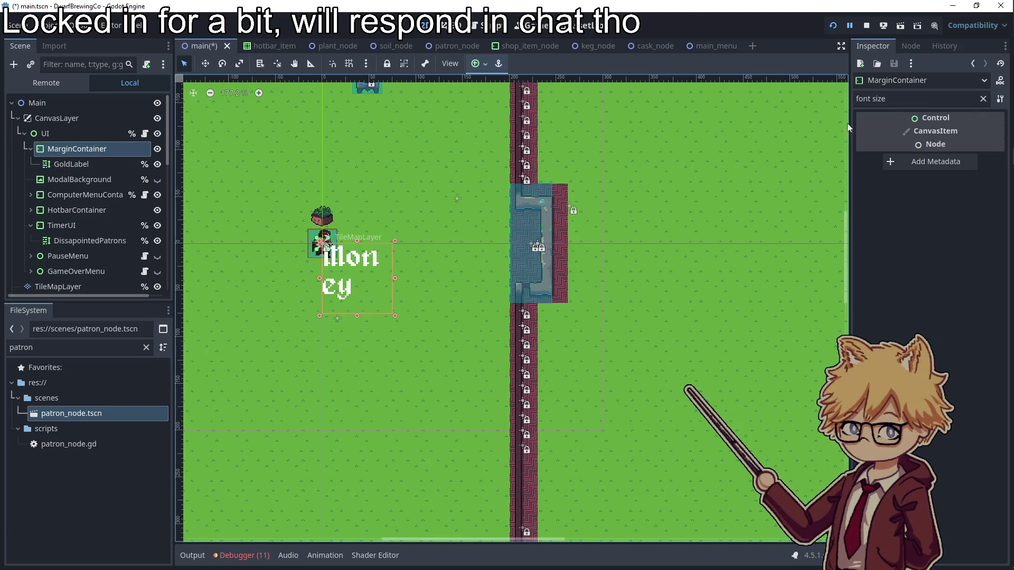
left_click(983, 98)
left_click(949, 202)
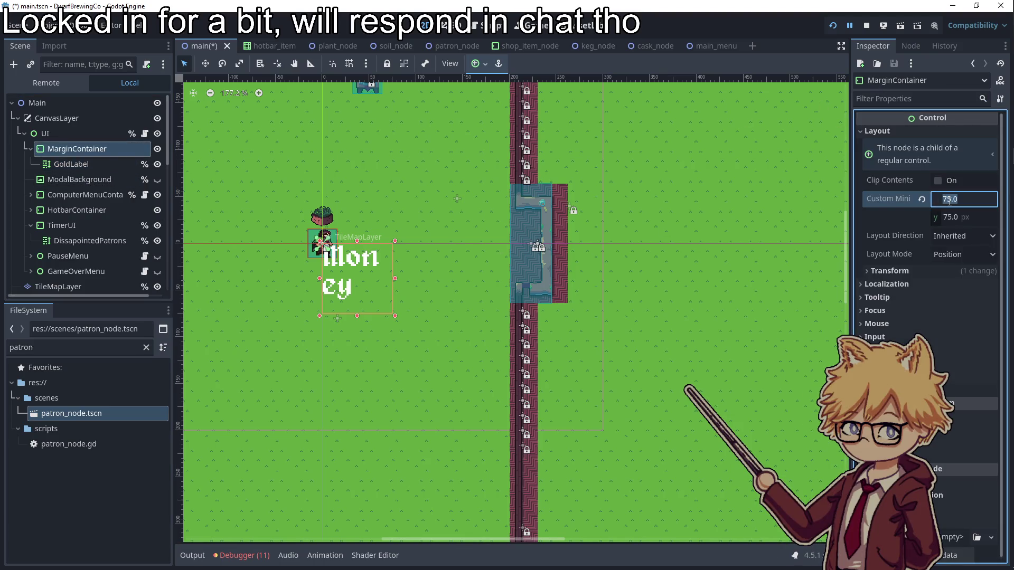
scroll("up", 3)
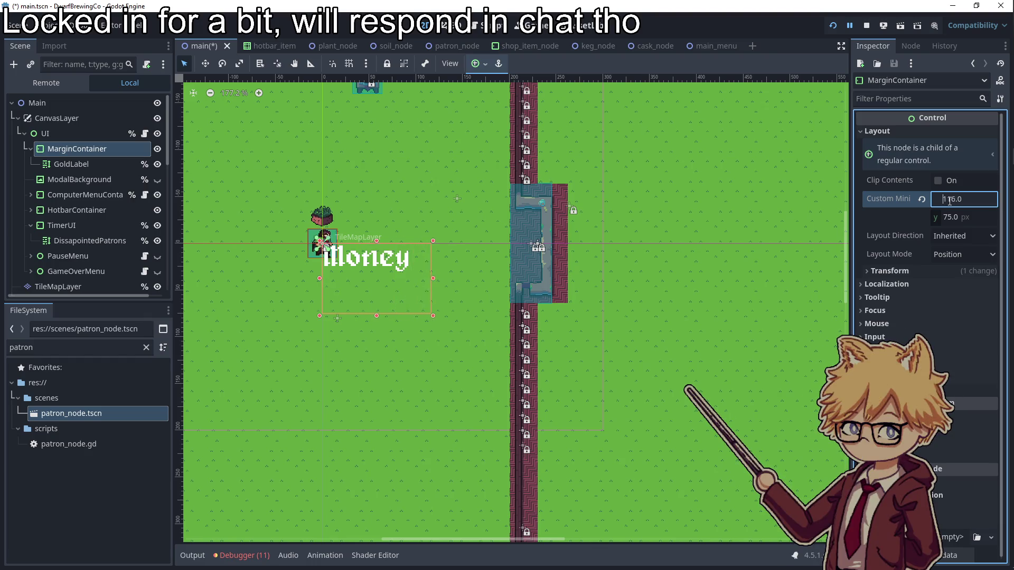
key("BackSpace")
key("BackSpace")
type("50")
key("Return")
left_click(957, 201)
- Set the MarginContainer's minimum width to 200 px, keeping the container selected
type("200")
key("Return")
left_click(86, 163)
left_click(84, 149)
left_click(86, 164)
left_click(87, 150)
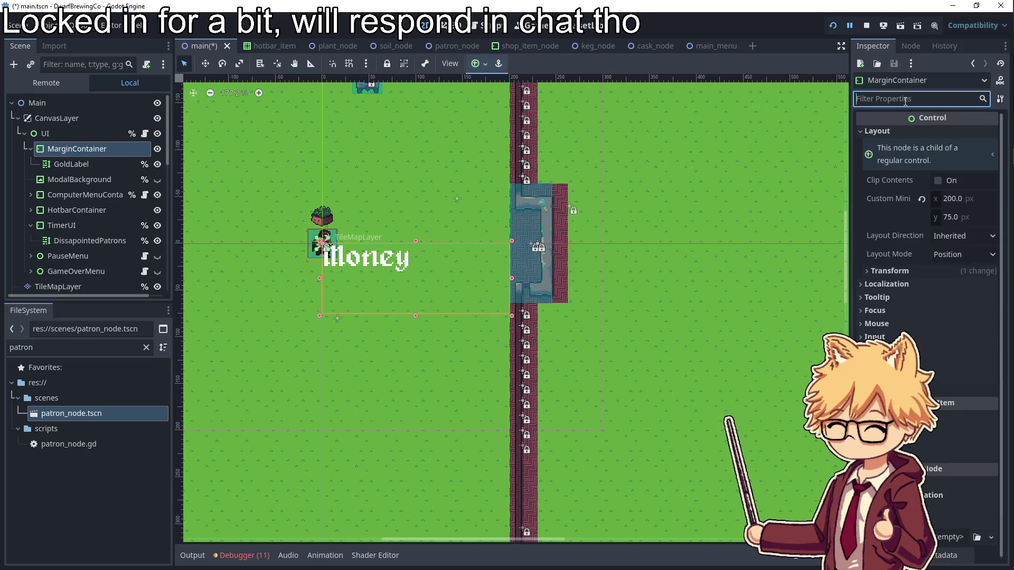
- Override the container's Margin Top and Margin Left constants to 10
type("margin")
left_click(882, 145)
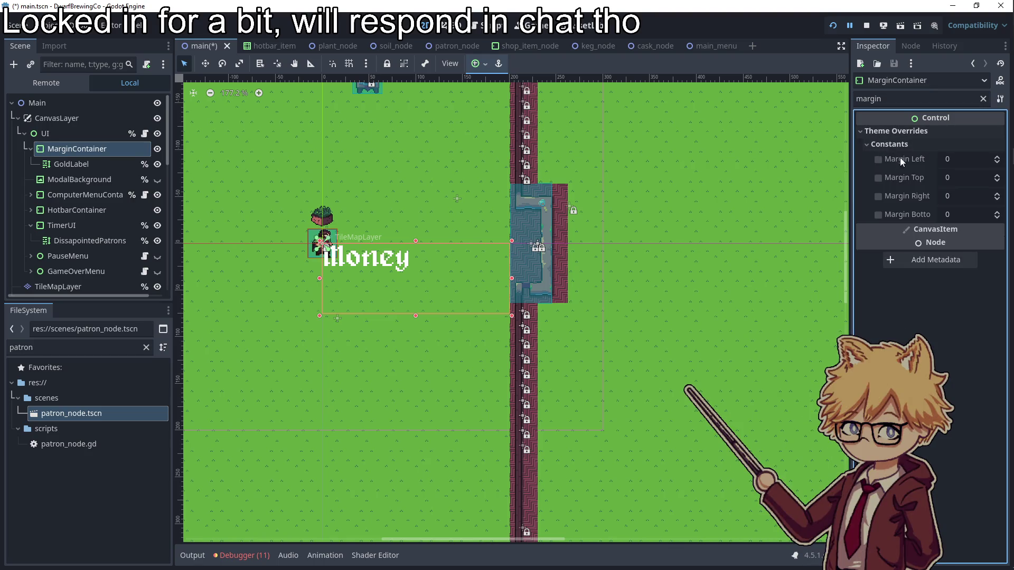
left_click(961, 178)
type("10")
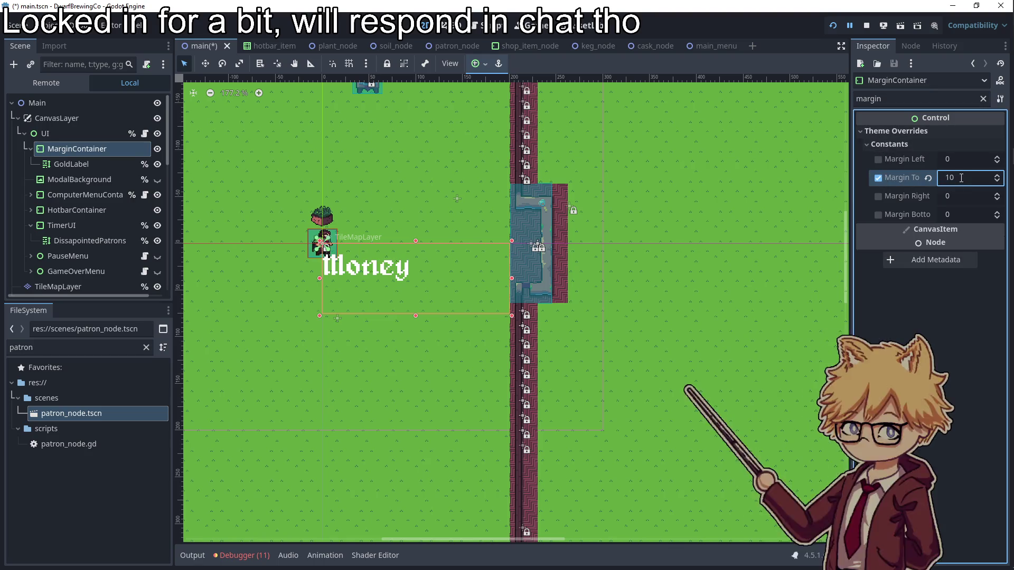
key("Tab")
type("10")
key("BackSpace")
key("BackSpace")
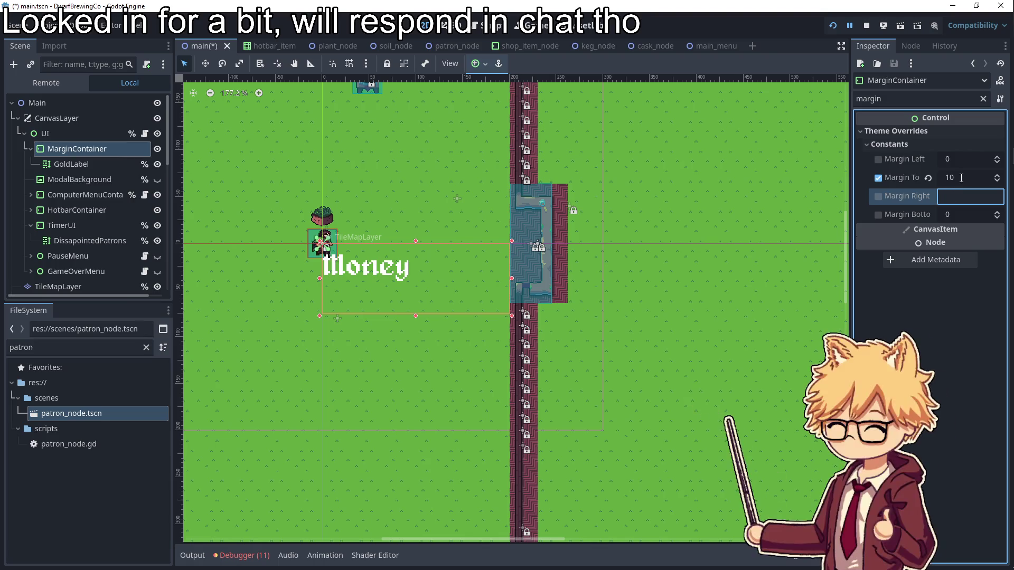
left_click(971, 160)
type("10")
key("Tab")
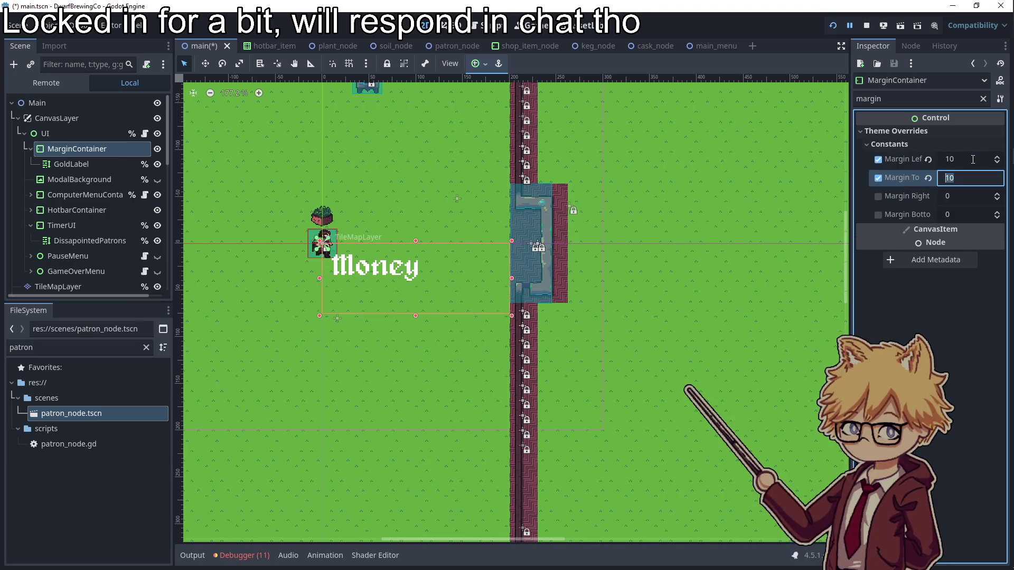
- Select the TileMapLayer and pan the canvas to survey the level
left_click(800, 287)
scroll("down", 3)
left_click_drag(512, 316, 201, 197)
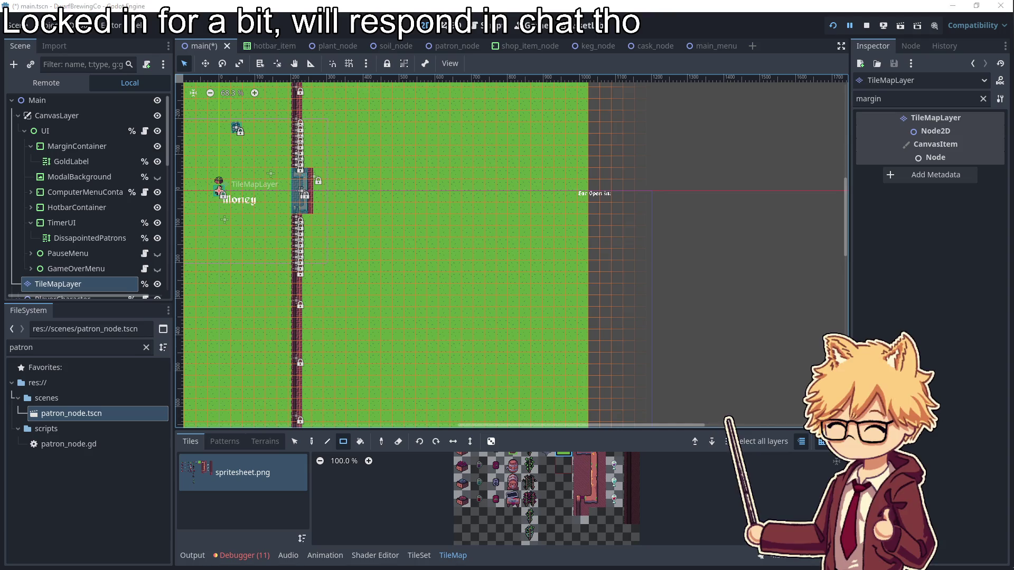
- Compute 107000 / 150 (about 713.33) in Calculator, then close it and return to Godot
key("super")
type("calc")
key("Return")
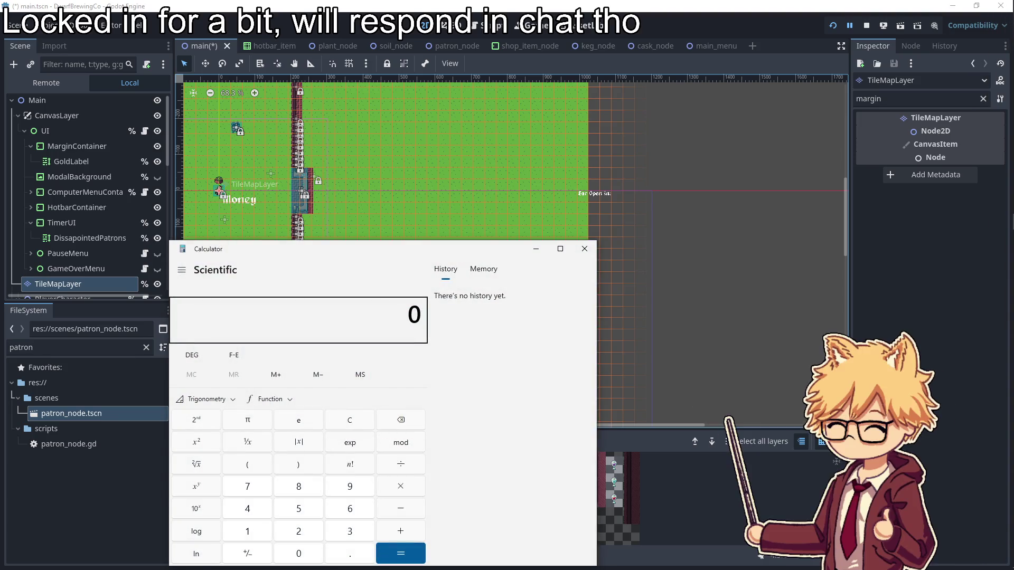
type("107000")
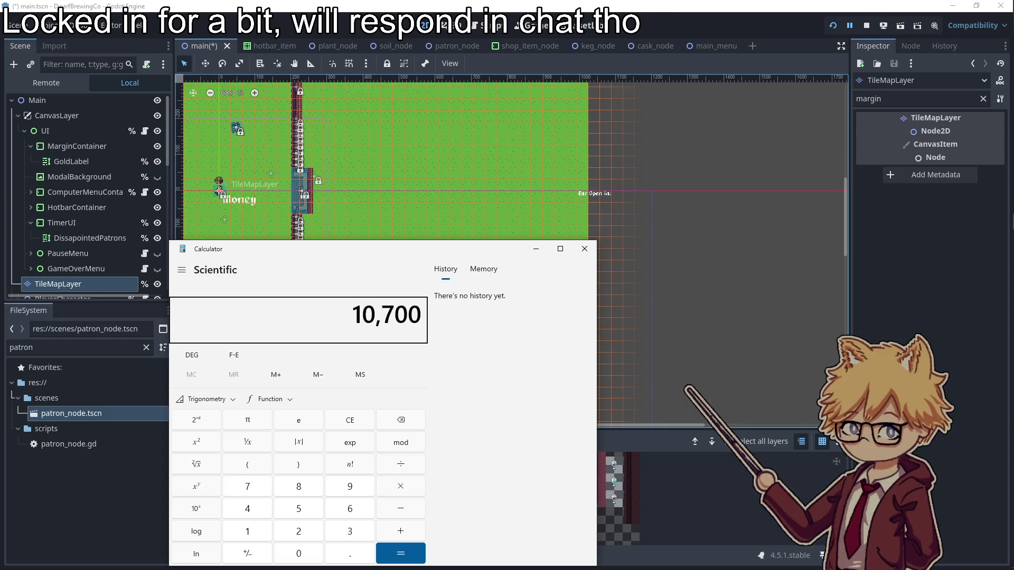
type("/150")
key("Return")
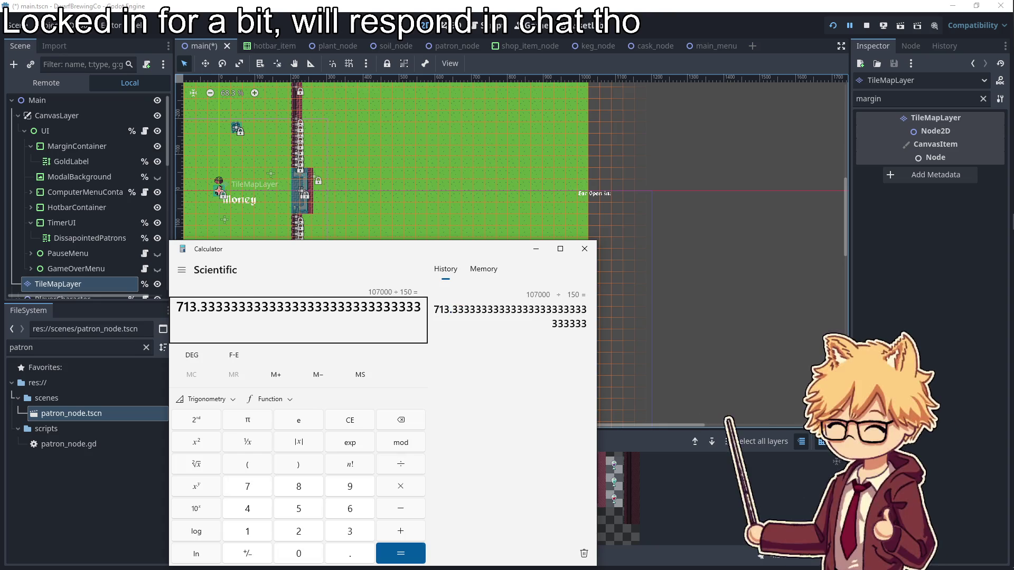
left_click(584, 248)
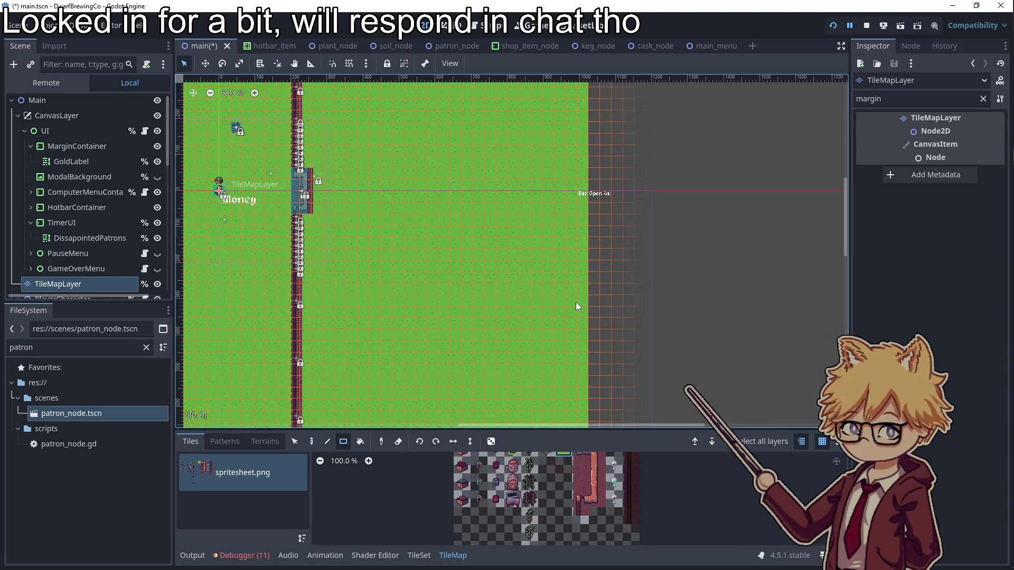
key("alt+Tab")
key("alt+Tab")
scroll("down", 3)
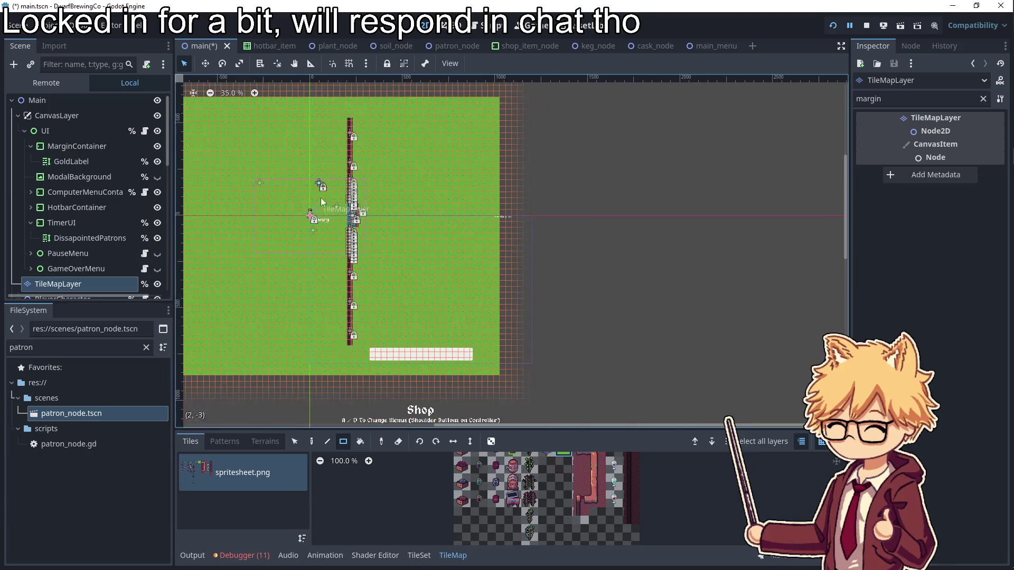
scroll("up", 3)
left_click_drag(308, 235, 439, 273)
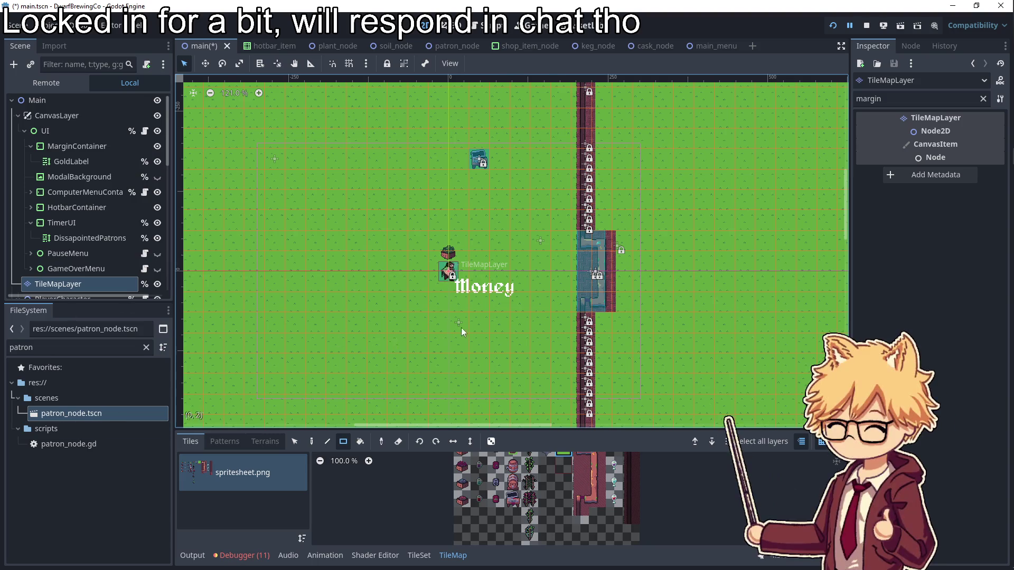
scroll("down", 3)
left_click_drag(634, 333, 408, 218)
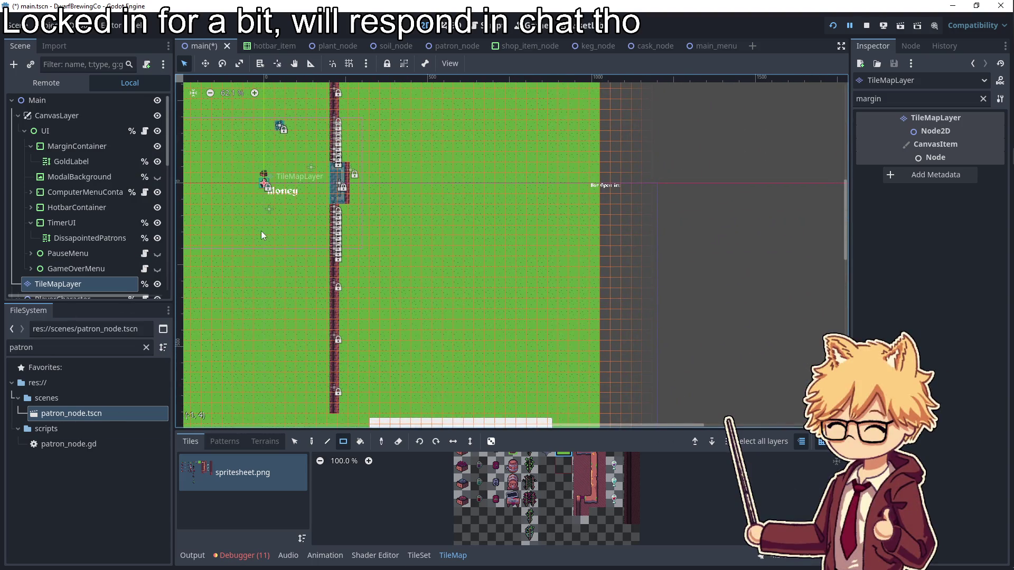
left_click(82, 228)
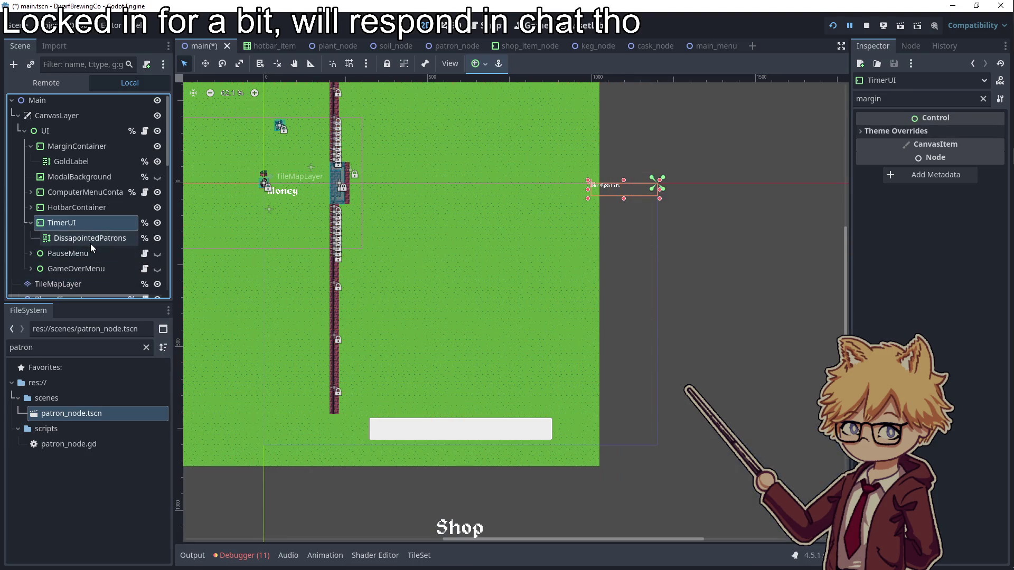
- Change the DissapointedPatrons node's type to a plain Label
left_click(90, 242)
right_click(100, 241)
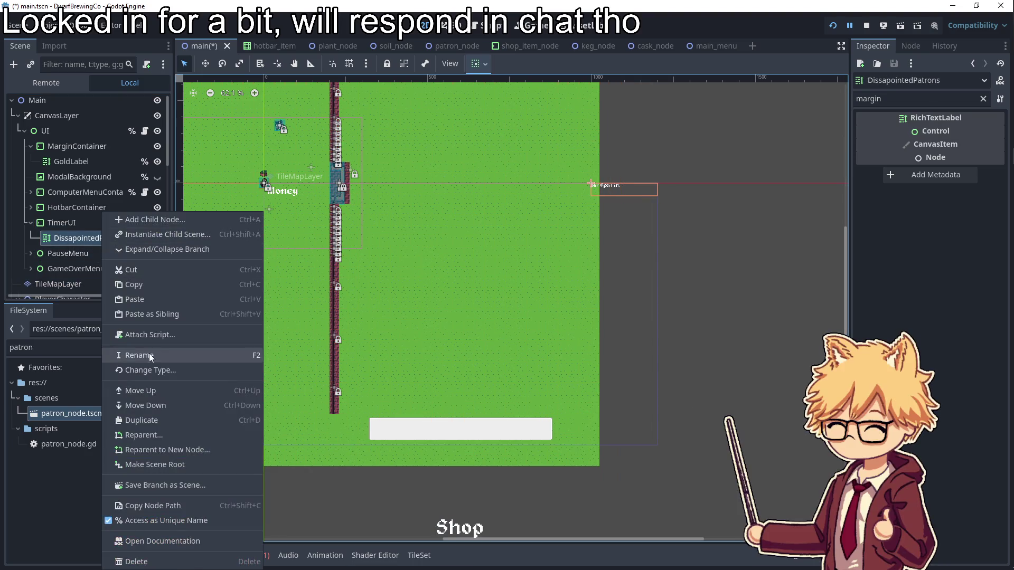
left_click(149, 368)
type("label")
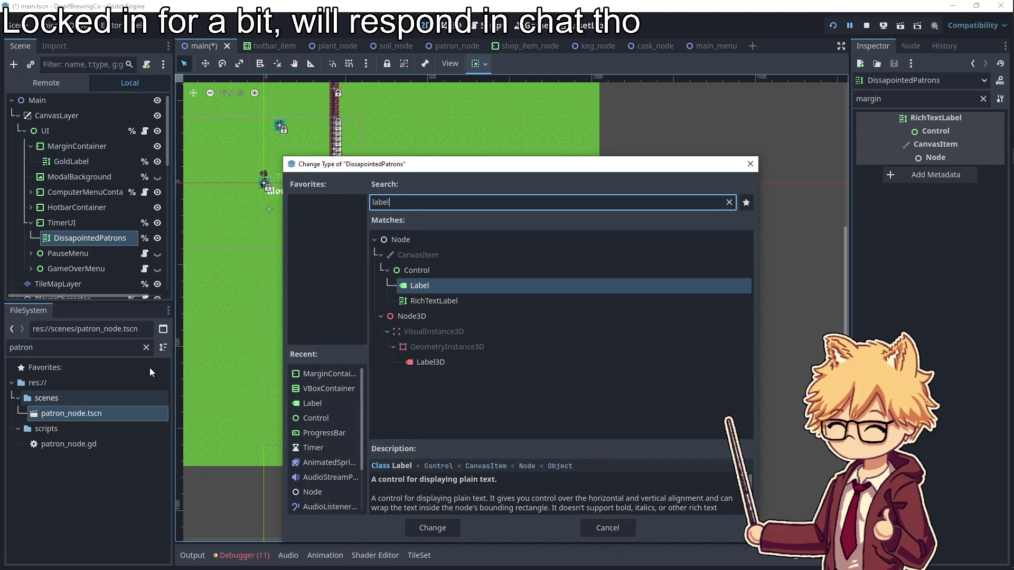
key("Return")
- Enable a font size override of 32 on the label and widen the TimerUI box leftward
left_click(983, 98)
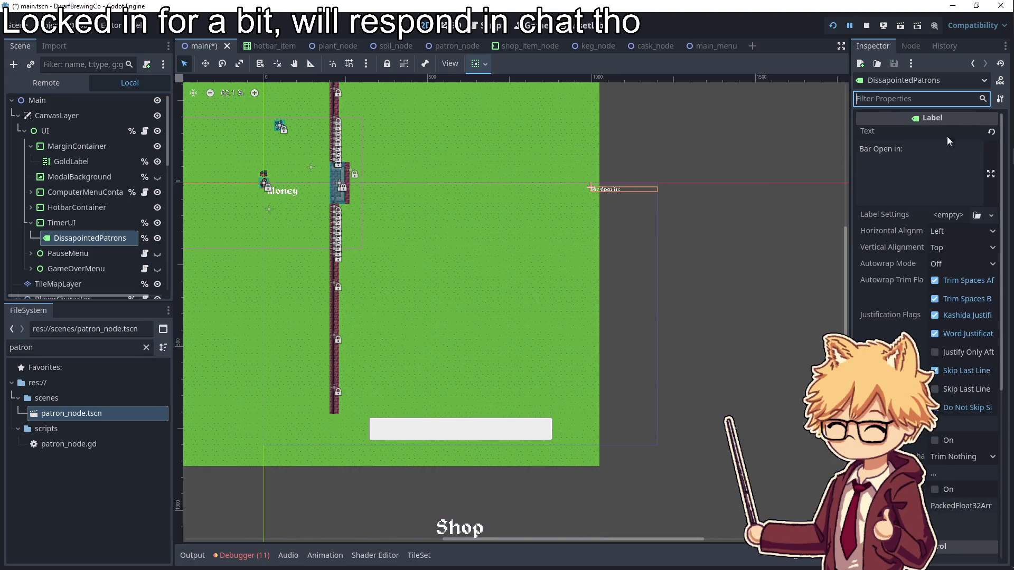
type("font si")
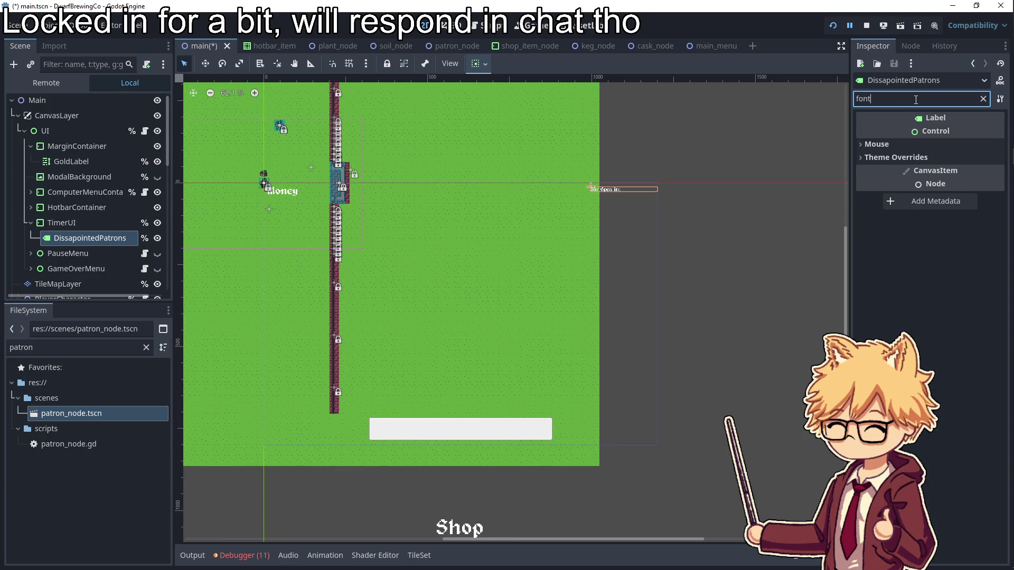
left_click(904, 157)
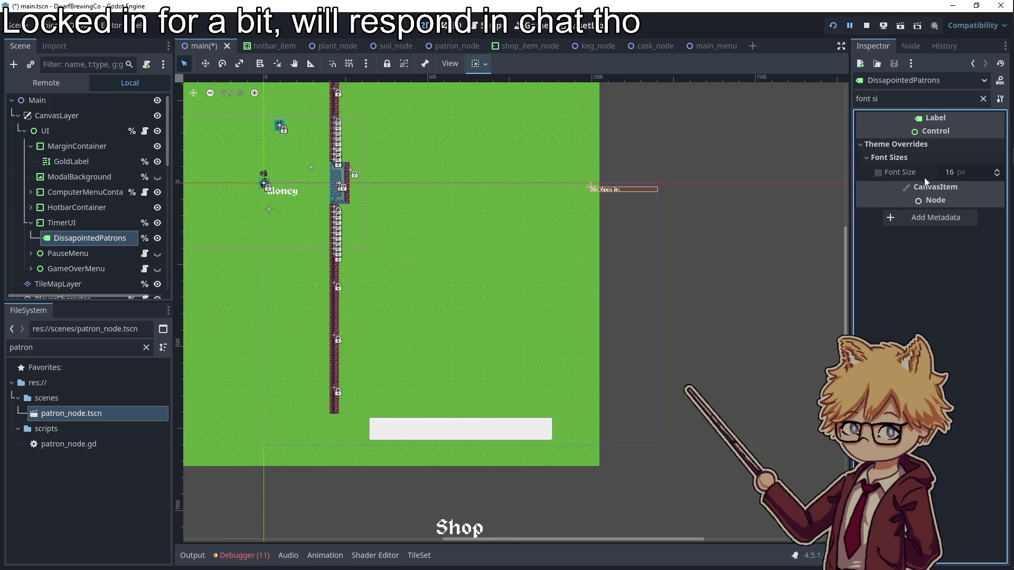
left_click(878, 172)
left_click(970, 173)
type("32")
key("Return")
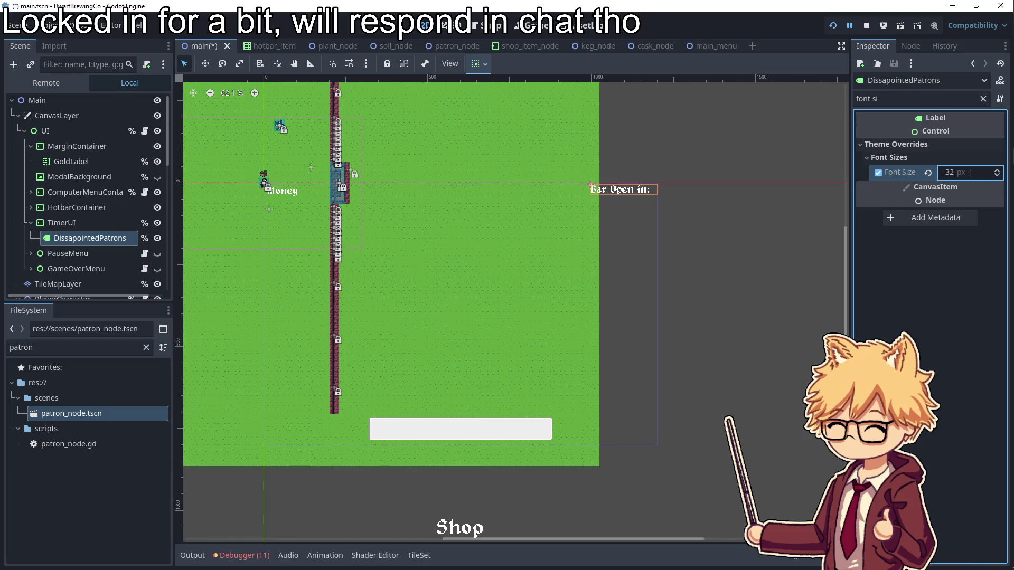
left_click(77, 224)
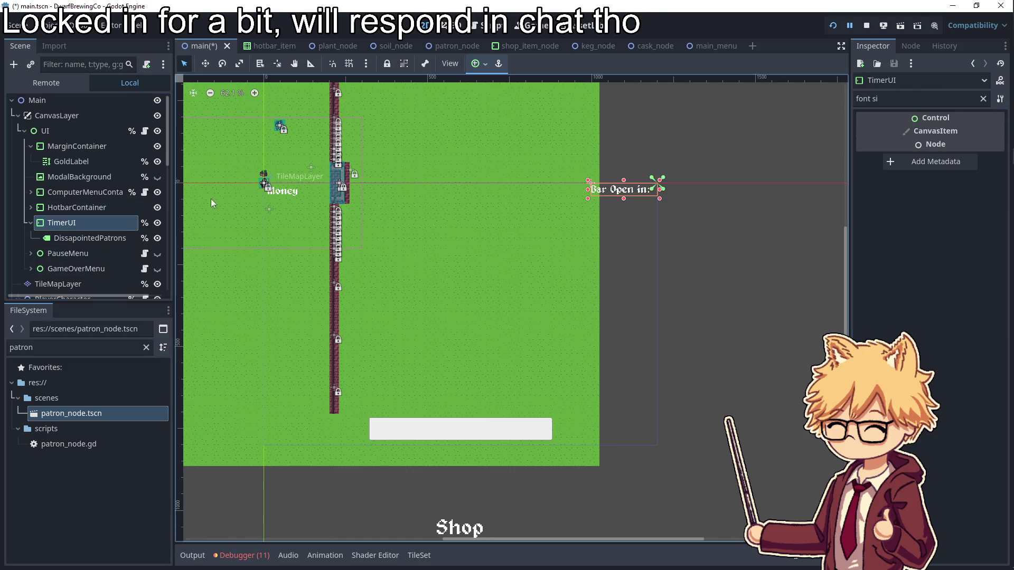
left_click_drag(588, 189, 602, 203)
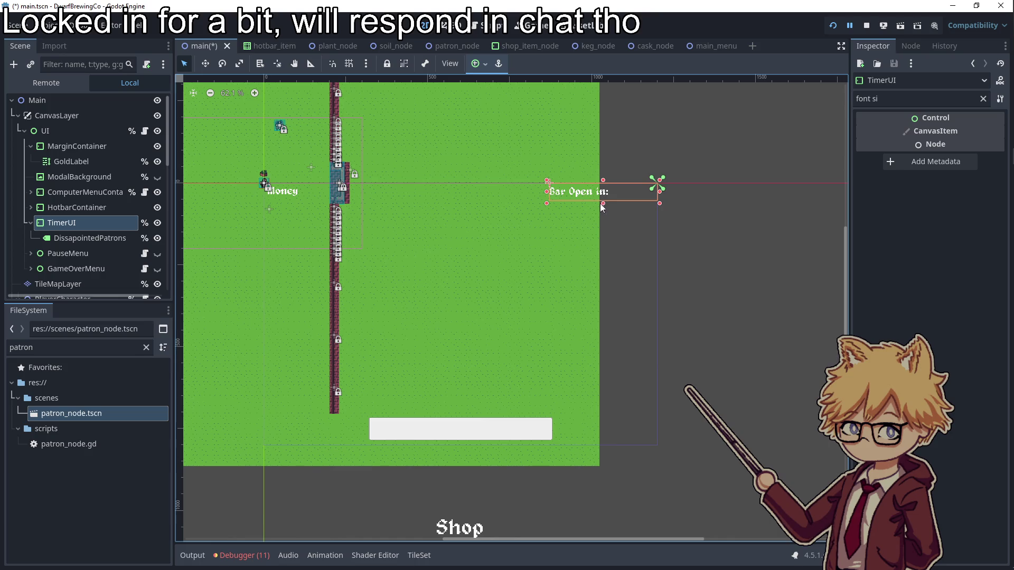
- Set the label text to 'Dissapointed Patrons 0 / 3' and undo stray painted tiles
left_click(68, 235)
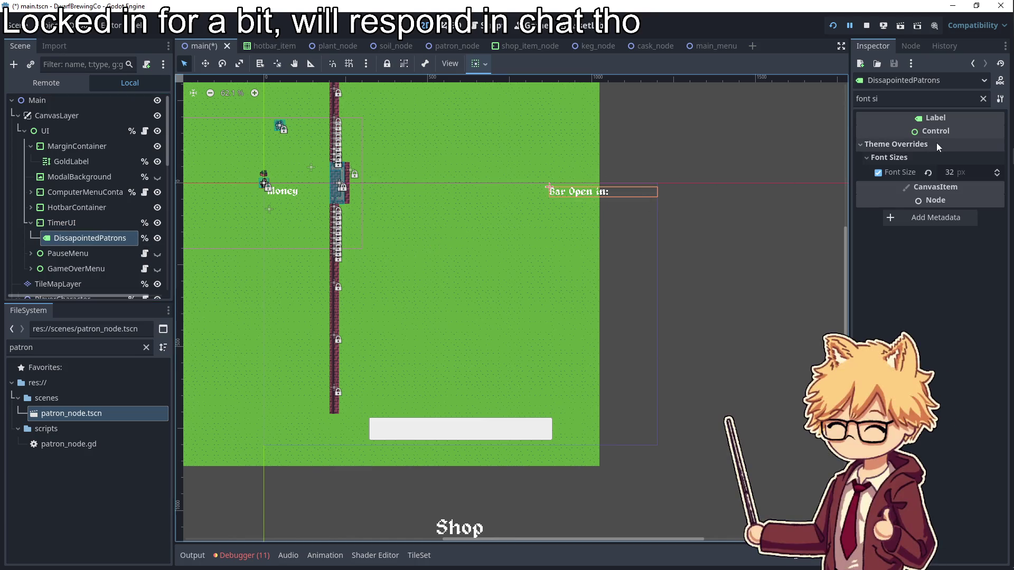
left_click(983, 99)
left_click(920, 158)
key("ctrl+a")
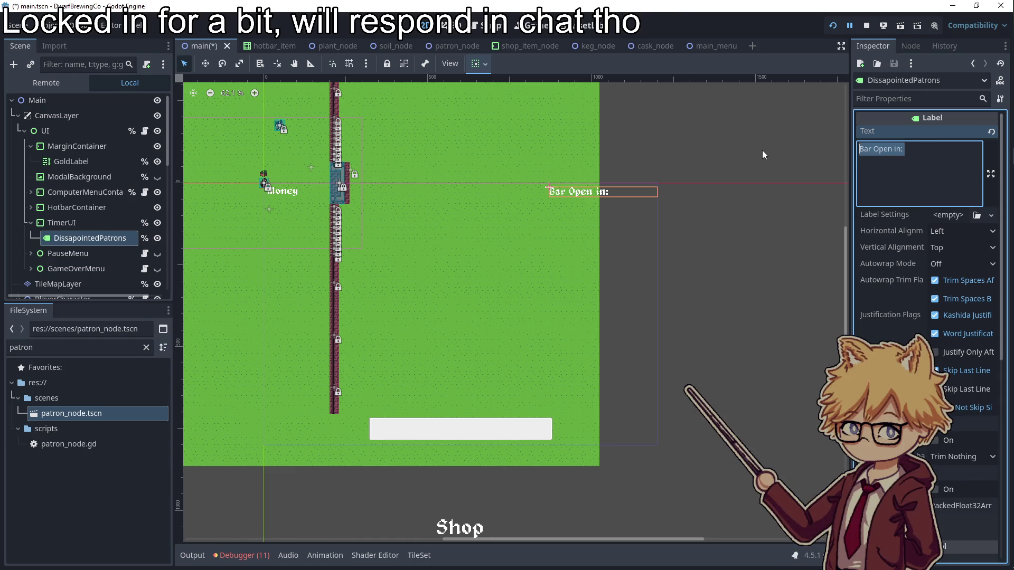
type("Dissap")
type("ointed Patrons ")
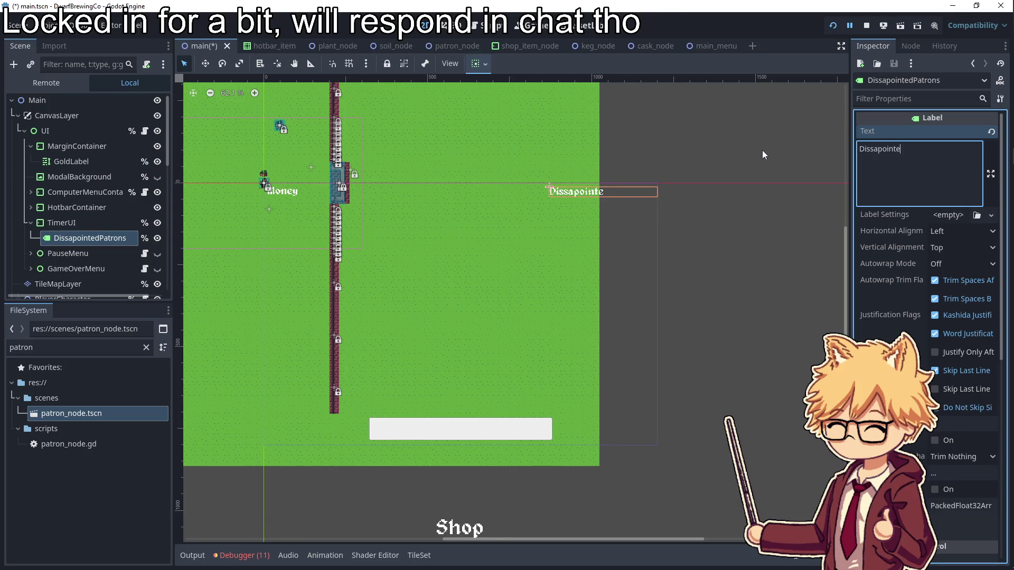
type("0 / 3")
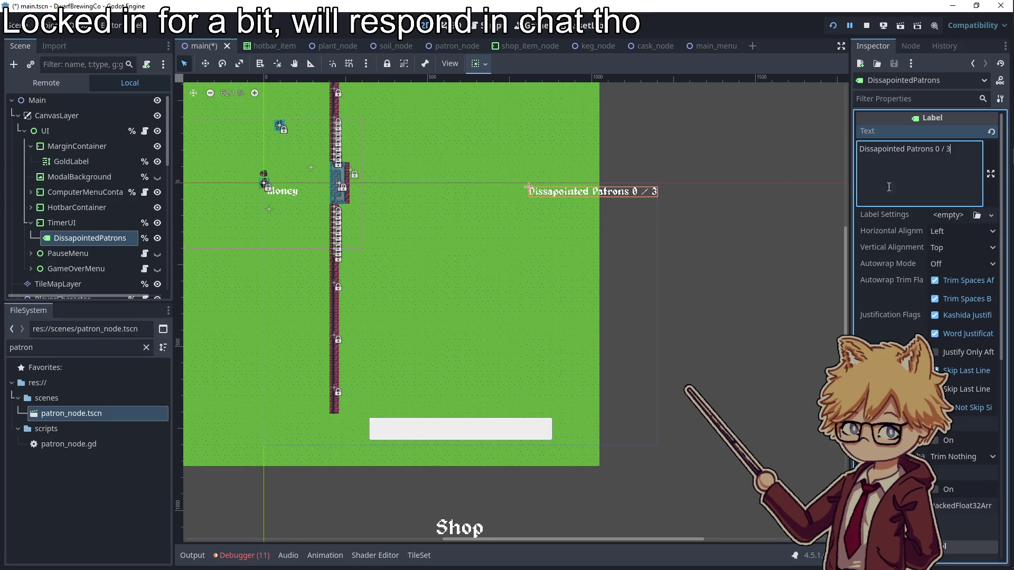
left_click(593, 201)
key("ctrl+z")
key("ctrl+z")
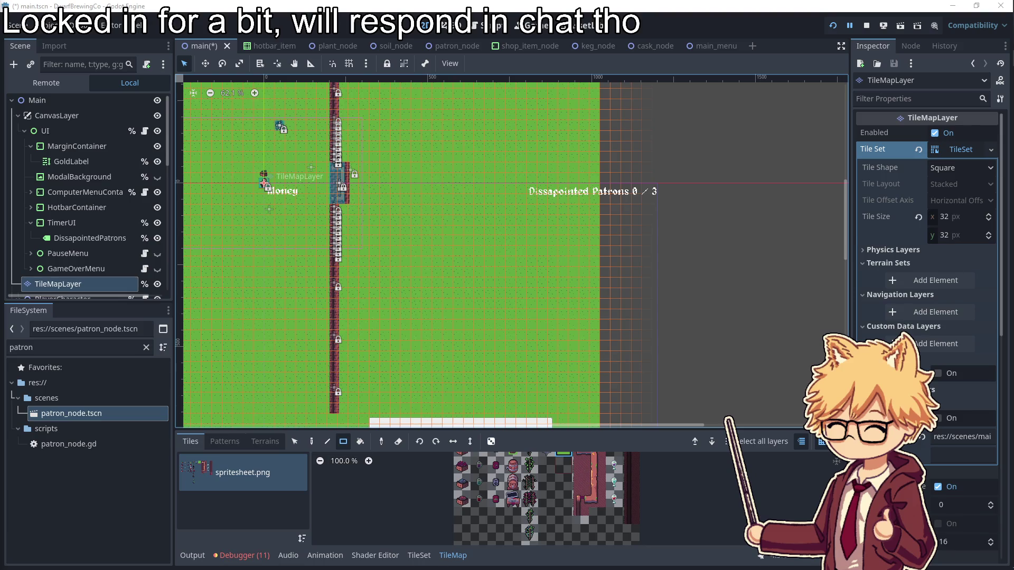
- Stretch the TimerUI box further left to fit the patrons text, then open the UI node's ui.gd script
scroll("up", 3)
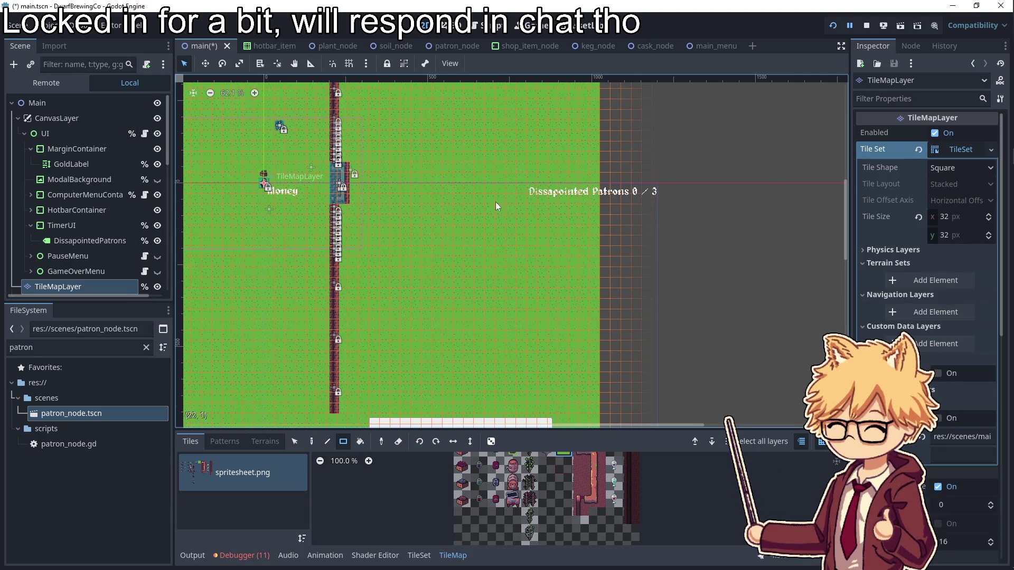
scroll("up", 3)
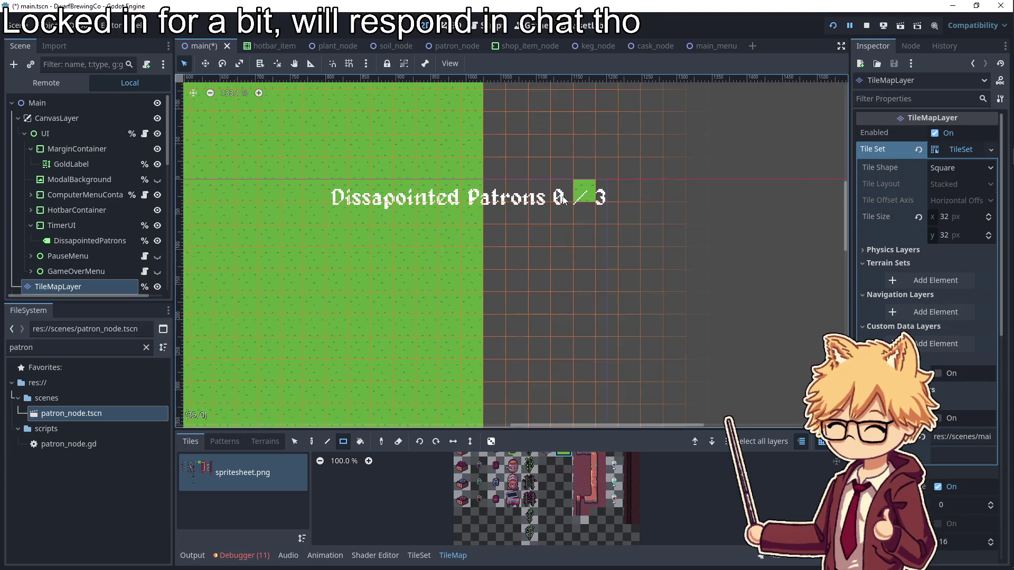
scroll("down", 3)
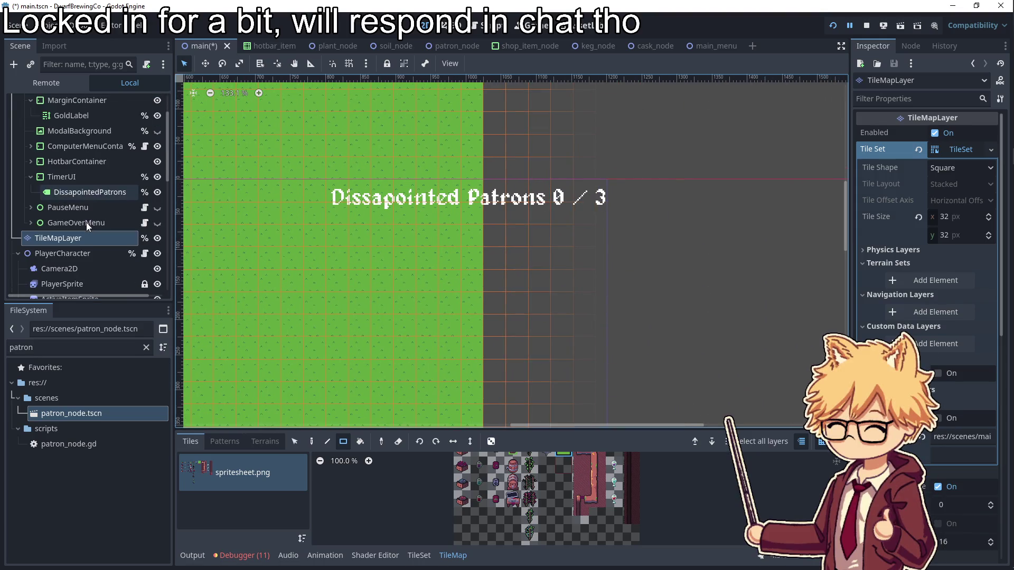
scroll("up", 3)
left_click(86, 163)
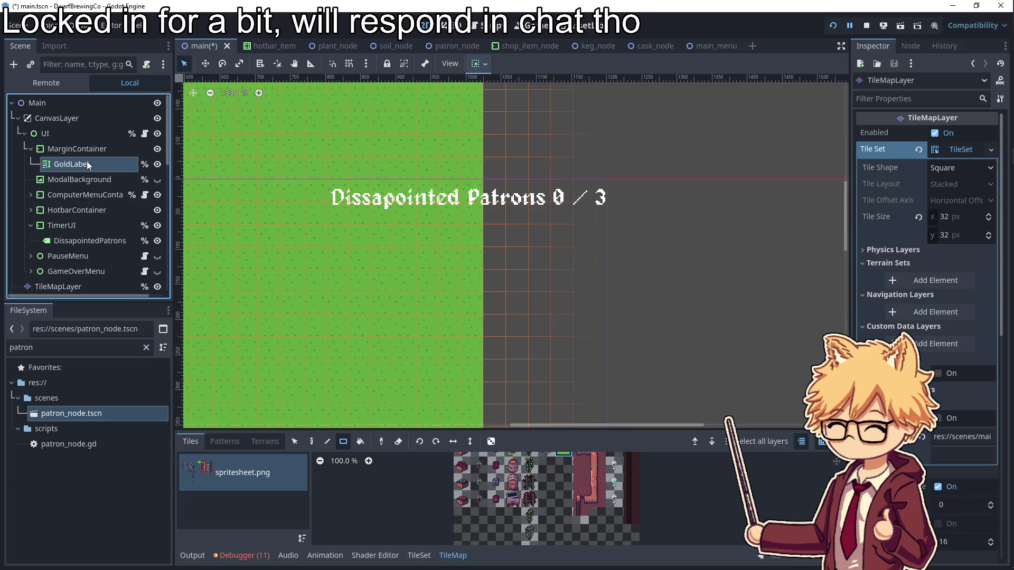
left_click(84, 240)
left_click(88, 226)
left_click(102, 239)
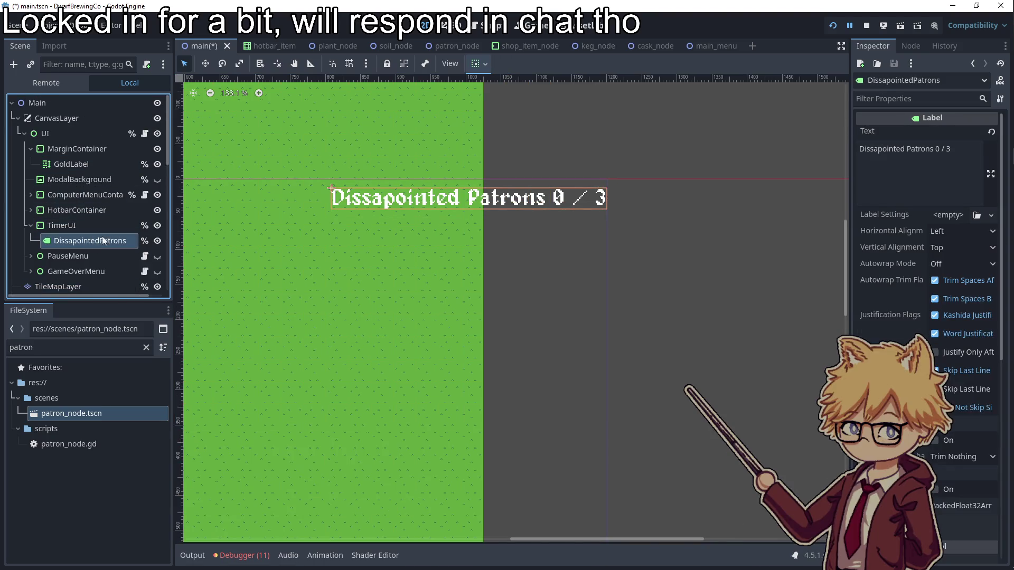
left_click(99, 222)
left_click_drag(329, 198, 299, 197)
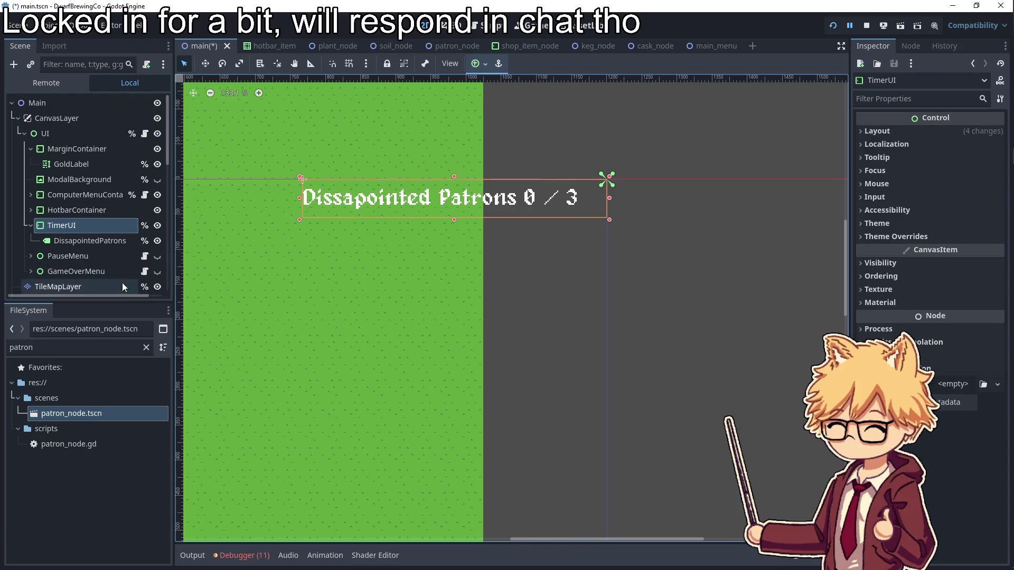
left_click(145, 133)
- Add 'func update_dissapointed_patrons_count(new_count: int):' at the end of ui.gd
left_click(421, 495)
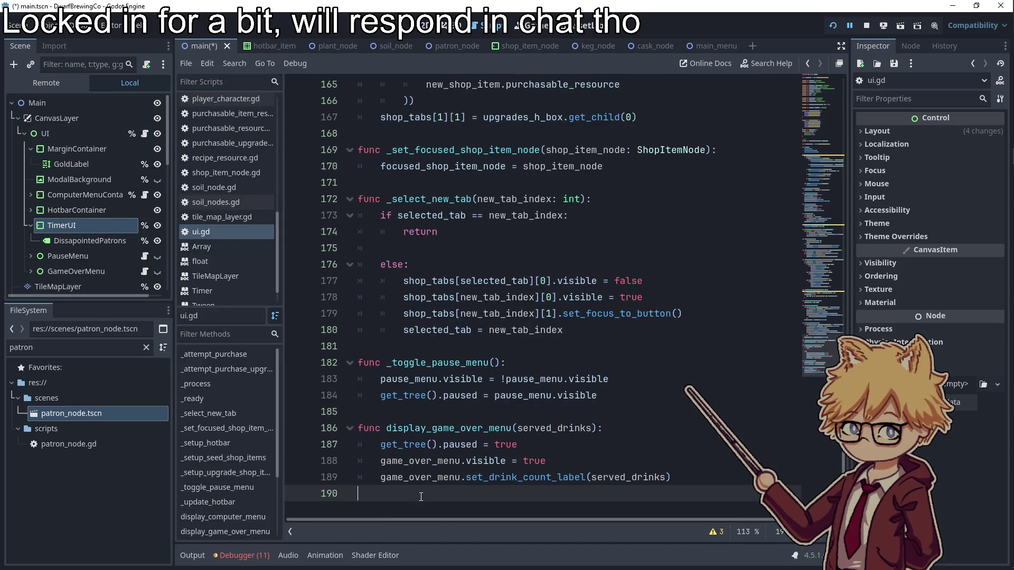
key("Return")
type("fyun")
key("BackSpace")
key("BackSpace")
key("BackSpace")
type("unc update_")
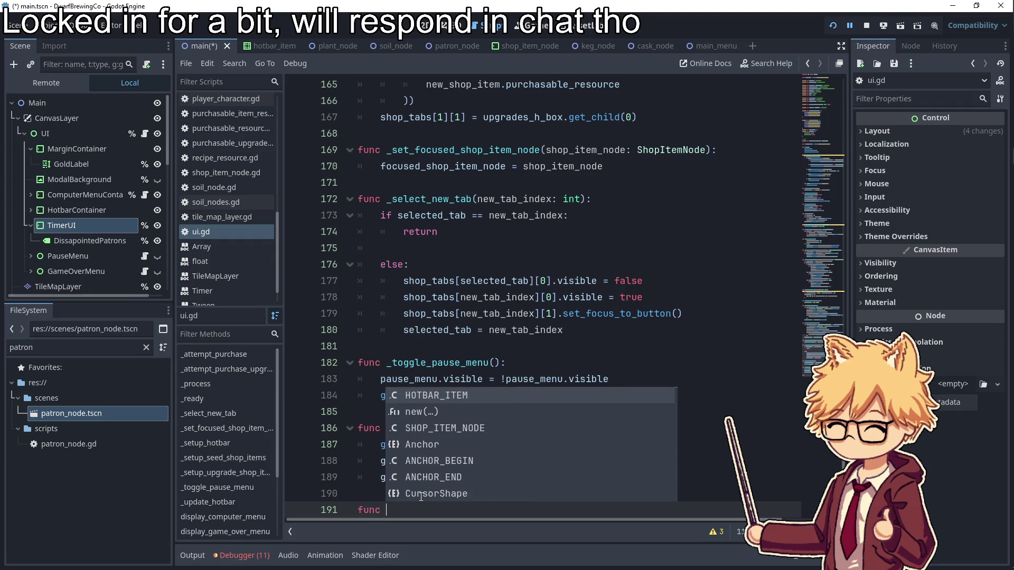
type("dissapointed_patrons_count")
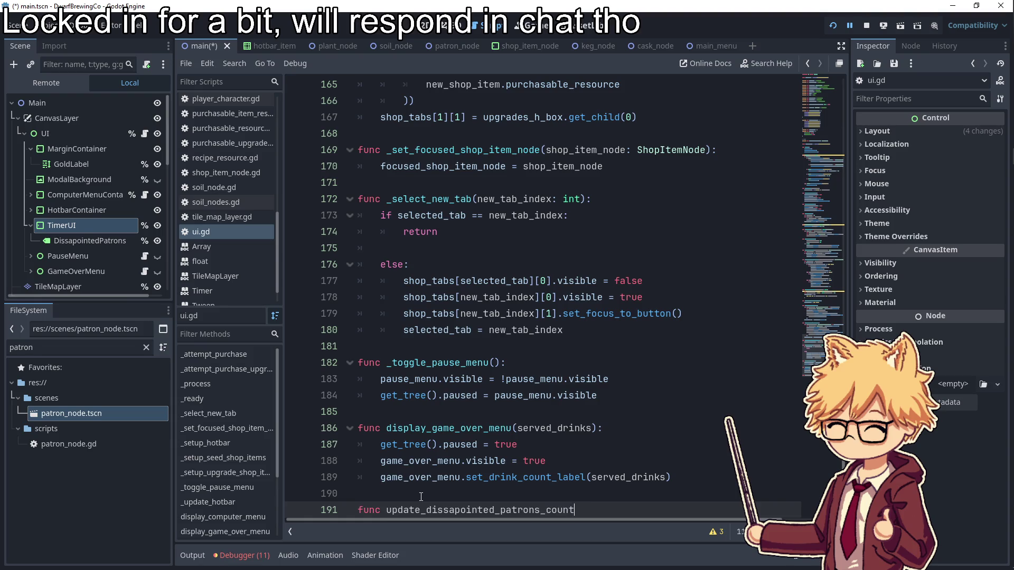
type("(")
type("new_cou")
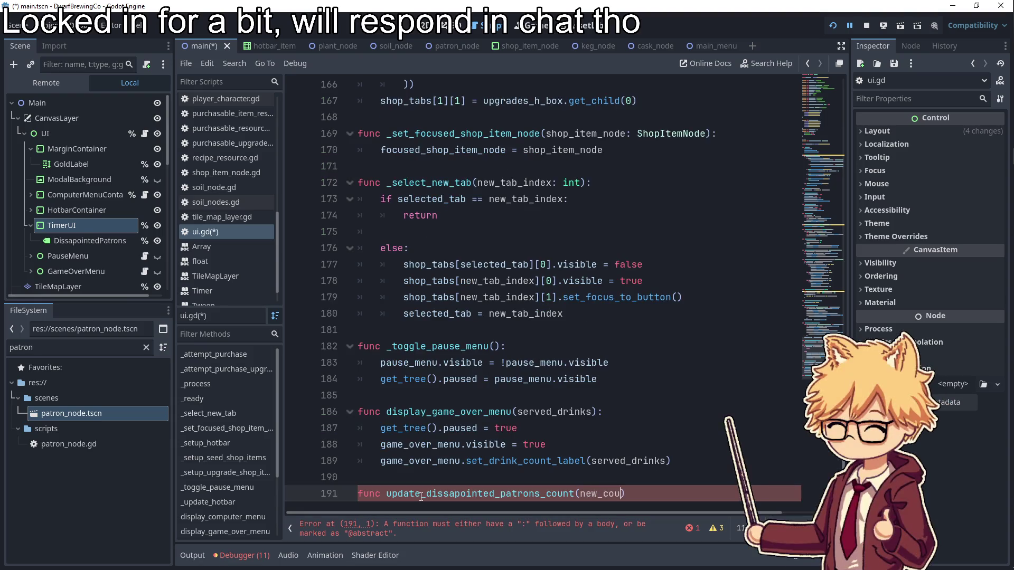
type(": int")
key("Return")
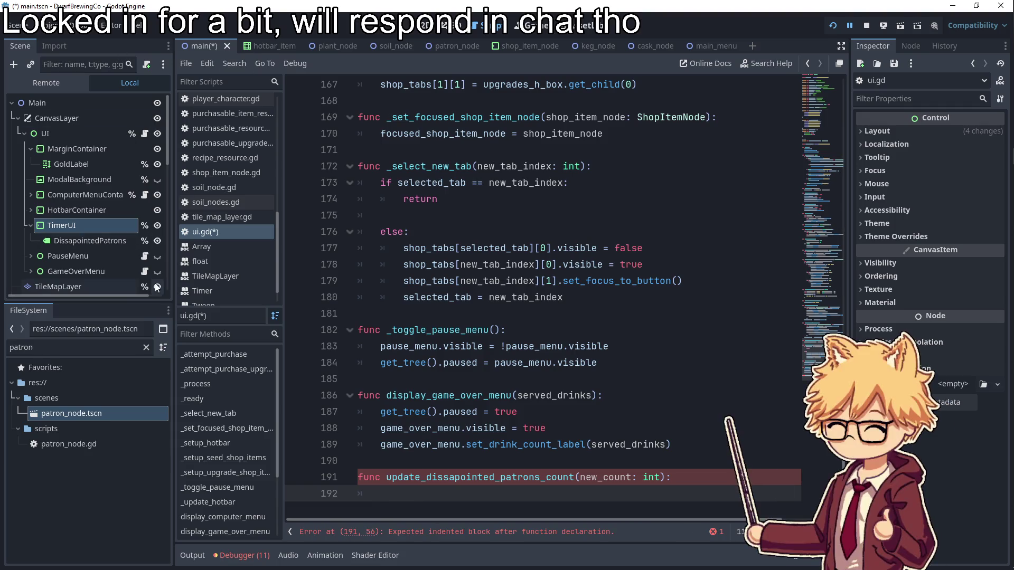
left_click_drag(78, 240, 381, 493)
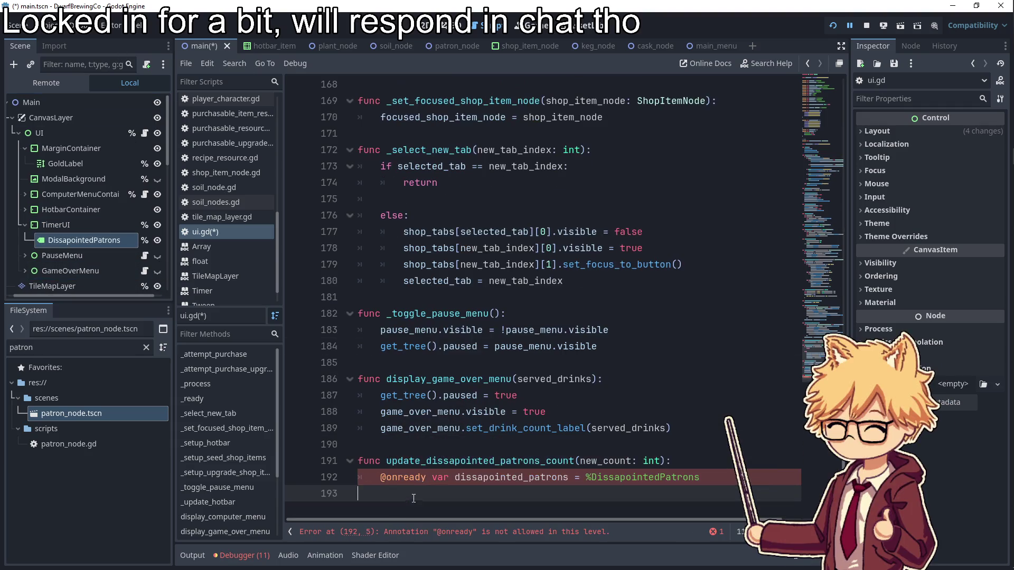
key("ctrl+x")
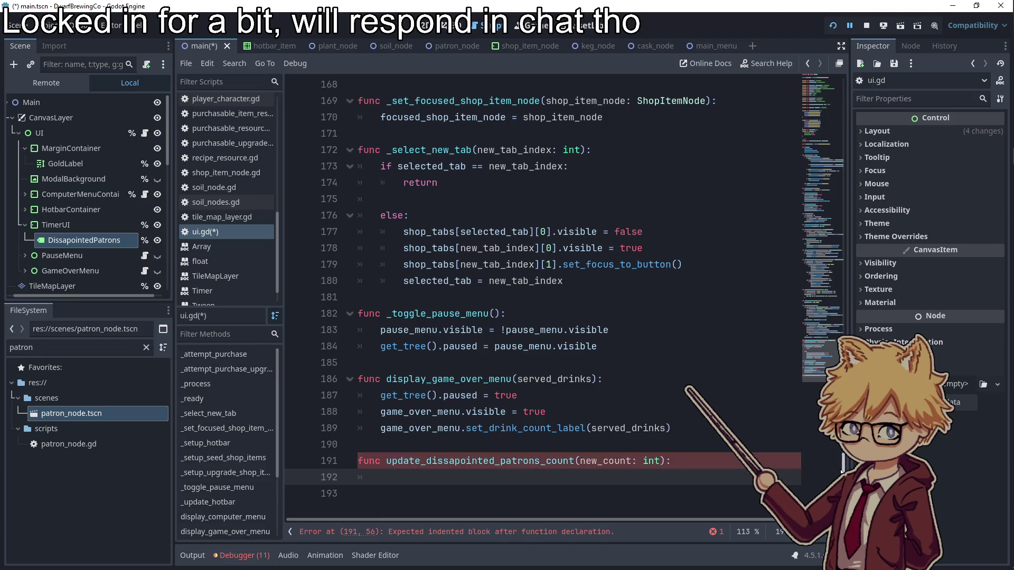
left_click(818, 100)
left_click(607, 297)
key("Return")
key("ctrl+v")
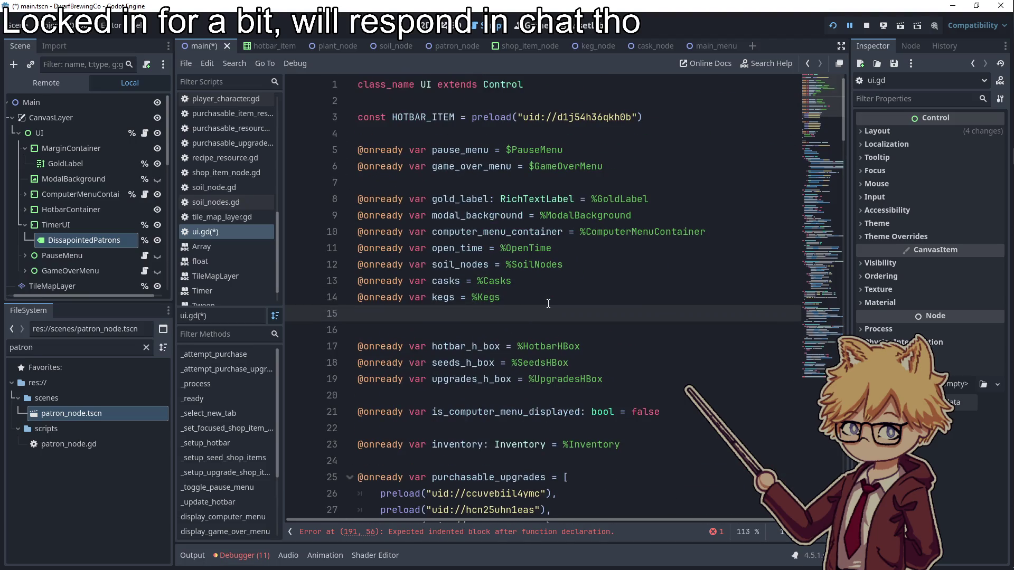
double_click(483, 314)
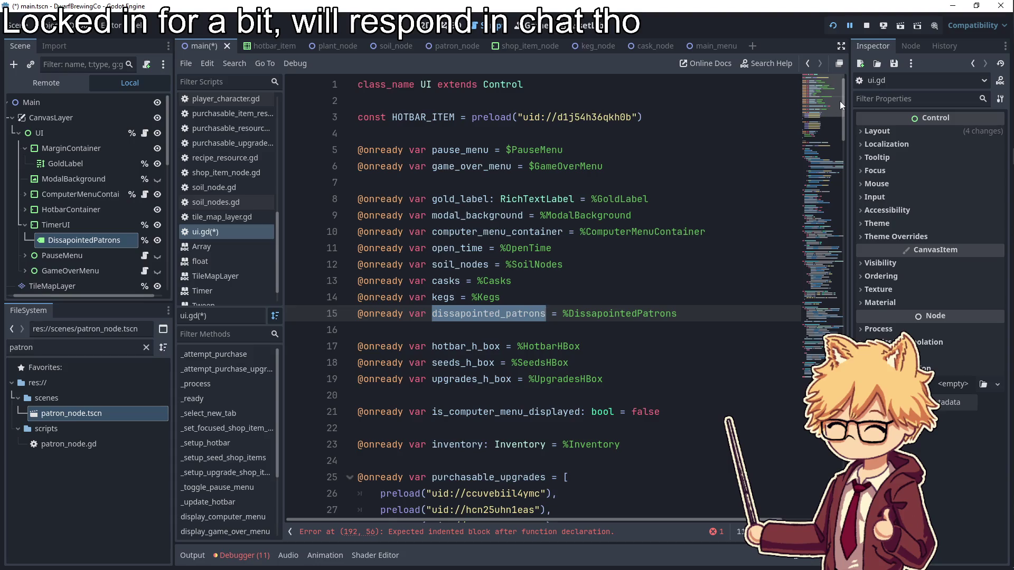
left_click(821, 365)
left_click(458, 478)
key("ctrl+v")
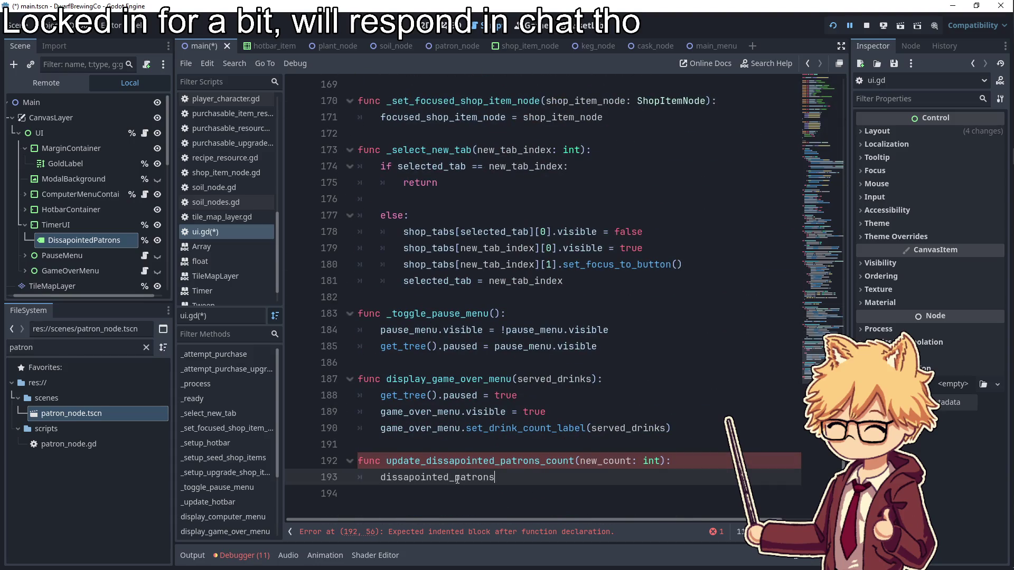
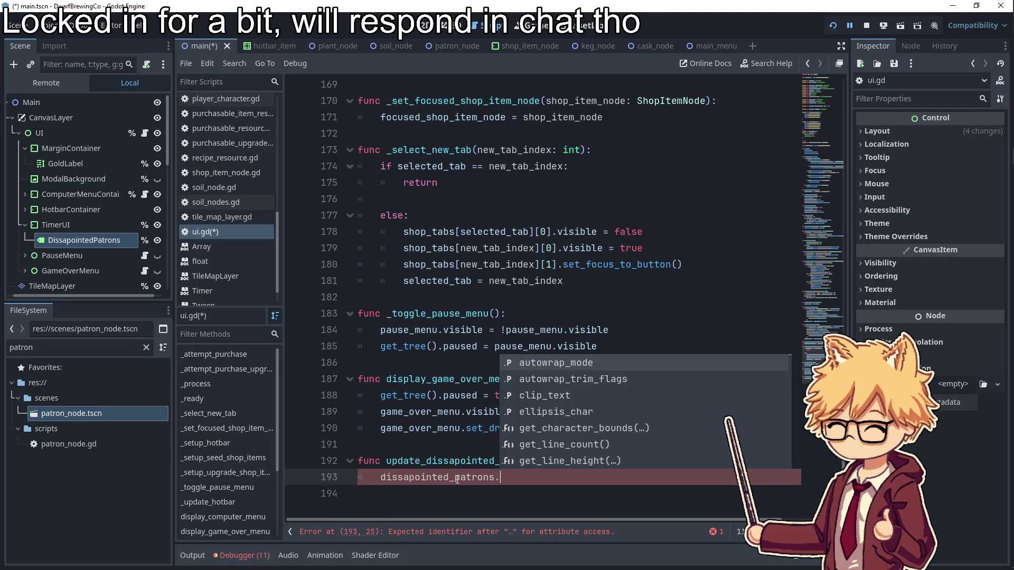
- Start writing dissapointed_patrons.text = str("") in update_dissapointed_patrons_count
type("text")
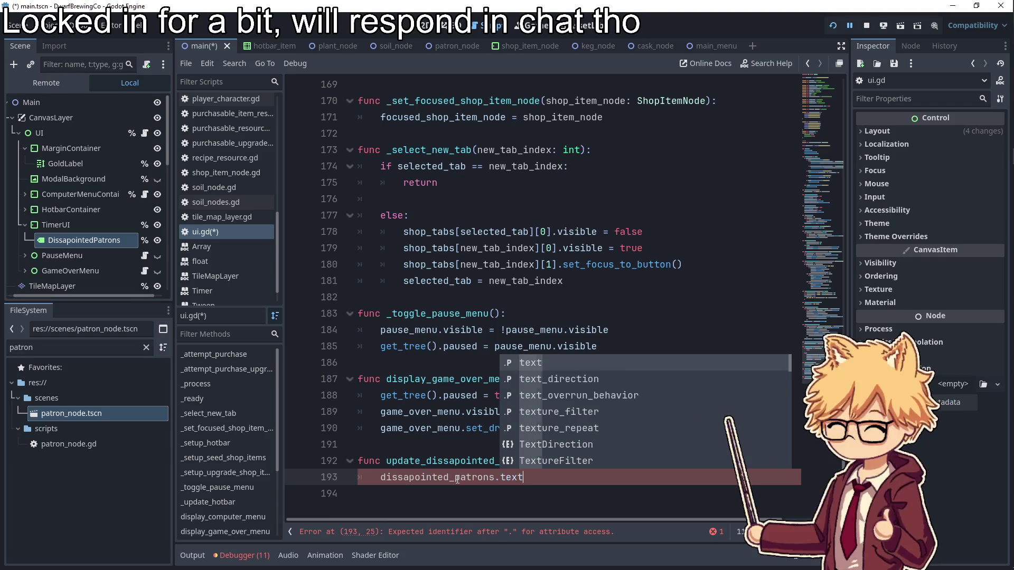
key("Return")
type("r(")
key("Return")
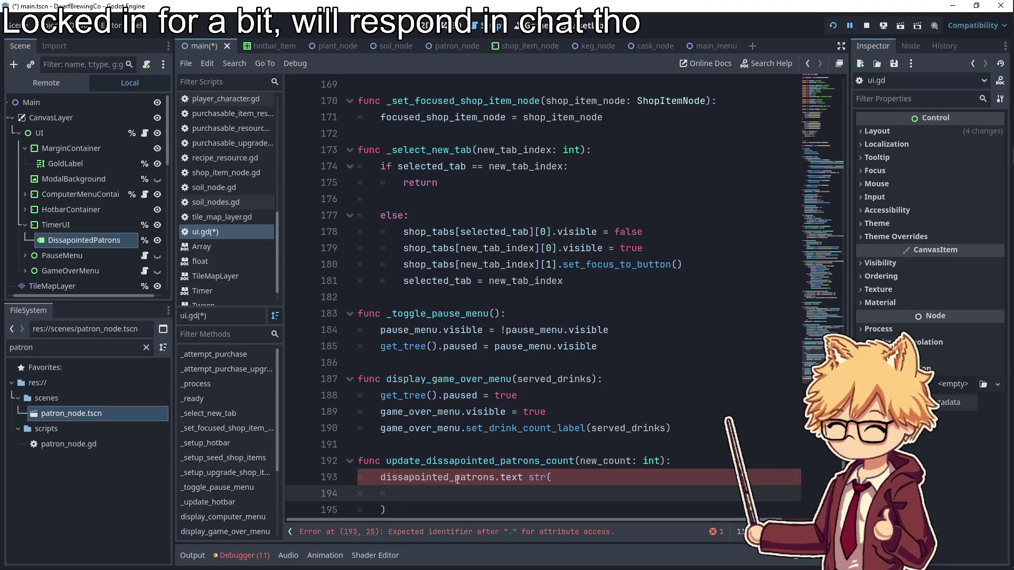
type("\"")
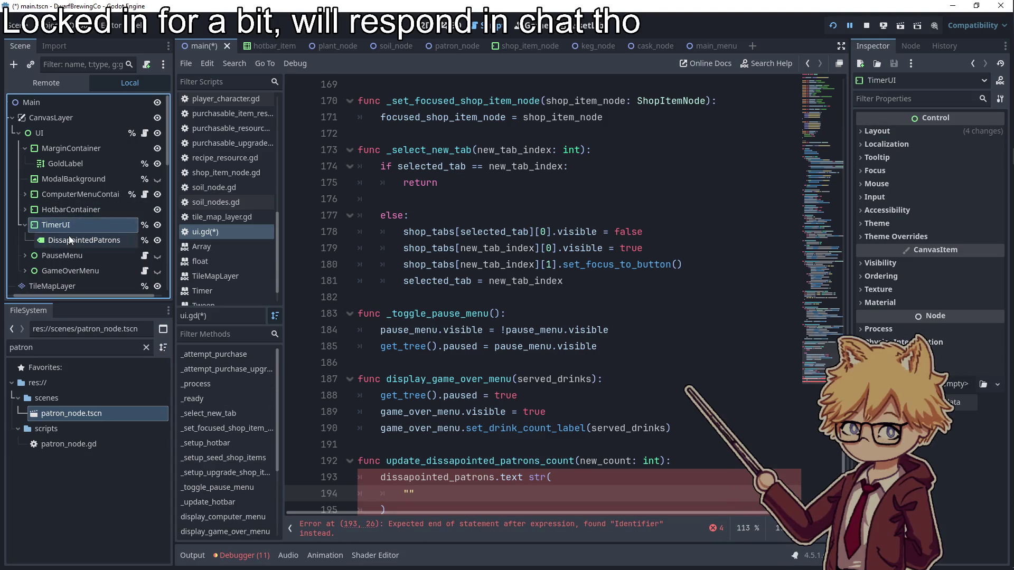
- Paste the DissapointedPatrons label's Inspector text into the string, add new_count and " / 3", and save
left_click(69, 238)
left_click_drag(933, 150, 859, 150)
scroll("down", 3)
left_click(407, 461)
key("ctrl+v")
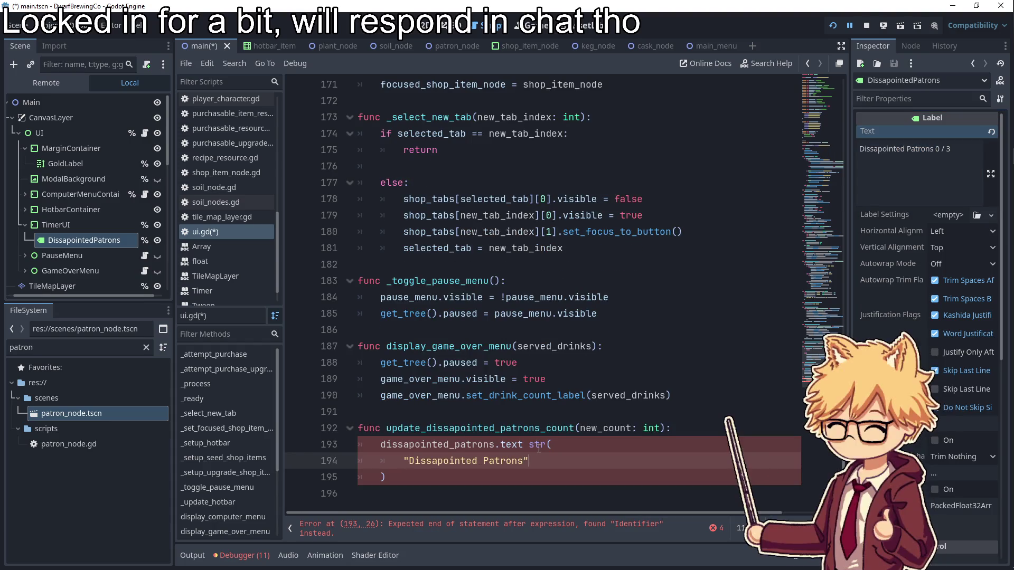
key("Left")
key("BackSpace")
type("\"")
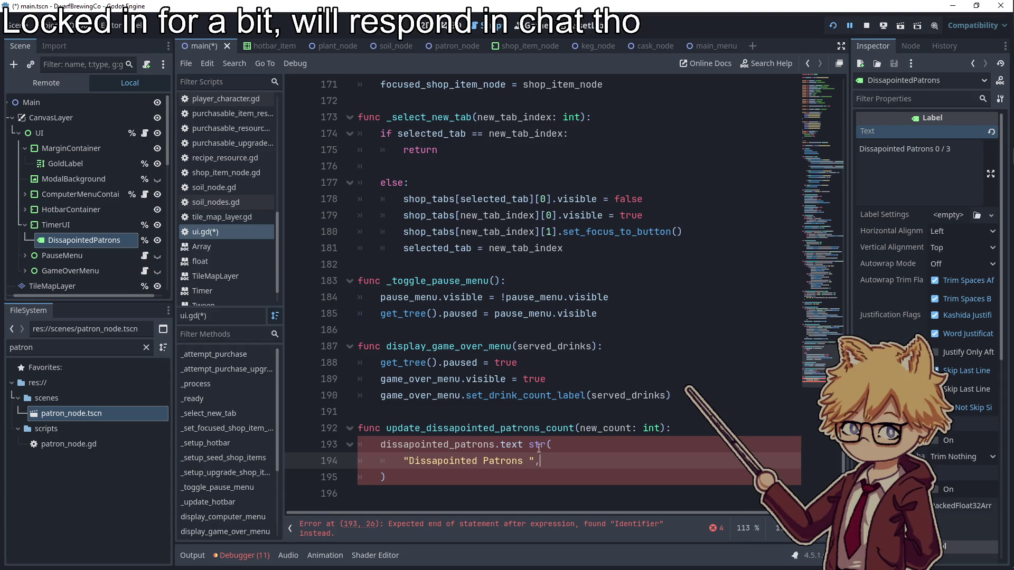
type("w_o")
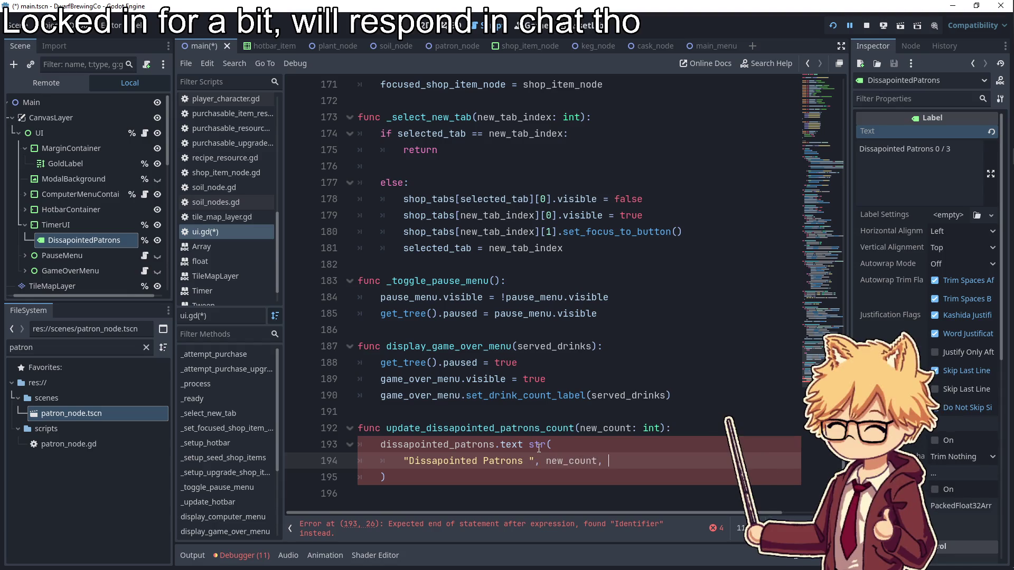
type(" 3")
left_click(539, 448)
key("ctrl+s")
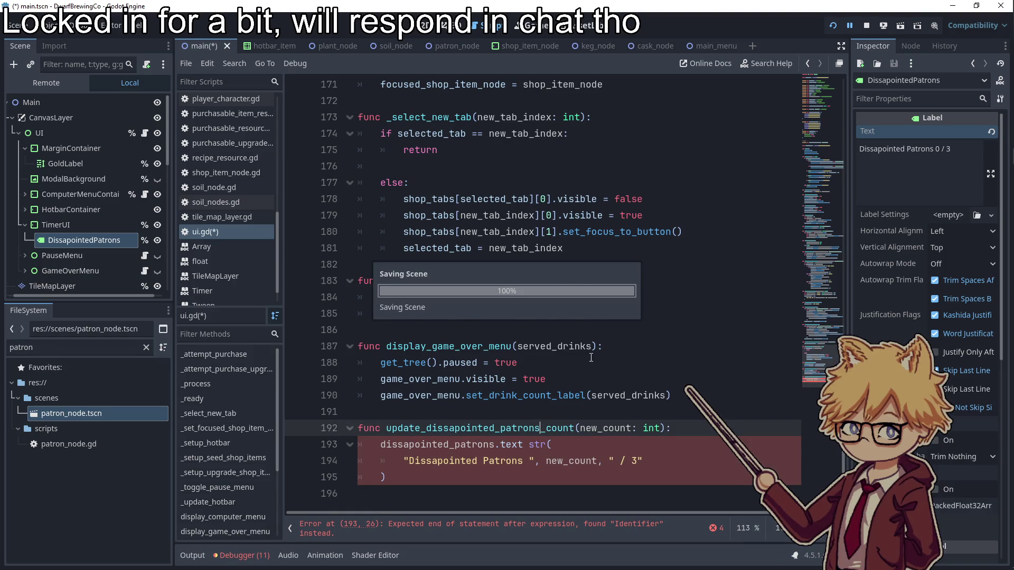
- Insert the missing = before str on line 193 to complete the label assignment
left_click(591, 359)
double_click(476, 444)
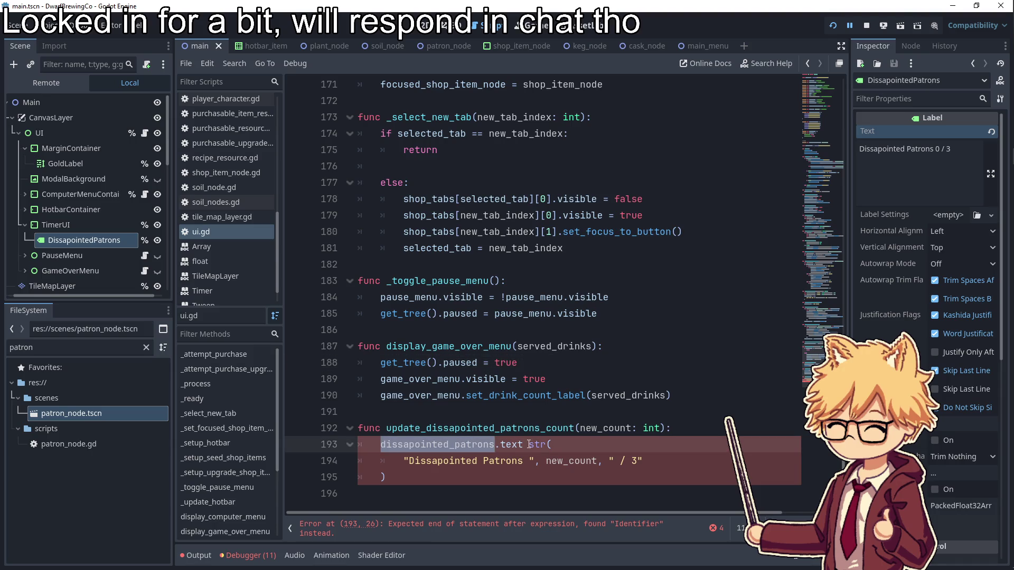
left_click(529, 444)
type("=")
left_click(517, 395)
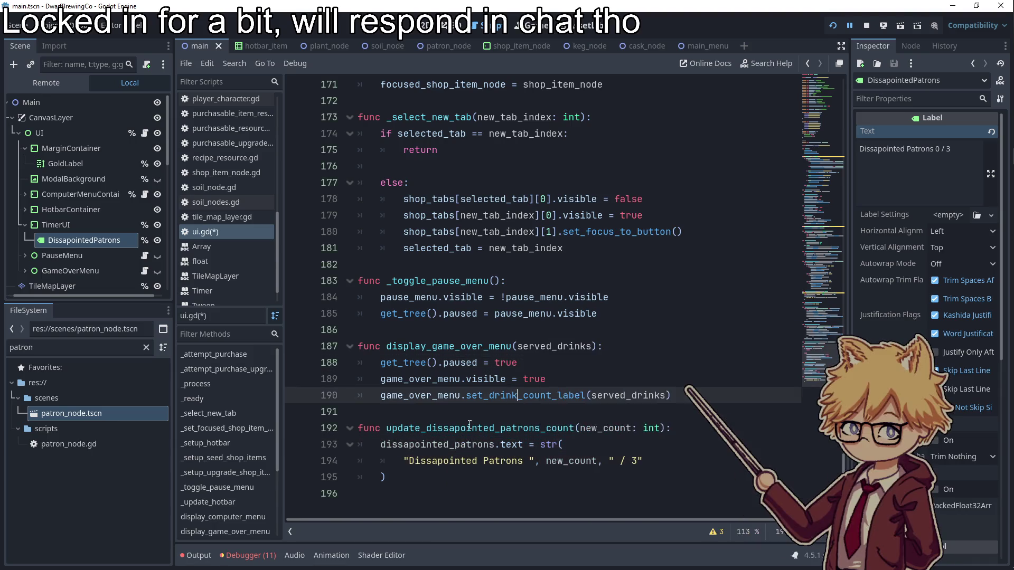
left_click(469, 445)
double_click(469, 428)
scroll("down", 3)
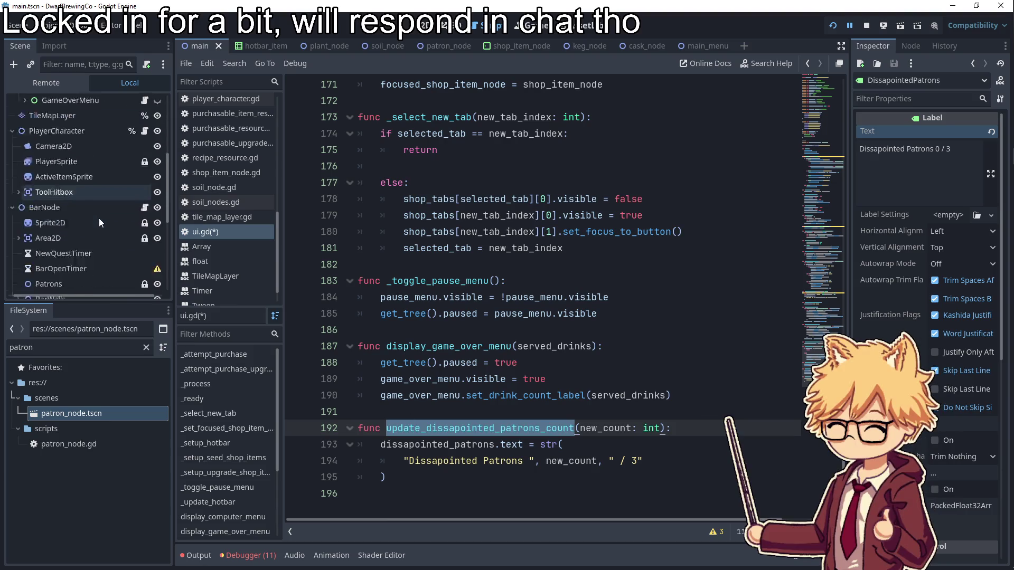
left_click(144, 183)
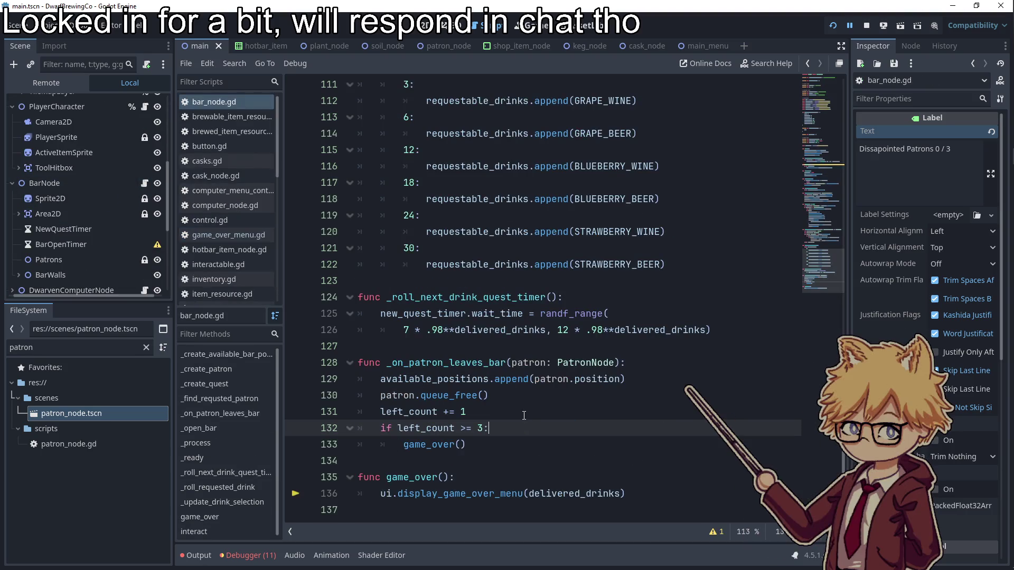
- Call ui.update_dissapointed_patrons_count(left_count) after left_count += 1 and save bar_node.gd
left_click(532, 416)
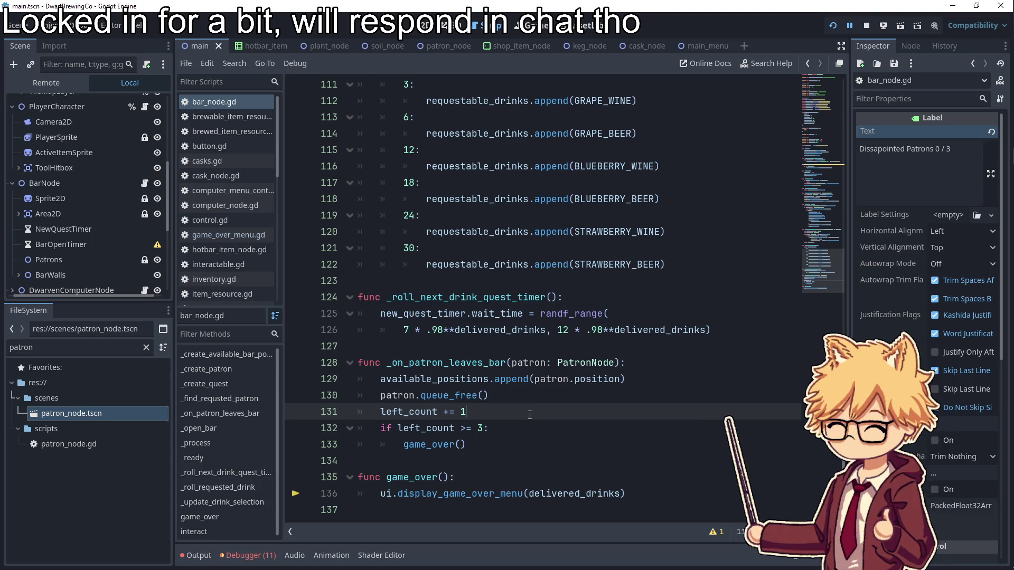
key("Return")
type("ui.")
key("ctrl+v")
type("(")
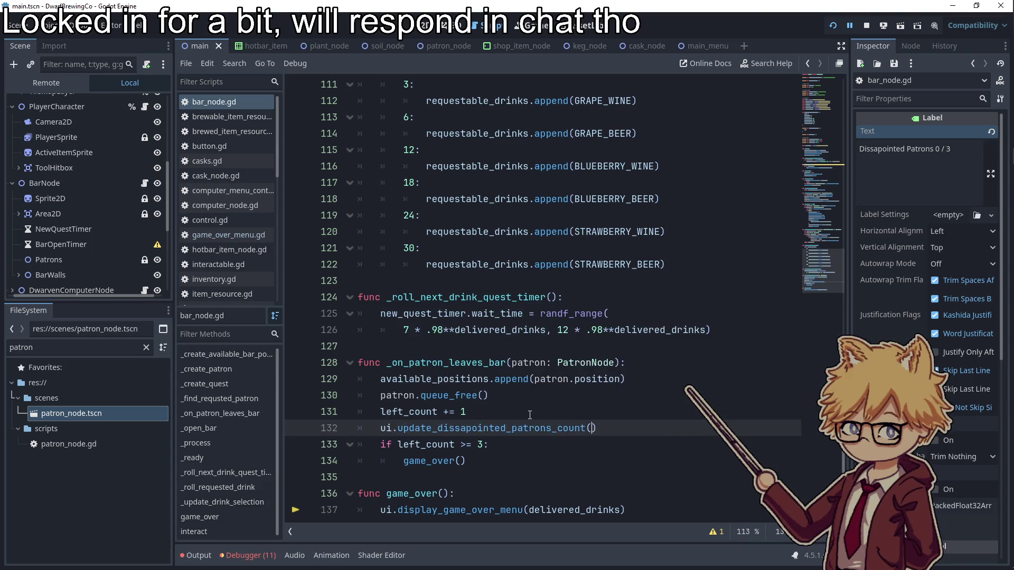
type("left_count")
key("Return")
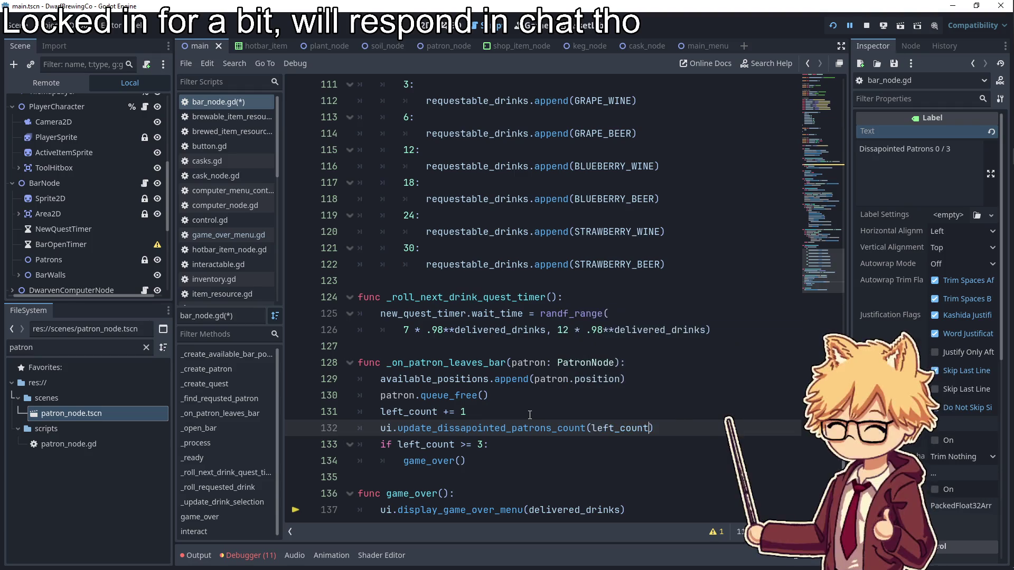
key("ctrl+s")
- Delete the _process function from bar_node.gd
scroll("up", 3)
scroll("up", 3)
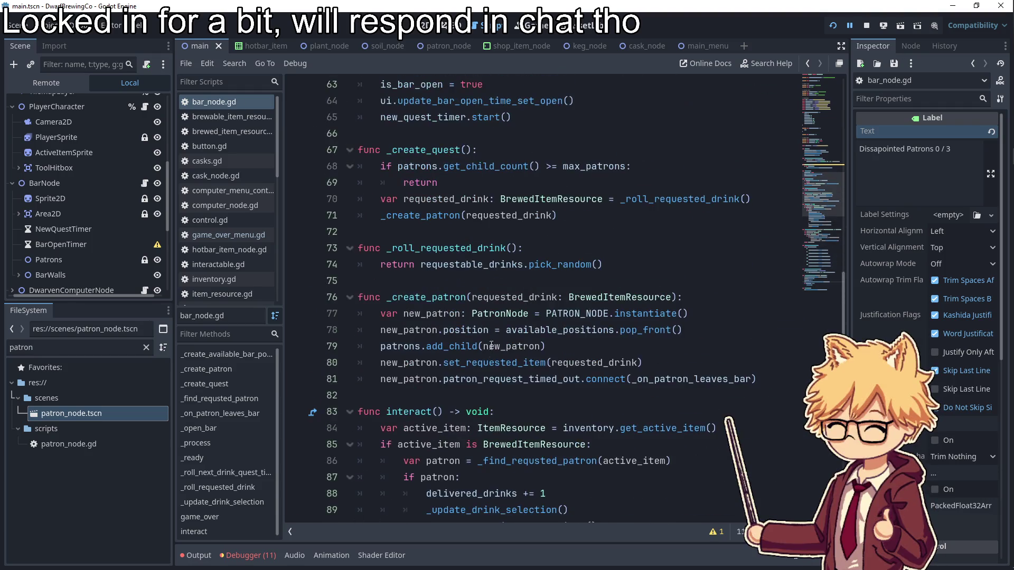
scroll("up", 3)
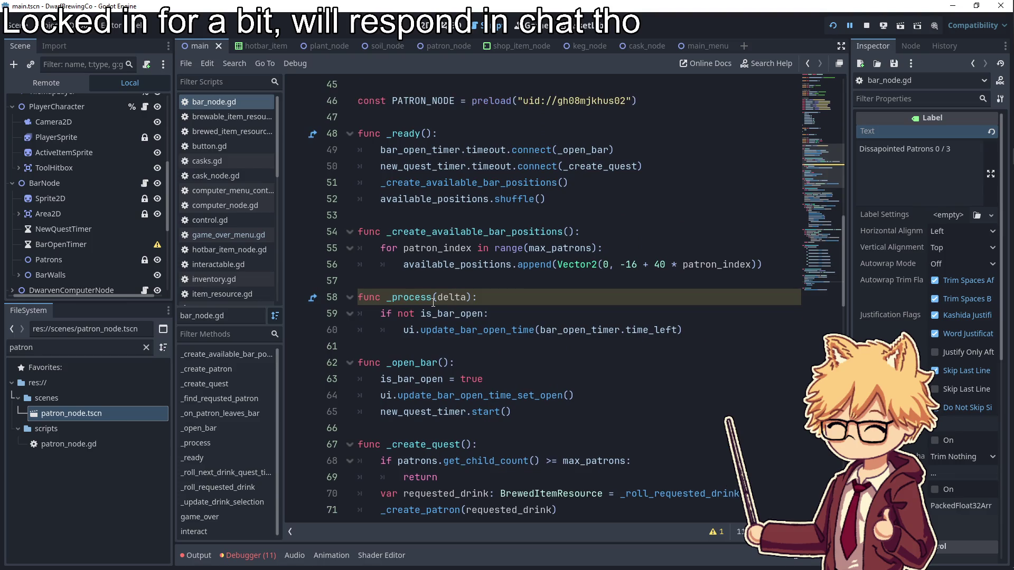
left_click_drag(683, 330, 341, 315)
key("BackSpace")
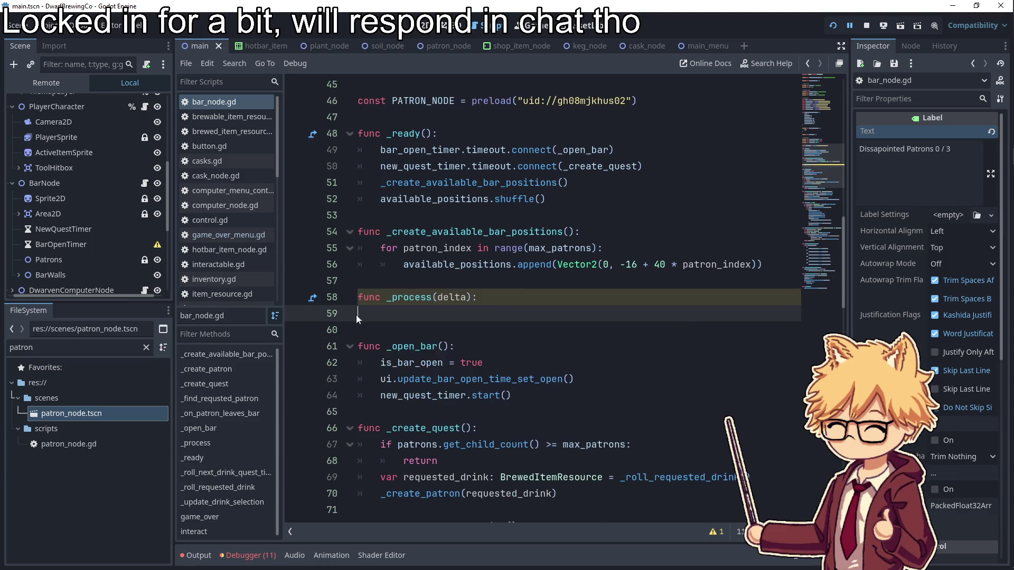
key("BackSpace")
key("BackSpace")
key("shift+Home")
key("BackSpace")
key("Up")
- Delete the _open_bar function and its bar_open_timer connect line, then save
left_click_drag(338, 380, 321, 306)
key("BackSpace")
key("BackSpace")
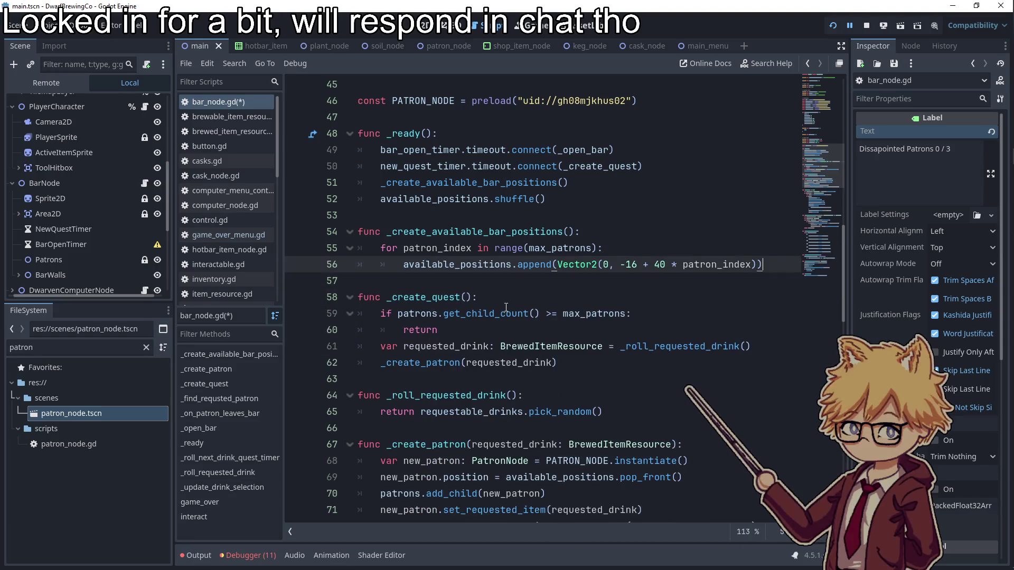
left_click(491, 297)
left_click_drag(633, 150, 359, 150)
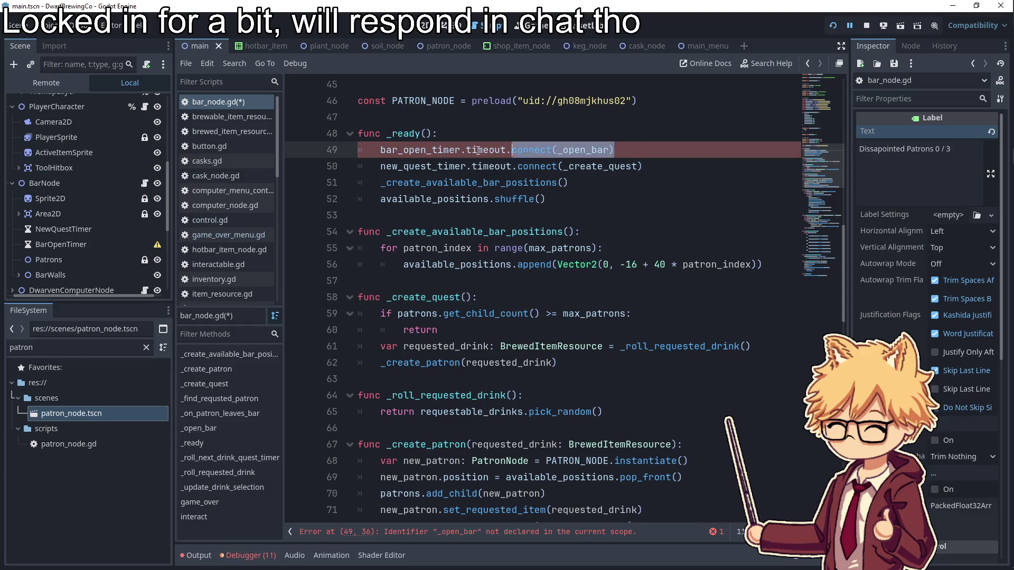
key("BackSpace")
scroll("up", 3)
key("ctrl+s")
scroll("up", 3)
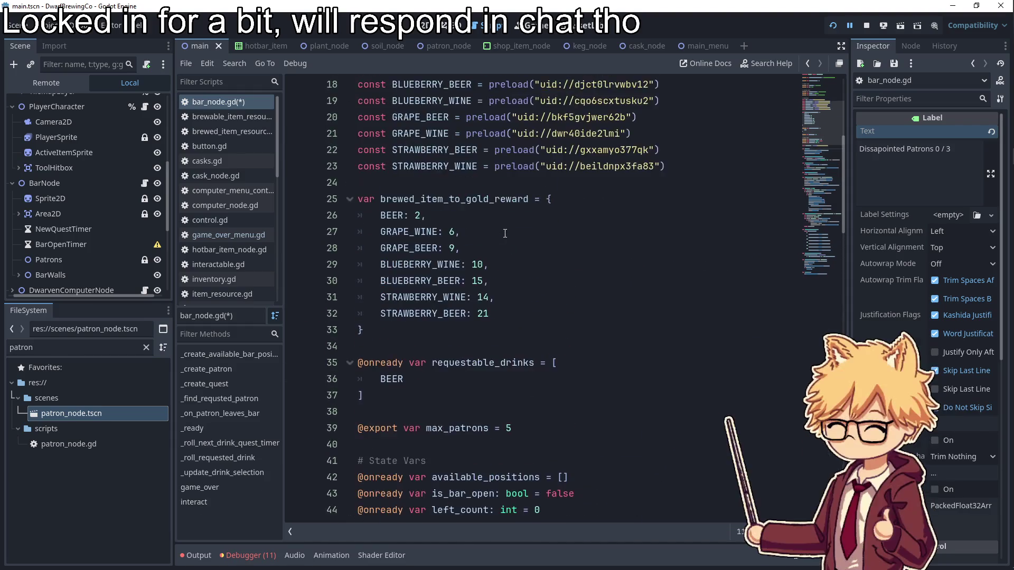
scroll("down", 3)
left_click(457, 247)
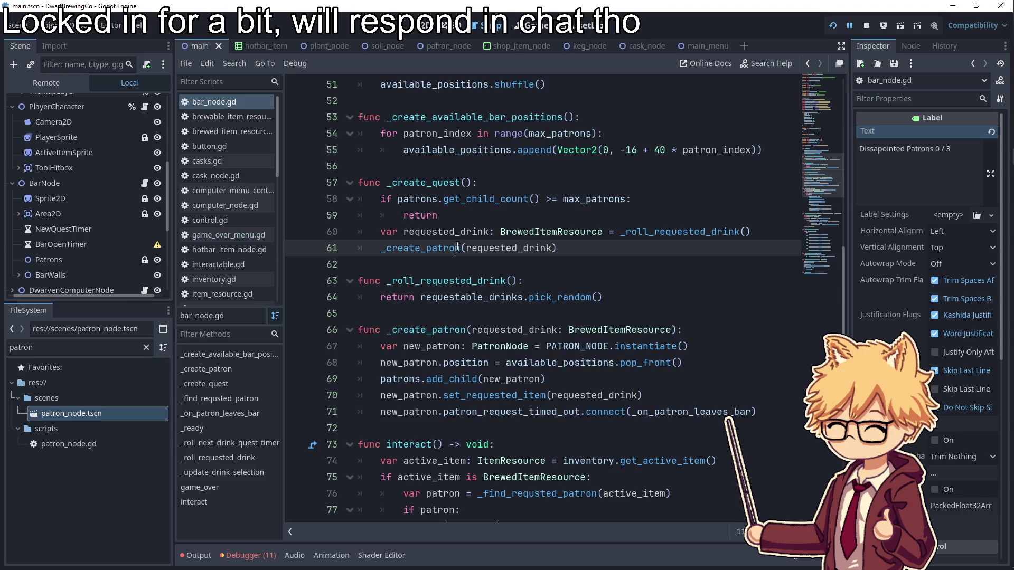
- Trace the debugger error to the display_game_over_menu call on line 127, then relaunch the game
left_click(248, 556)
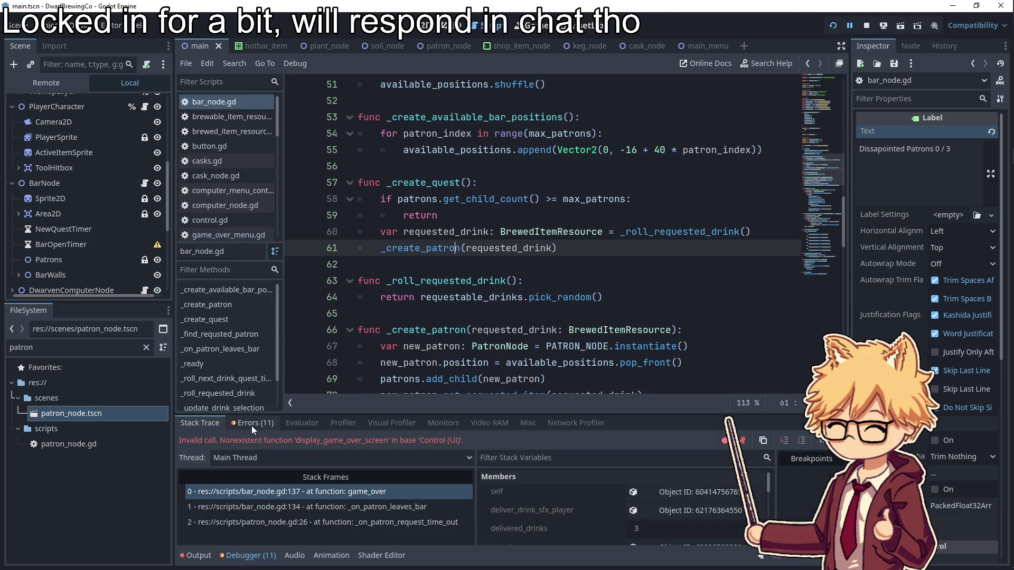
scroll("down", 3)
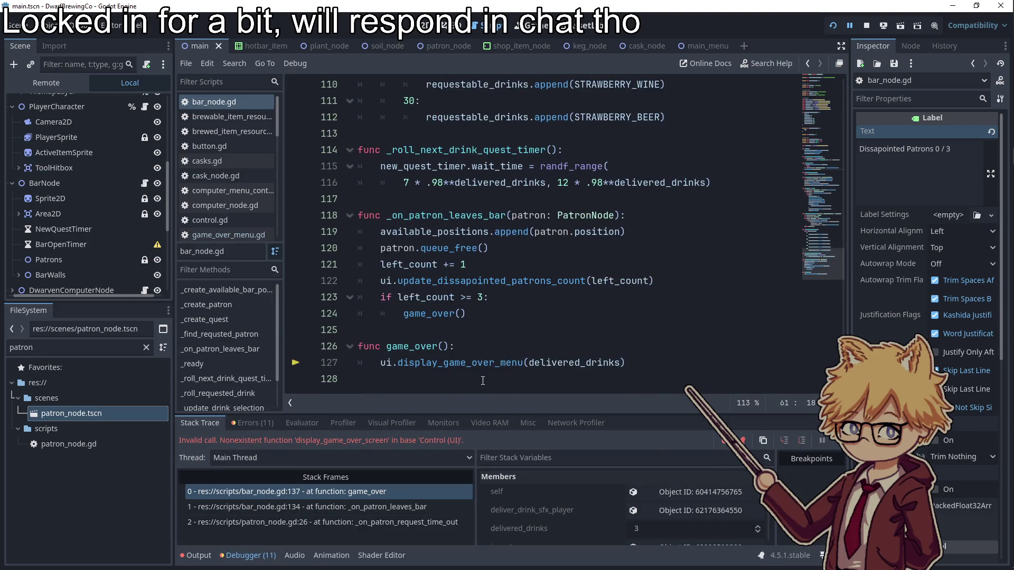
left_click(490, 363)
double_click(490, 362)
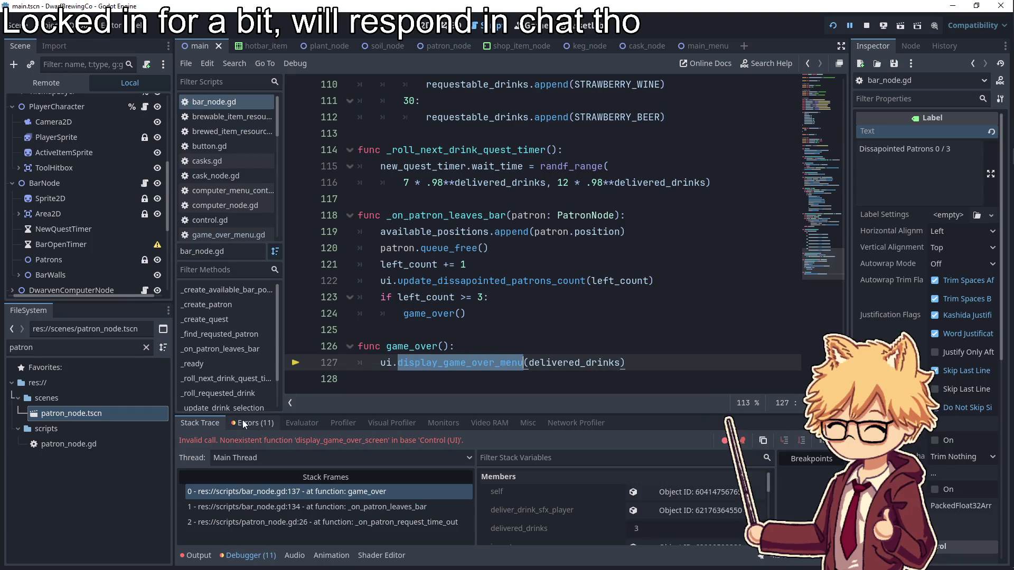
left_click(835, 28)
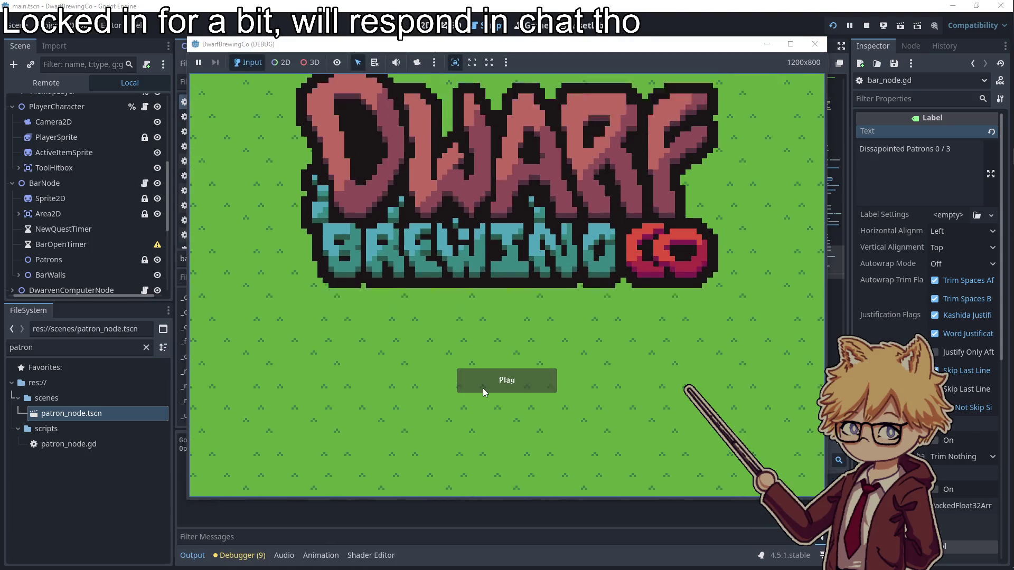
- Start a game, stop it, and jump to the missing OpenTime node error in ui.gd
left_click(483, 387)
key("Escape")
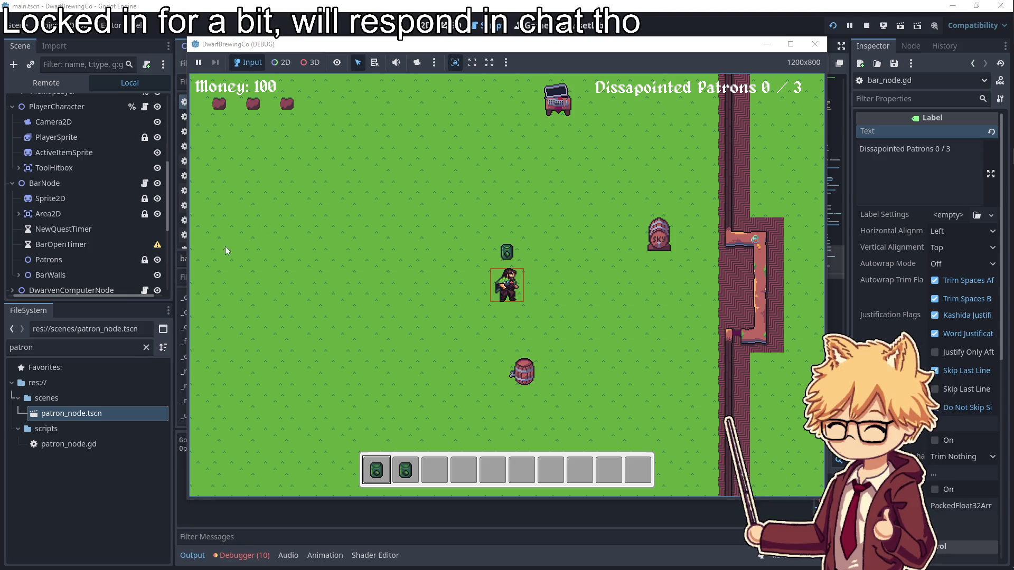
left_click(232, 568)
left_click(238, 556)
left_click(256, 423)
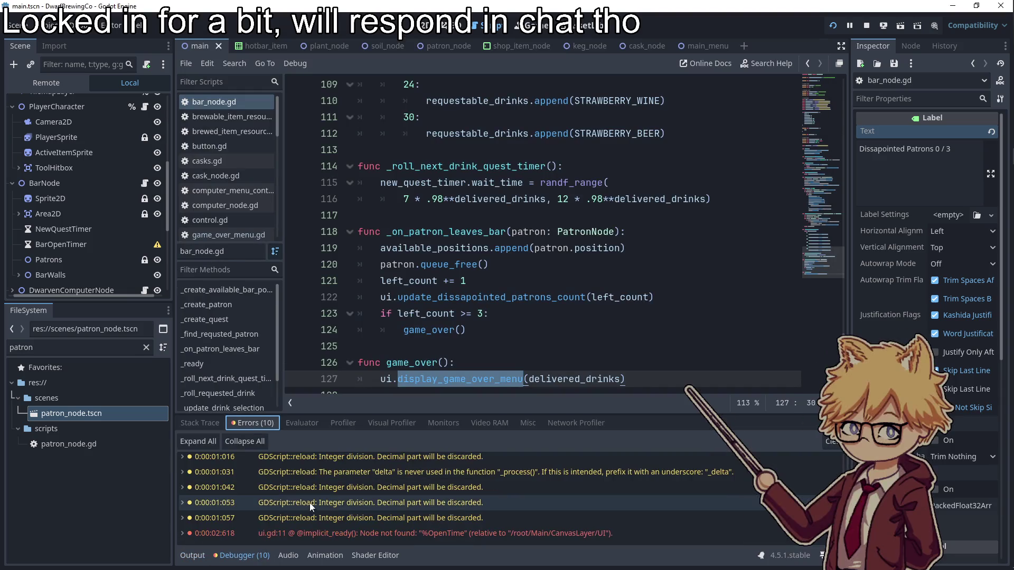
double_click(346, 532)
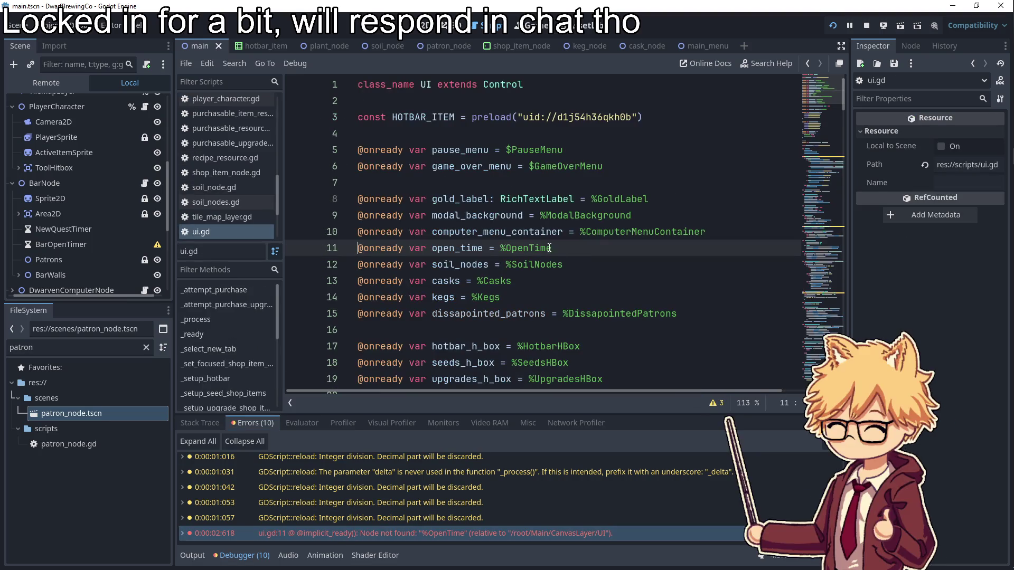
left_click_drag(551, 248, 355, 244)
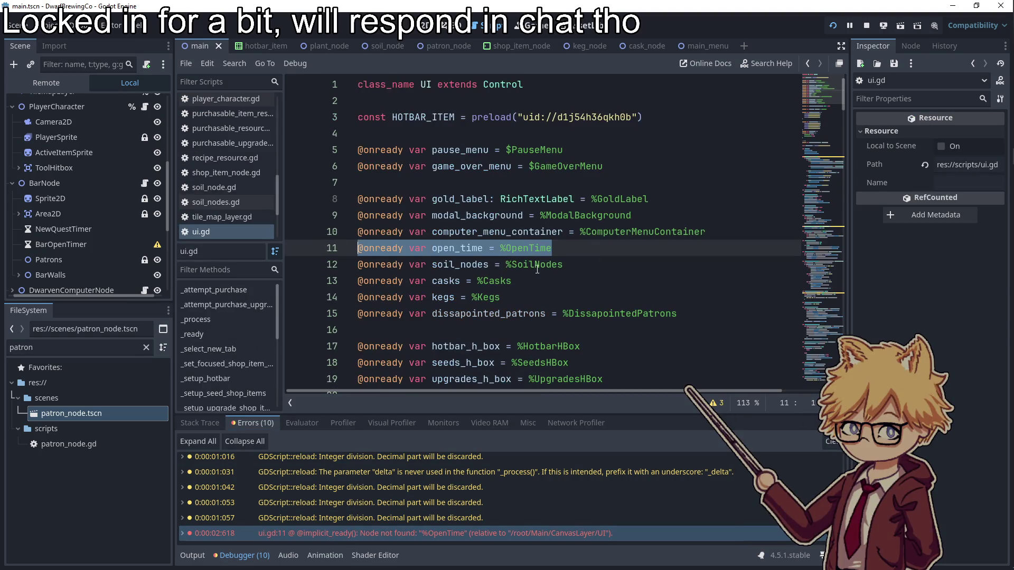
key("ctrl+shift+k")
left_click(833, 25)
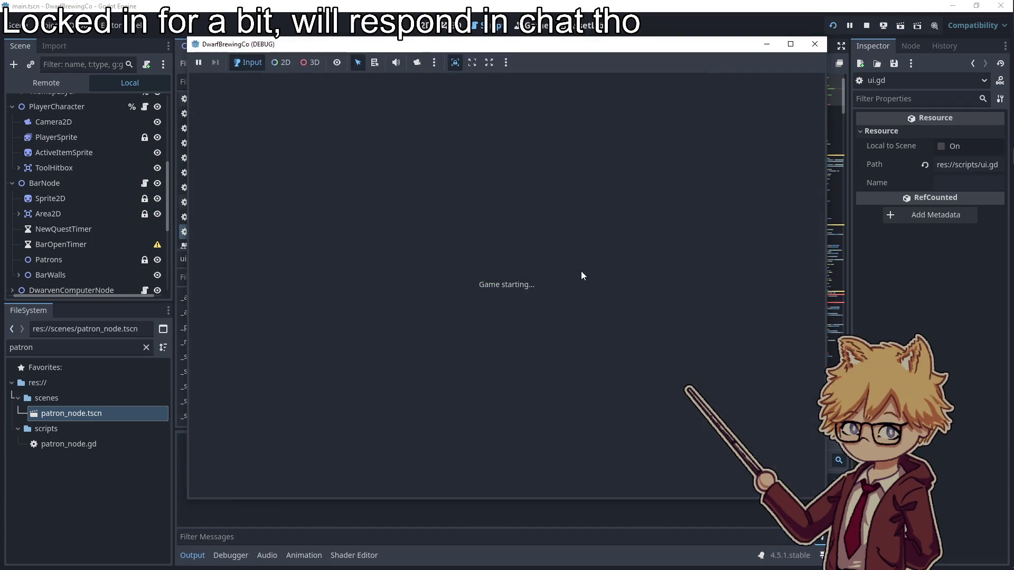
- Remove the update_bar_open_time function and leftover blank lines, then save ui.gd
left_click_drag(391, 264, 401, 167)
key("BackSpace")
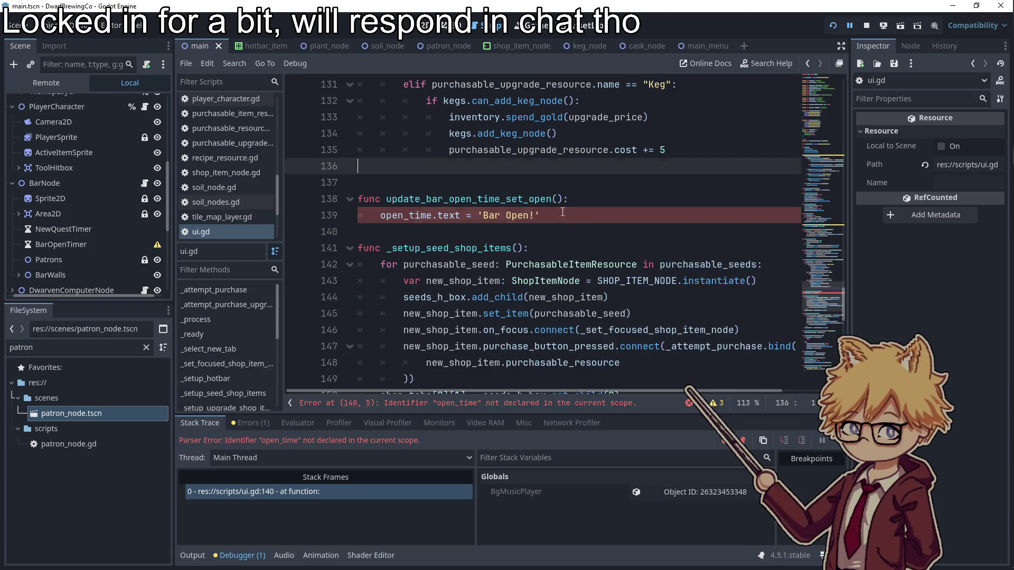
left_click_drag(562, 212, 326, 182)
key("BackSpace")
key("BackSpace")
key("BackSpace")
key("ctrl+s")
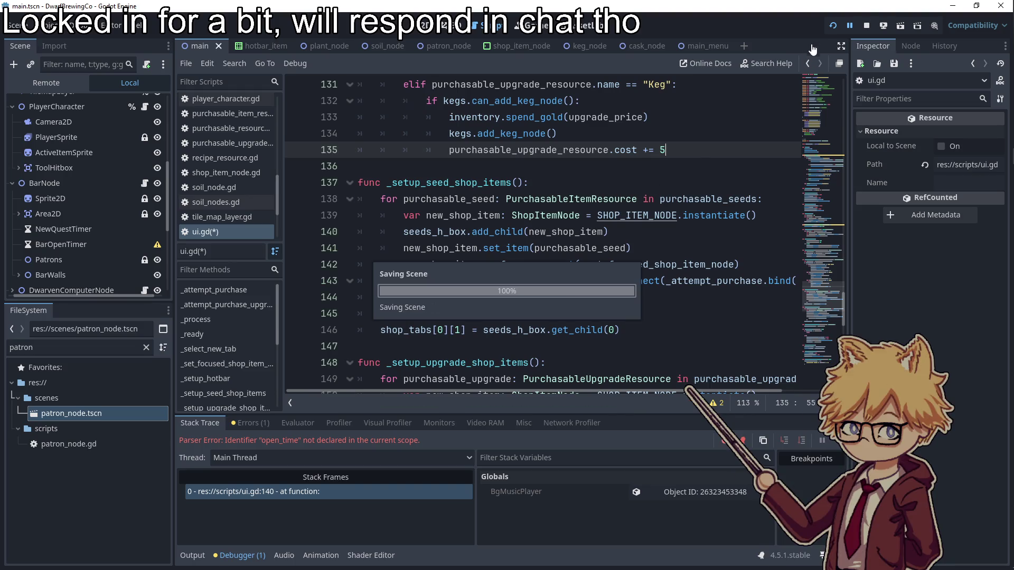
- Dismiss the error, relaunch the game into play, and change the music volume in the pause menu
left_click(507, 413)
left_click(832, 25)
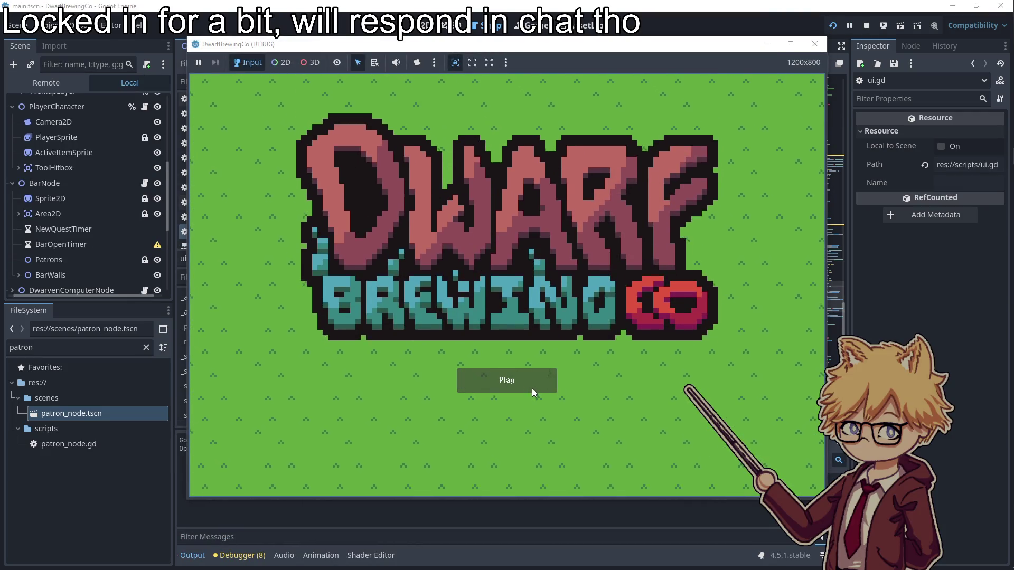
left_click(531, 385)
key("Escape")
left_click(531, 221)
left_click_drag(531, 222, 356, 192)
key("Escape")
key("Escape")
left_click(477, 462)
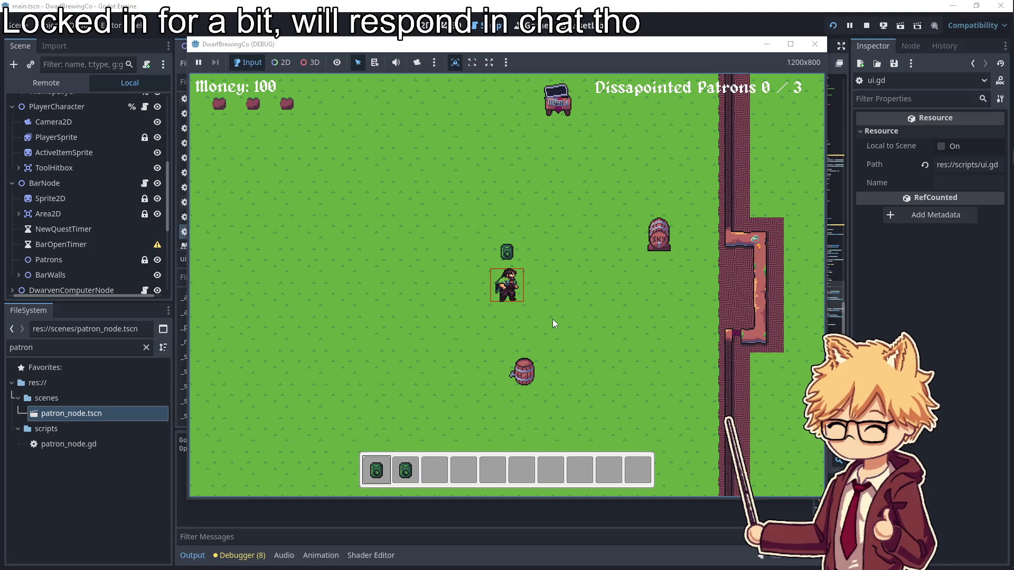
- Buy hops seeds from the shop truck and start planting them on the soil plots
key("w")
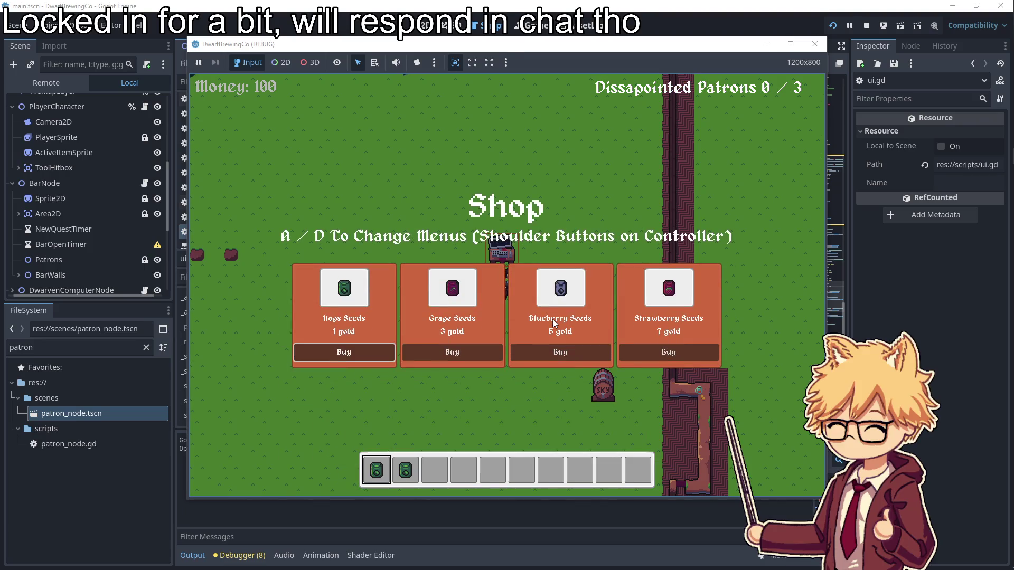
key("space")
key("a")
key("a")
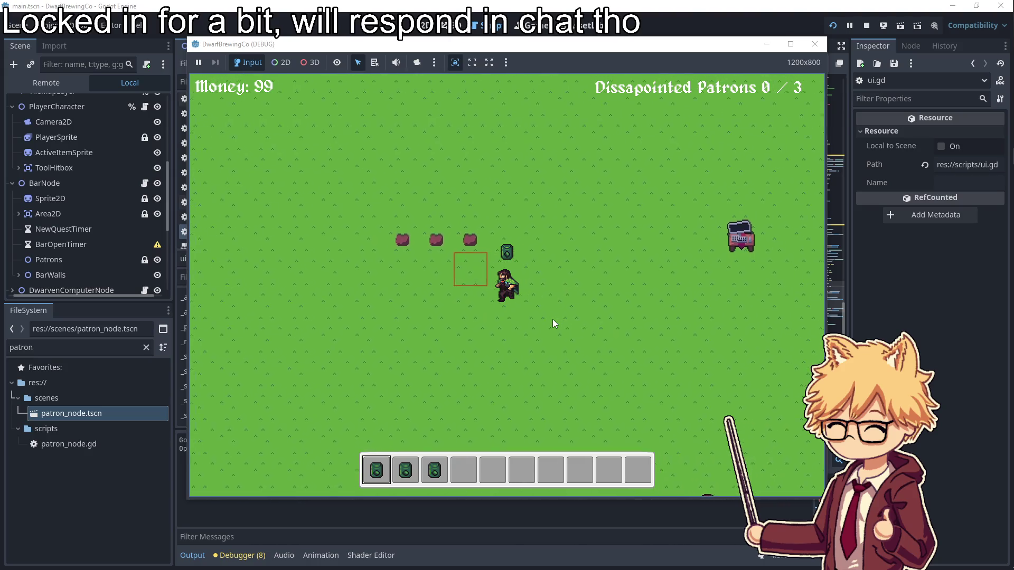
key("w")
key("space")
- Switch to the third seed pack and plant it on the remaining soil plot
key("a")
key("w")
key("space")
key("3")
key("a")
key("space")
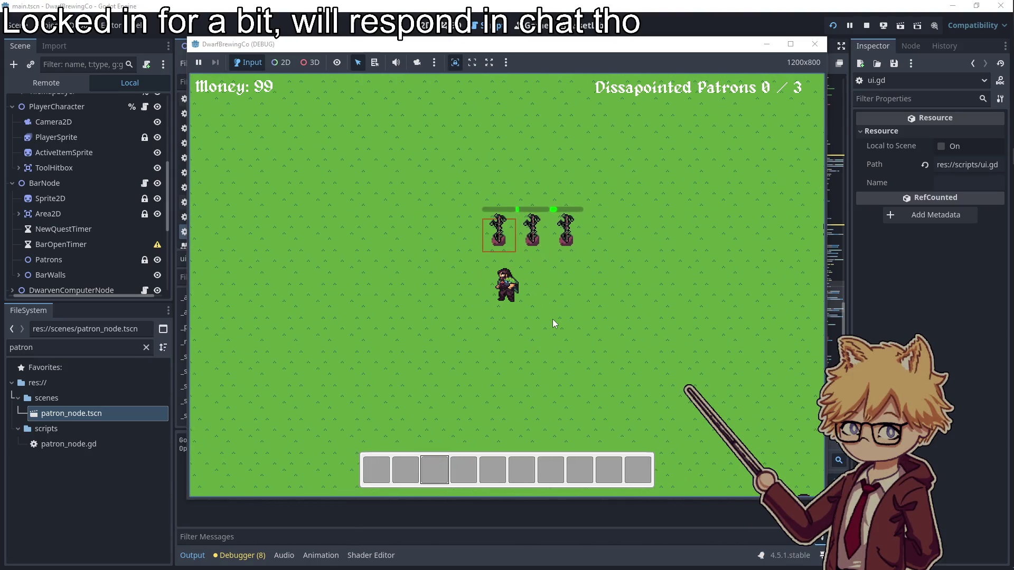
key("d")
key("s")
- Walk around while the crops grow, then harvest all the grown hops plants
key("a")
key("d")
key("s")
key("a")
key("w")
key("a")
key("w")
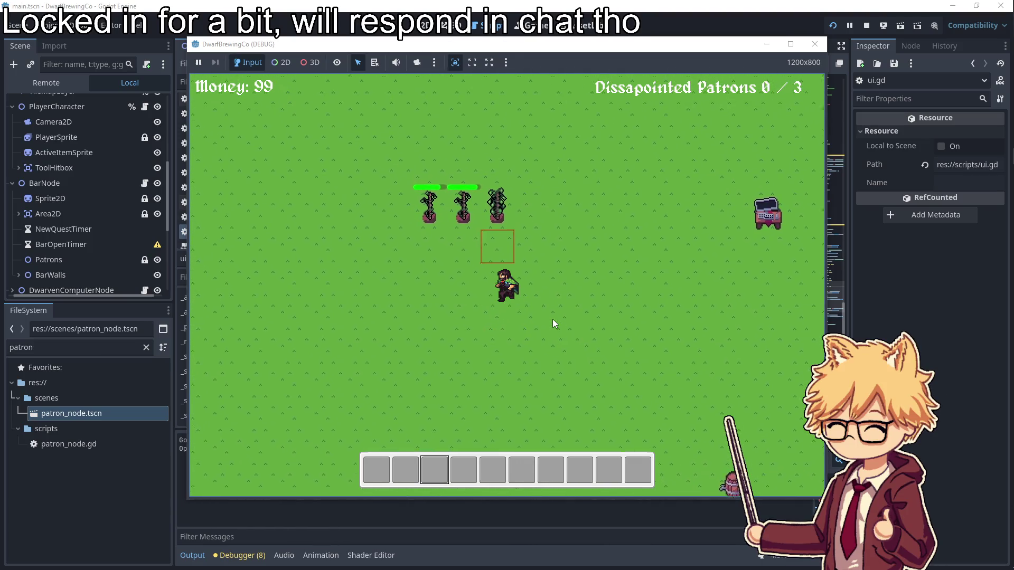
key("space")
key("space")
key("space")
key("d")
key("s")
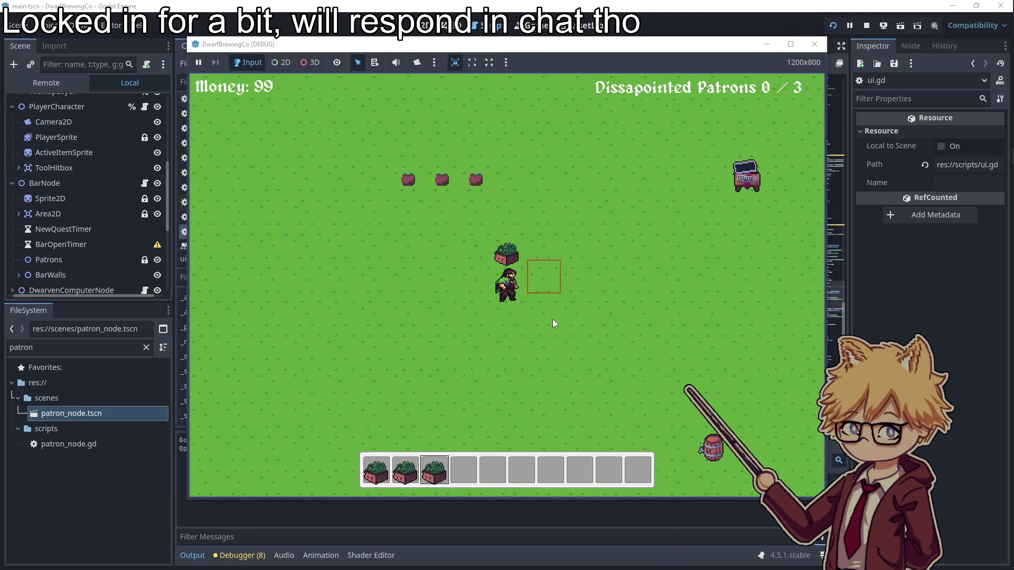
key("1")
- Buy an item at the upgrades shop, then brew crops in a keg and collect the drink
key("space")
key("w")
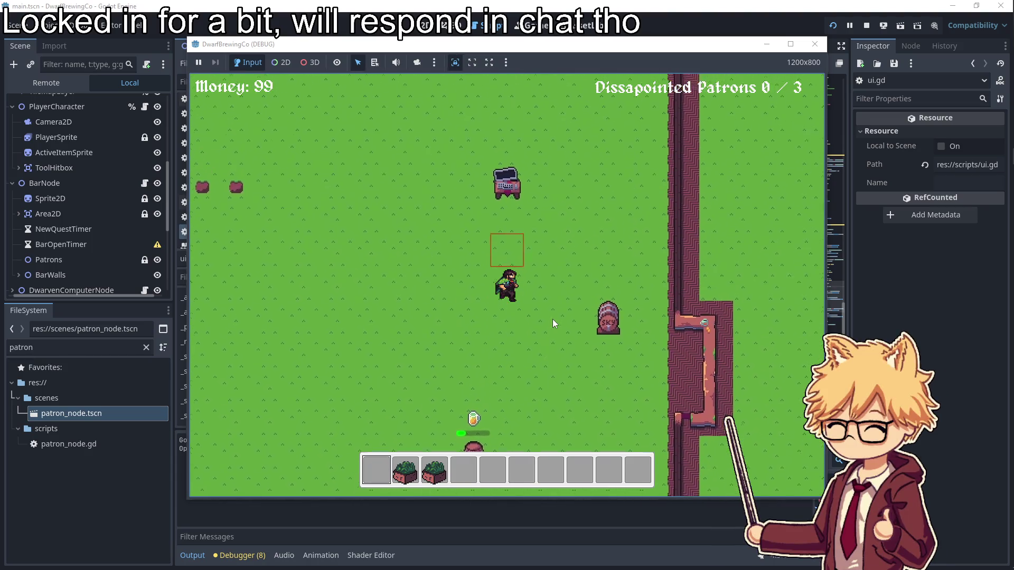
key("space")
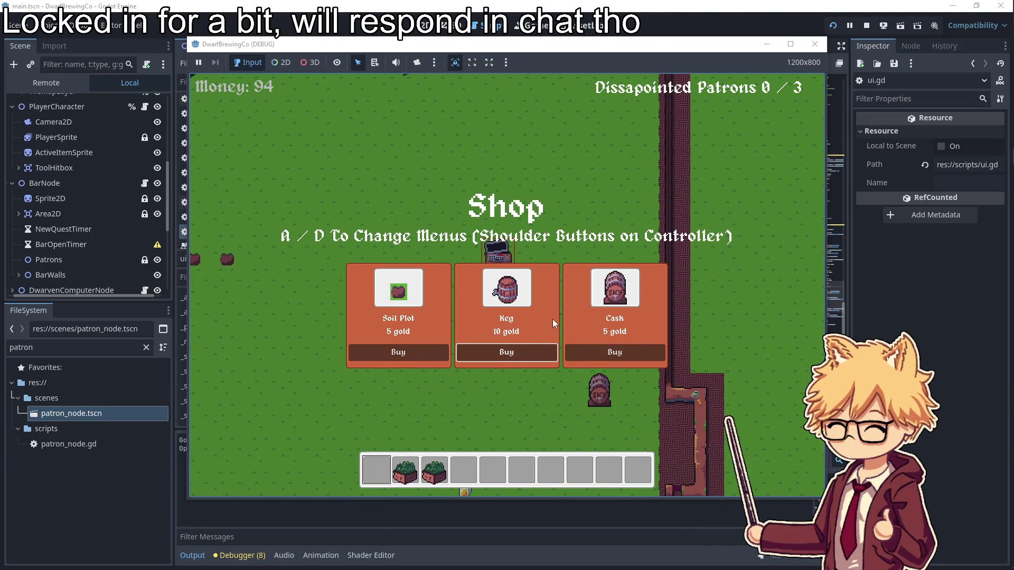
key("Escape")
key("s")
key("2")
key("space")
key("w")
key("s")
key("space")
key("w")
key("s")
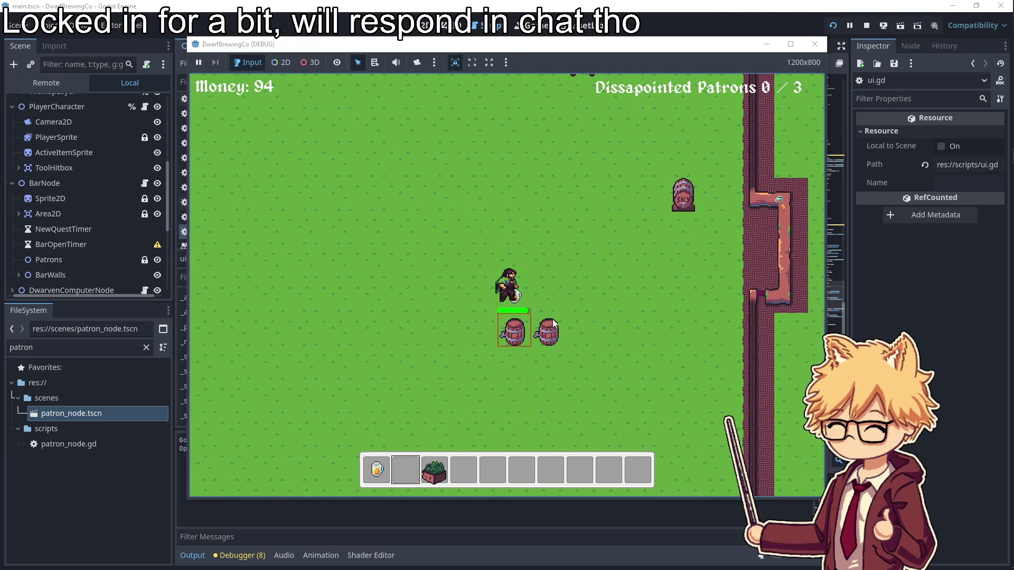
- Serve the drink to the waiting patron and put the remaining crop into a keg
key("d")
key("w")
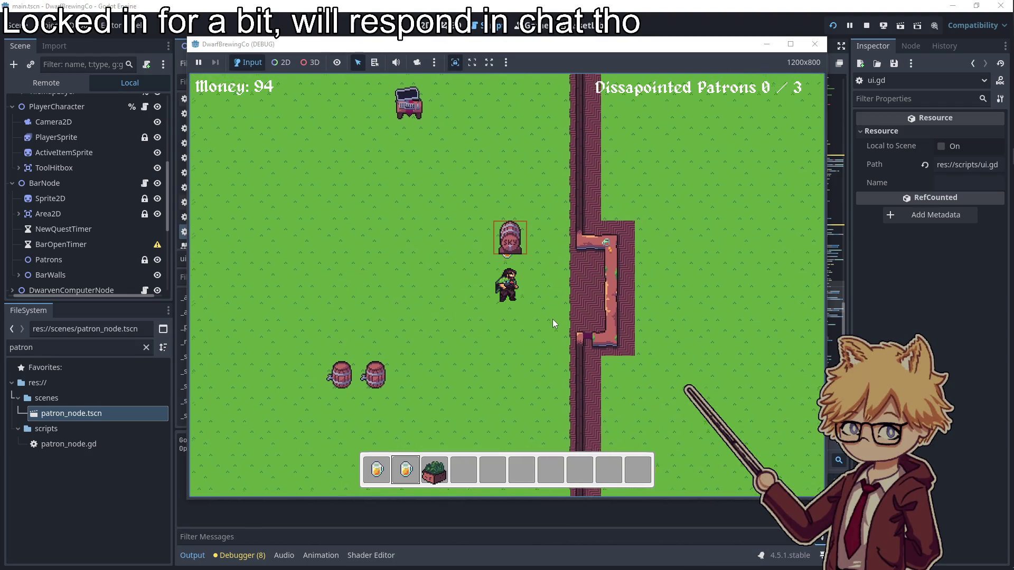
key("space")
key("space")
key("a")
key("s")
key("3")
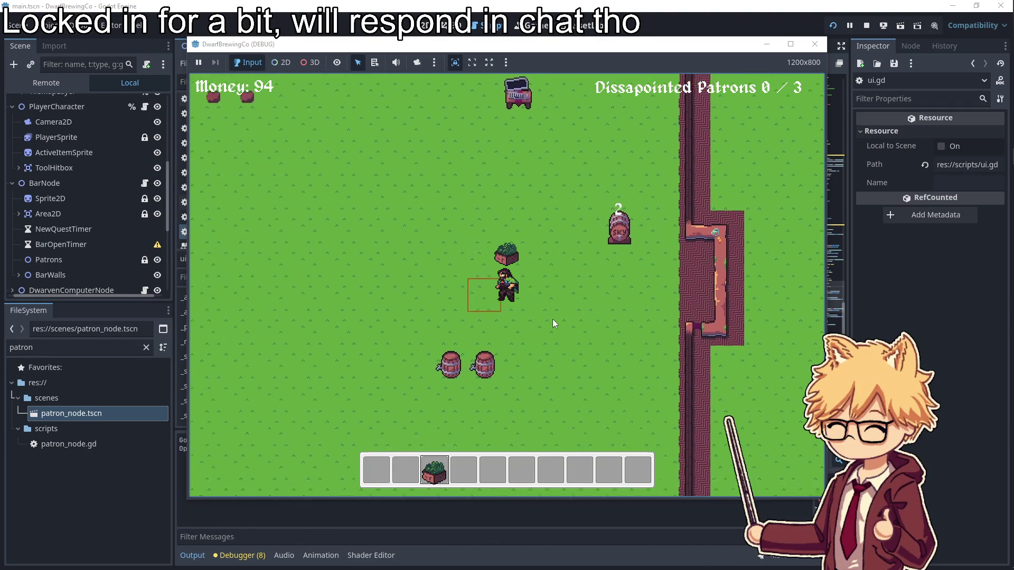
key("space")
key("w")
key("w")
key("space")
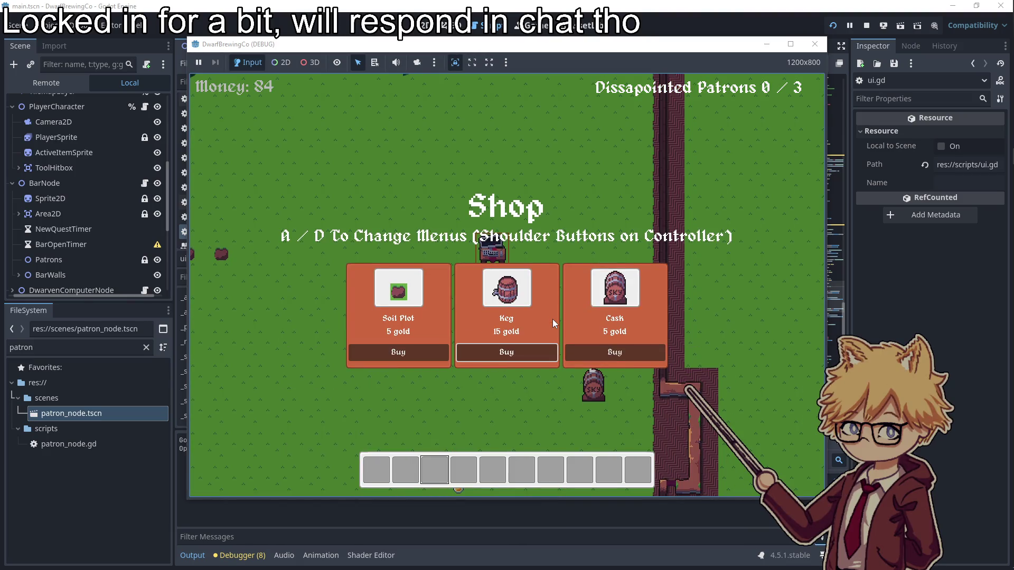
- Buy another soil plot, then buy hops and grape seeds from the seed shop
key("a")
key("space")
key("space")
key("d")
key("space")
key("space")
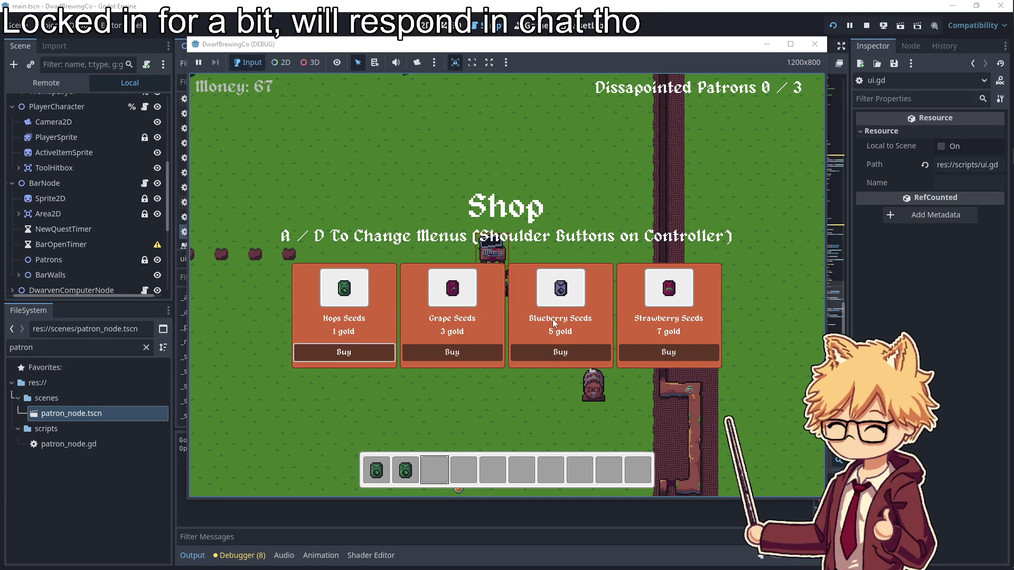
key("Right")
key("space")
key("space")
key("s")
- Plant grape seeds and hops seeds on the soil plots
key("a")
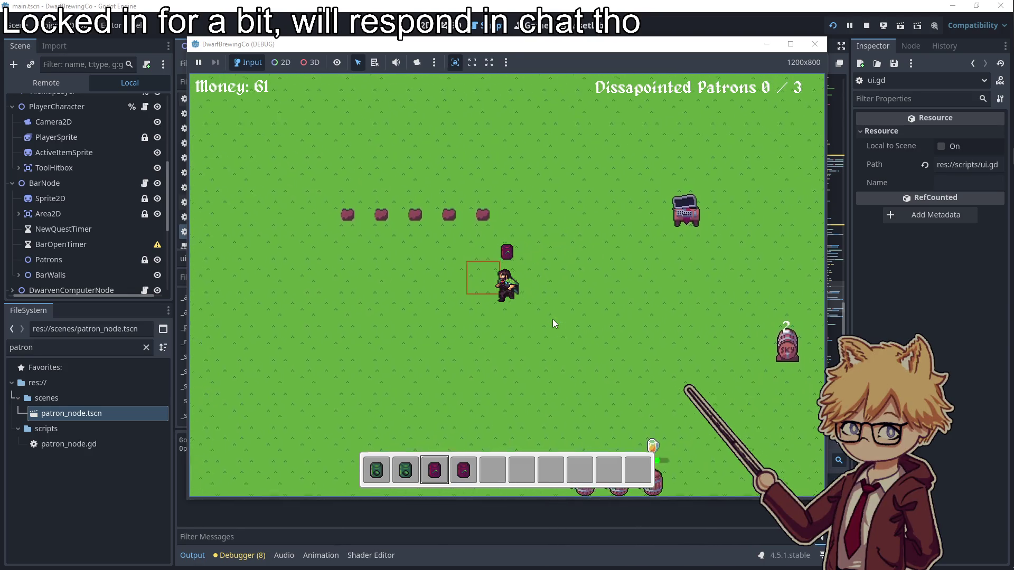
key("space")
key("Right")
key("space")
key("a")
key("Left")
key("Left")
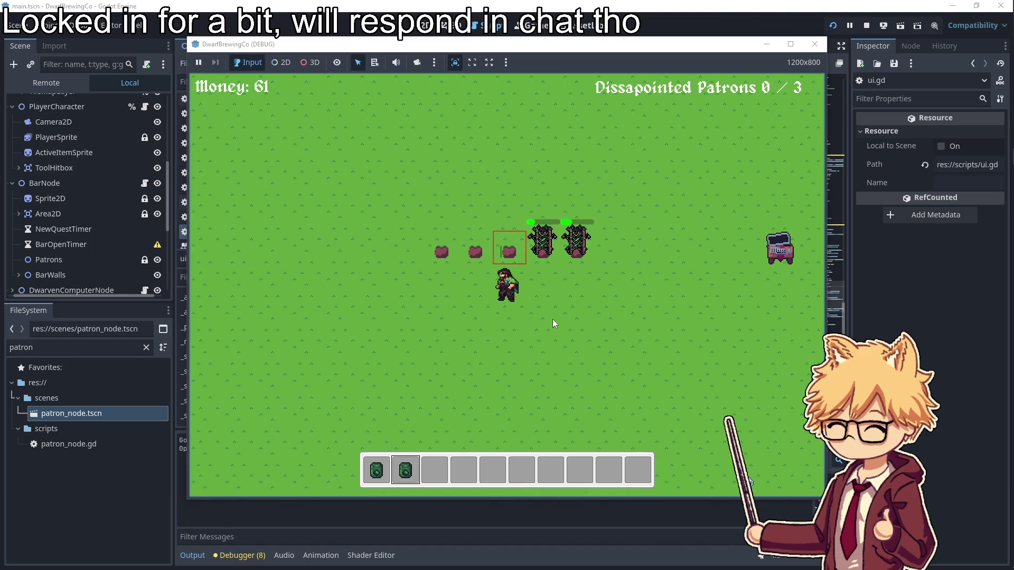
key("space")
- Walk the dwarf down past the kegs and position it beside the bar
key("s")
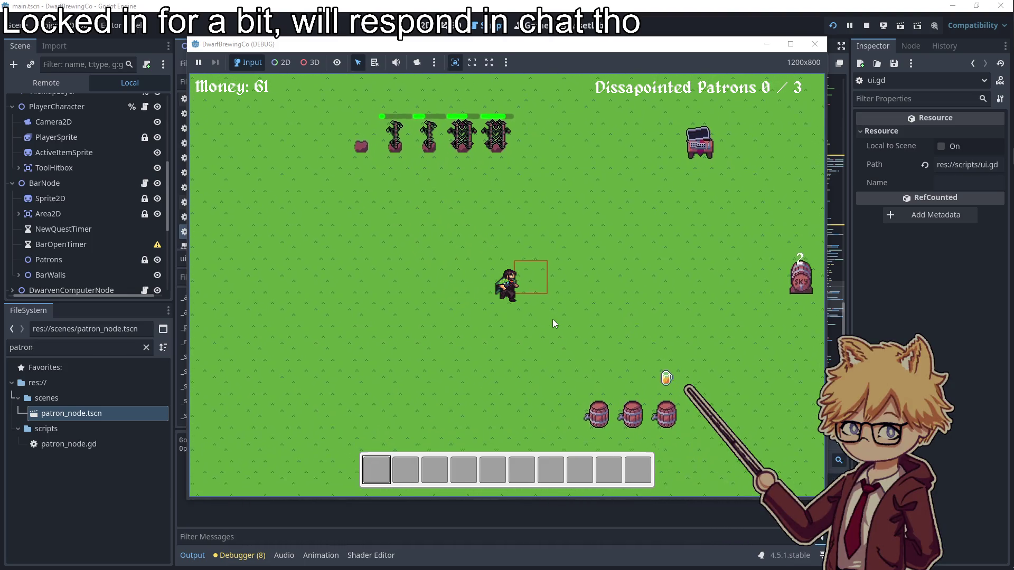
key("d")
key("w")
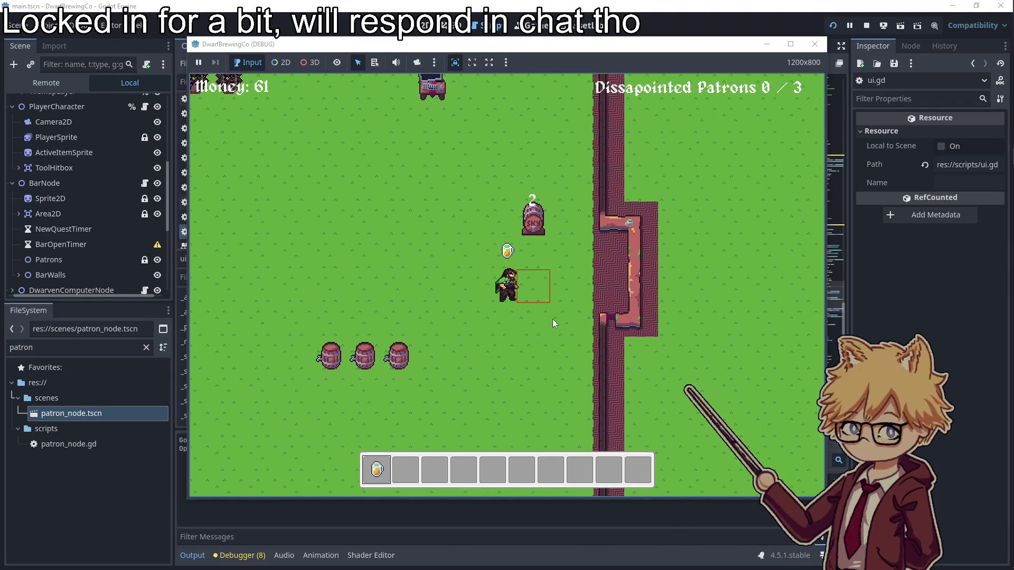
key("d")
key("s")
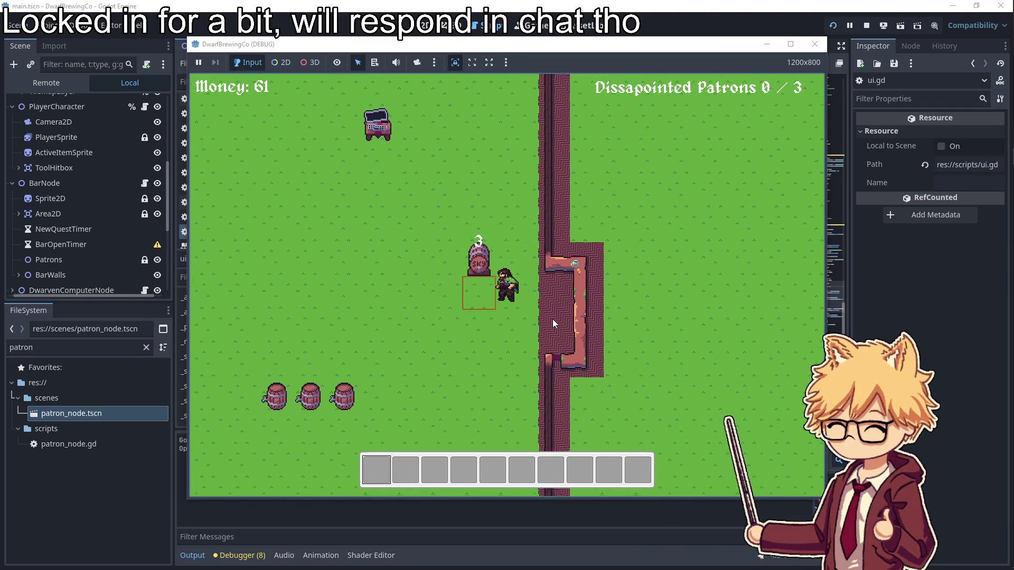
key("w")
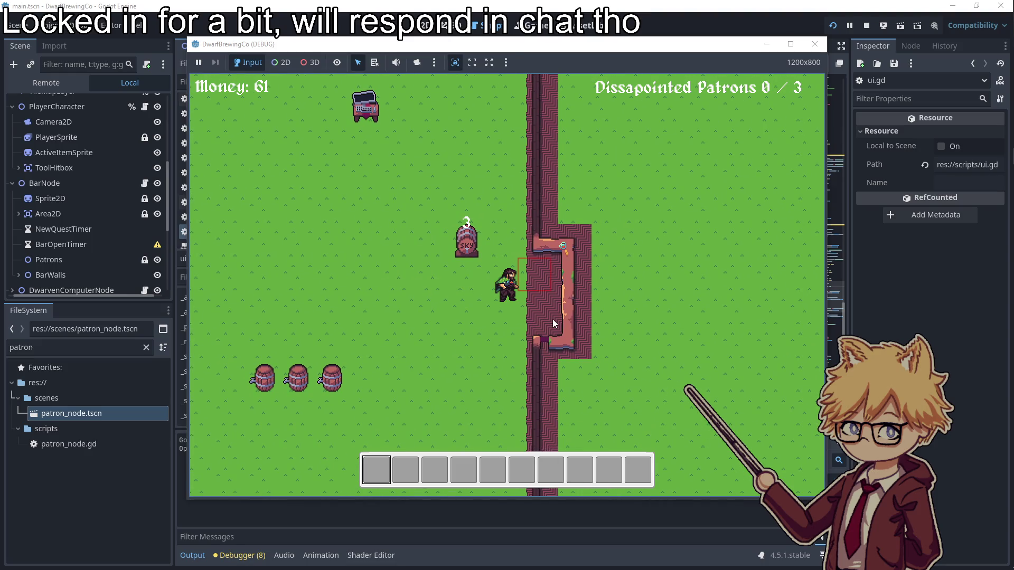
key("s")
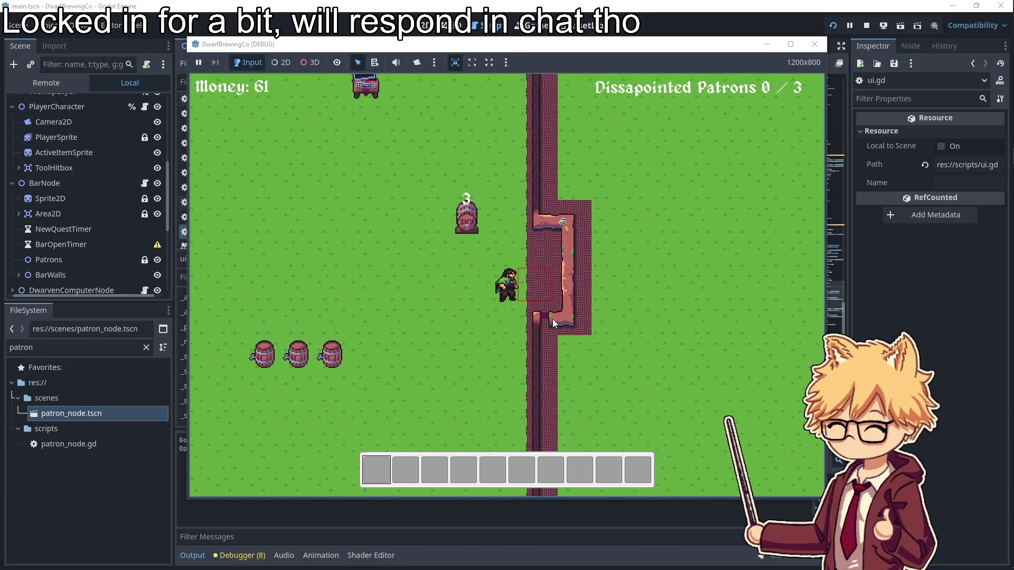
- Stop the running game and delete the BarOpenTimer node from the main scene
left_click(815, 43)
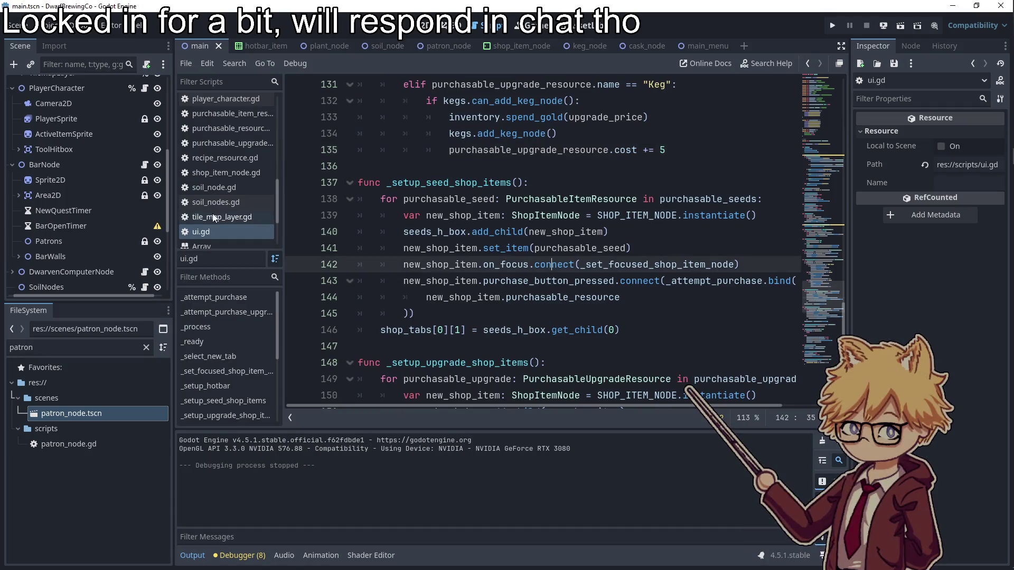
scroll("down", 3)
scroll("up", 3)
left_click(94, 238)
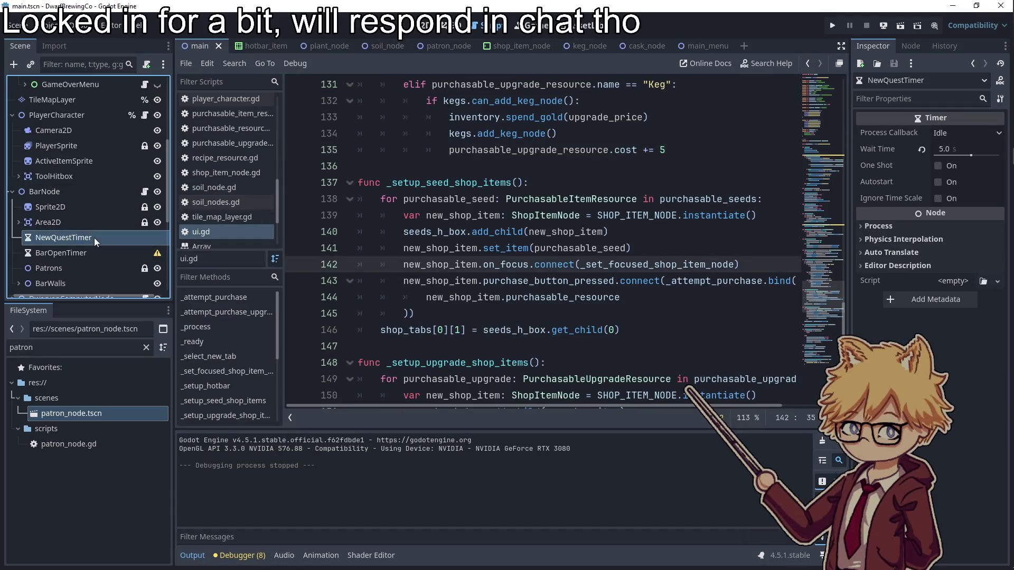
left_click(89, 256)
key("Delete")
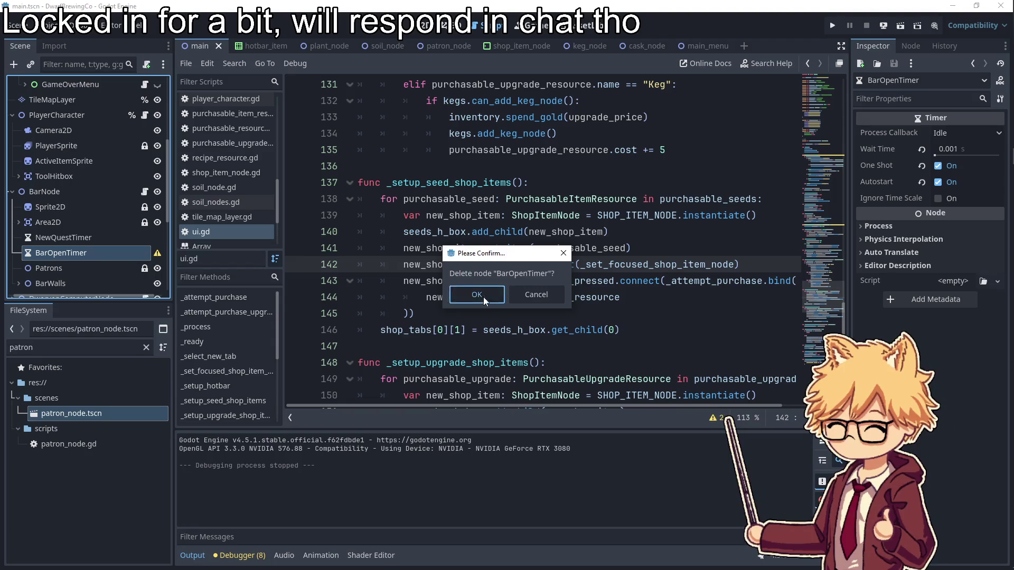
left_click(484, 299)
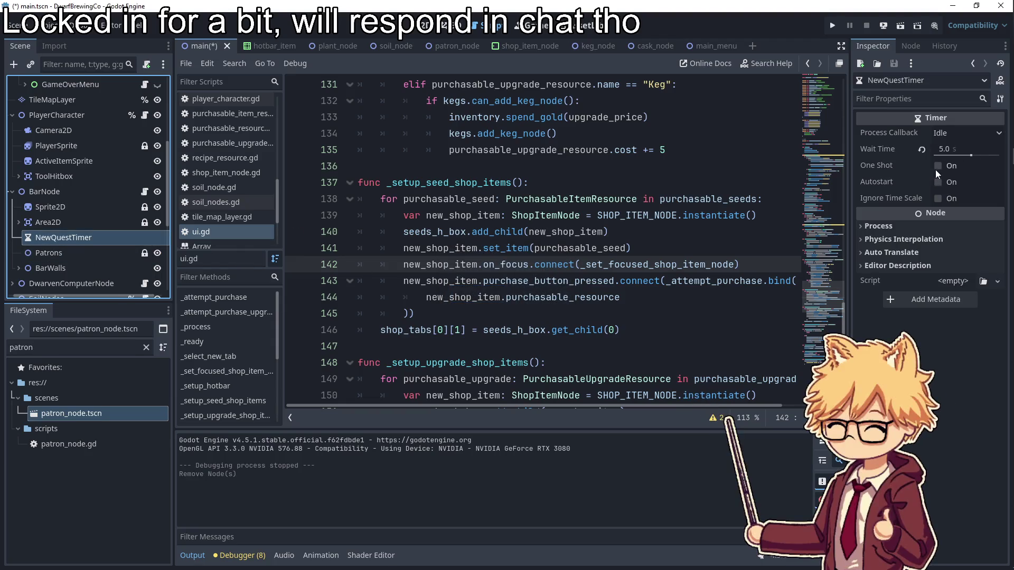
- Turn on autostart for NewQuestTimer and save the main scene
left_click(938, 182)
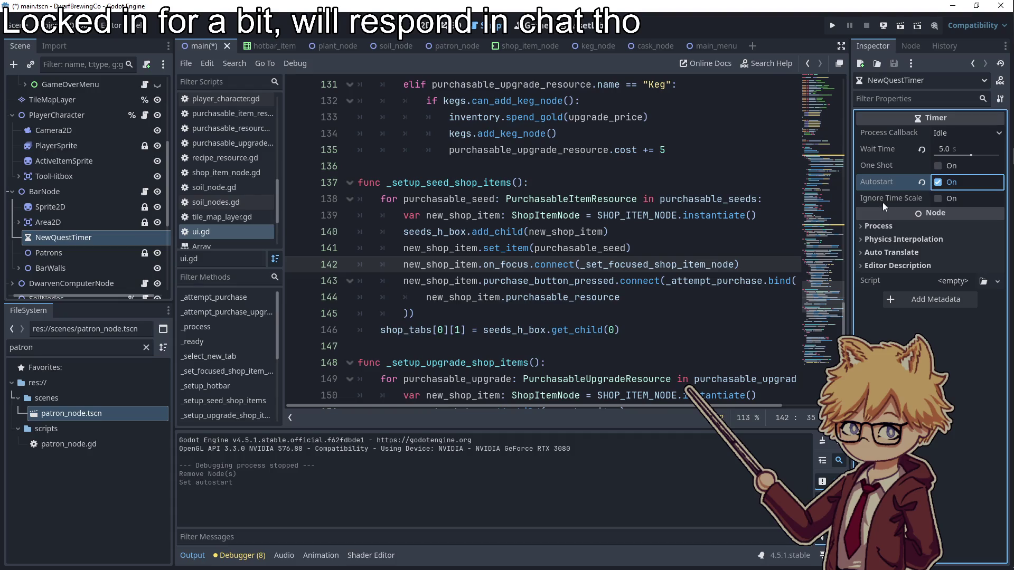
left_click(684, 215)
key("ctrl+s")
- Launch the game, start a run from the title screen, then stop it
left_click(839, 29)
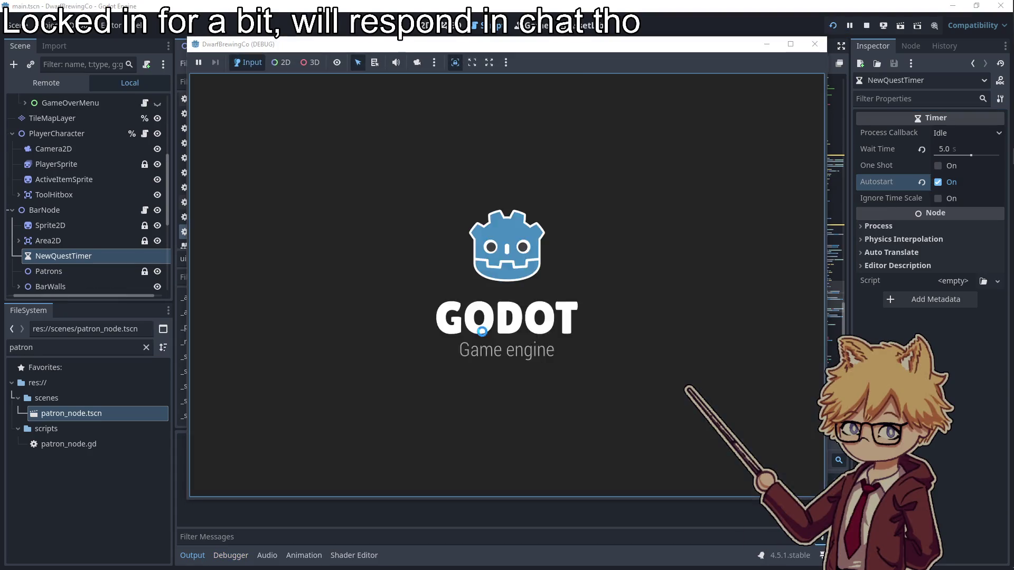
left_click(518, 373)
key("Escape")
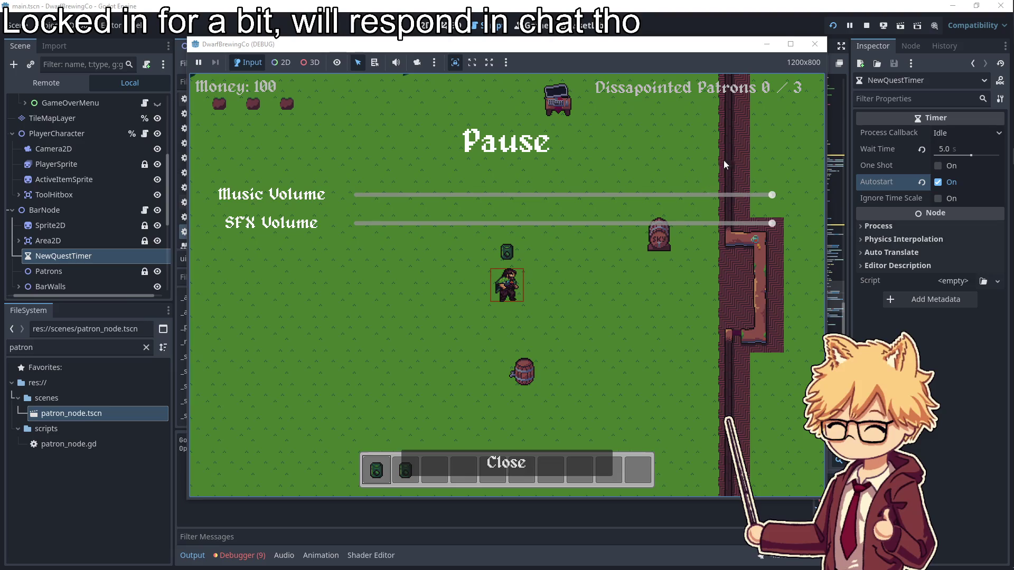
left_click(814, 44)
- Open the BarNode script and review _ready, _create_quest and the new_quest_timer code
scroll("up", 3)
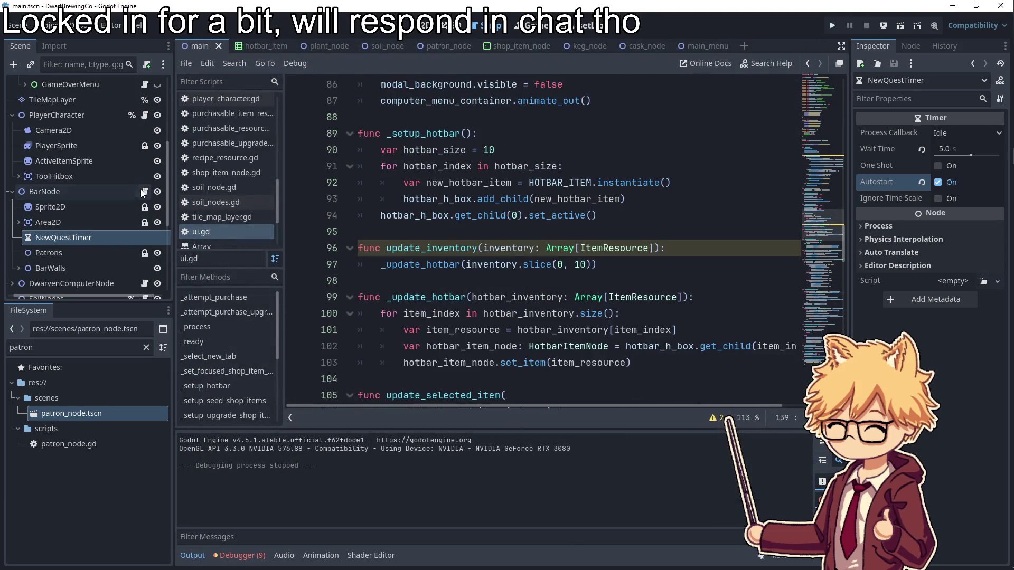
left_click(145, 192)
scroll("up", 3)
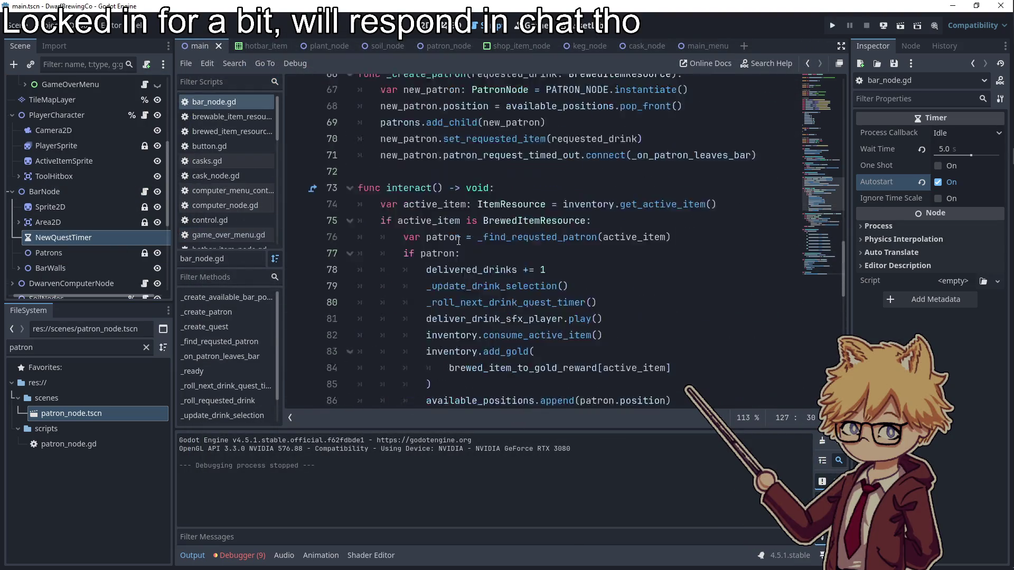
double_click(408, 216)
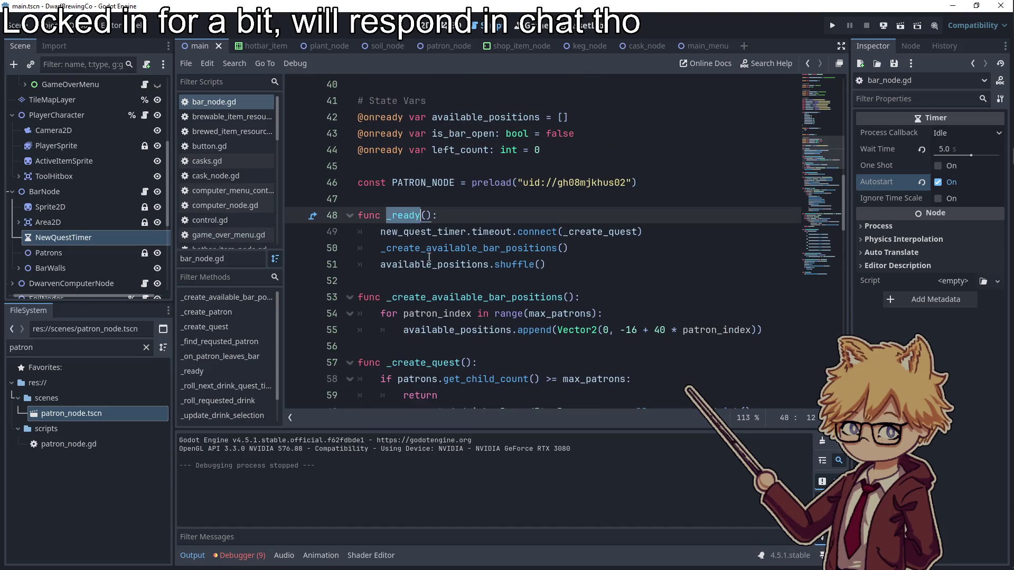
scroll("down", 3)
double_click(629, 182)
double_click(422, 182)
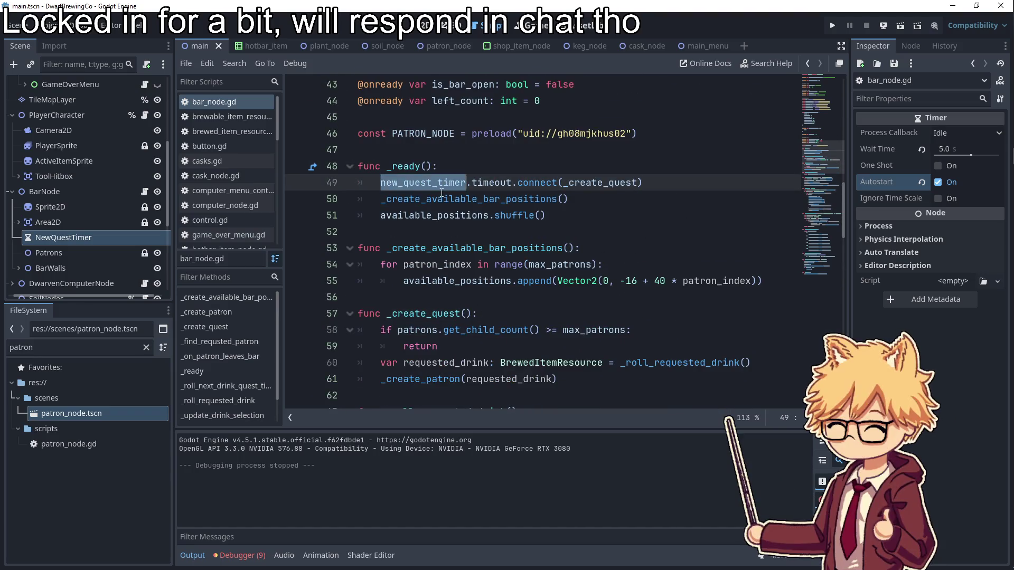
double_click(475, 199)
left_click(441, 248)
- Review patron_index, _create_patron and interact in bar_node.gd, then relaunch the game
double_click(441, 264)
scroll("down", 3)
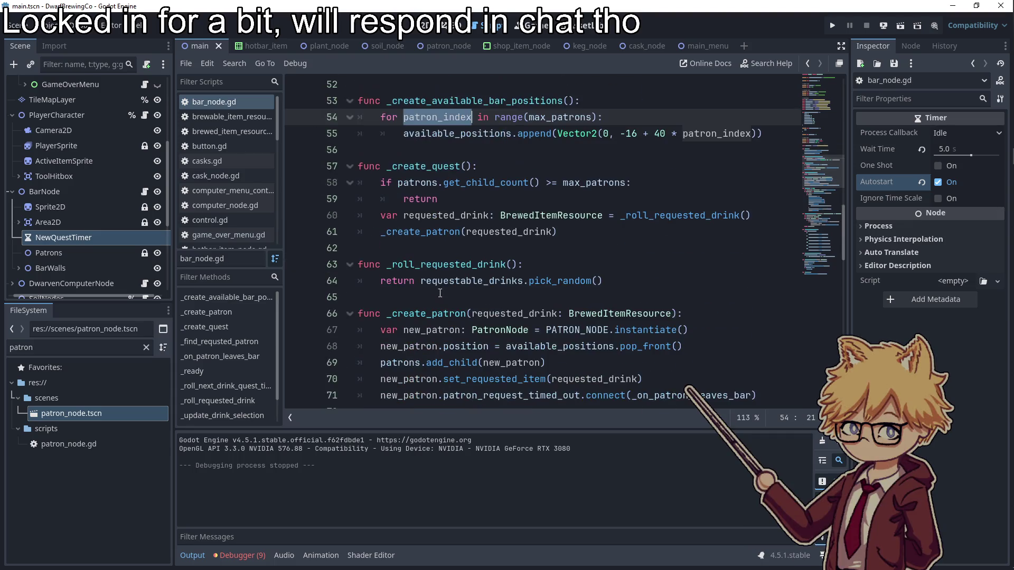
scroll("down", 3)
double_click(428, 166)
double_click(408, 280)
scroll("down", 3)
left_click(832, 26)
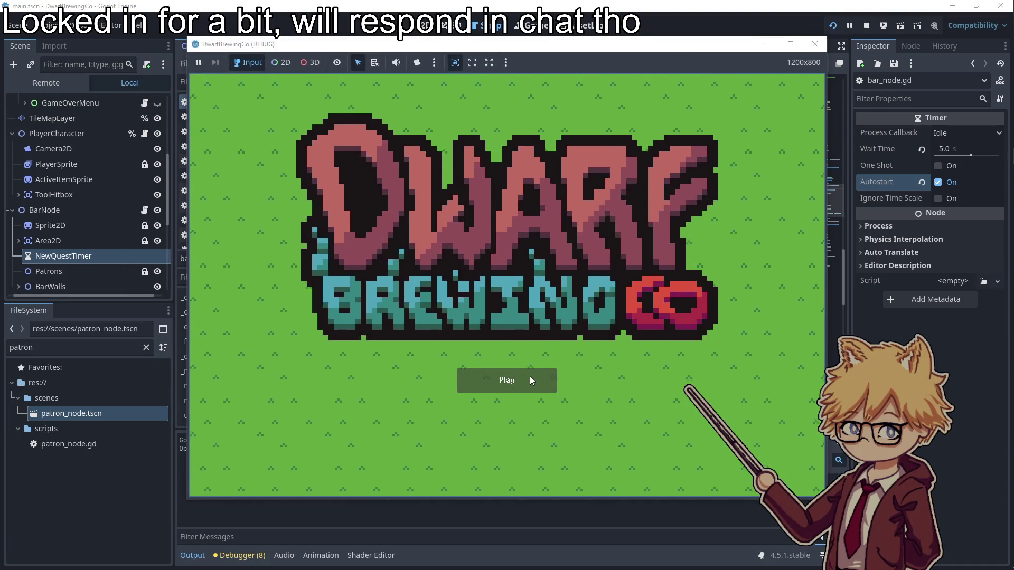
- Start a new run and buy Hops Seeds at the shop cart, dropping money from 100 to 99
left_click(530, 377)
key("Escape")
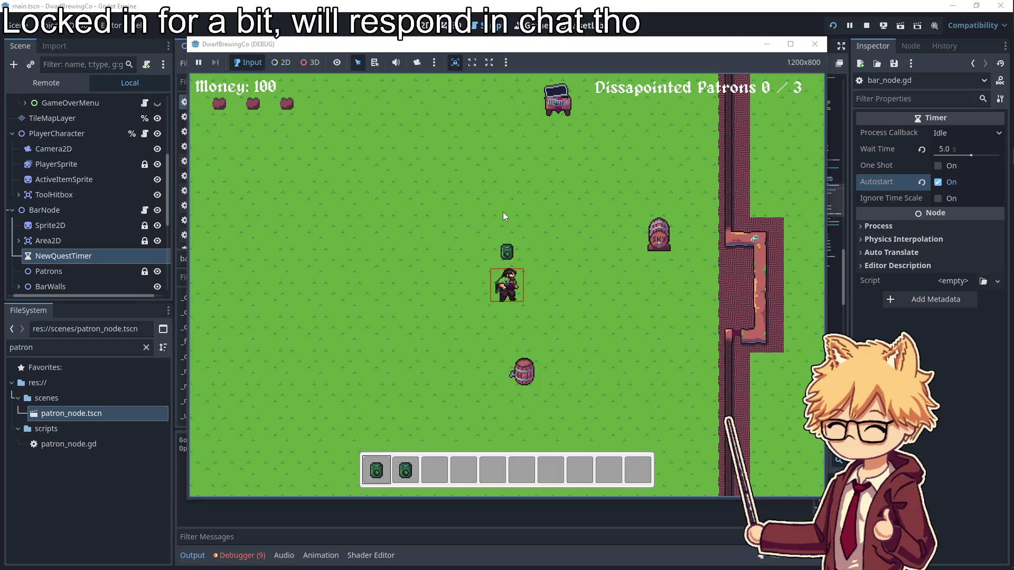
key("w")
key("e")
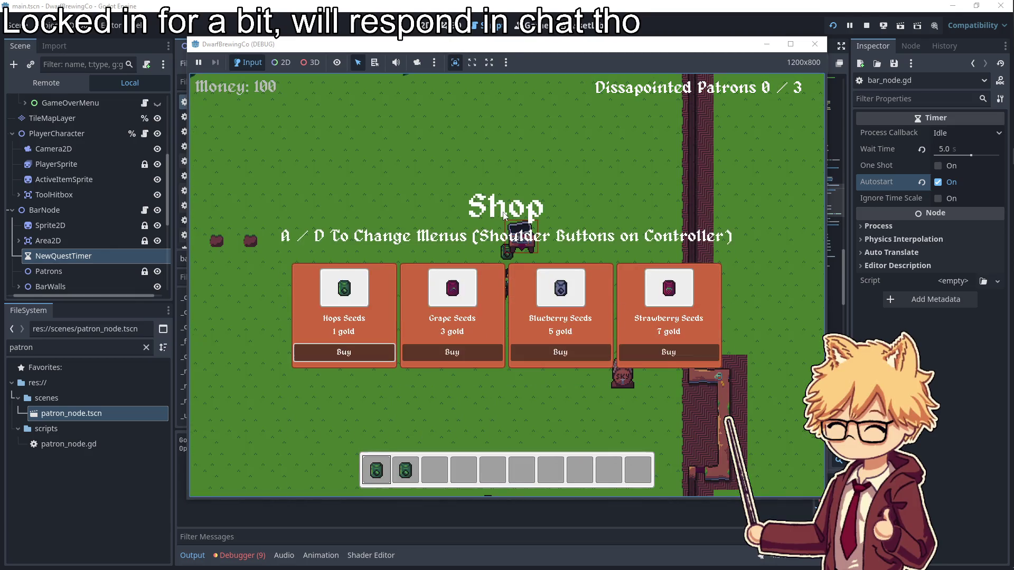
key("Return")
key("Escape")
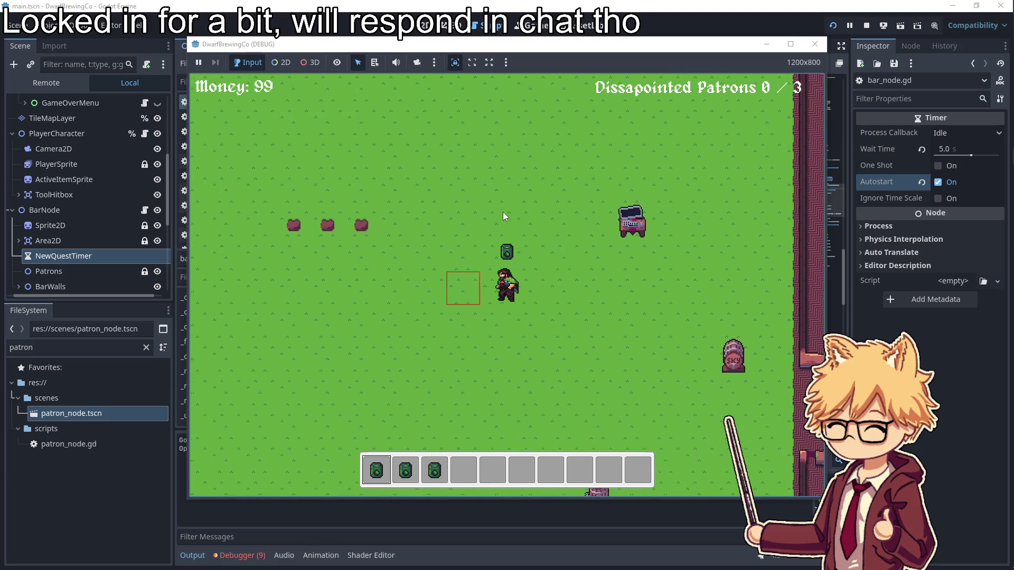
- Plant hops on three soil patches, then walk around the field while they grow
key("e")
key("a")
key("e")
key("3")
key("a")
key("e")
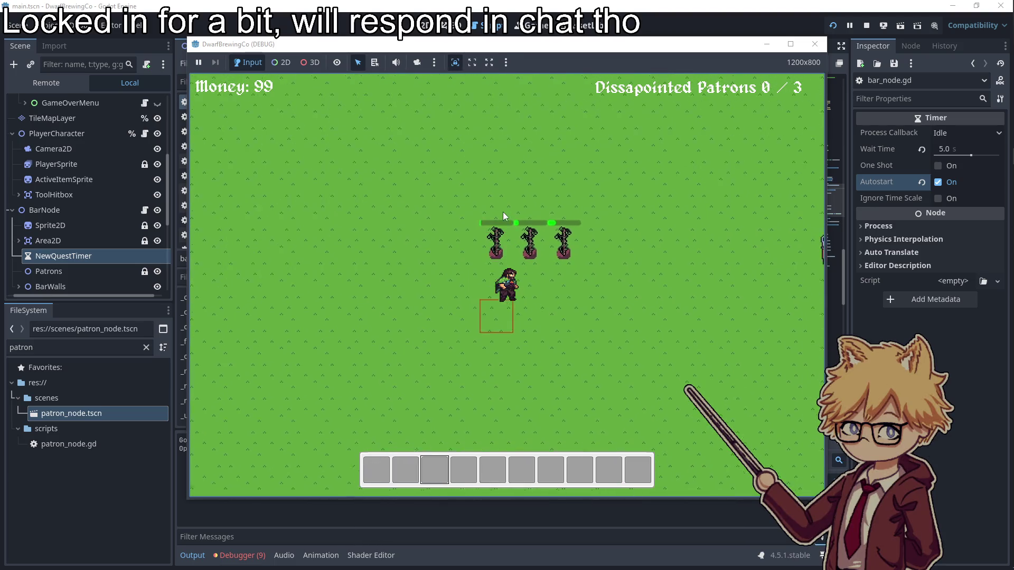
key("d")
key("s")
key("d")
key("s")
key("a")
key("a")
key("w")
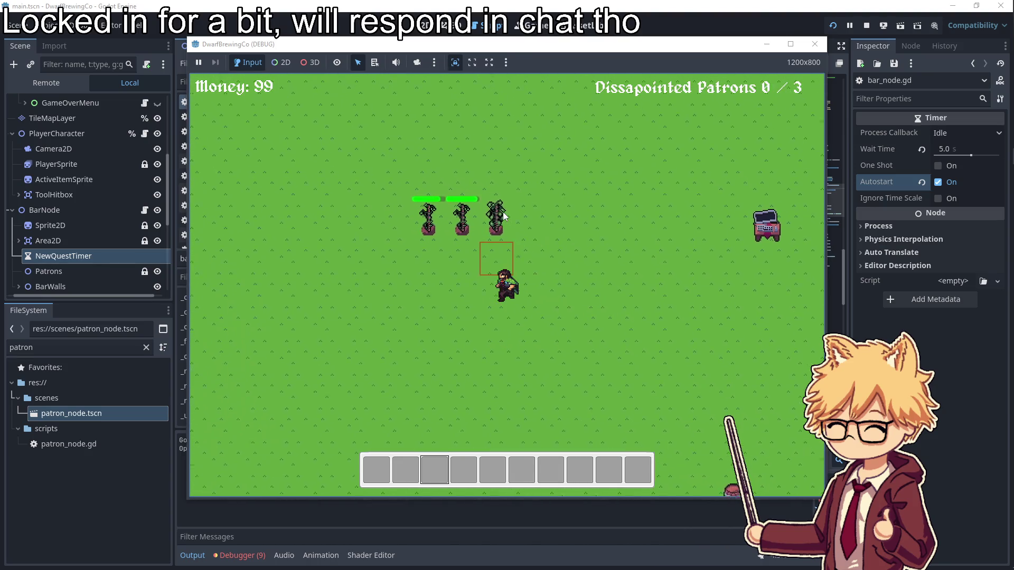
- Harvest a grown hops plant and put the hops into the barrel to brew
key("e")
key("d")
key("s")
key("d")
key("s")
key("e")
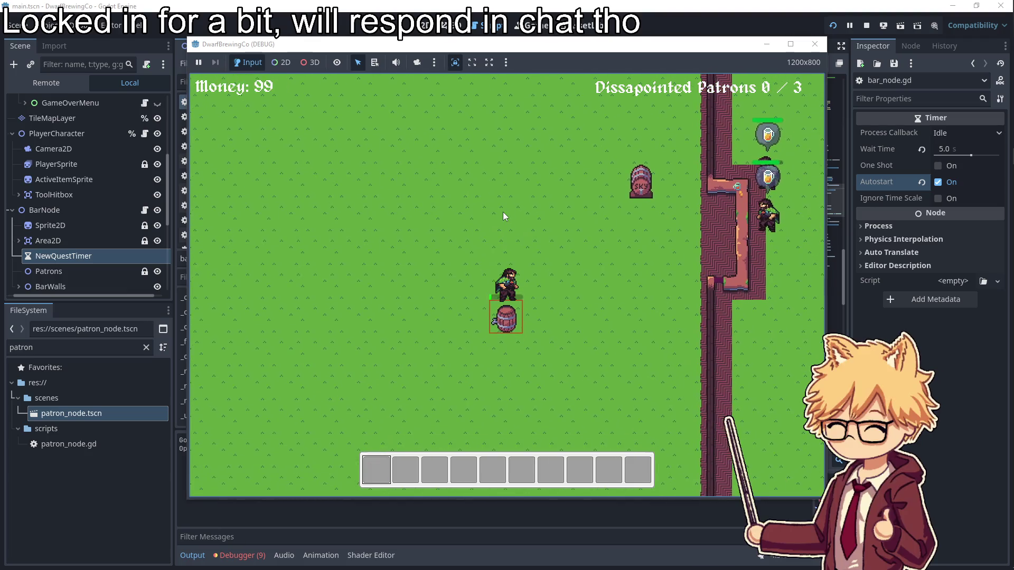
key("d")
key("a")
key("a")
- Harvest more hops and collect the brewed beer from the barrel
scroll("up", 3)
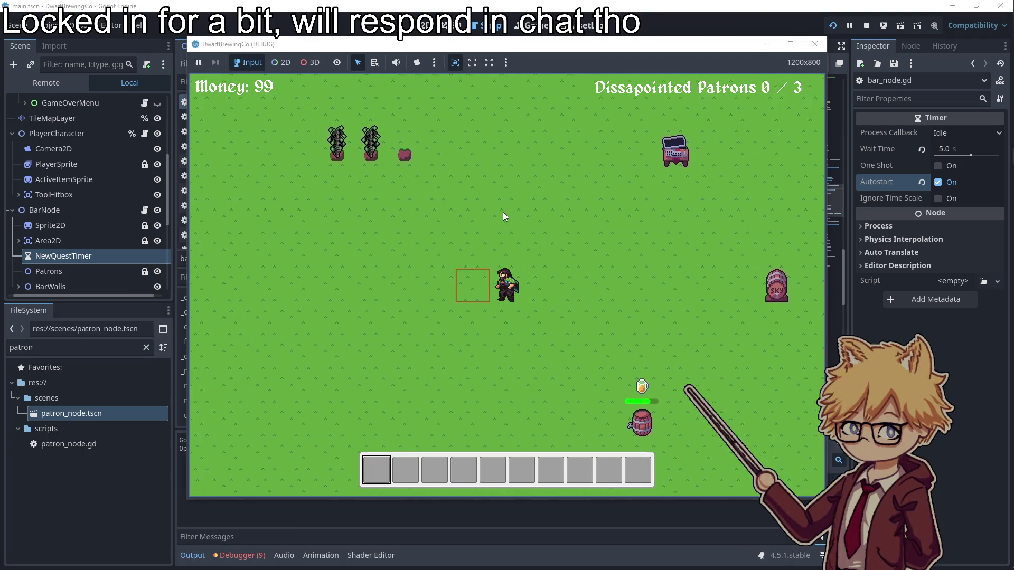
key("w")
key("e")
scroll("down", 3)
key("d")
key("s")
key("d")
key("s")
- Hold the beer mug, pause the game and stop the running game
scroll("down", 3)
key("e")
scroll("up", 3)
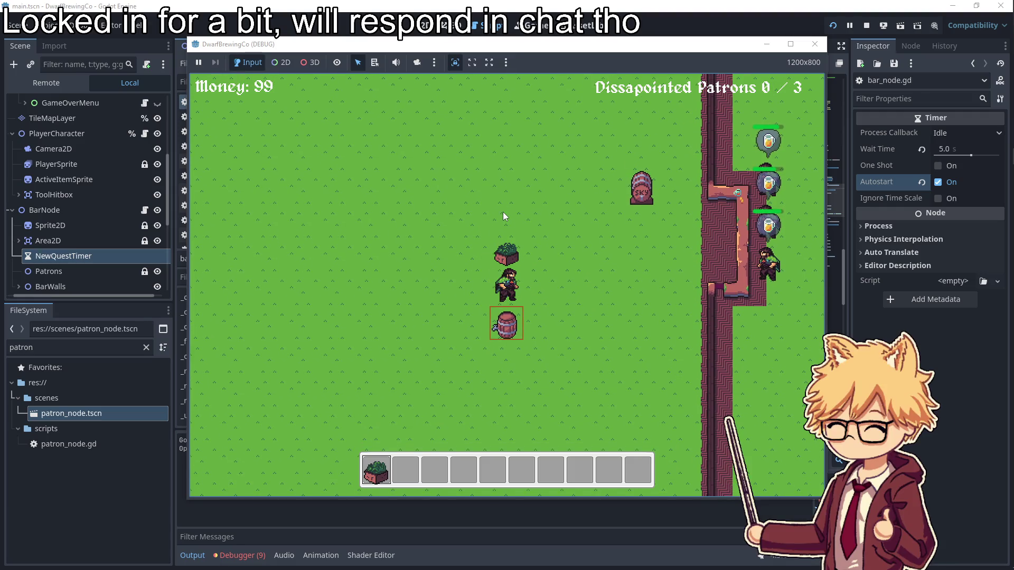
key("Escape")
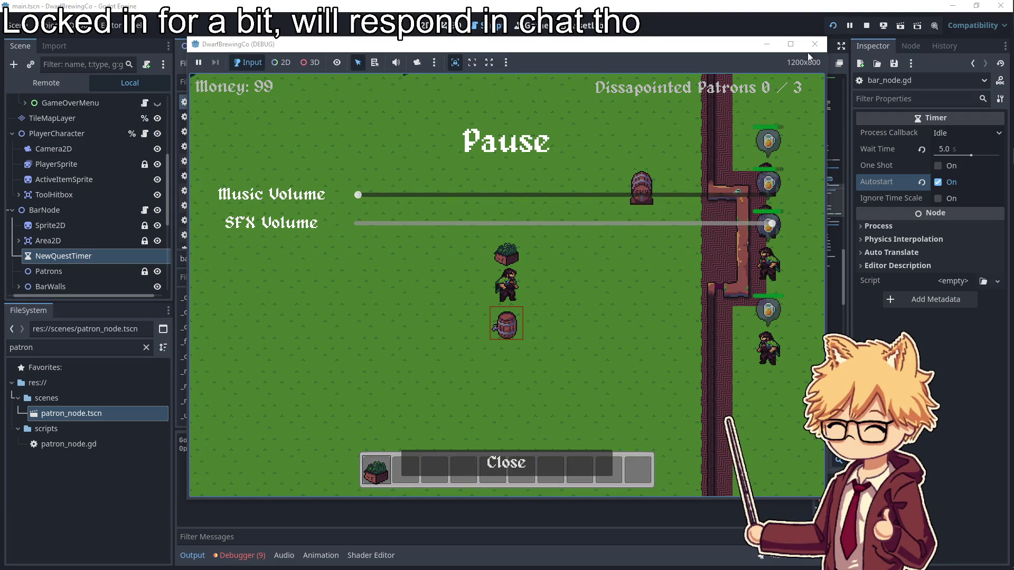
left_click(814, 45)
- Filter the FileSystem for 'keg_no' and open the keg_node scene
scroll("down", 3)
double_click(21, 348)
type("kegs")
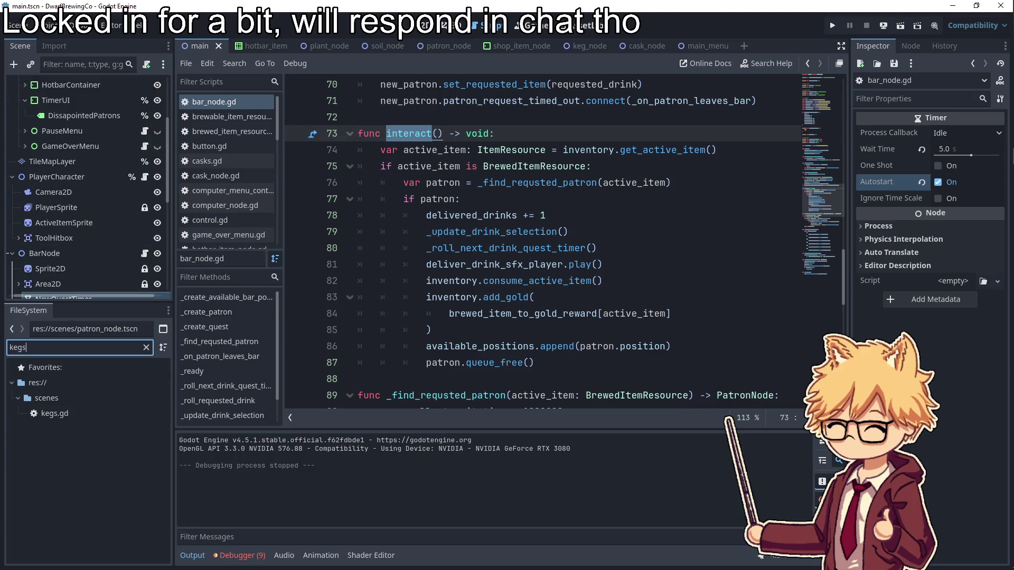
key("BackSpace")
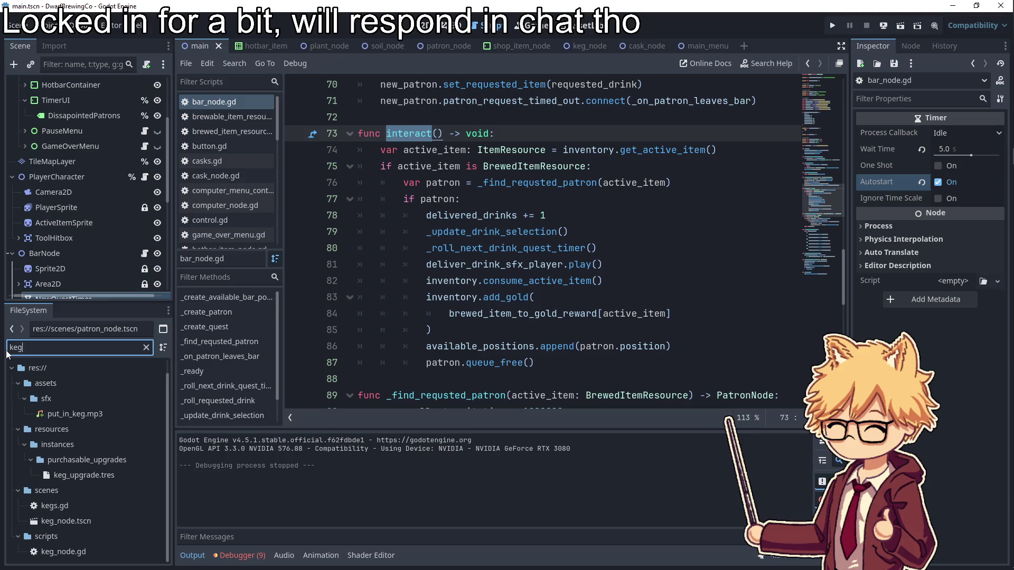
type("_")
type("no")
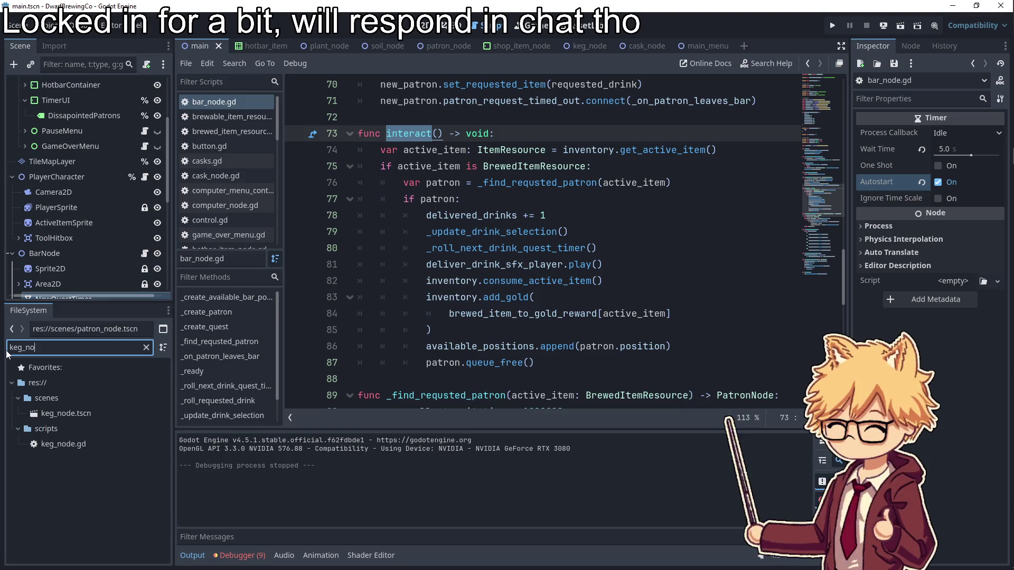
double_click(68, 416)
- Inspect the has_finished_brewing and get_active_item checks on lines 37–39 of keg_node.gd
left_click(551, 245)
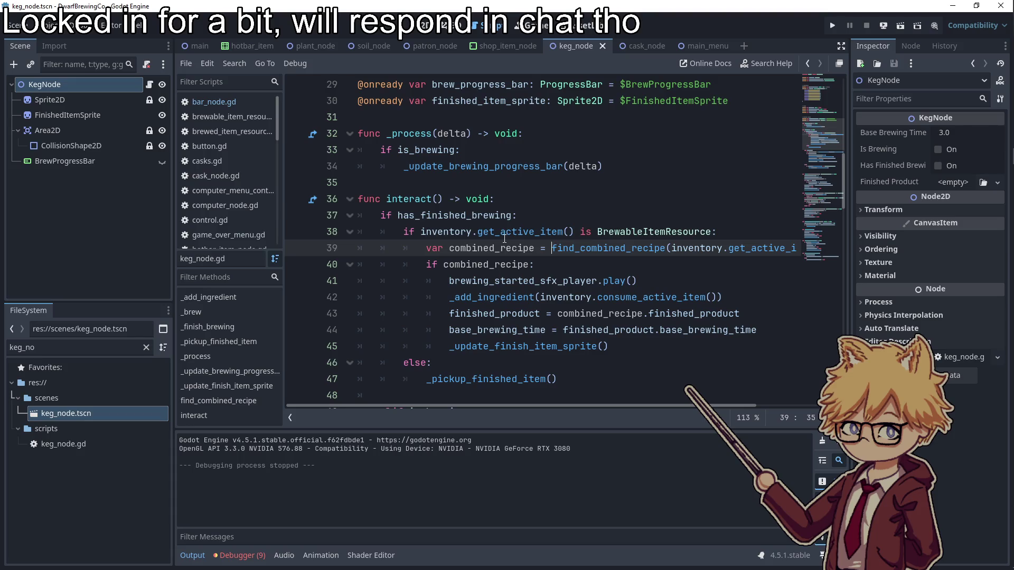
scroll("down", 3)
double_click(443, 166)
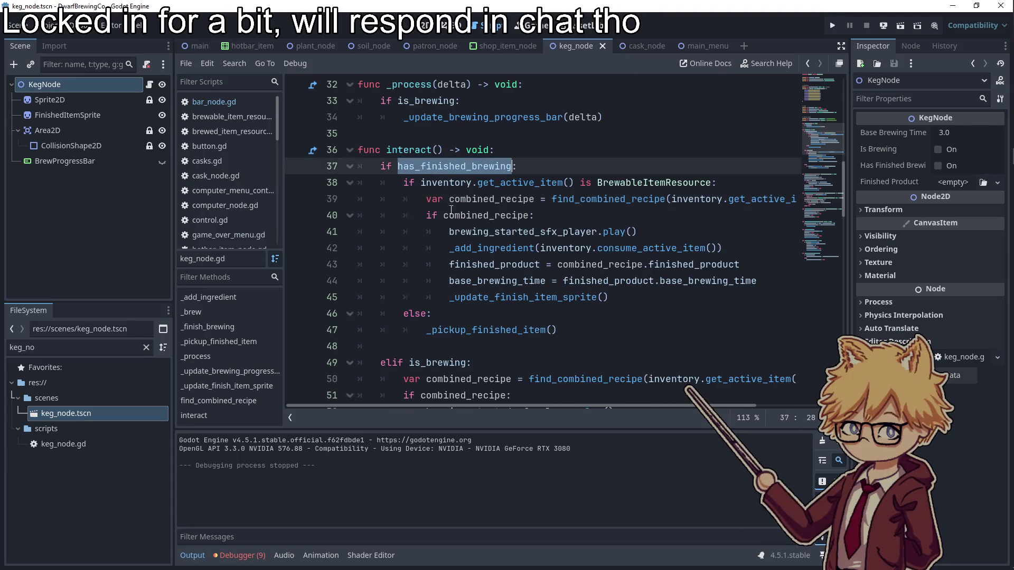
left_click(411, 187)
double_click(448, 165)
left_click_drag(717, 183, 709, 183)
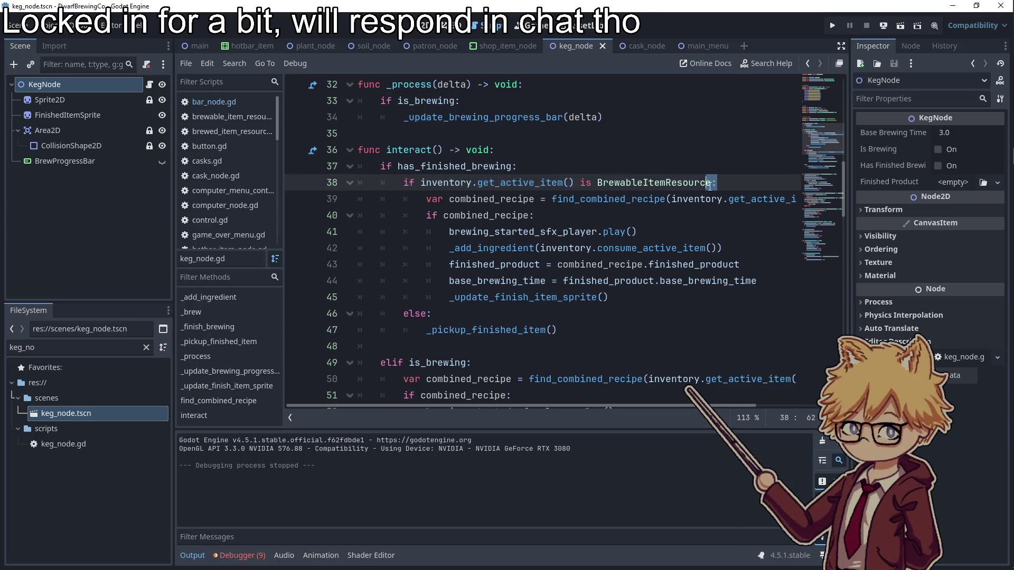
double_click(499, 183)
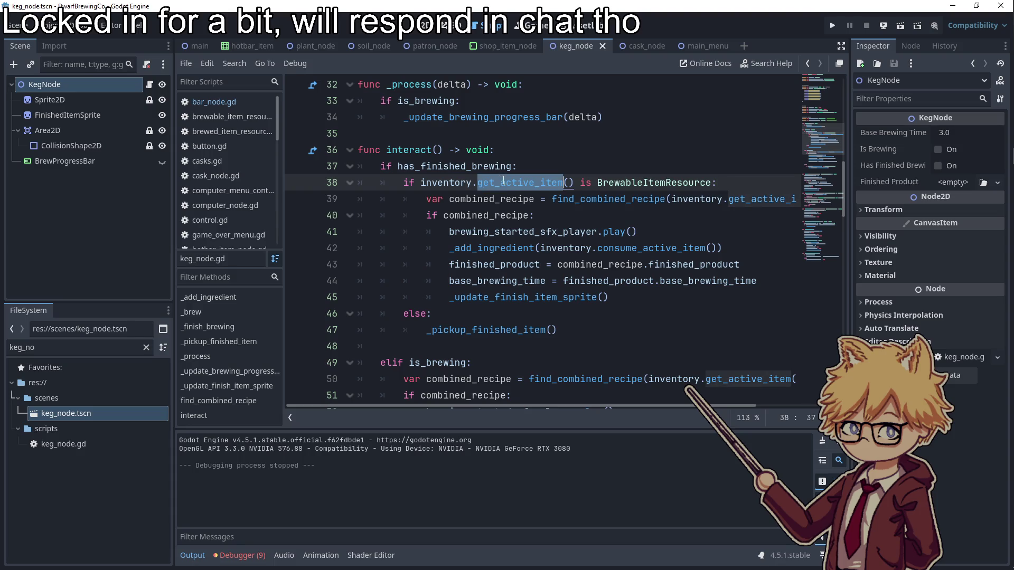
- Add an else branch calling _pickup_finished_item() after line 45 and save keg_node.gd
left_click(642, 300)
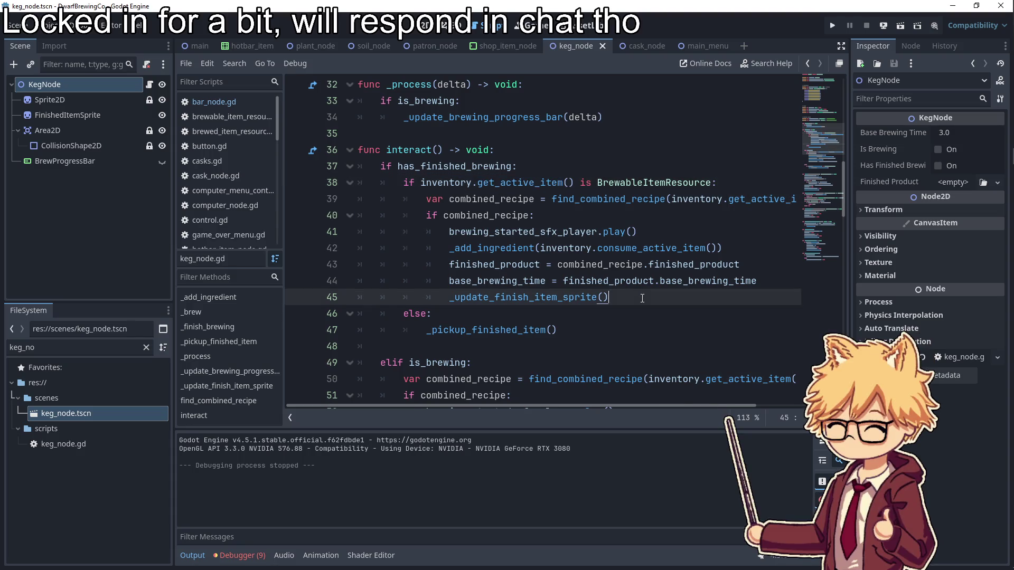
key("Return")
type("else")
type(":")
key("Return")
type("_pi")
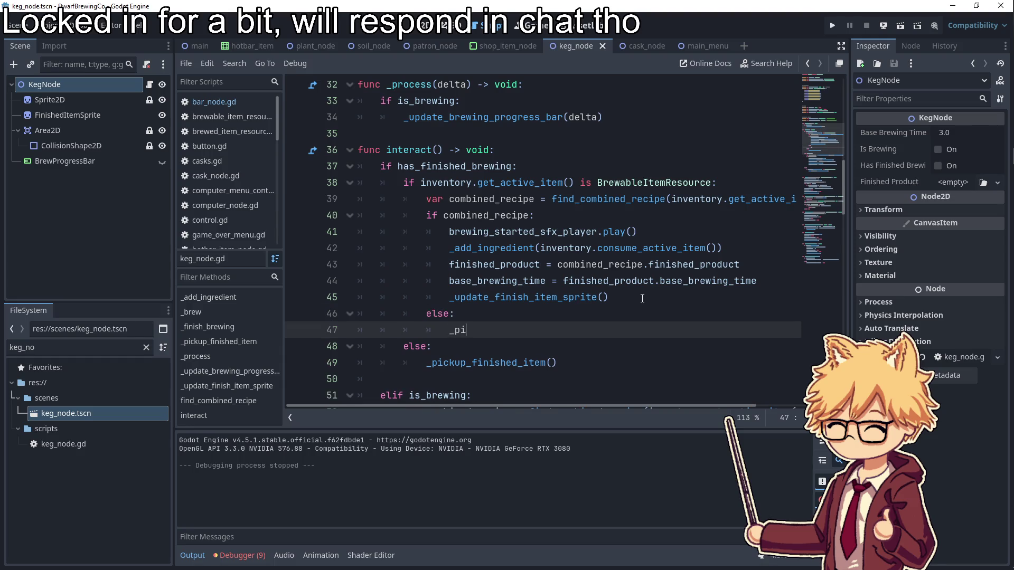
key("Return")
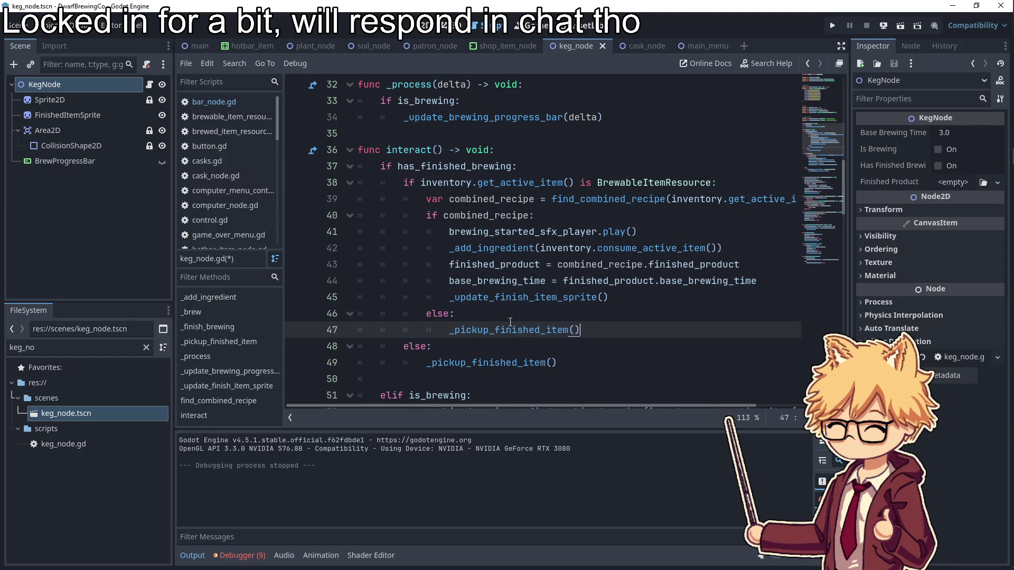
key("ctrl+s")
left_click(486, 313)
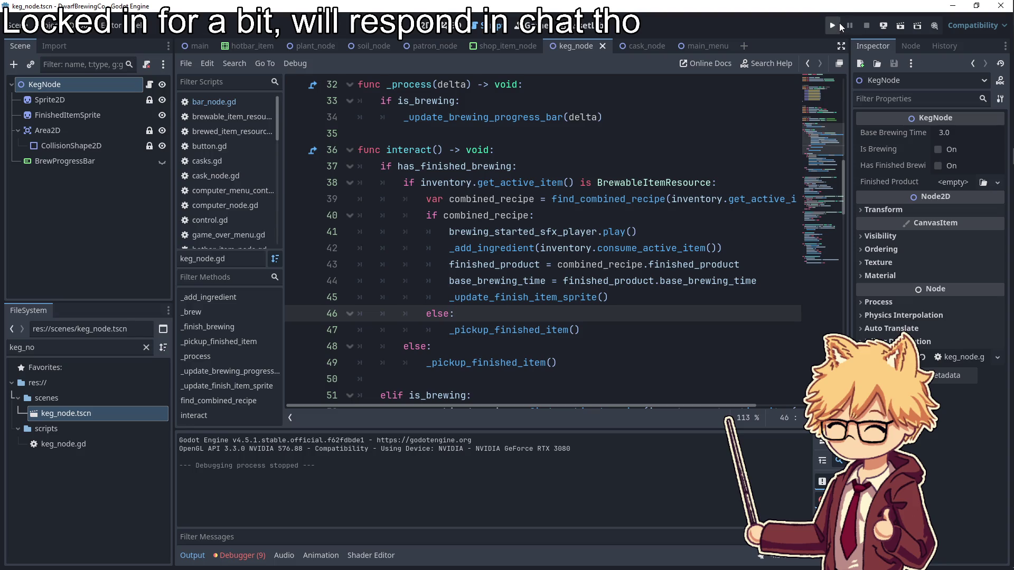
- Launch the game, start a run and buy Hops Seeds for 1 gold at the shop wagon
left_click(839, 24)
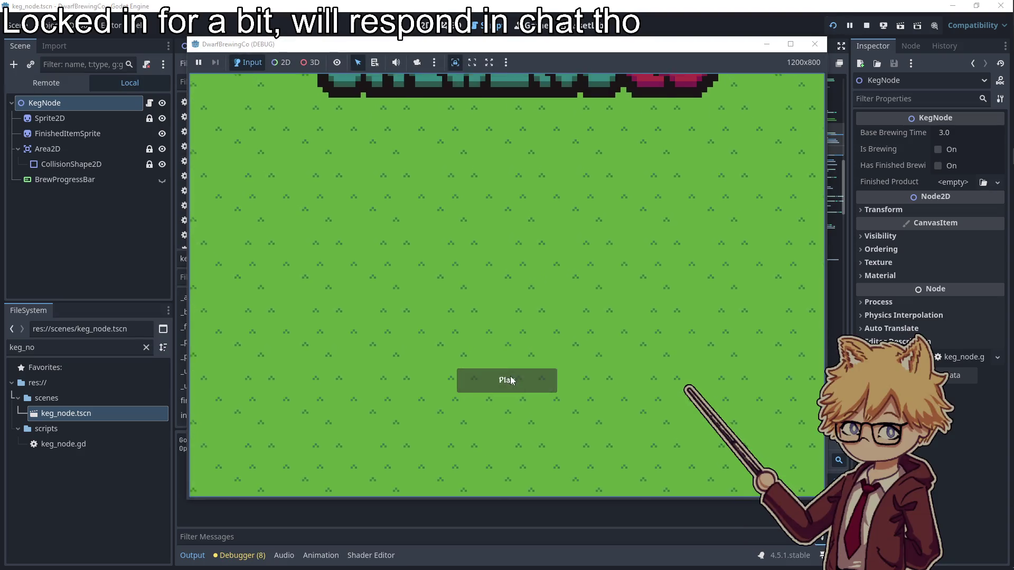
left_click(511, 380)
key("Escape")
key("Escape")
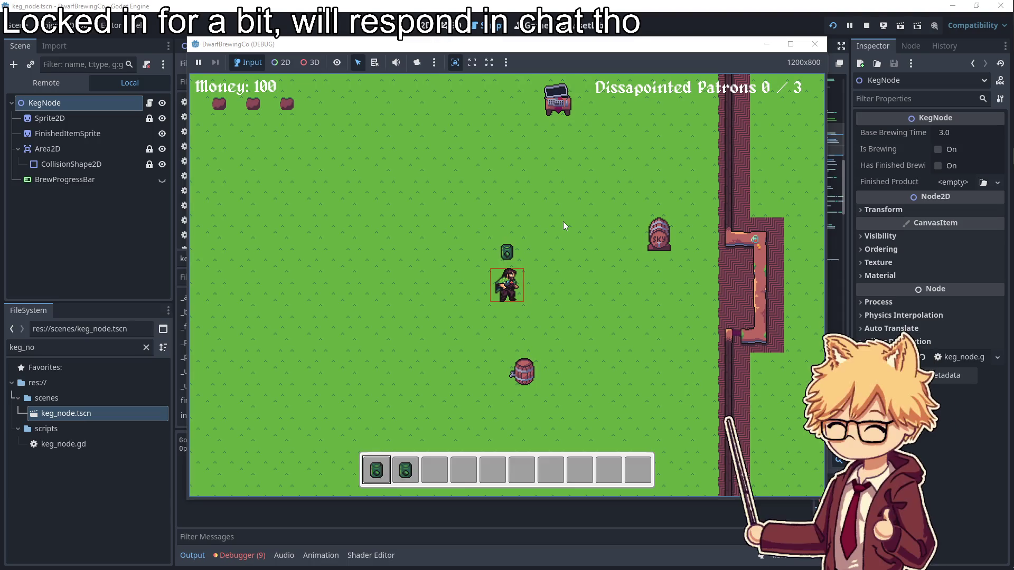
key("w")
key("e")
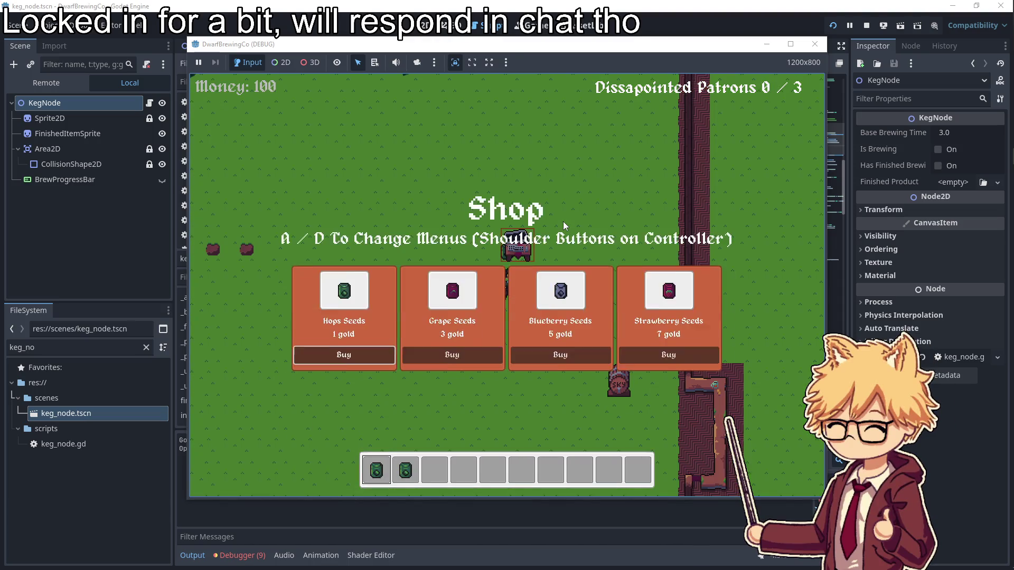
key("Return")
key("Escape")
- Plant hops in all three soil plots and walk around while they grow
key("a")
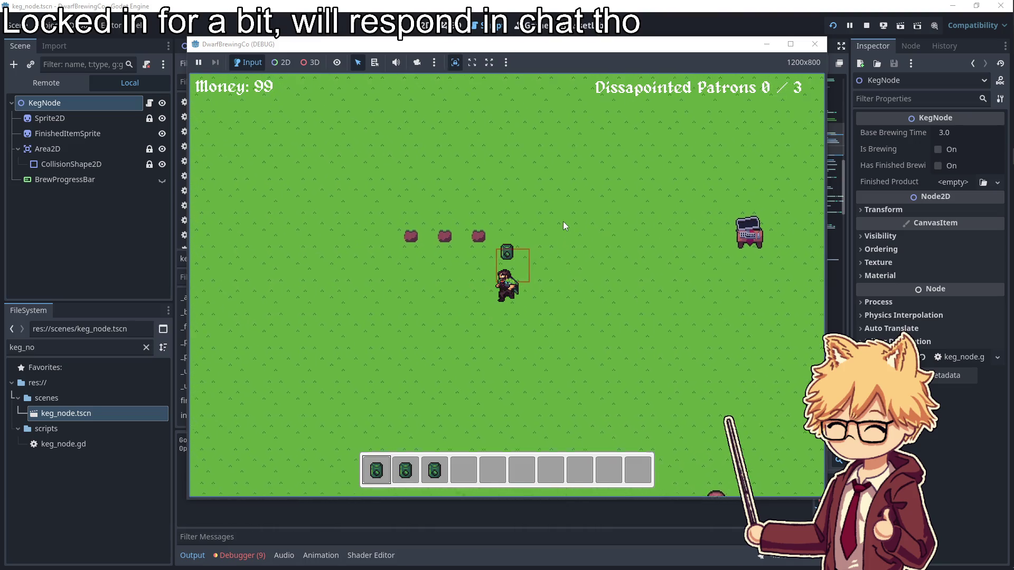
key("e")
key("a")
key("e")
key("e")
key("s")
key("w")
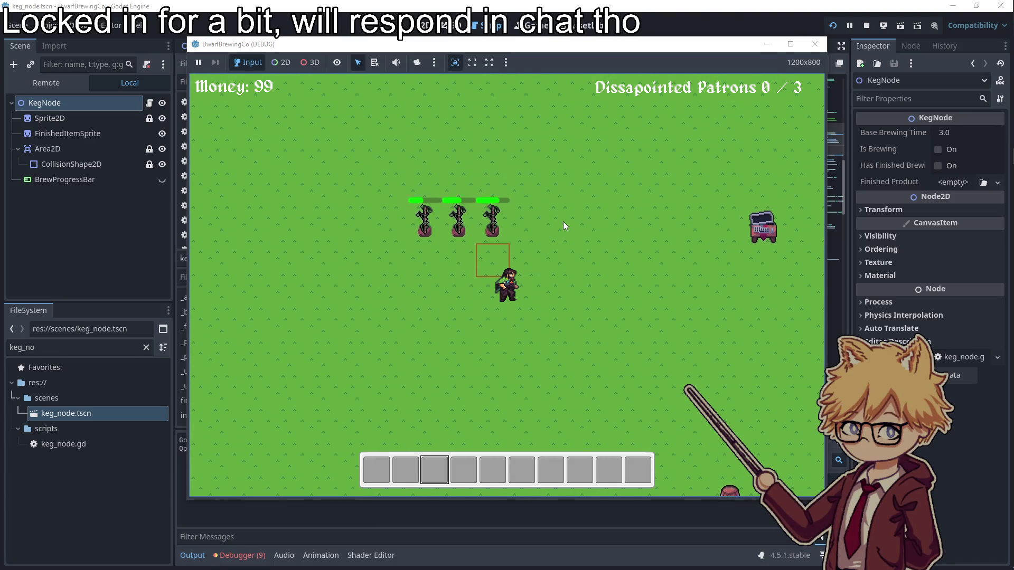
key("d")
key("d")
key("a")
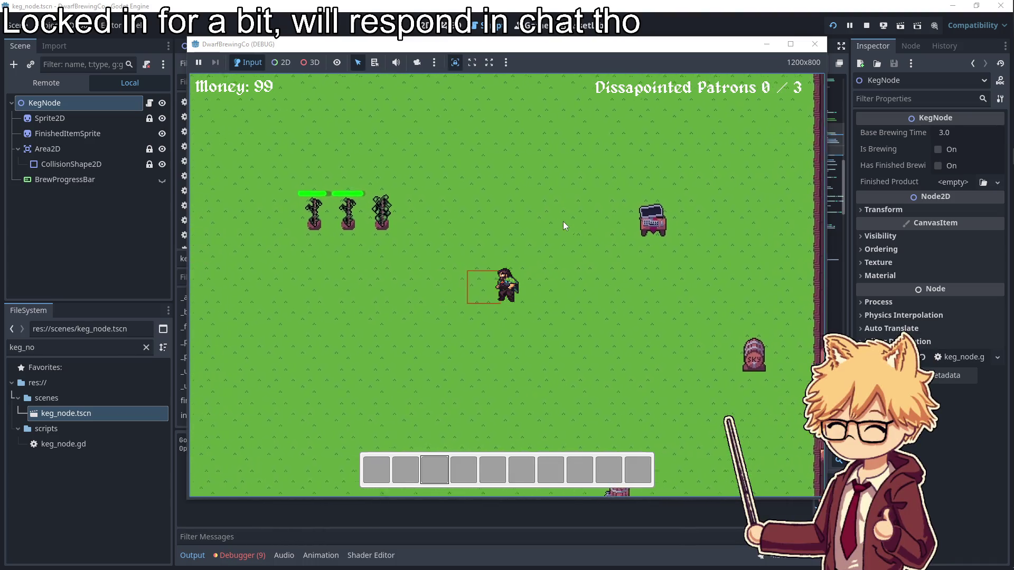
- Harvest the grown hops, load a crate into the keg and collect the finished beer
key("e")
key("e")
key("e")
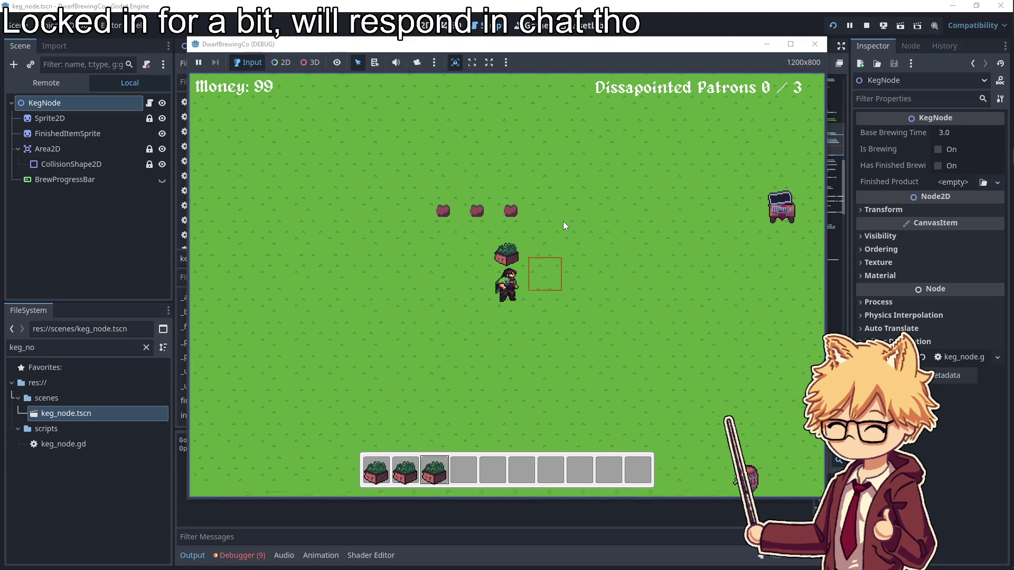
key("s")
key("d")
key("s")
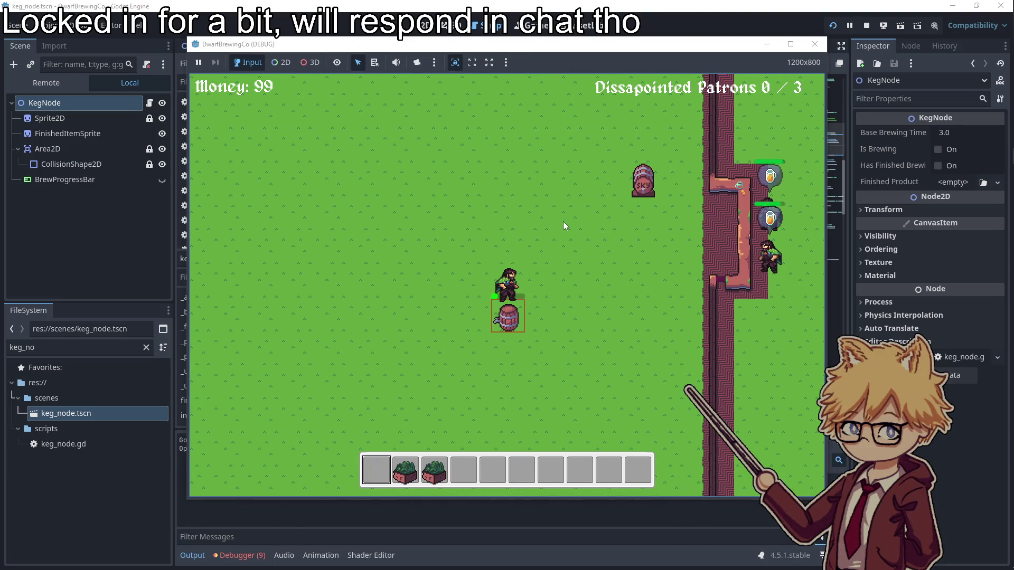
key("e")
key("d")
key("s")
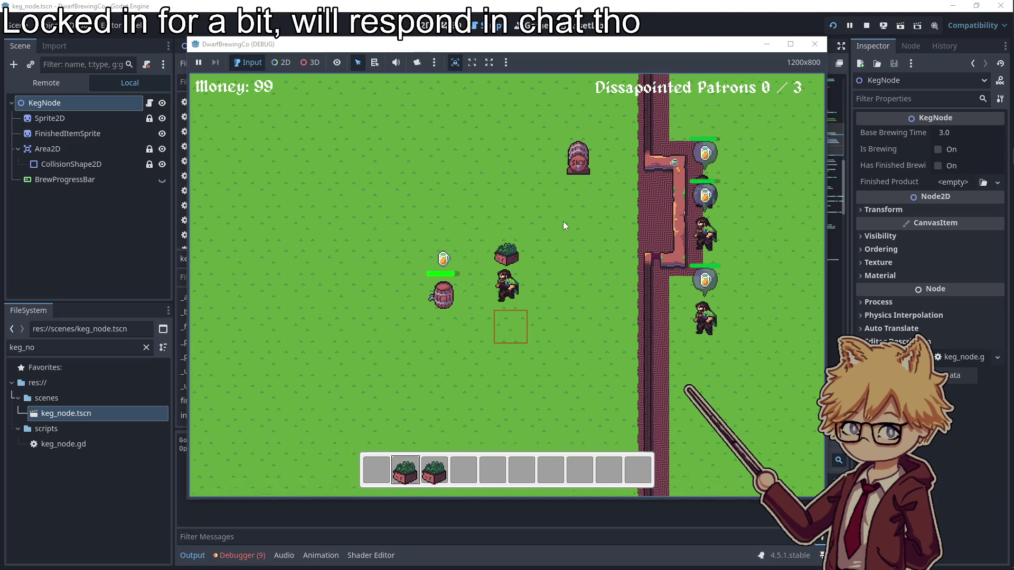
- Serve beer to waiting patrons, rebrew with the third hops crate and collect the next beer
key("a")
key("e")
key("e")
key("d")
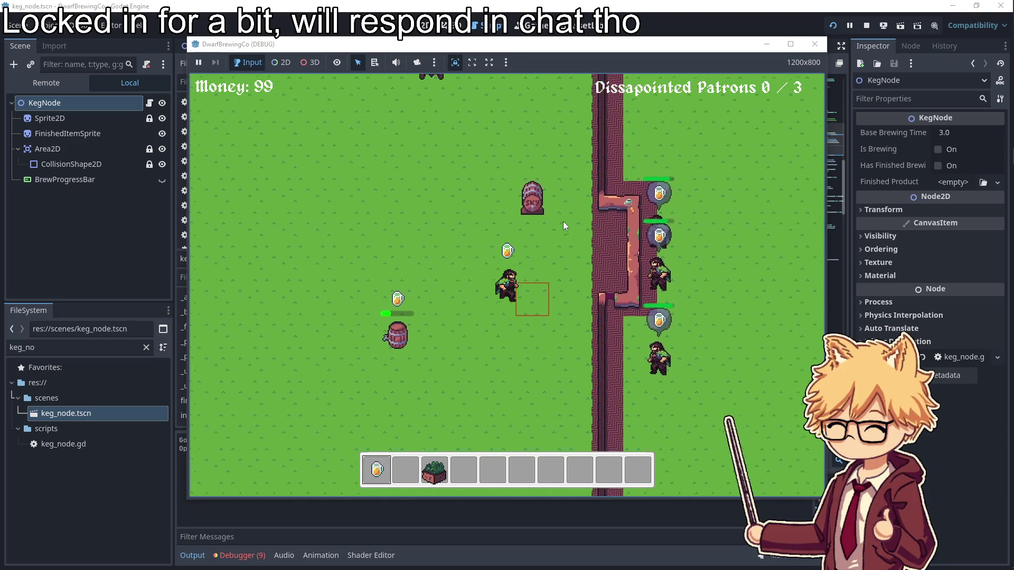
key("a")
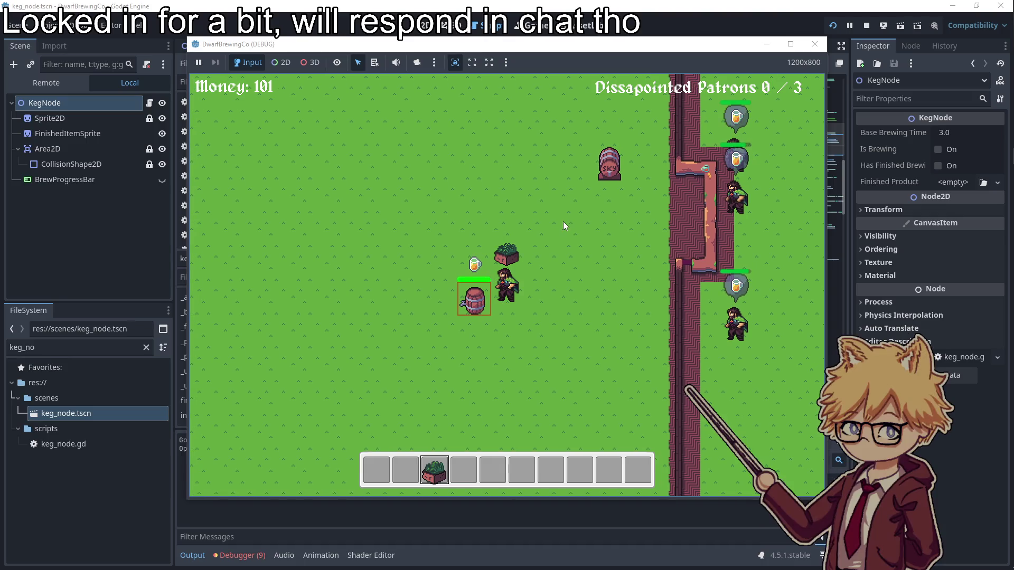
key("e")
key("e")
key("w")
key("d")
- Carry the beer up to the patrons and serve it
key("d")
key("e")
key("a")
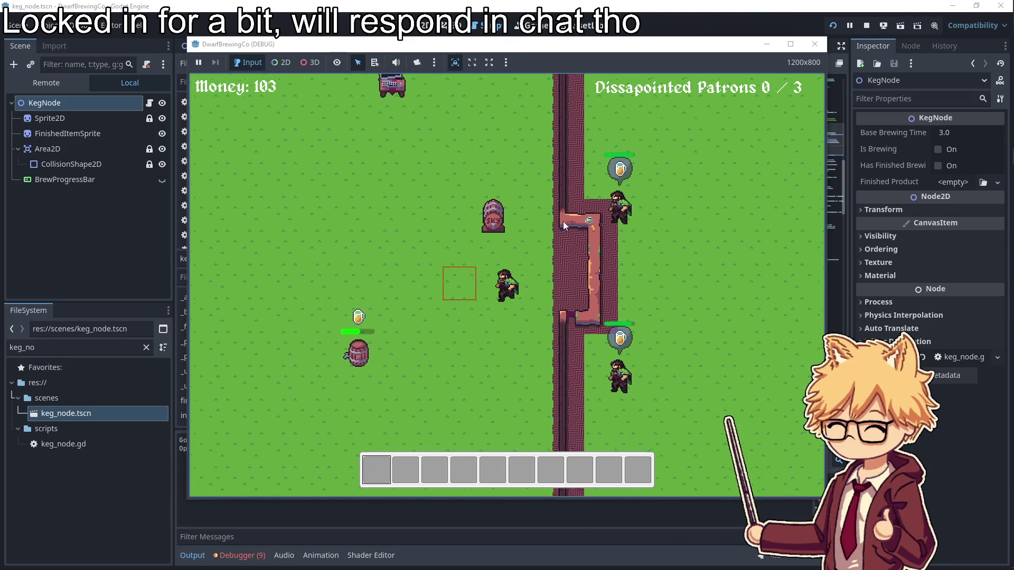
key("s")
key("e")
key("d")
key("w")
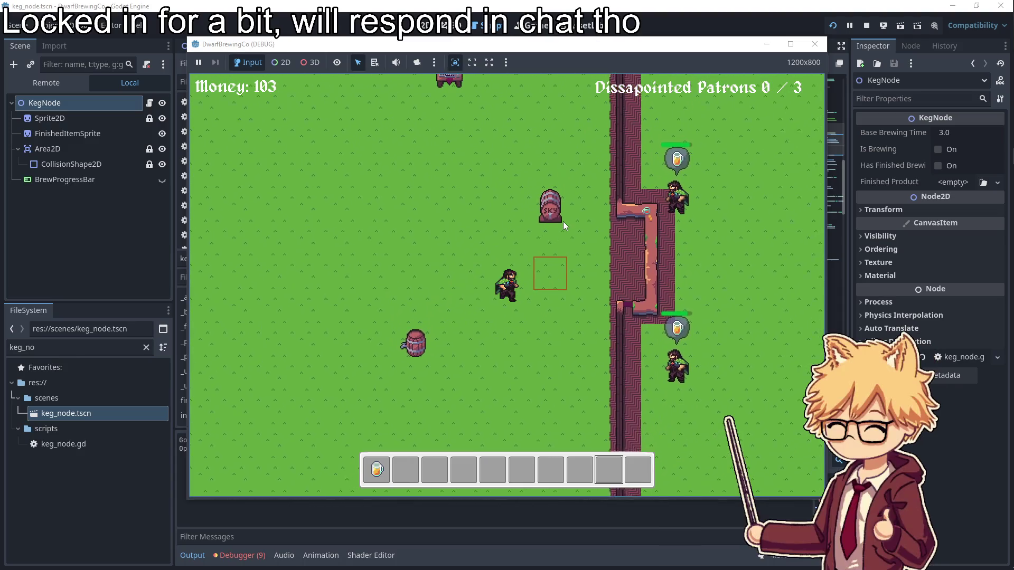
scroll("up", 3)
key("d")
key("e")
key("a")
- Buy Grape Seeds for 3 gold at the wagon and plant them in the empty plots
key("w")
key("e")
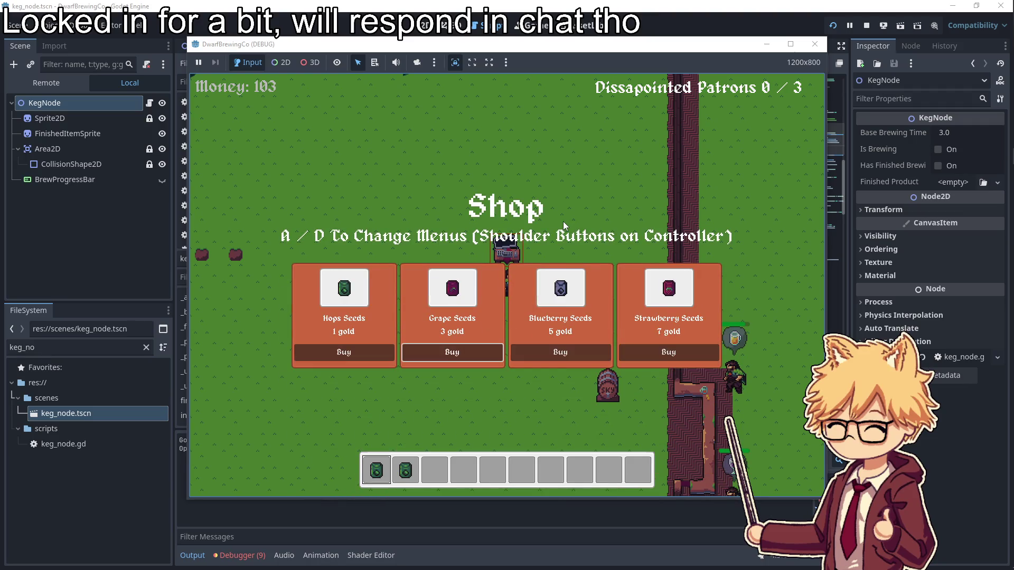
key("e")
key("a")
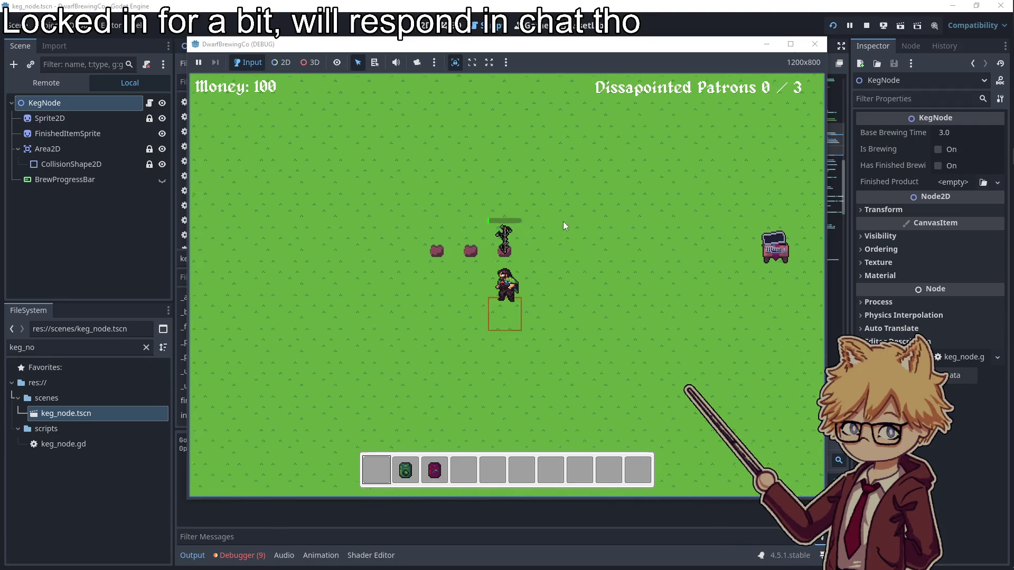
scroll("down", 3)
key("a")
key("e")
scroll("down", 3)
- Plant the remaining seed and wander around while the crops grow
key("a")
key("e")
key("d")
key("s")
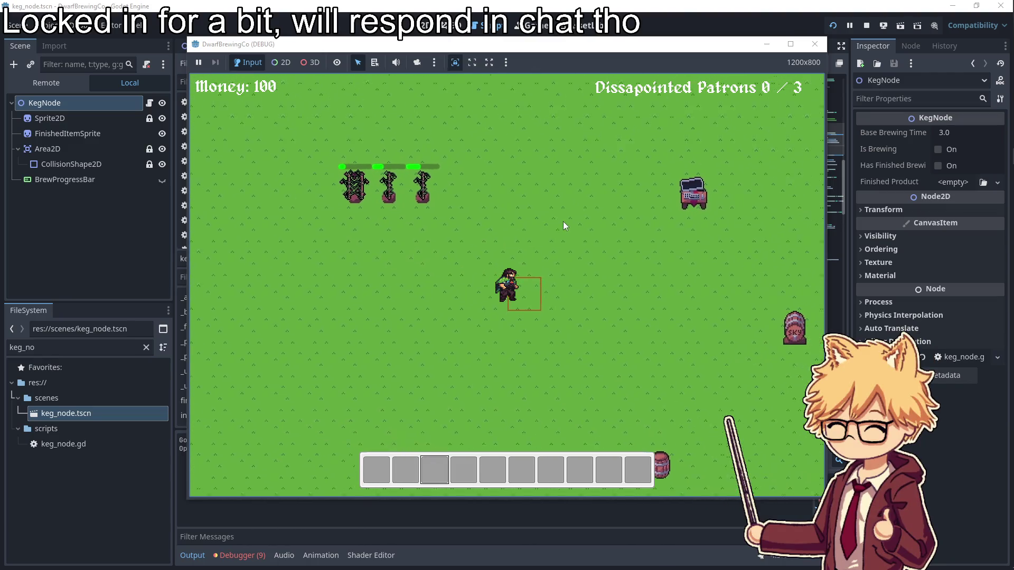
key("d")
key("s")
key("a")
key("w")
- Buy a Keg for 10 gold from the shop wagon's equipment page
key("d")
key("w")
key("e")
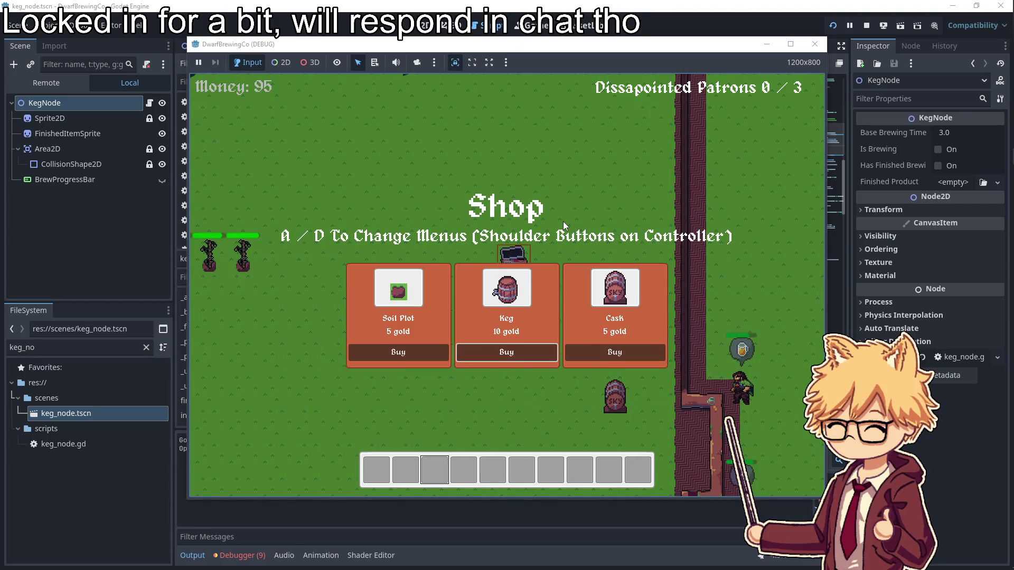
key("e")
key("a")
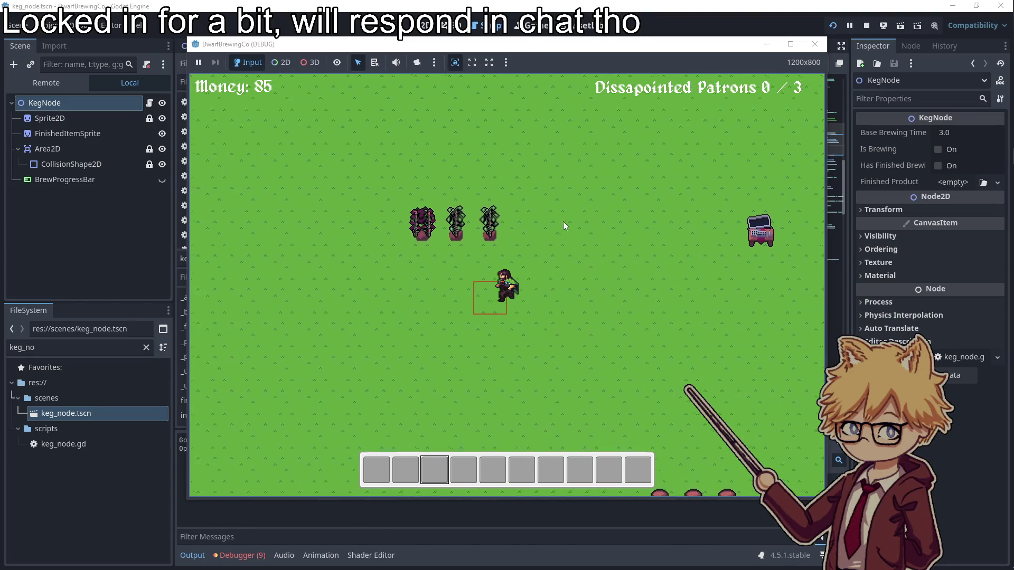
- Harvest the grown plants and load the three crop crates into the kegs
key("w")
key("e")
key("a")
key("e")
key("e")
key("s")
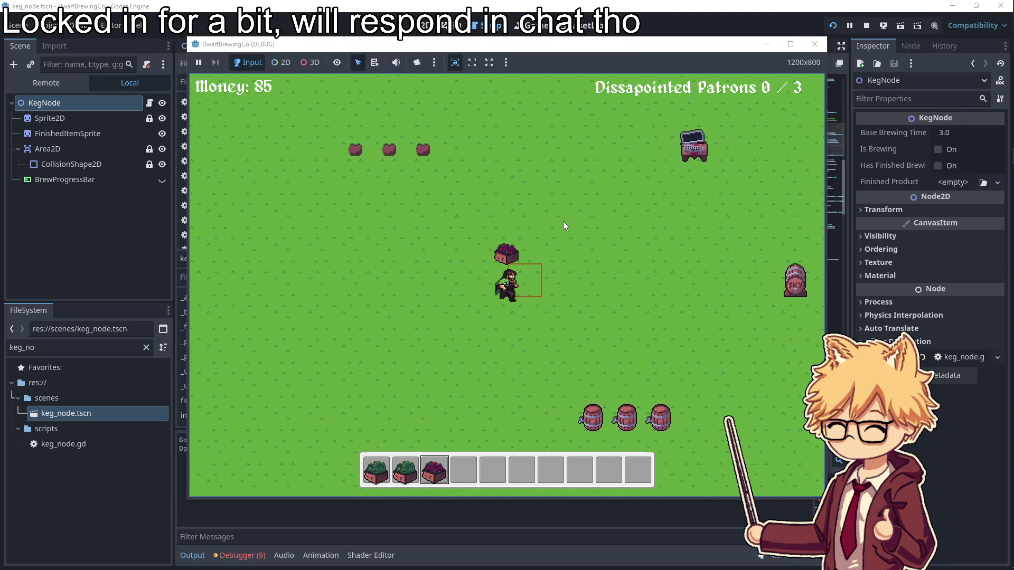
key("s")
key("d")
key("e")
key("a")
key("e")
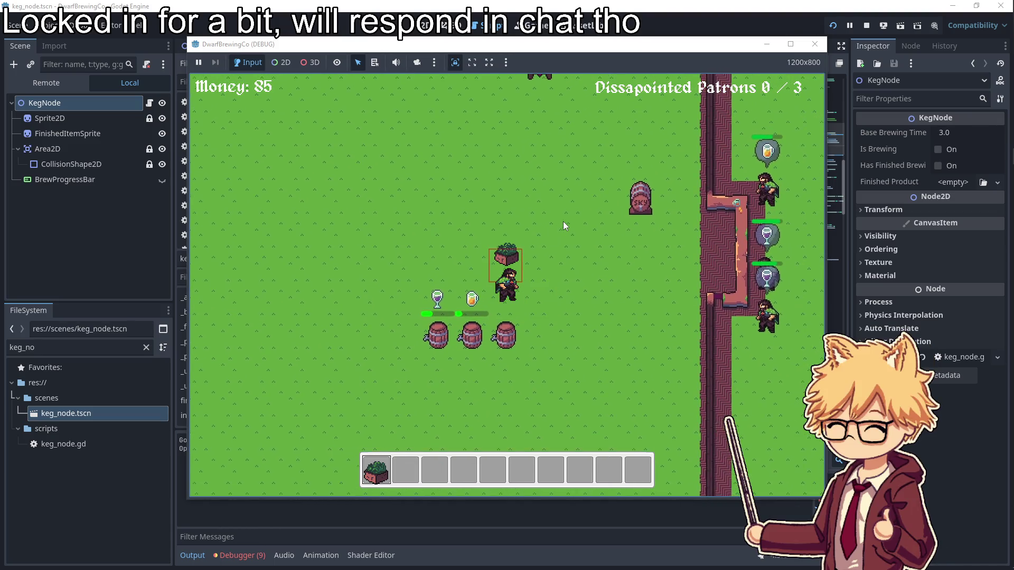
key("e")
- Buy Grape Seeds from the wagon's seeds page
key("w")
key("e")
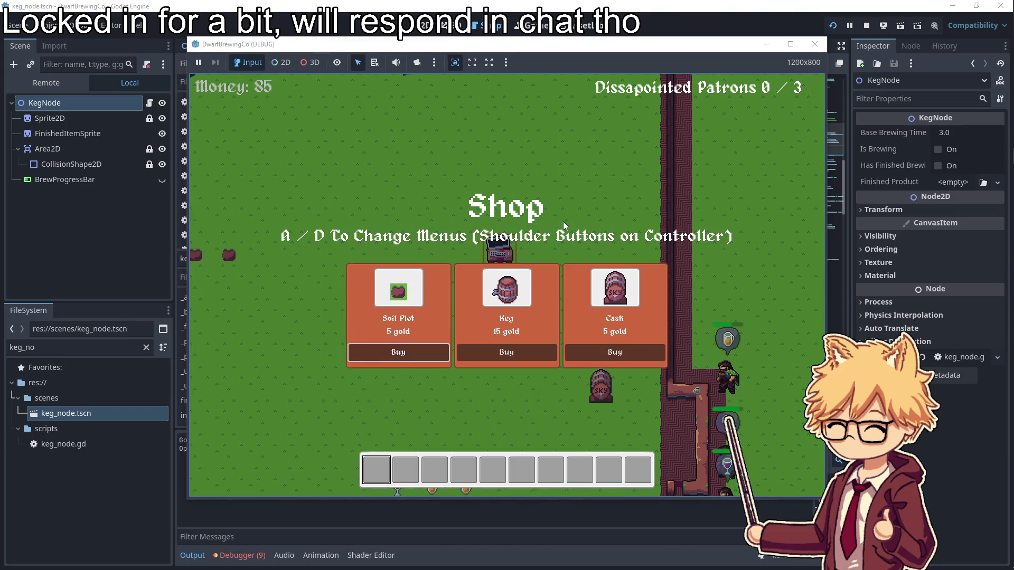
key("d")
key("e")
key("a")
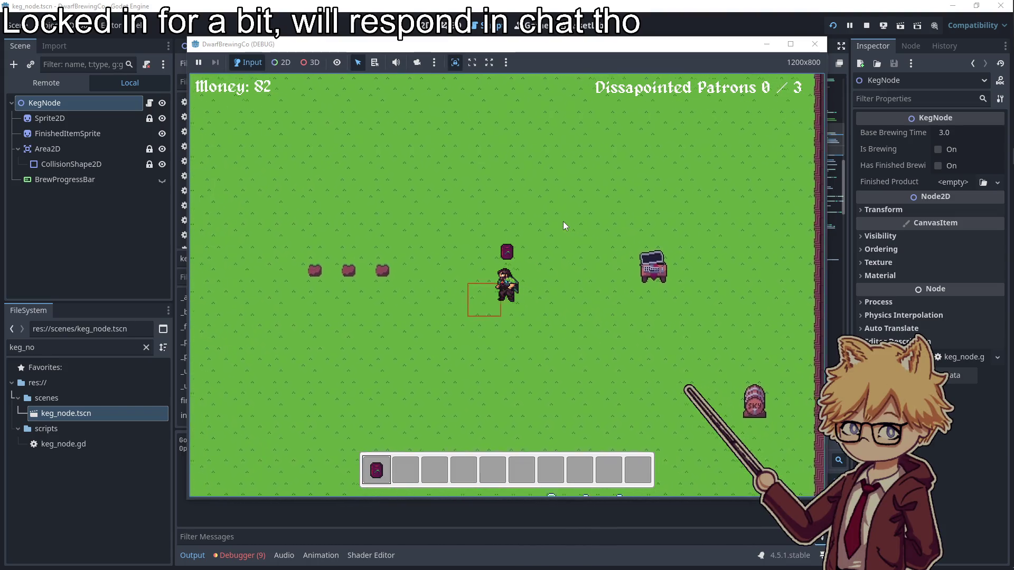
- Collect the finished wine from a keg and serve it to a patron
key("d")
key("s")
key("e")
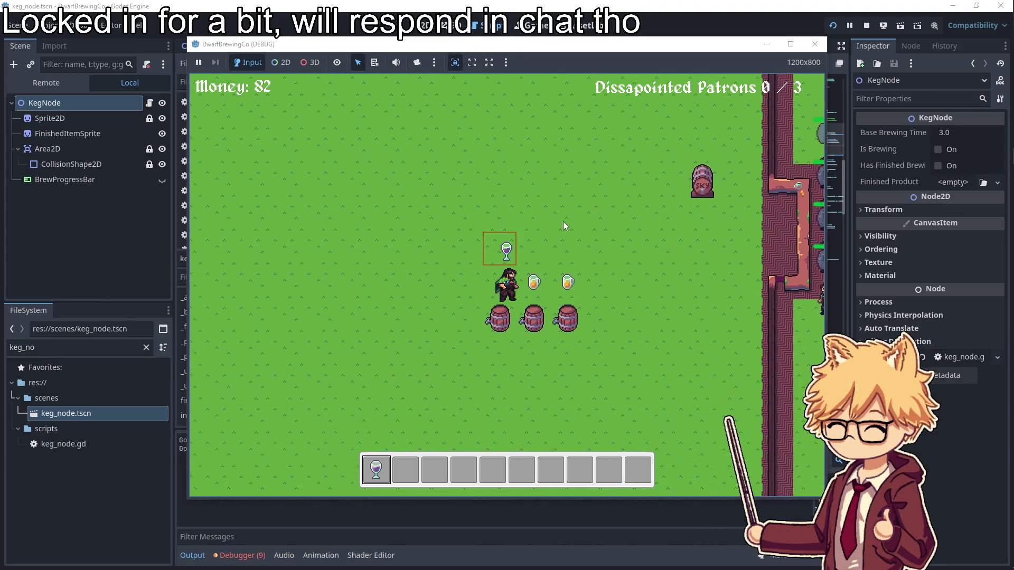
key("d")
key("e")
- Collect a finished beer from a keg and store it in the cask
key("a")
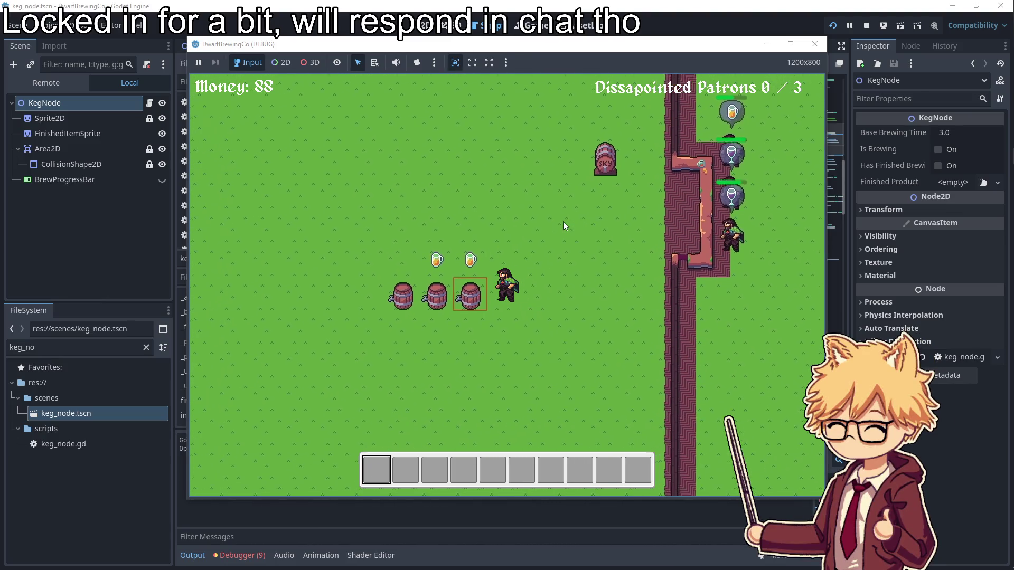
key("e")
key("d")
key("w")
key("e")
- Buy Grape Seeds, then harvest the grapes and replant the plot
key("w")
key("e")
key("space")
key("e")
key("a")
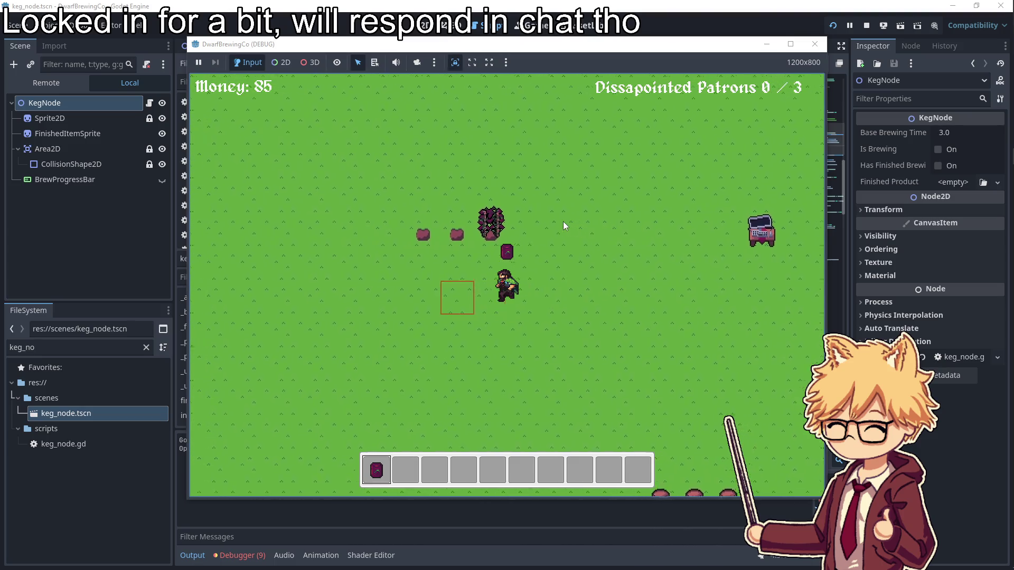
key("e")
- Load the harvested grapes into a keg to brew wine
key("d")
key("s")
key("s")
key("d")
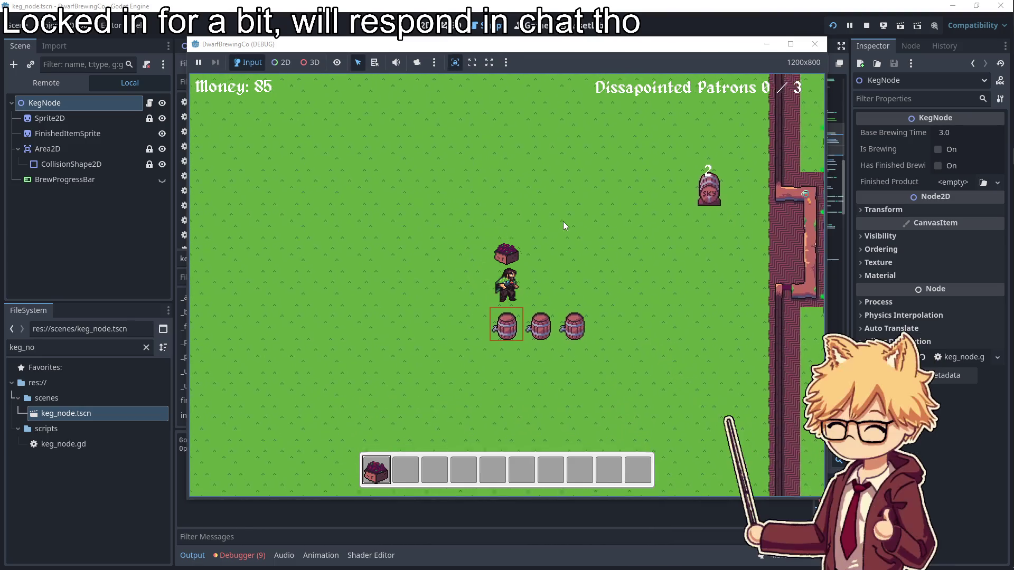
key("e")
- Buy more Grape Seeds, then serve a beer from the cask to a patron
key("w")
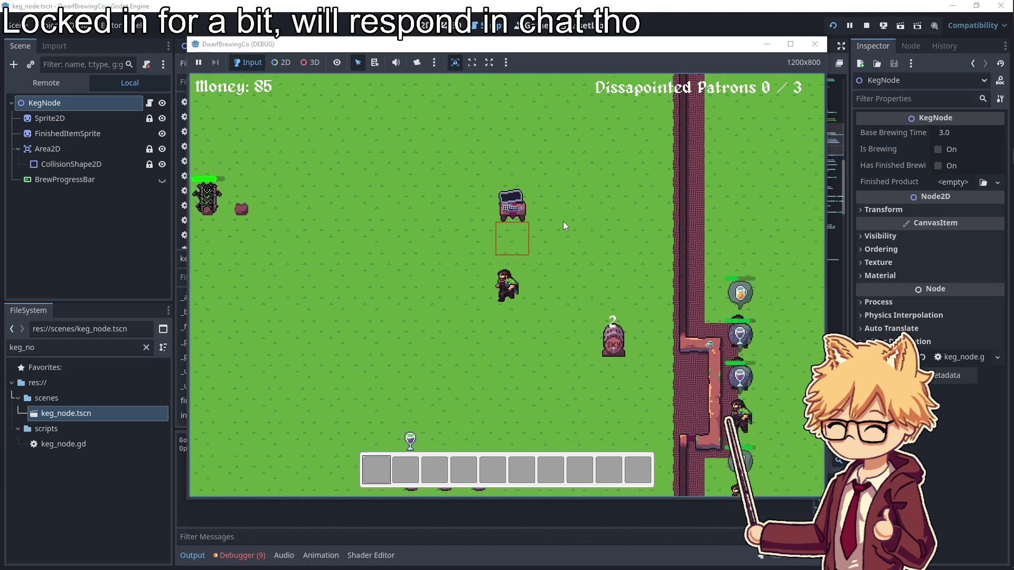
key("e")
key("e")
key("s")
key("d")
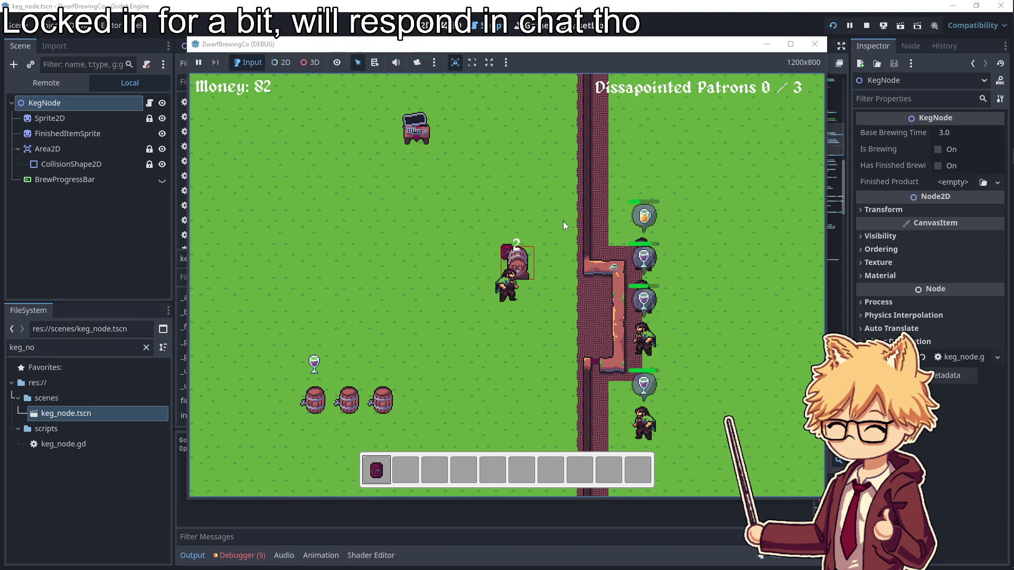
key("e")
key("d")
key("s")
key("e")
- Harvest the grape plant and put the grapes in the middle keg
key("a")
key("w")
key("a")
key("e")
key("s")
key("s")
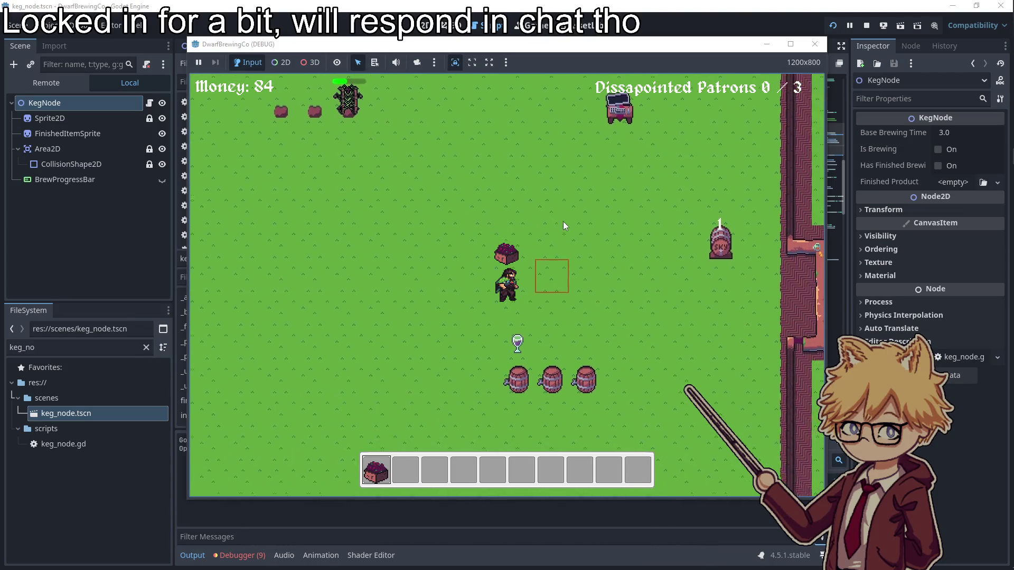
key("e")
key("e")
- Take the finished wine from the left keg and serve the waiting patrons
key("w")
key("d")
key("a")
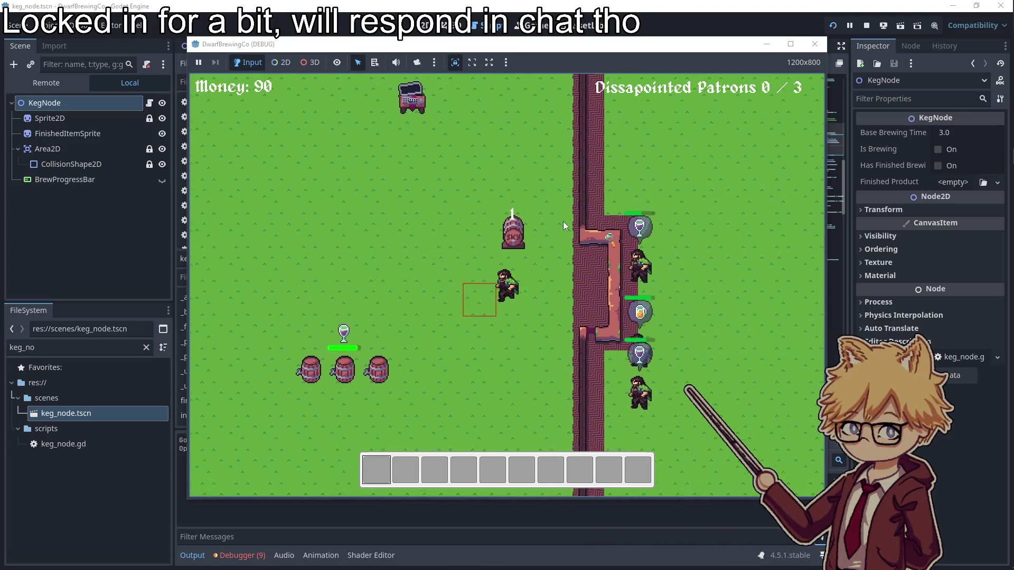
key("s")
key("d")
key("w")
key("d")
- Collect the brewed beer from a keg and serve it to a patron
key("e")
key("a")
key("w")
key("e")
key("d")
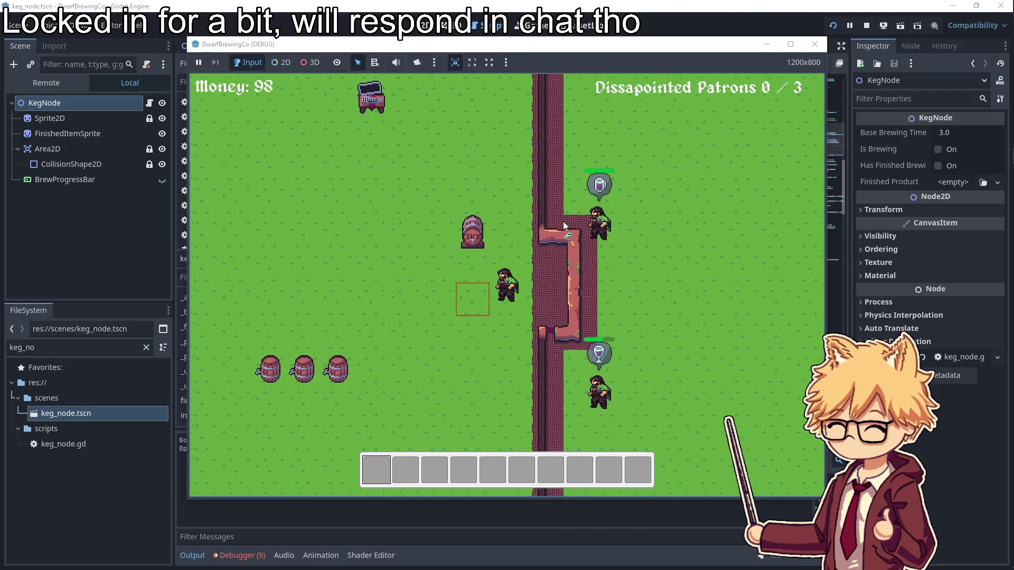
key("e")
- Buy Grape Seeds for 3 gold and Hops Seeds for 1 gold
key("a")
key("w")
key("w")
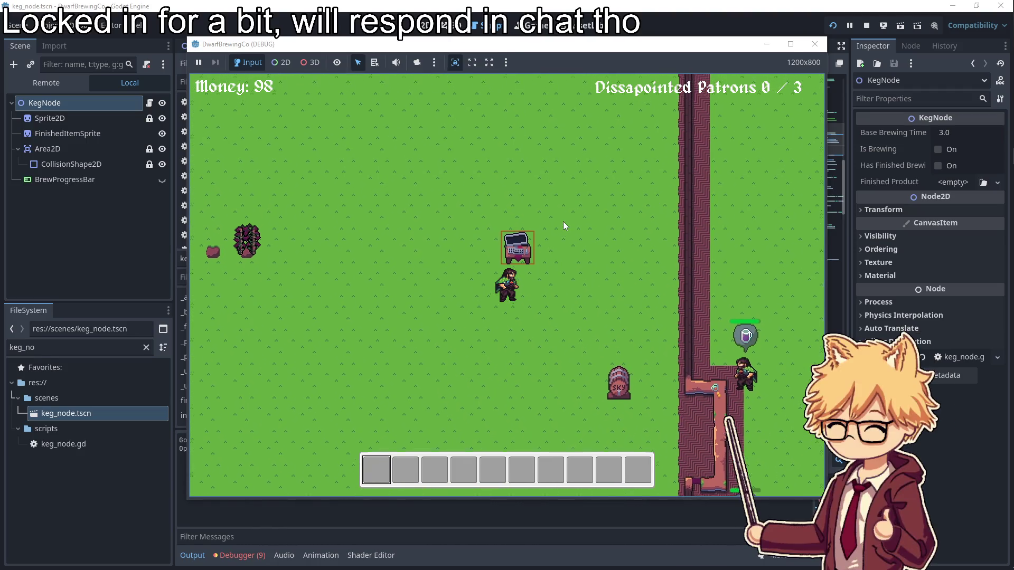
key("e")
key("Right")
key("e")
key("Left")
key("e")
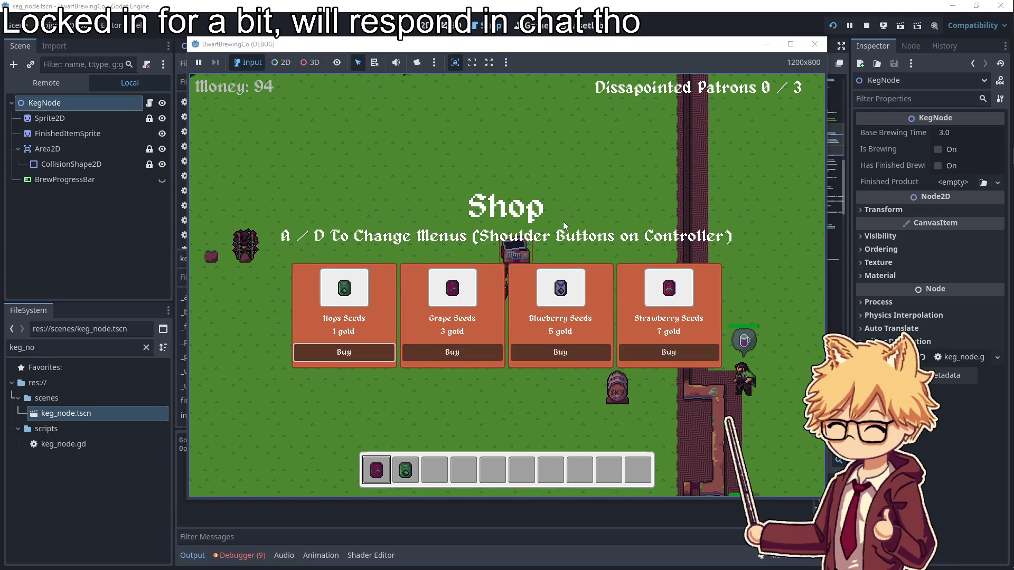
key("s")
- Plant the grape and hops seeds and harvest a ripe plant into a crate
key("a")
key("e")
key("2")
key("e")
key("d")
key("e")
- Load the harvested crate into a free keg to start brewing
key("s")
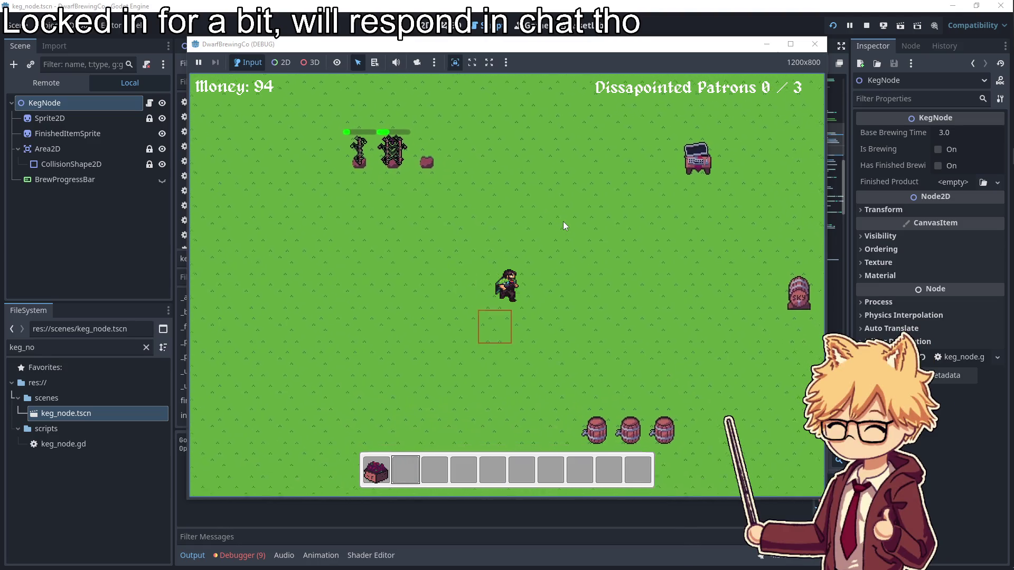
key("1")
key("e")
key("d")
key("w")
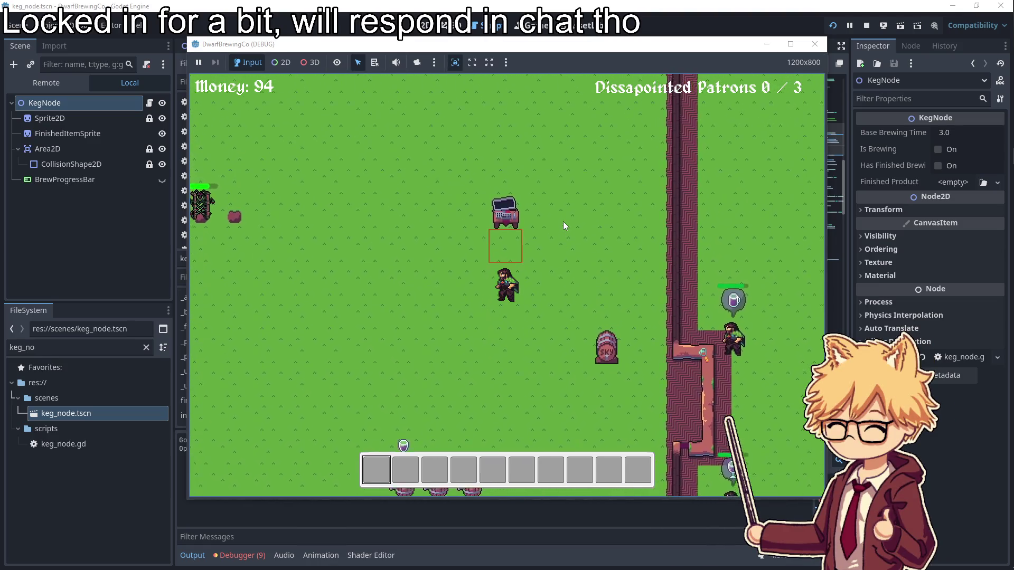
- Buy a Soil Plot for 10 gold
key("e")
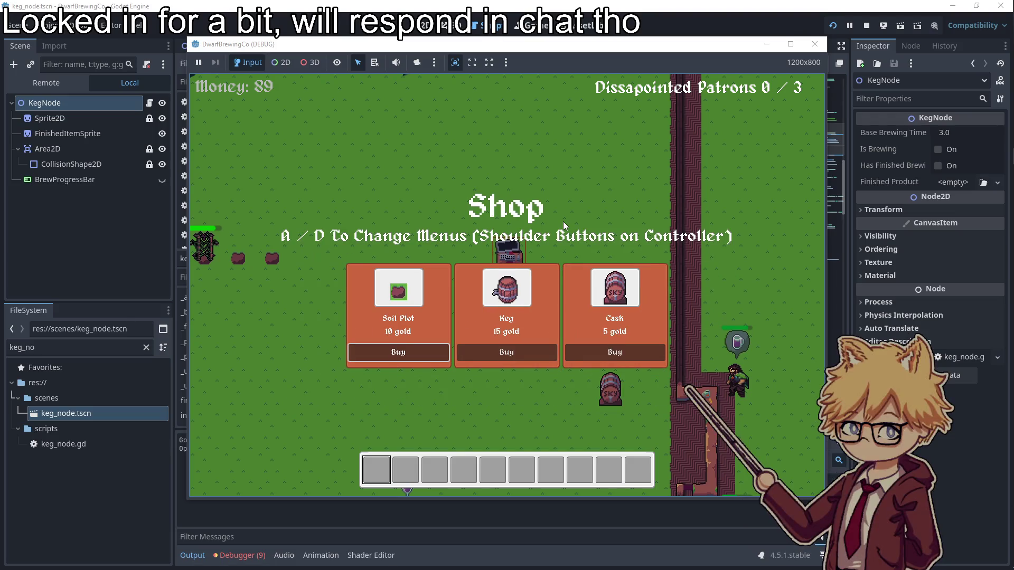
key("e")
key("a")
- Harvest a ripe plant and load its crate into a keg
key("w")
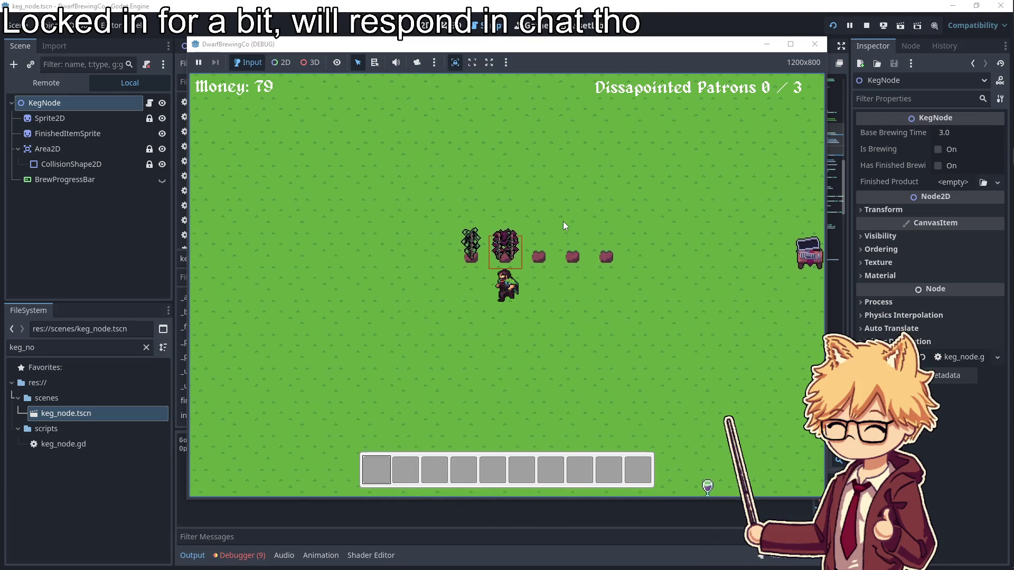
key("d")
key("s")
key("e")
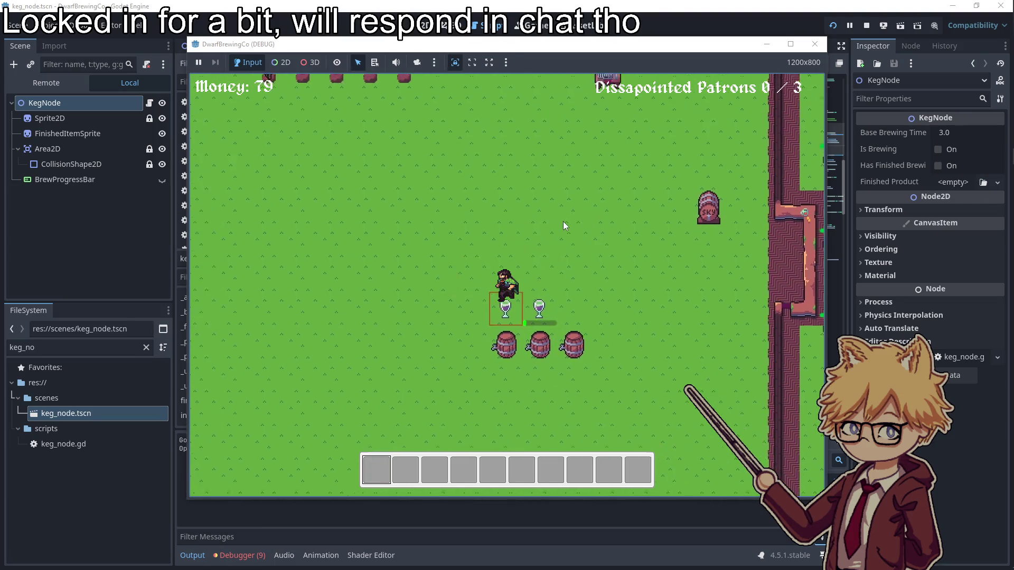
key("d")
- Harvest another ripe crop and load the crate into a keg
key("a")
key("w")
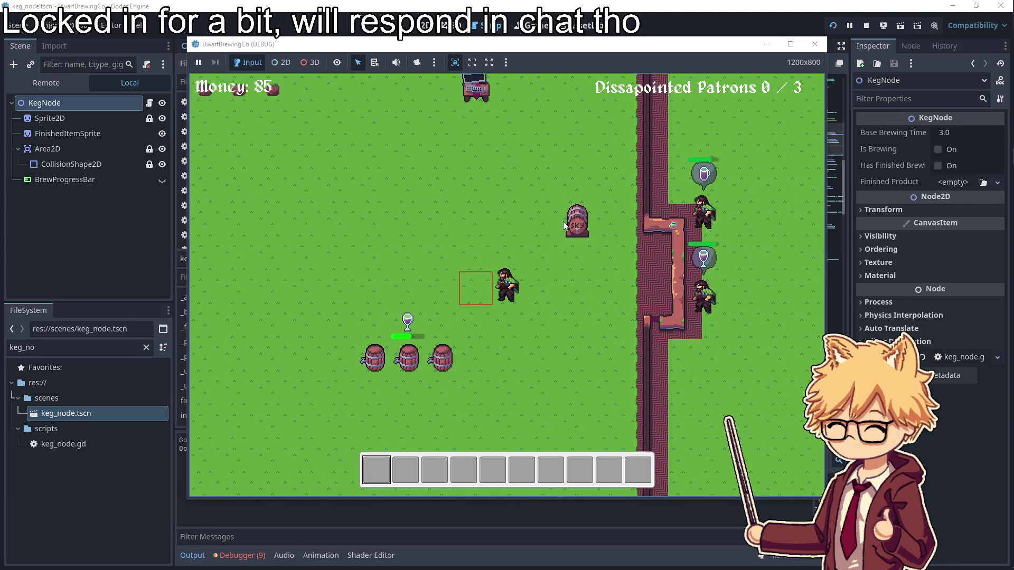
key("a")
key("w")
key("e")
key("s")
key("e")
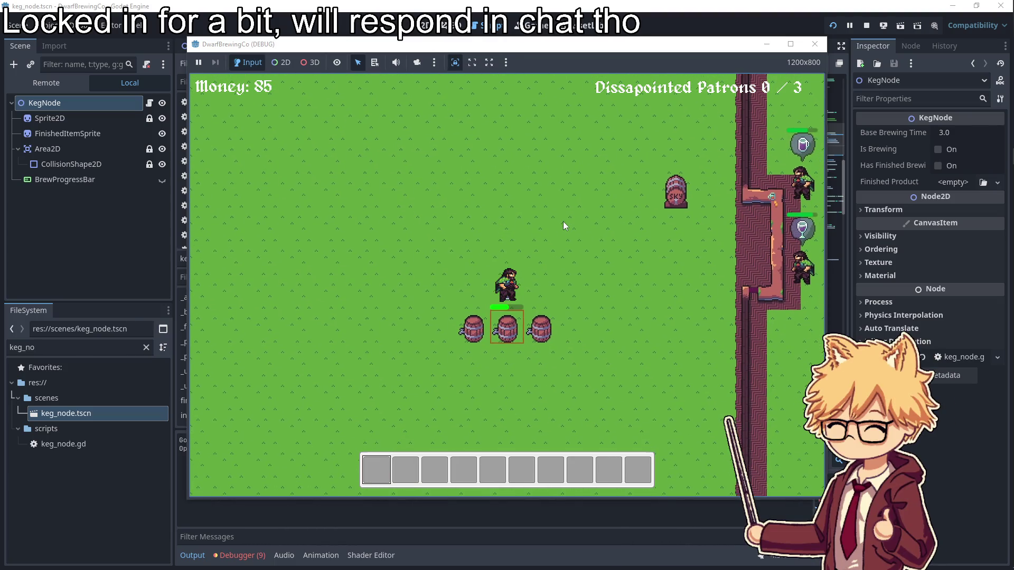
- Buy a Keg for 15 gold at the merchant cart
key("w")
key("e")
key("e")
key("e")
key("d")
key("s")
- Buy Hops Seeds for 1 gold and Grape Seeds for 3 gold
key("w")
key("a")
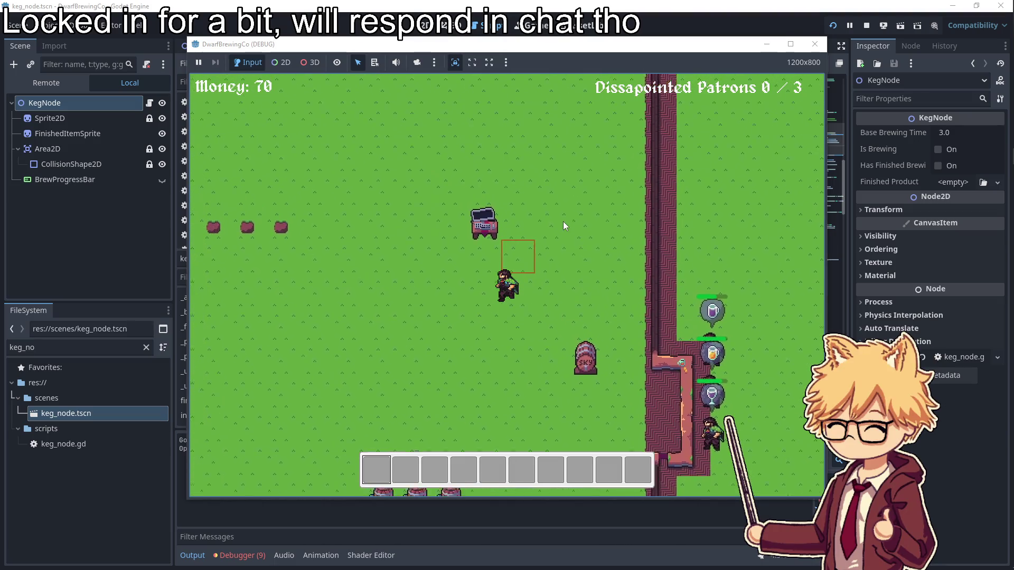
key("e")
key("d")
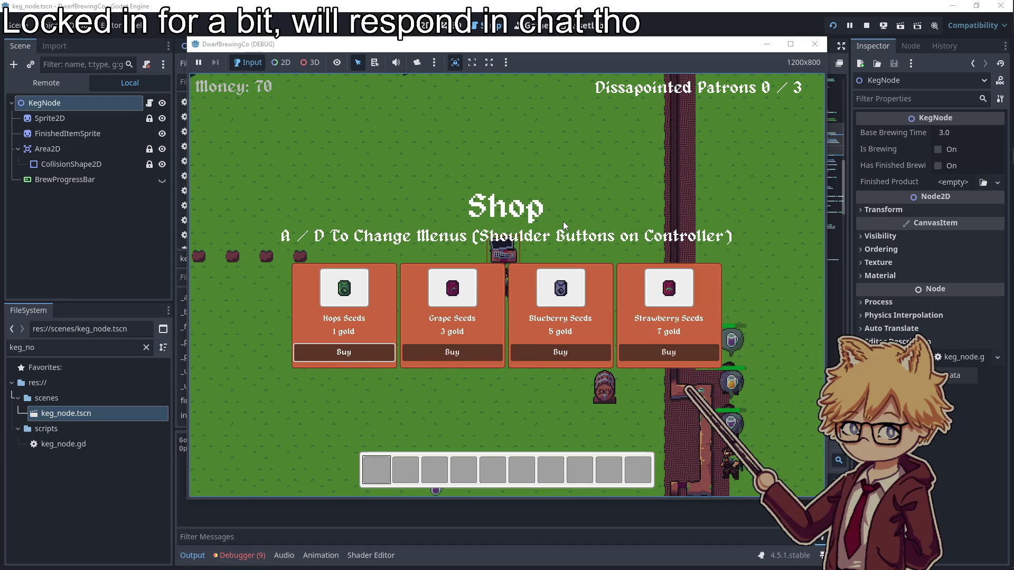
key("e")
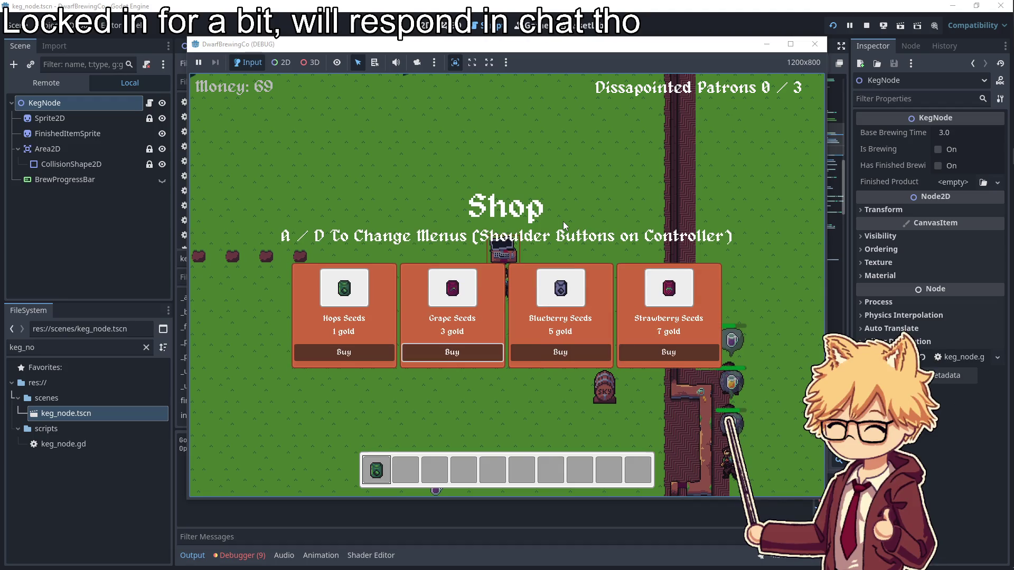
key("e")
key("a")
- Plant the hops and grape seeds, then serve a drink to a waiting patron
key("e")
key("e")
key("s")
key("d")
key("d")
key("w")
key("e")
key("a")
- Buy seeds at the merchant cart and head back toward the barrels
key("a")
key("w")
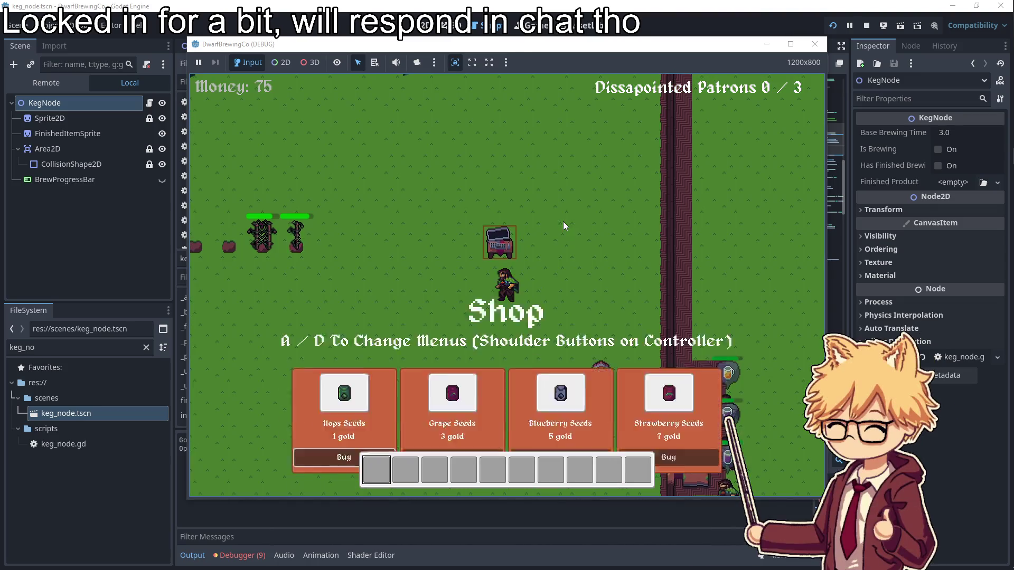
key("e")
key("a")
key("e")
- Harvest the ripe hops and load the crate into a keg to brew beer
key("e")
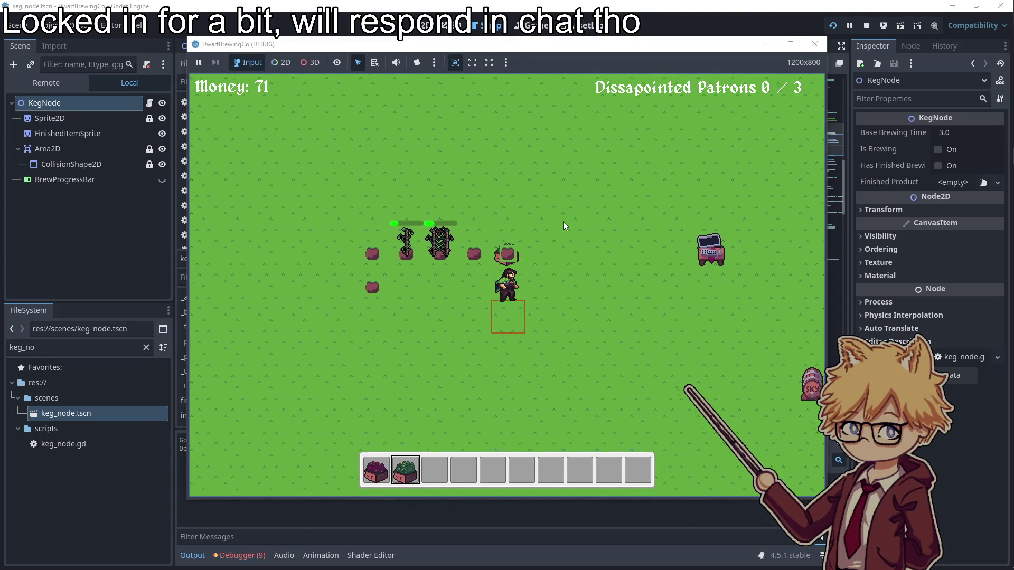
key("s")
key("d")
key("e")
key("d")
key("w")
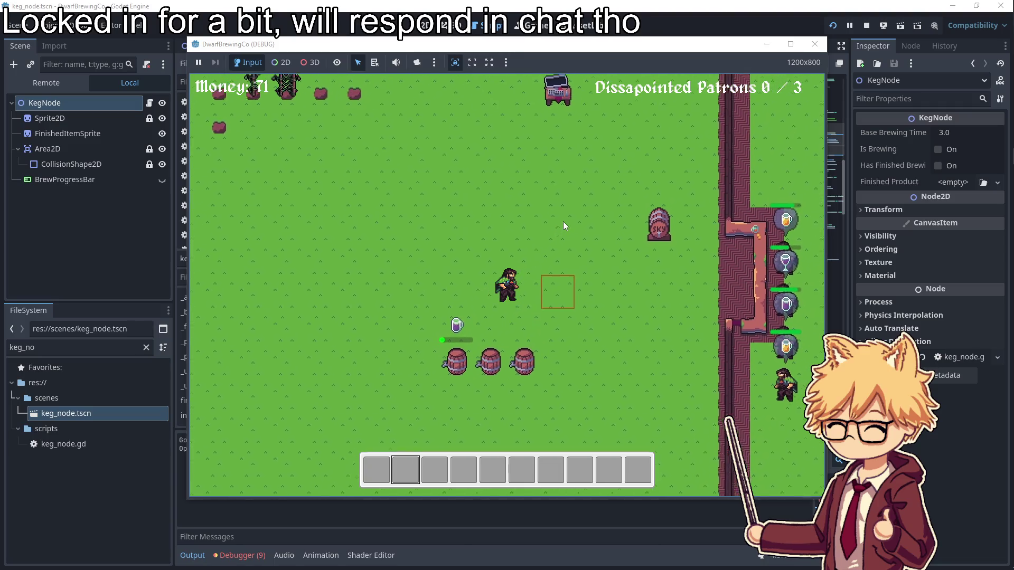
- Harvest the ripe grape vine, replant the plot and collect a finished drink
key("e")
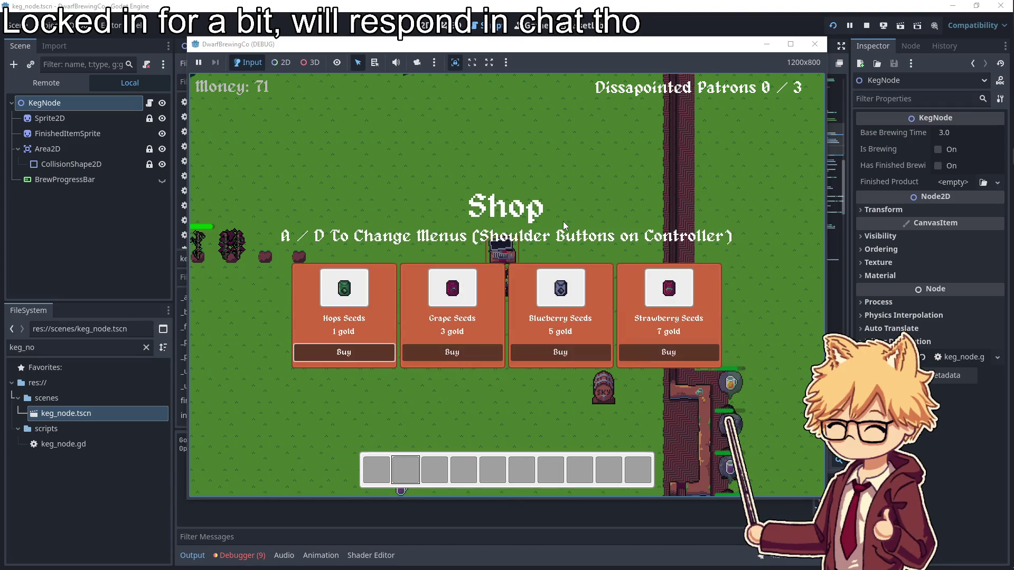
key("e")
key("a")
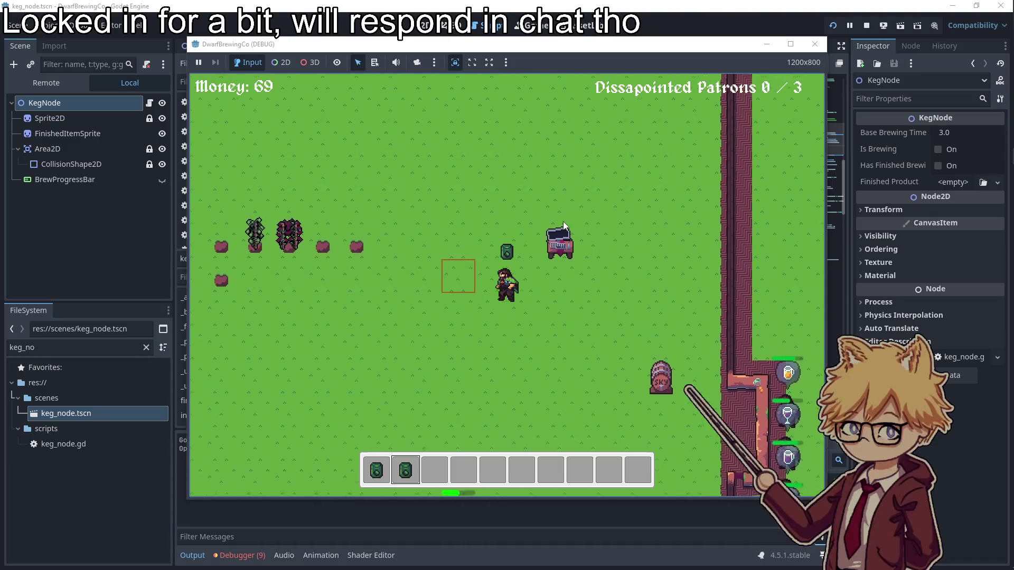
key("e")
key("e")
key("e")
key("s")
key("d")
key("s")
key("d")
- Load the grape crate to brew wine and serve a drink to a patron
key("e")
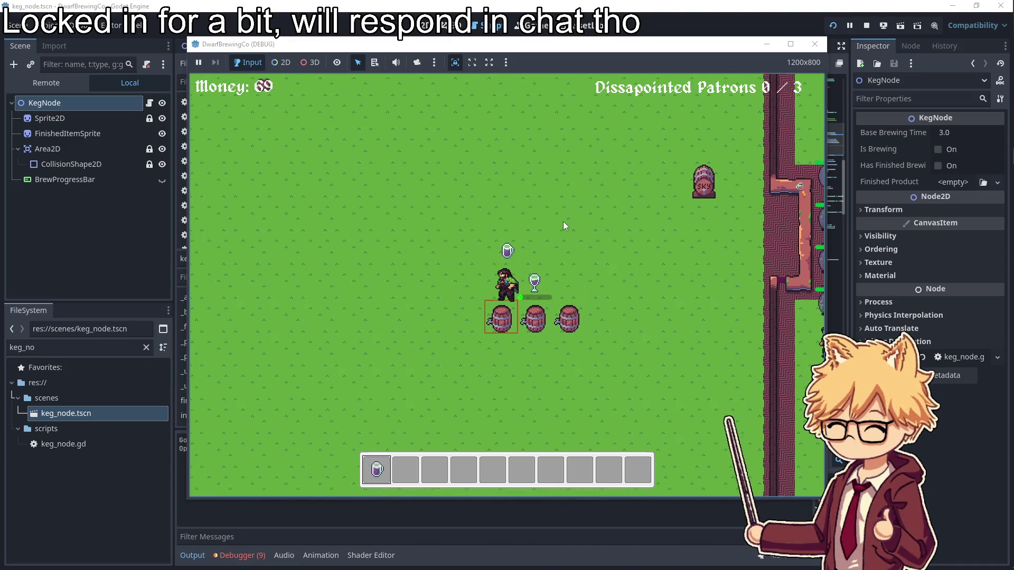
key("d")
key("e")
key("w")
key("a")
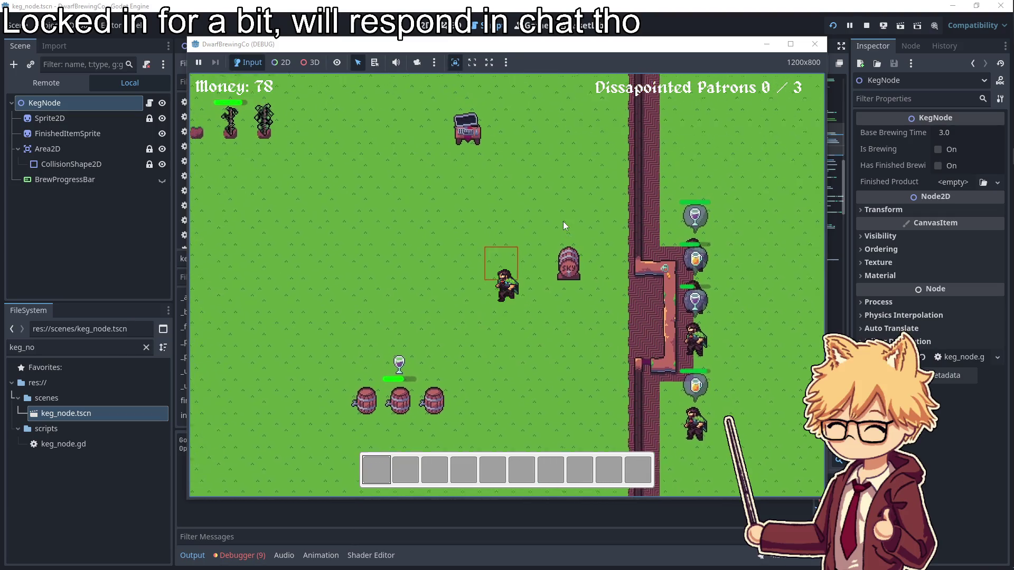
key("w")
key("e")
- Buy Grape Seeds for 3 gold and plant them
key("Right")
key("Return")
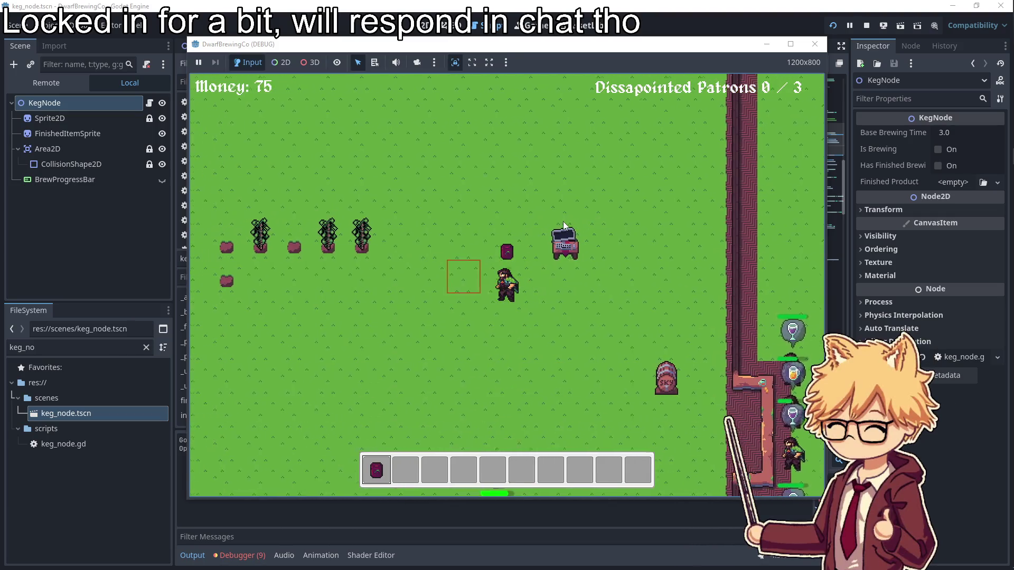
key("e")
key("a")
- Harvest the three ripe grape vines into crates
key("d")
key("e")
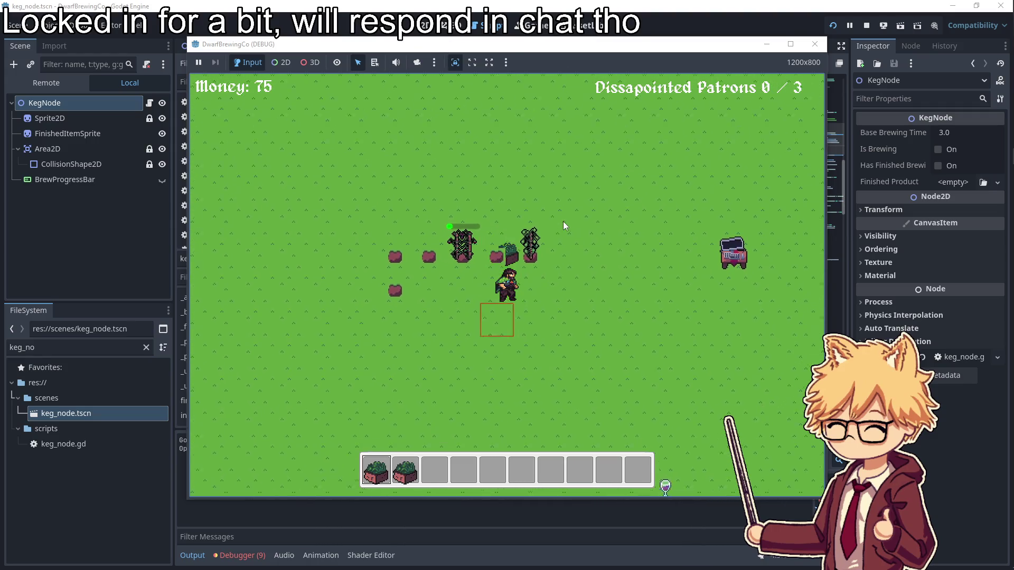
key("d")
key("e")
key("s")
key("d")
key("s")
- Load the grape crates into the kegs and serve finished wine to a patron
key("e")
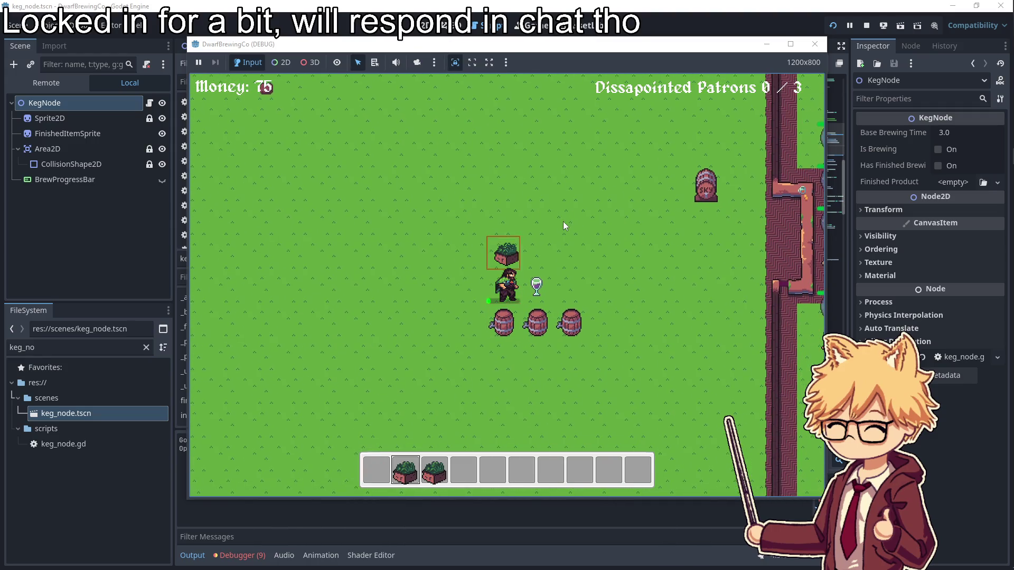
key("d")
key("d")
key("e")
key("a")
key("e")
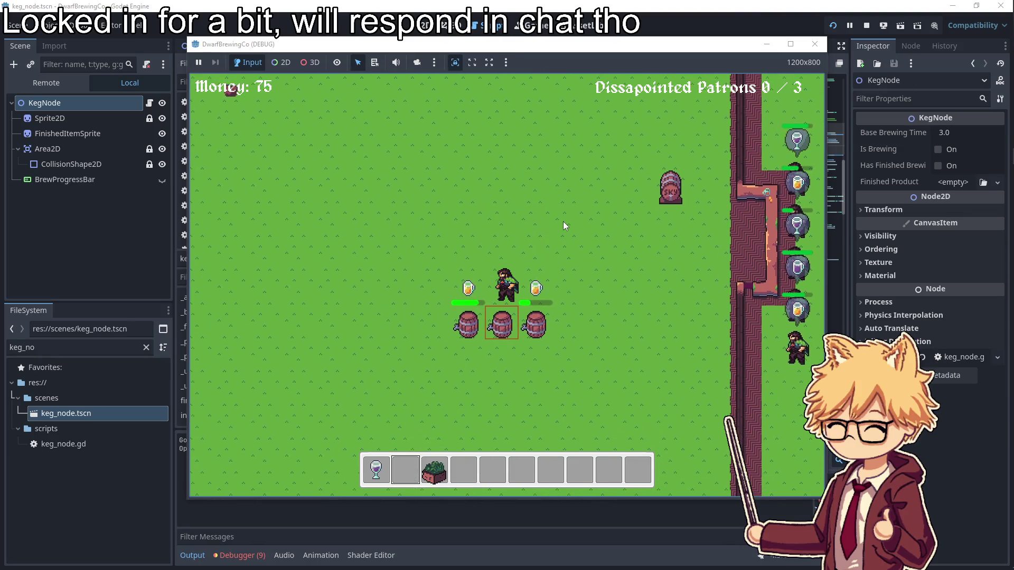
key("e")
key("w")
key("d")
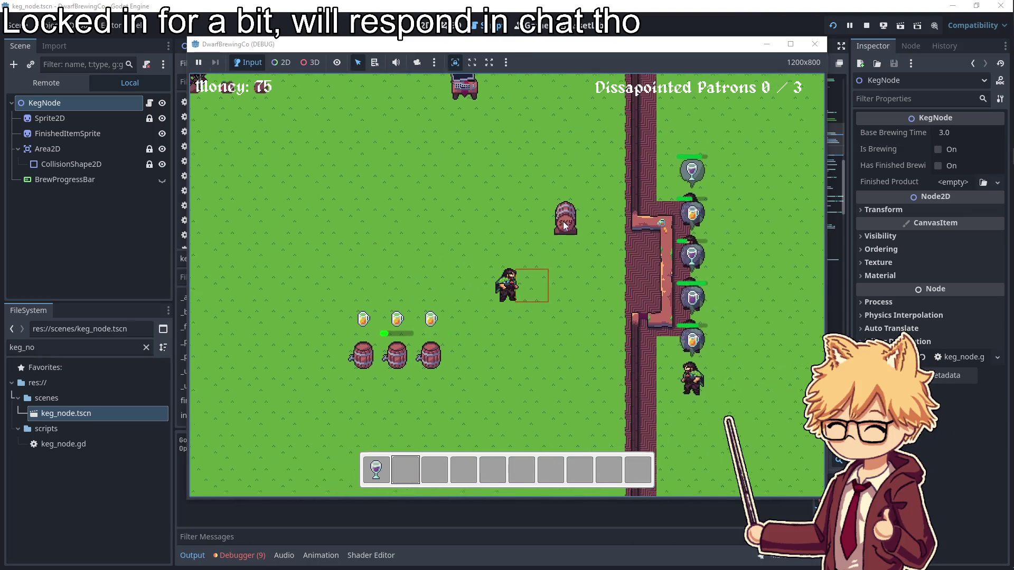
key("e")
- Collect two finished beers, serve them to patrons and pick up a grape crate
key("s")
key("a")
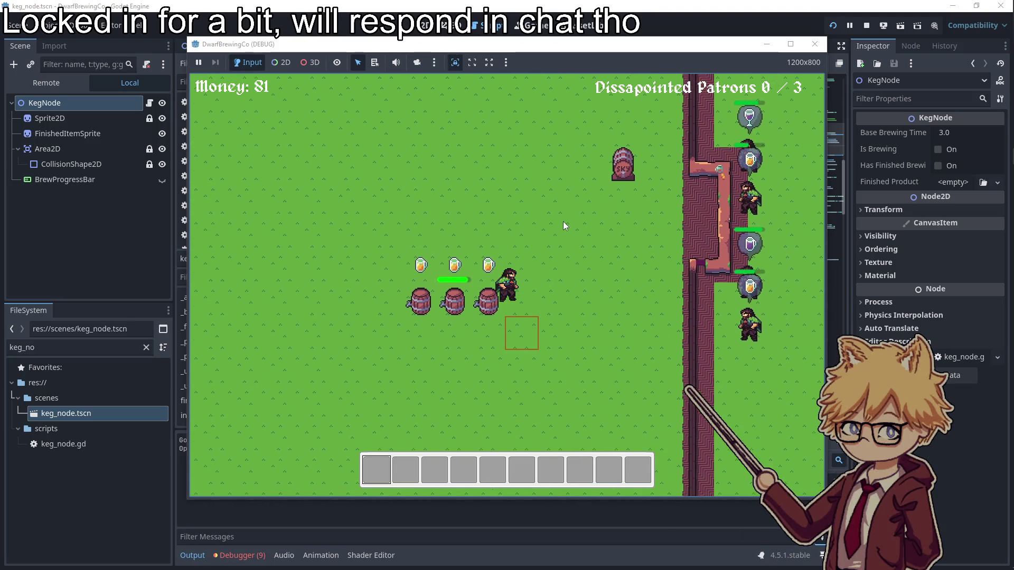
key("w")
key("s")
key("e")
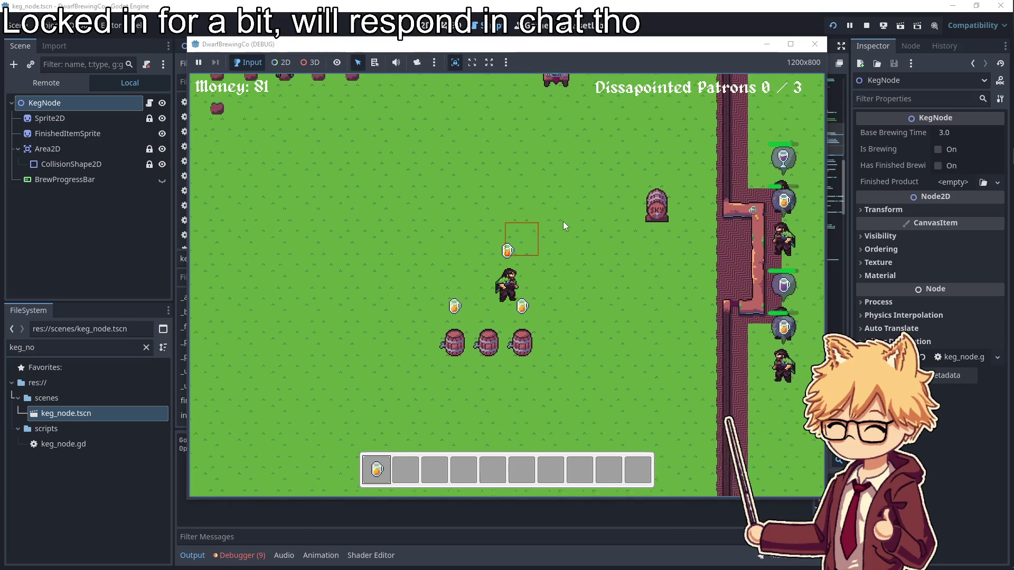
key("d")
key("e")
key("e")
key("a")
key("w")
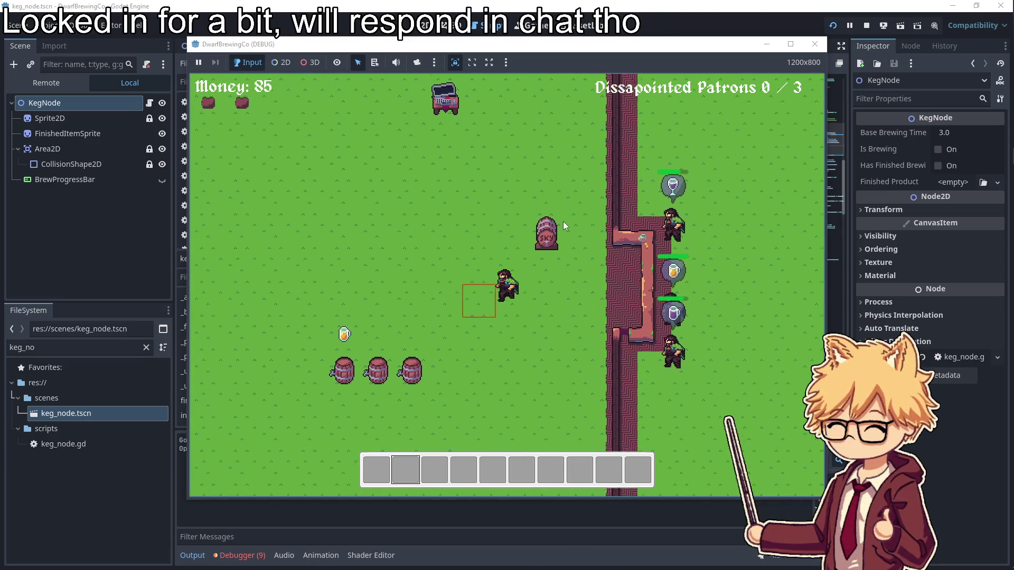
key("w")
key("a")
key("e")
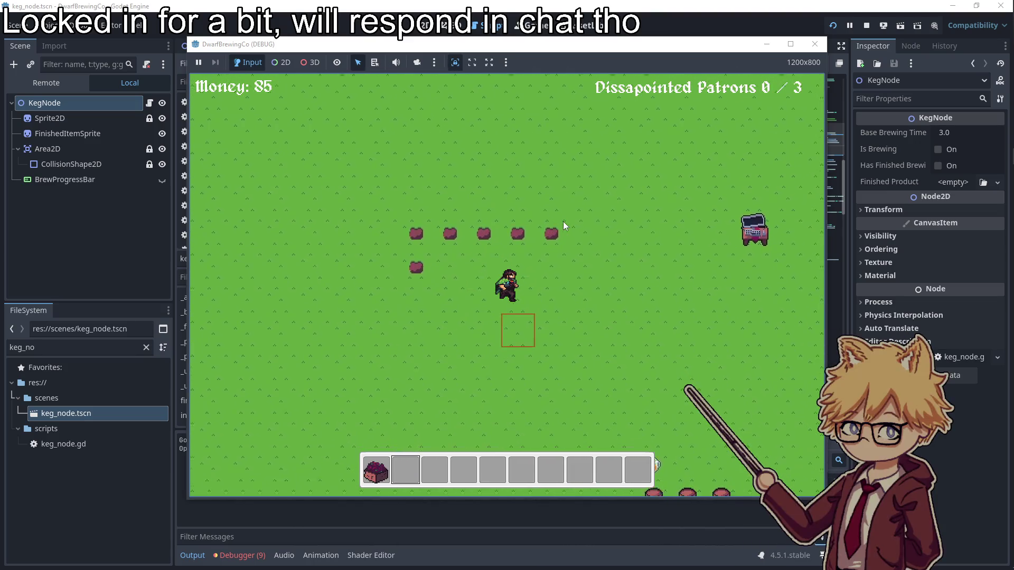
- Carry the grape crate down and load it into a keg
key("s")
key("d")
key("d")
key("w")
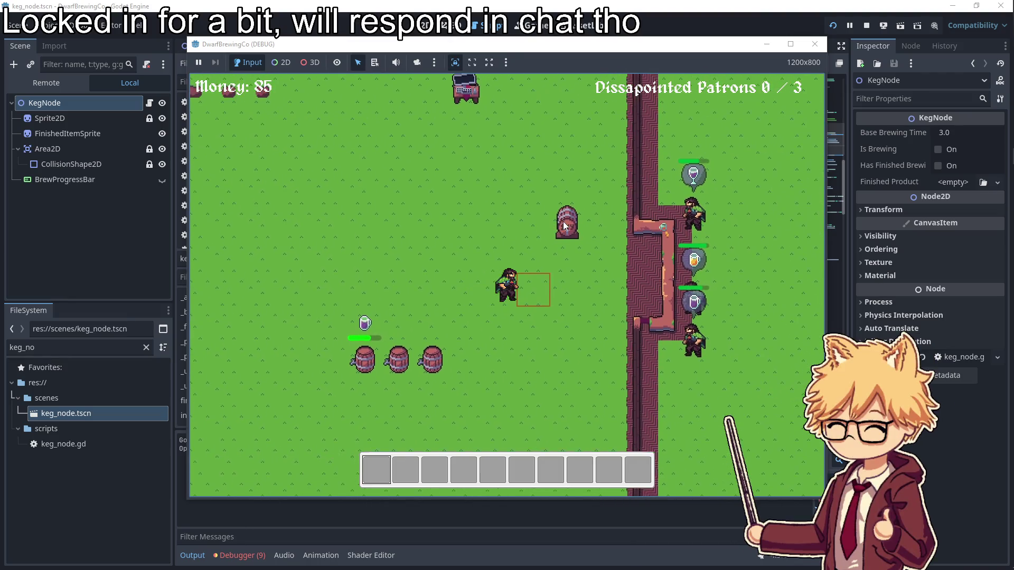
- Buy grape and hops seeds and plant the hops in a plot
key("e")
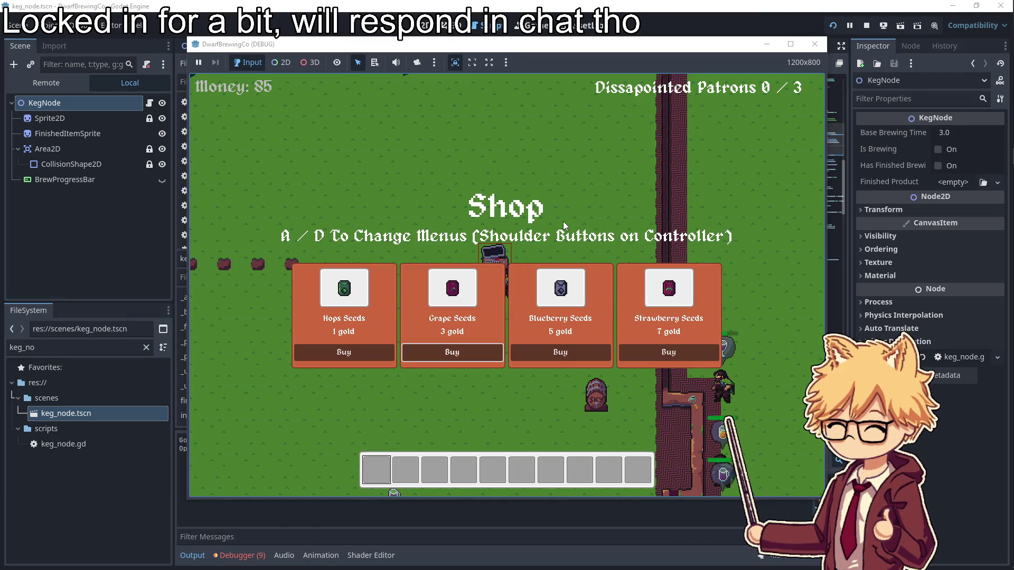
key("Return")
key("Left")
key("Return")
key("e")
key("a")
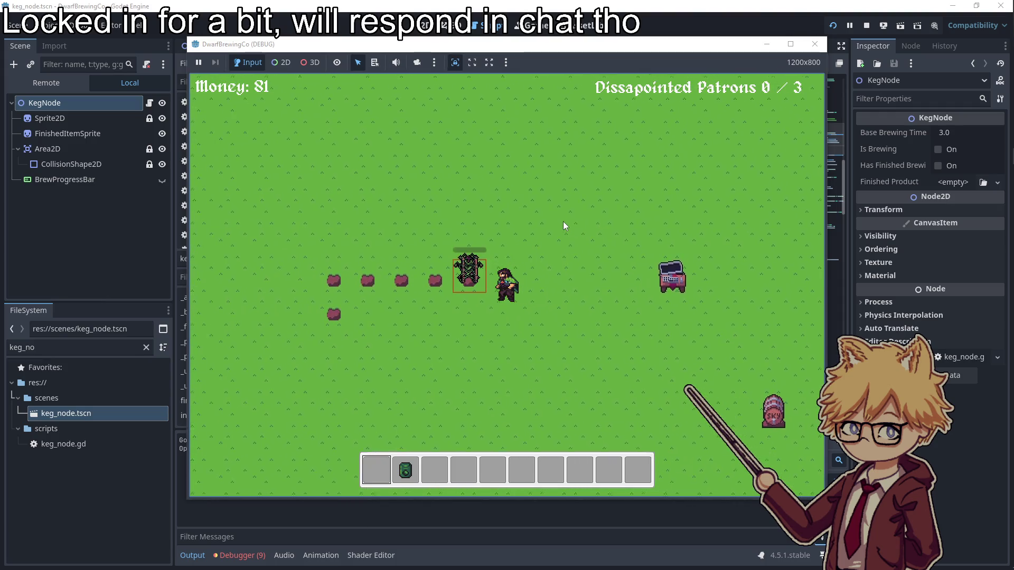
key("e")
- Visit the seed shop again, then plant the grape seeds
key("s")
key("d")
key("e")
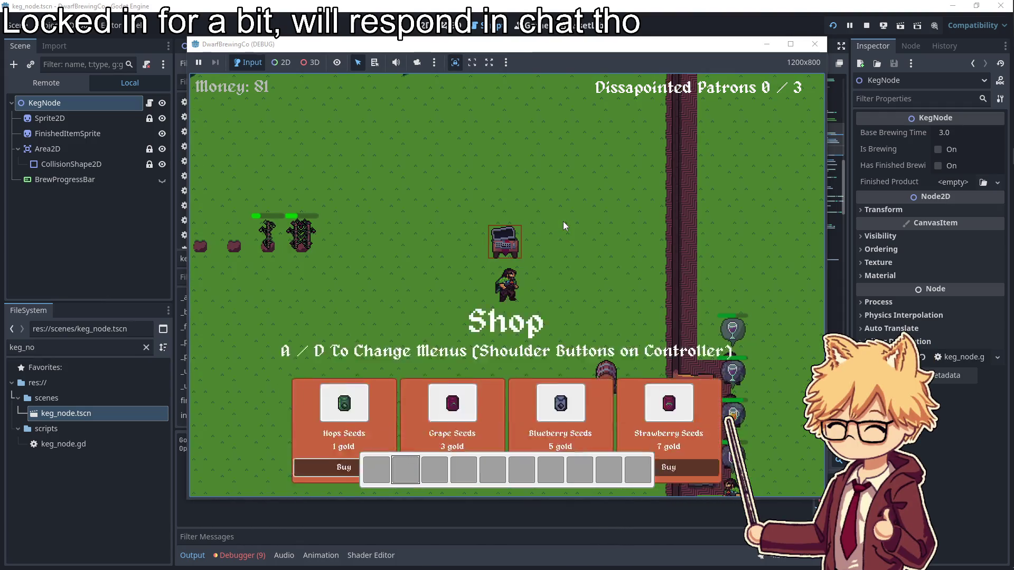
key("e")
key("a")
key("e")
- Buy another round of hops and grape seeds, leaving 74 gold
key("d")
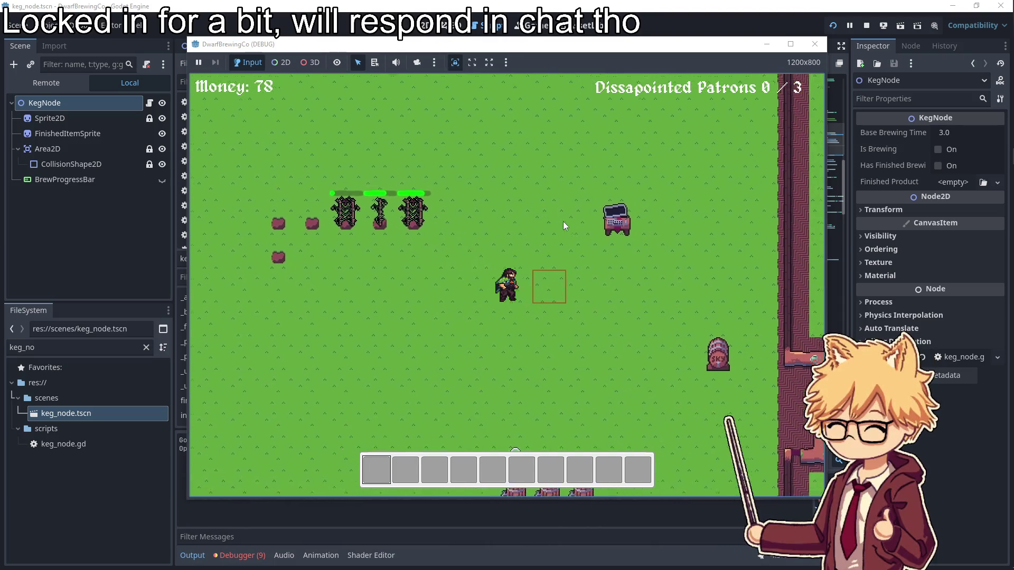
key("e")
key("s")
key("w")
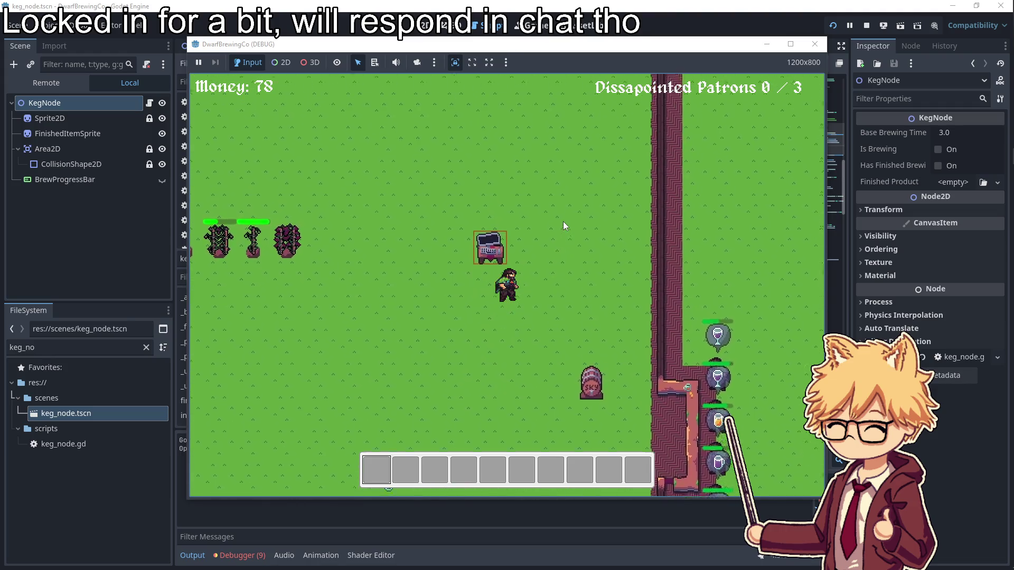
key("e")
key("Return")
key("Right")
key("Return")
- Plant the hops seeds, harvest a grape crate and load it into a keg to brew wine
key("e")
key("a")
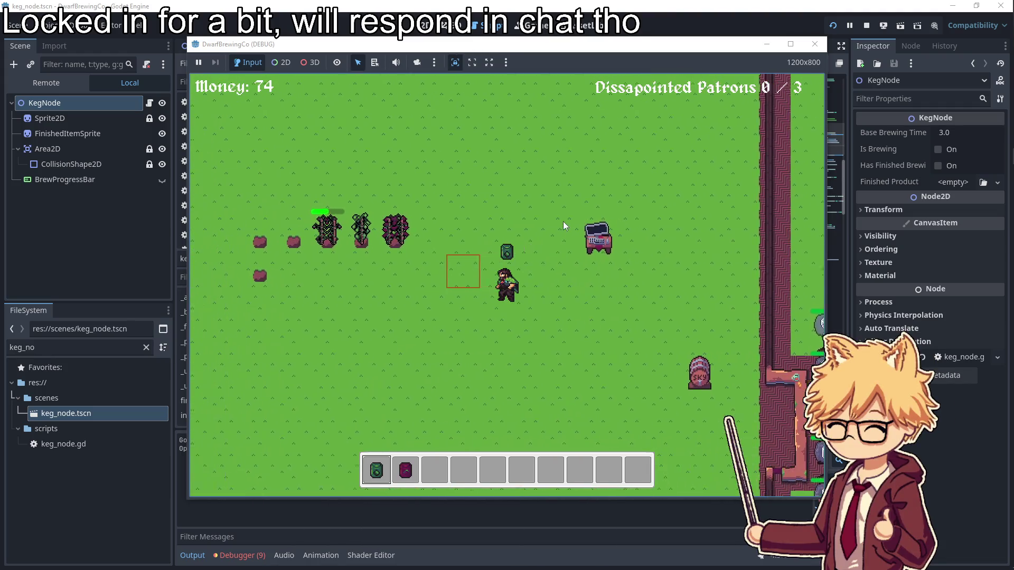
key("e")
key("d")
key("e")
key("s")
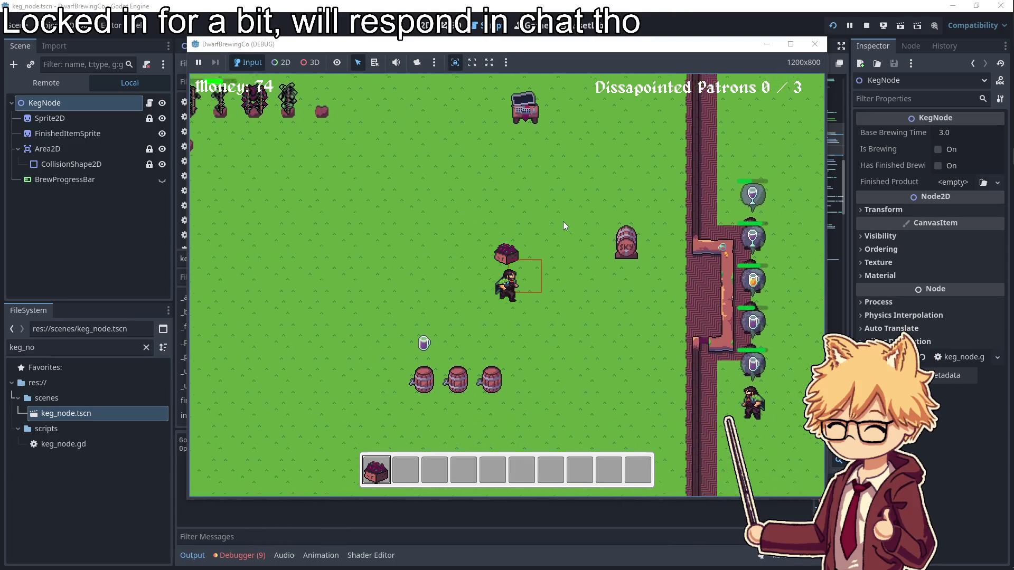
key("e")
- Serve a finished mug, harvest two more grape crates and load them into kegs
key("e")
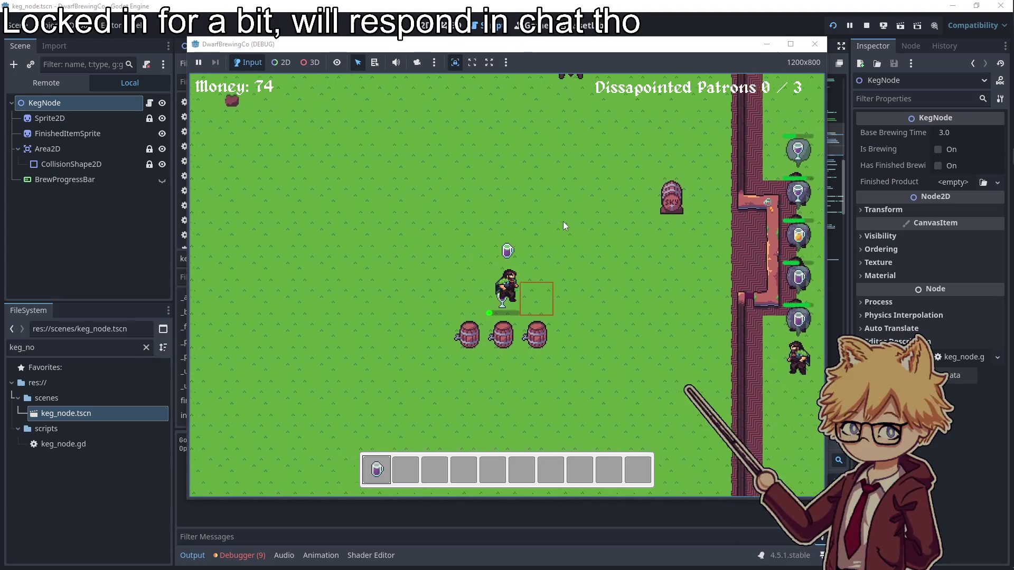
key("d")
key("e")
key("a")
key("w")
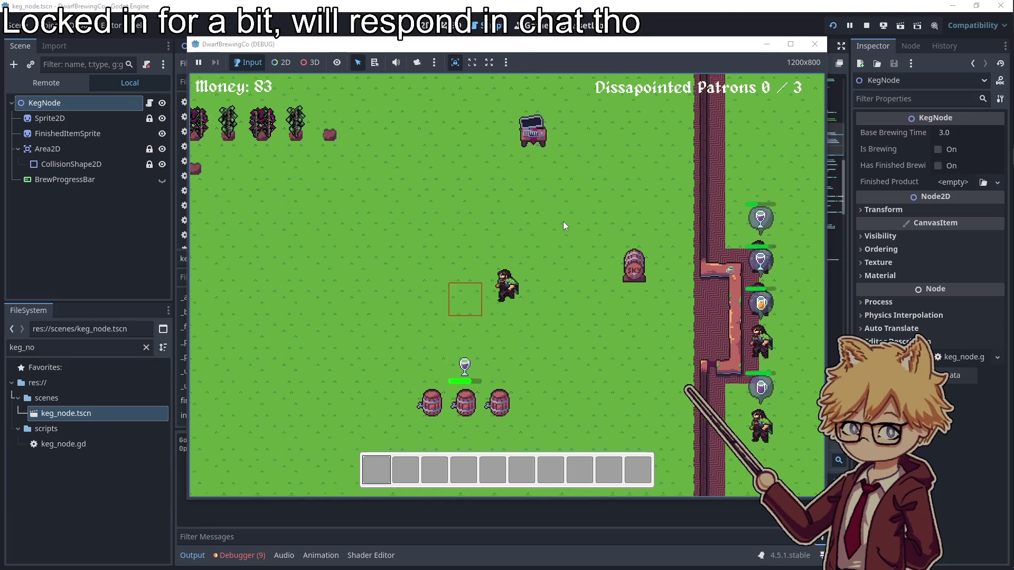
key("e")
key("e")
key("s")
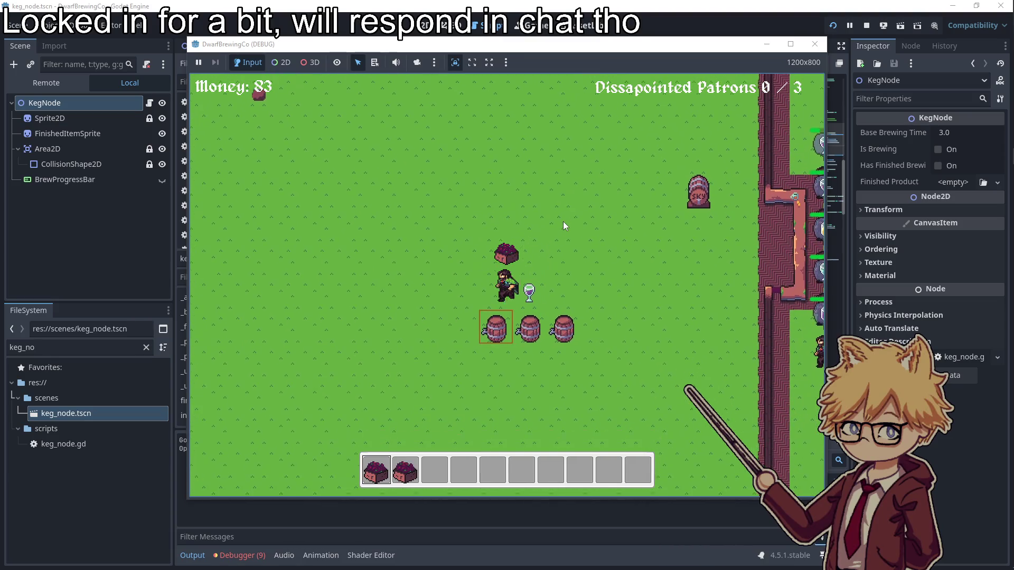
key("e")
key("d")
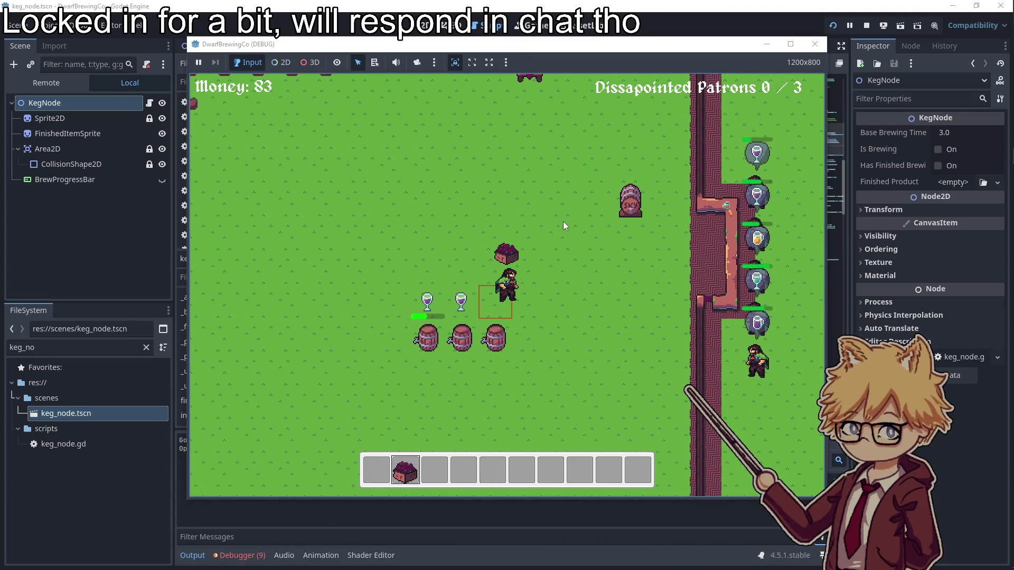
key("e")
- Harvest another grape crate, then collect a wine glass from a keg and serve it to a patron
key("a")
key("w")
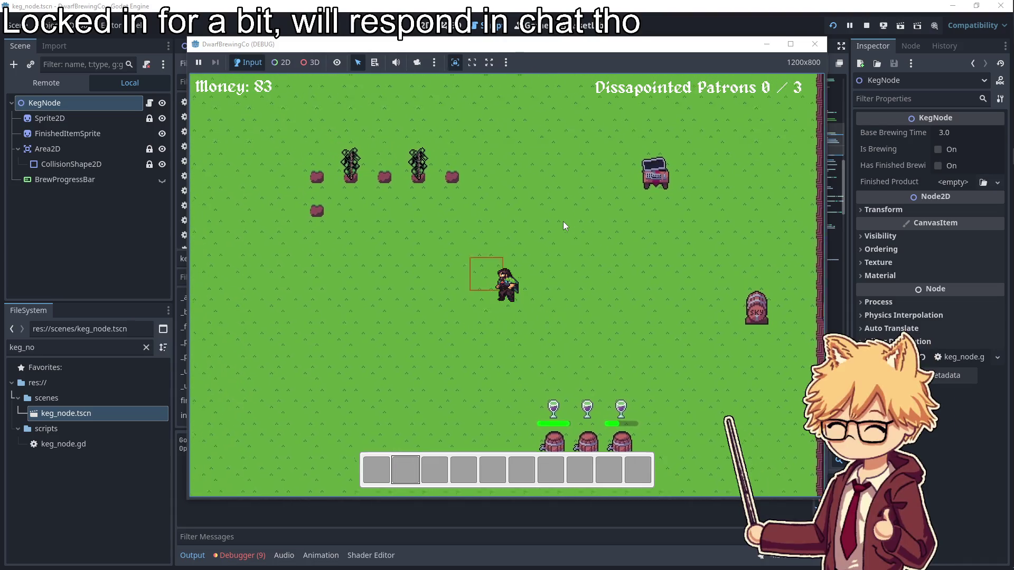
key("e")
key("d")
key("s")
key("s")
key("e")
key("d")
key("e")
- Serve two more finished drinks, a wine glass and a purple mug, at the bar
key("a")
key("e")
key("d")
key("e")
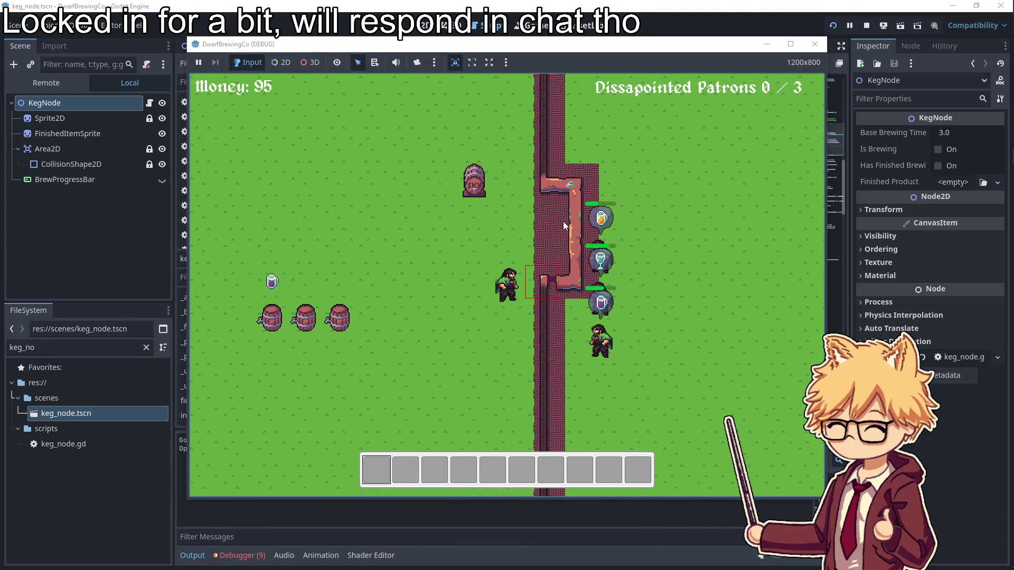
key("a")
key("a")
key("e")
key("d")
key("d")
key("e")
key("a")
- Buy Hops Seeds at the shop cart
key("w")
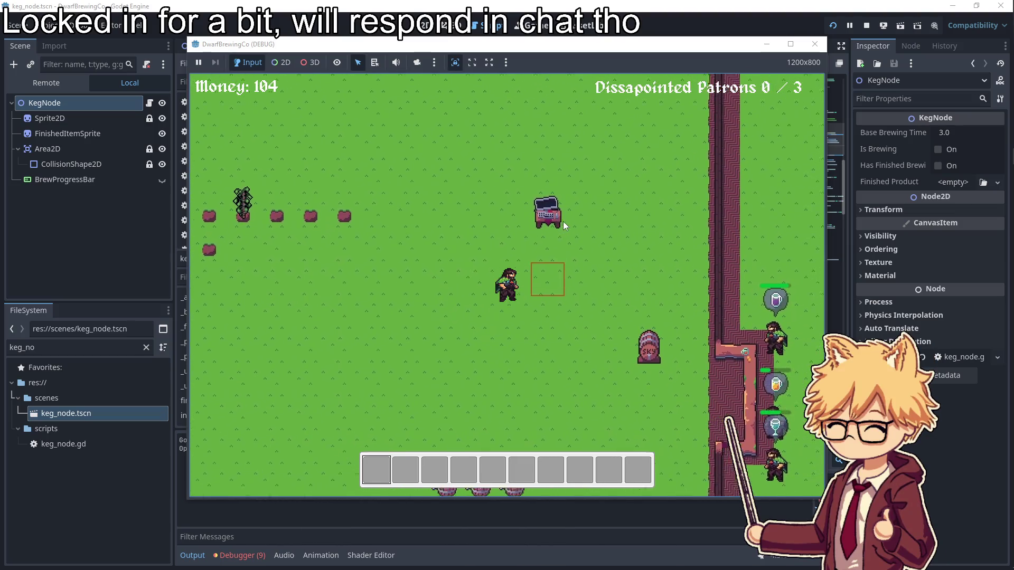
key("d")
key("w")
key("e")
key("Left")
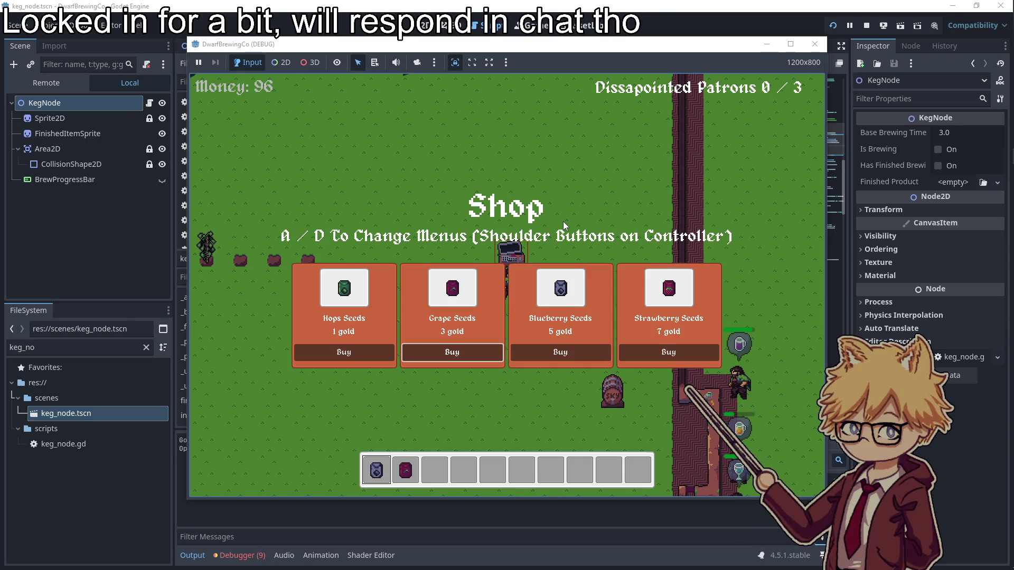
key("Left")
key("Return")
key("Escape")
- Brew a grape crate and a hops crate in kegs and plant hops in two farm plots
key("s")
key("2")
key("e")
key("3")
key("e")
key("a")
key("e")
key("1")
key("d")
key("s")
key("e")
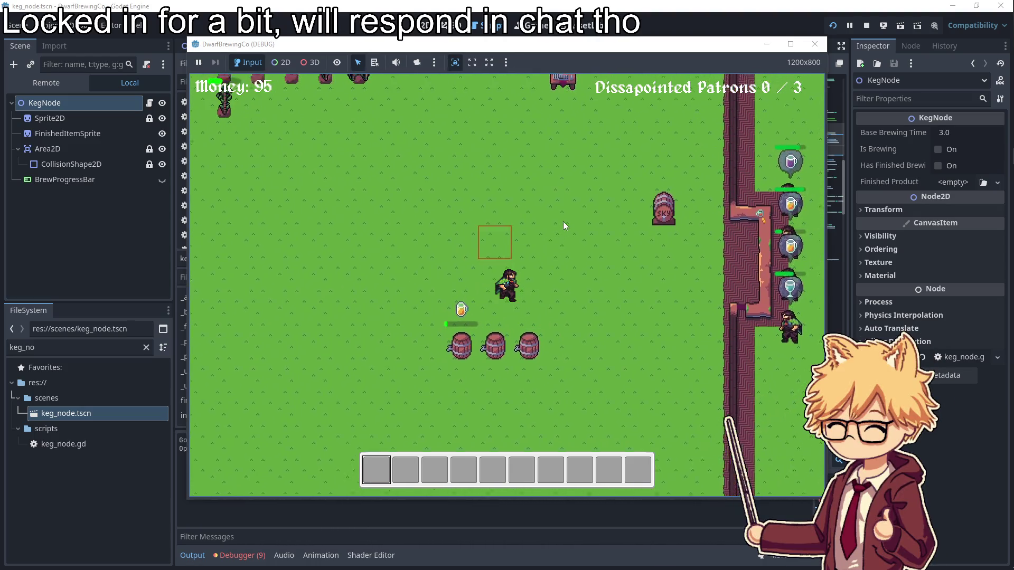
- Buy more hops seeds at the cart
key("w")
key("e")
key("Return")
key("Return")
key("Return")
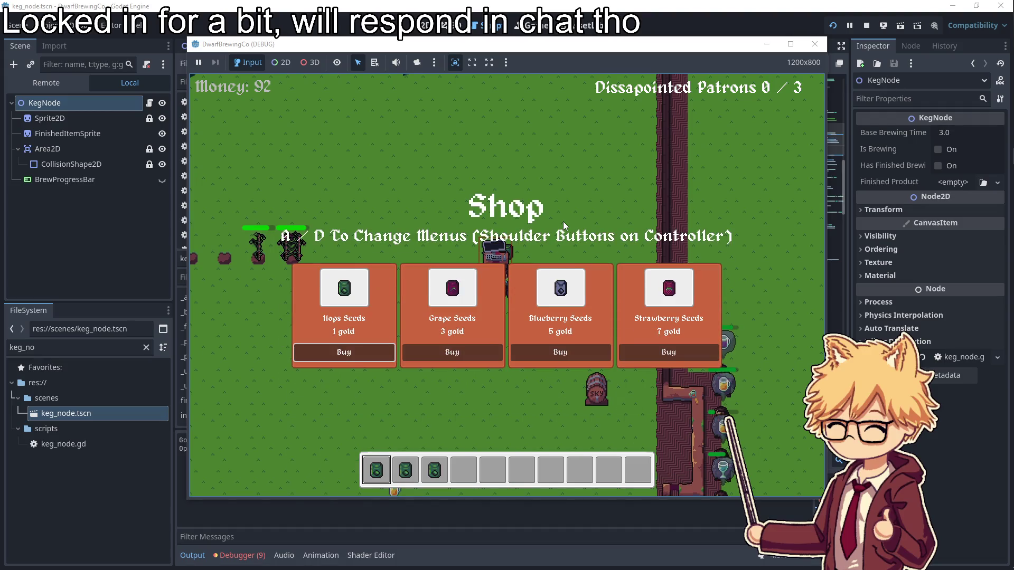
key("Escape")
key("a")
key("a")
- Plant three seeds in the empty plant pots
key("w")
key("e")
key("2")
key("e")
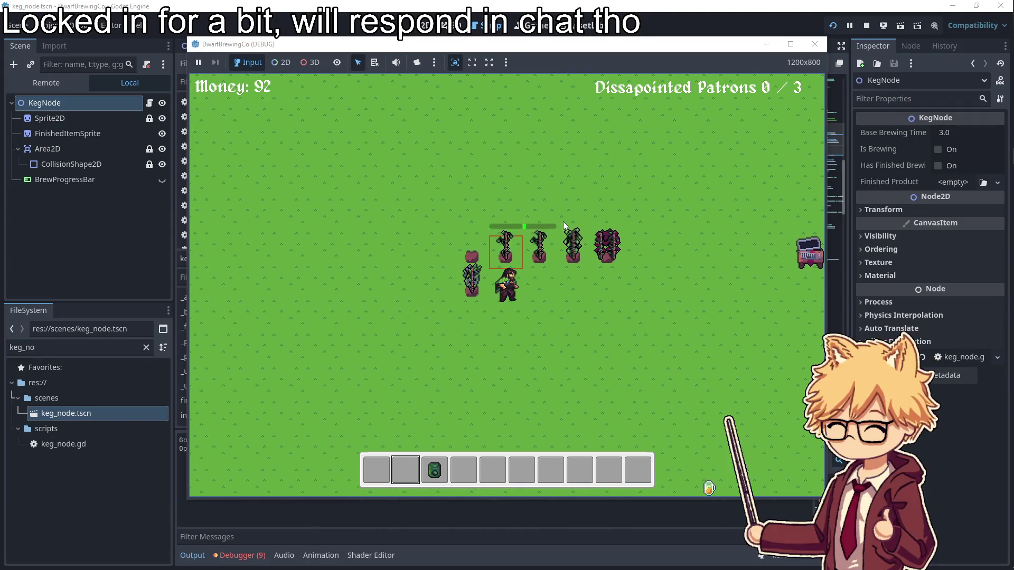
key("3")
key("s")
key("d")
key("e")
- Harvest three grown plants and pause the game with money at 92
key("s")
key("e")
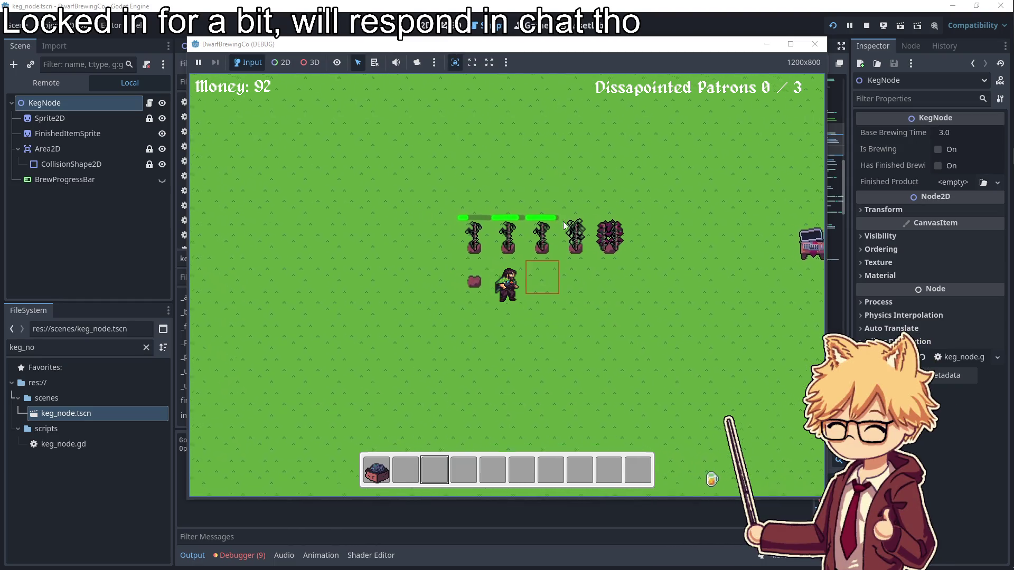
key("d")
key("e")
key("e")
key("d")
key("s")
key("Escape")
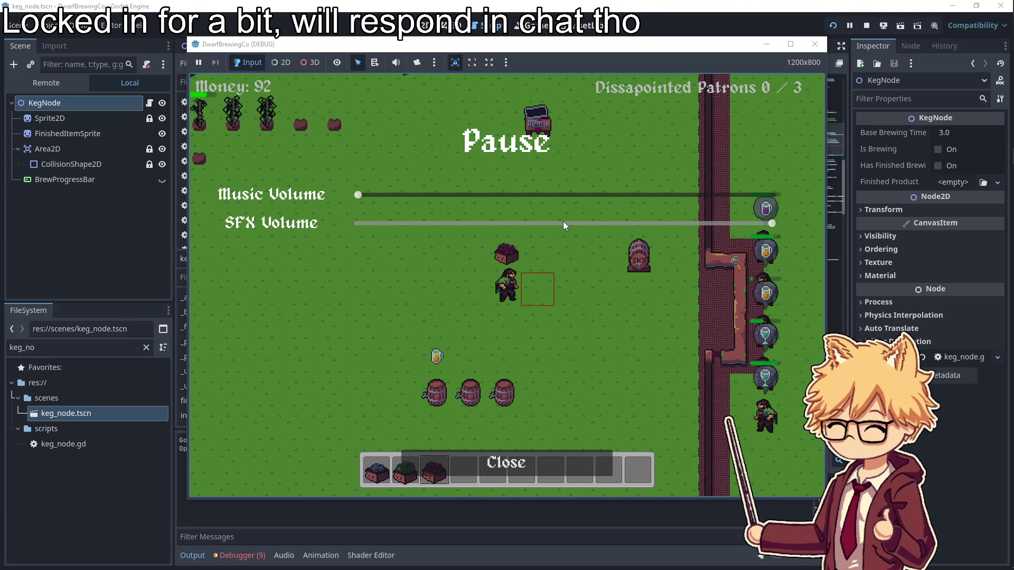
- Resume play and start brews with the blue crate and the green crate in the middle keg
left_click(502, 470)
key("1")
key("a")
key("s")
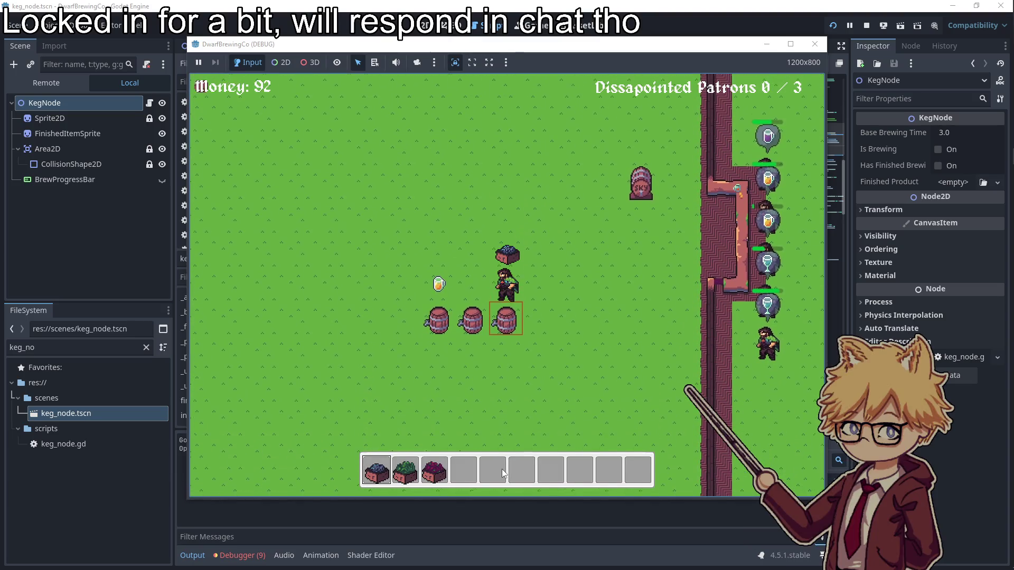
key("e")
key("2")
key("a")
key("s")
key("e")
- Load the third crate into the first keg, then collect the finished wine and serve it to a patron
key("3")
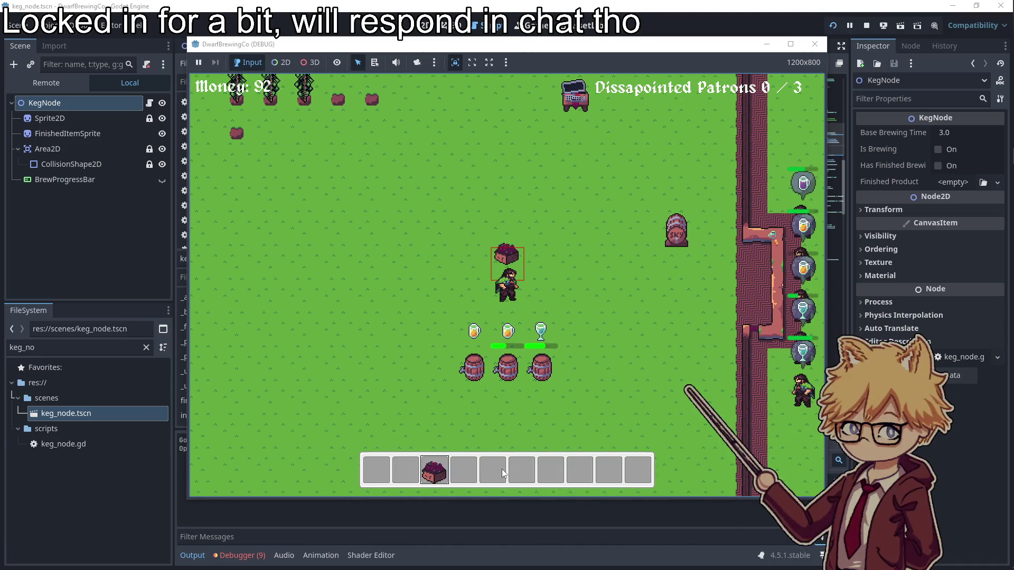
key("s")
key("a")
key("e")
key("d")
key("s")
key("e")
key("d")
key("1")
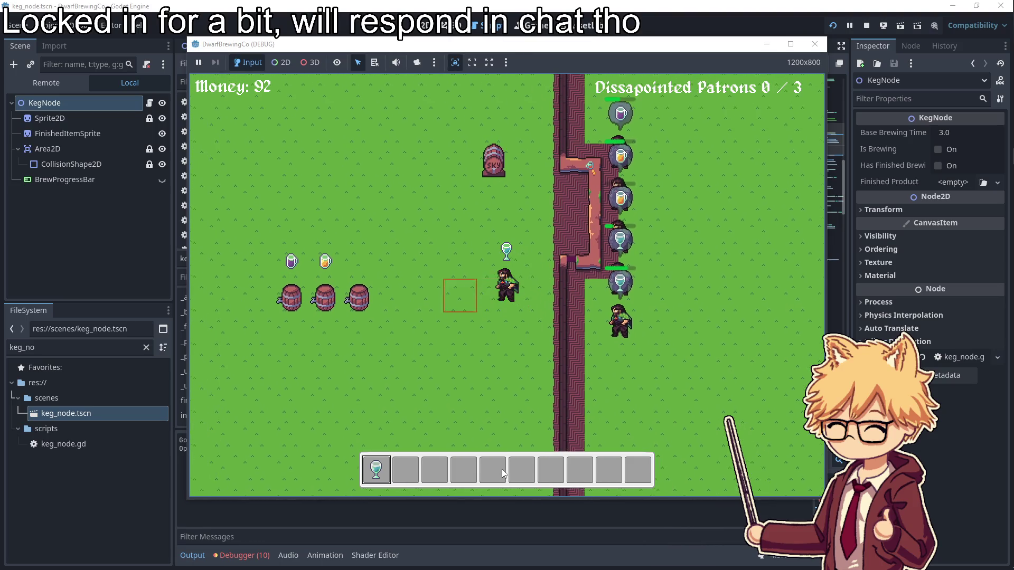
key("w")
key("d")
key("e")
- Serve the beer from the middle keg and a mug, raising money to 113, then pause
key("a")
key("e")
key("d")
key("w")
key("e")
key("a")
key("s")
key("e")
key("d")
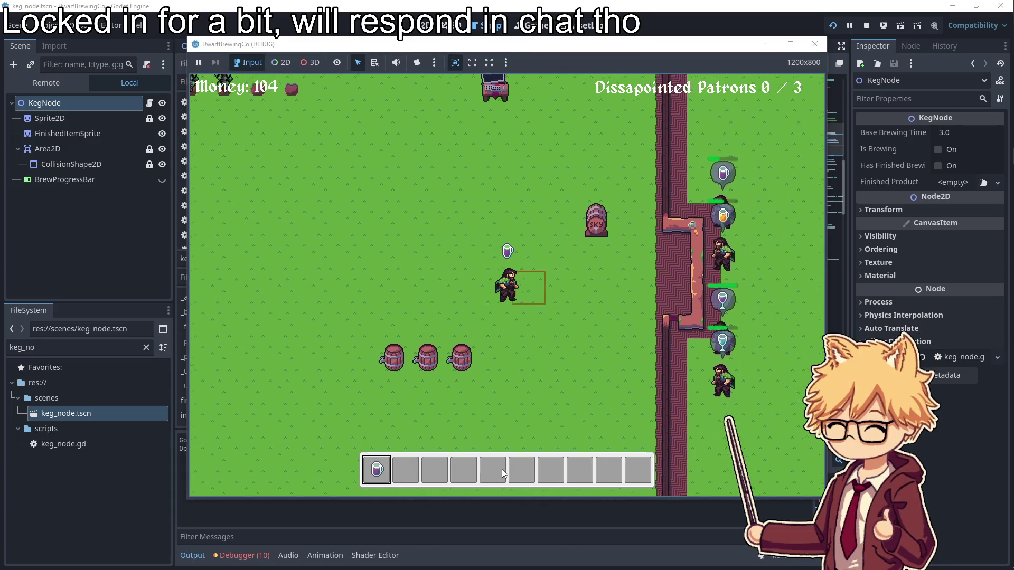
key("e")
key("Escape")
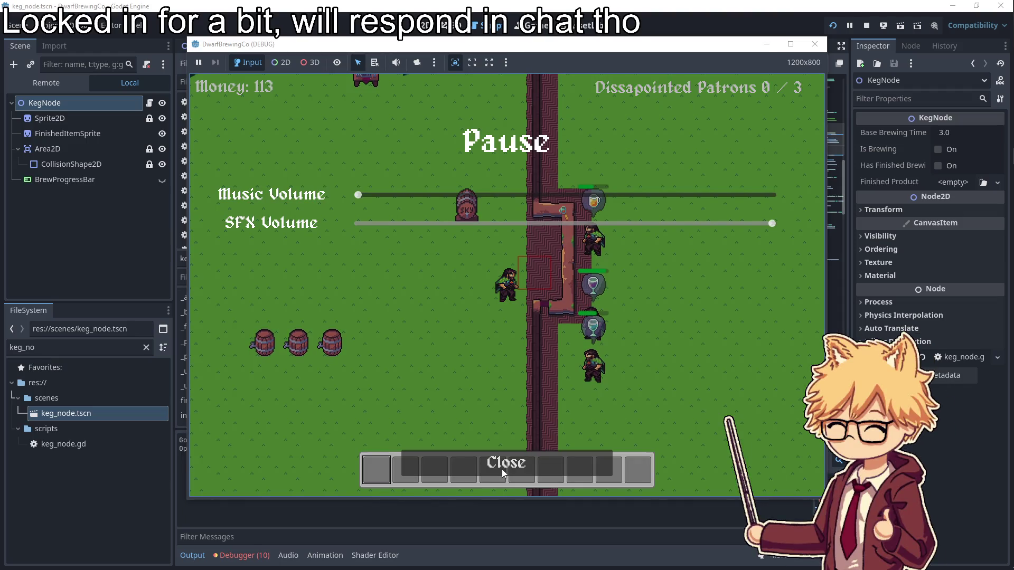